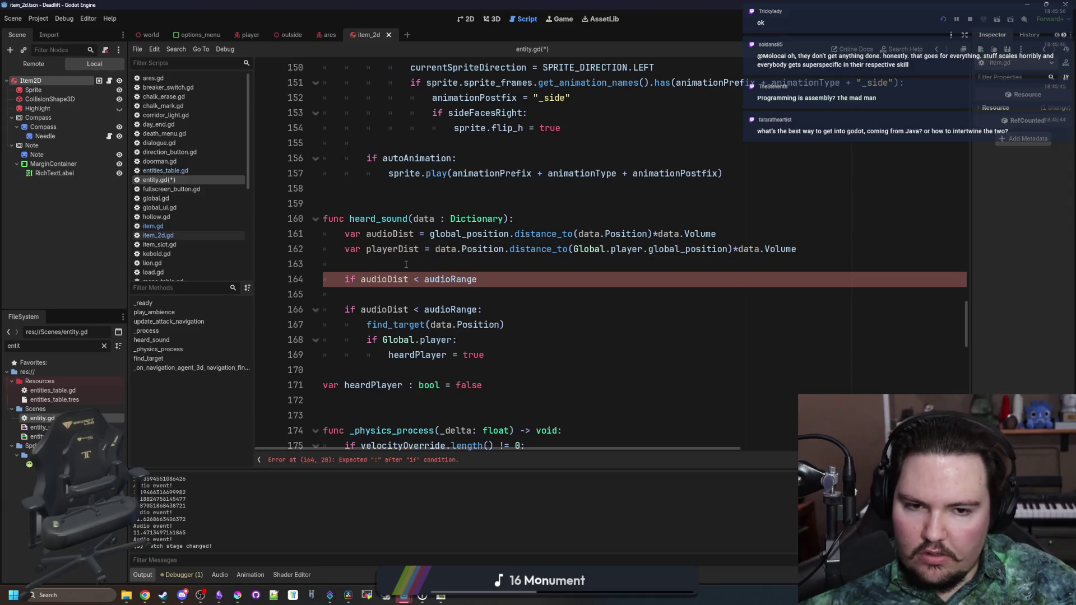
Change the line 164 condition to compare audioDist with playerDist and add an else: branch.
left_click(361, 280, "shift")
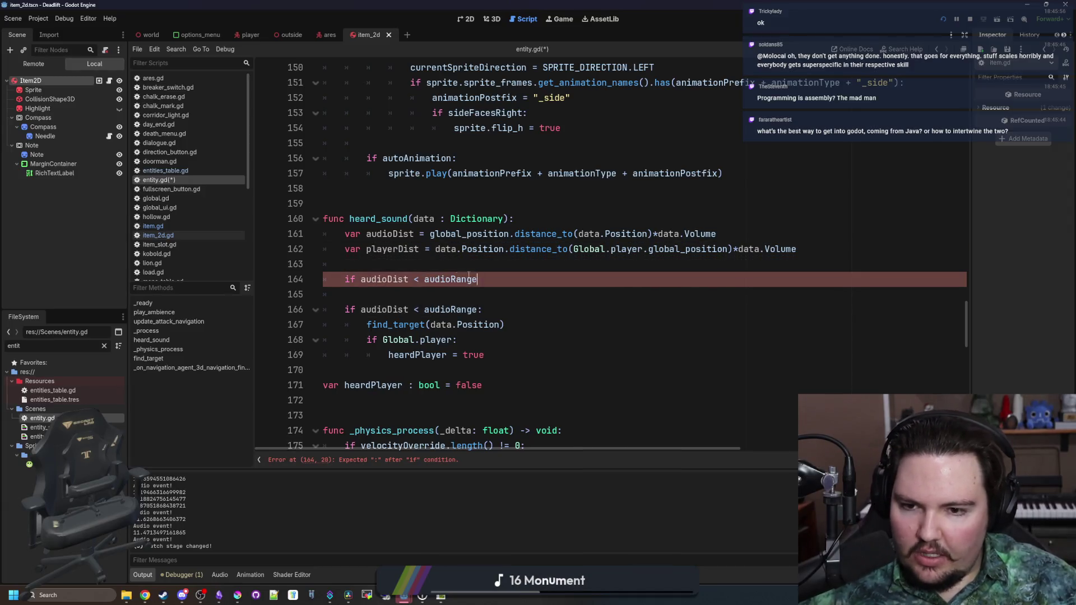
left_click(425, 280, "shift")
type("playerDist:")
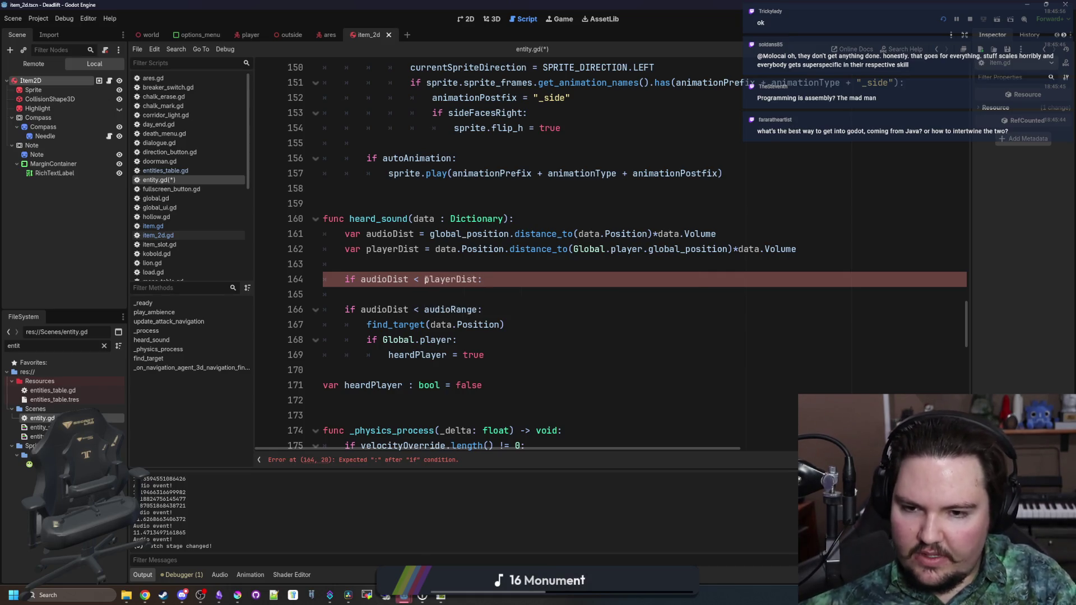
key("Return")
key("Return")
type("else:")
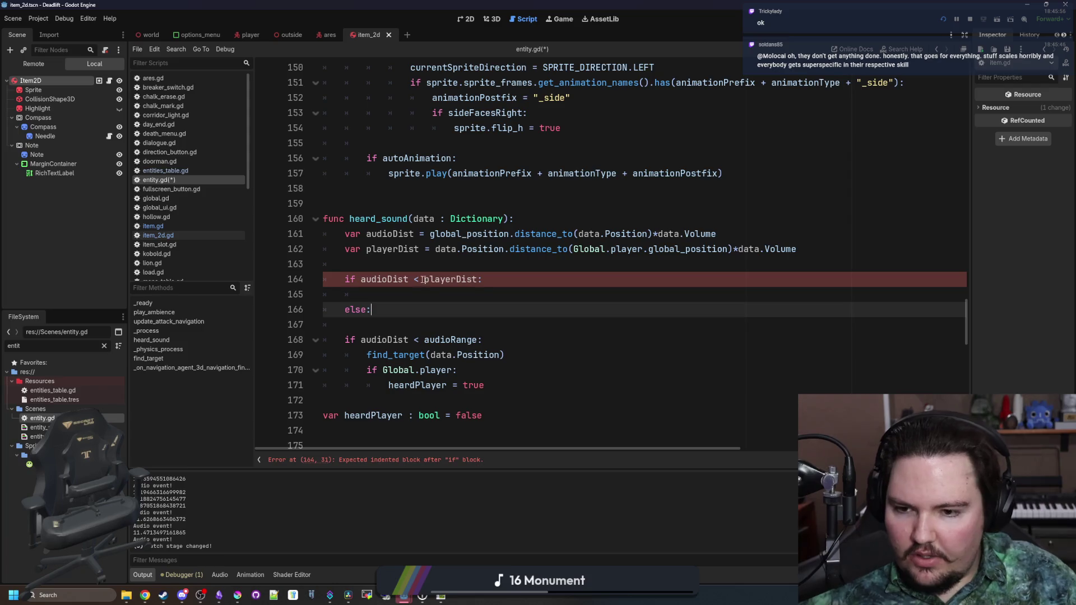
Re-indent the audioRange block and paste it under the new if on line 165.
left_click_drag(477, 385, 491, 330)
key("ctrl+c")
key("shift+Tab")
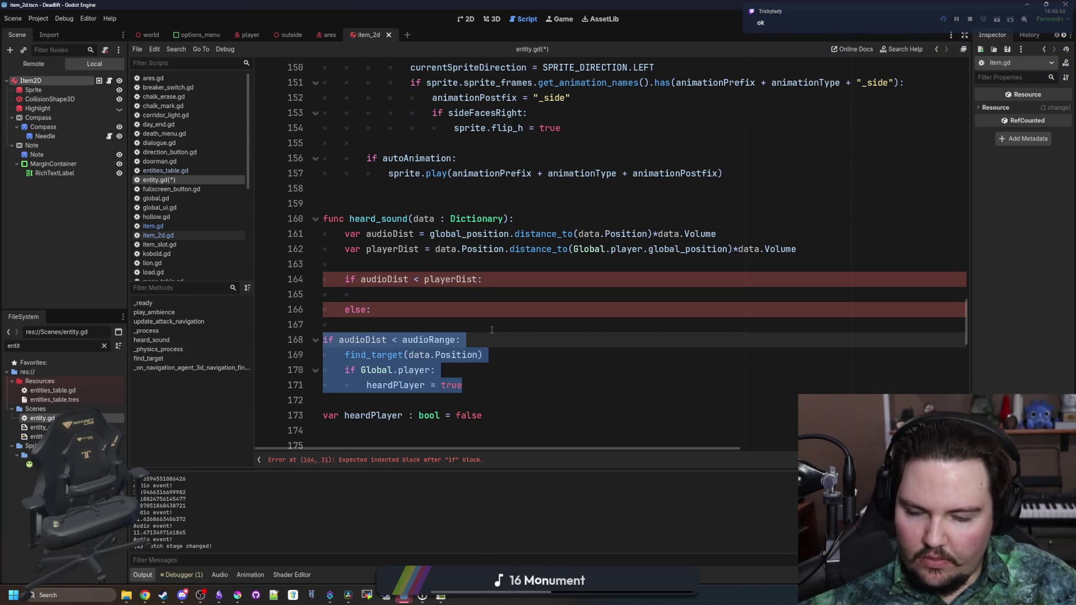
key("Tab")
key("Tab")
left_click(385, 288)
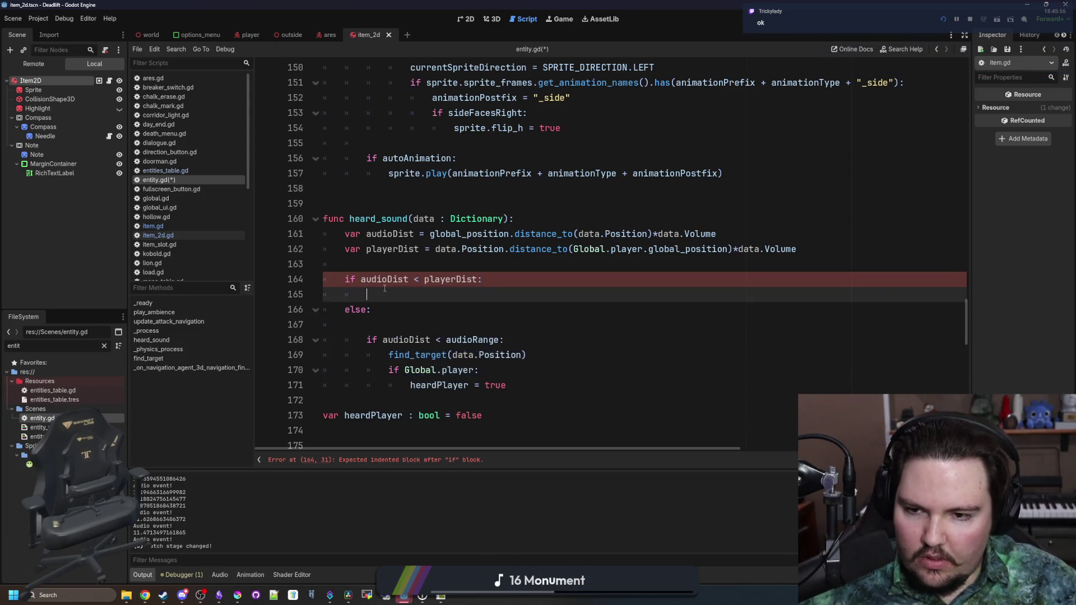
key("ctrl+v")
left_click_drag(506, 340, 307, 294)
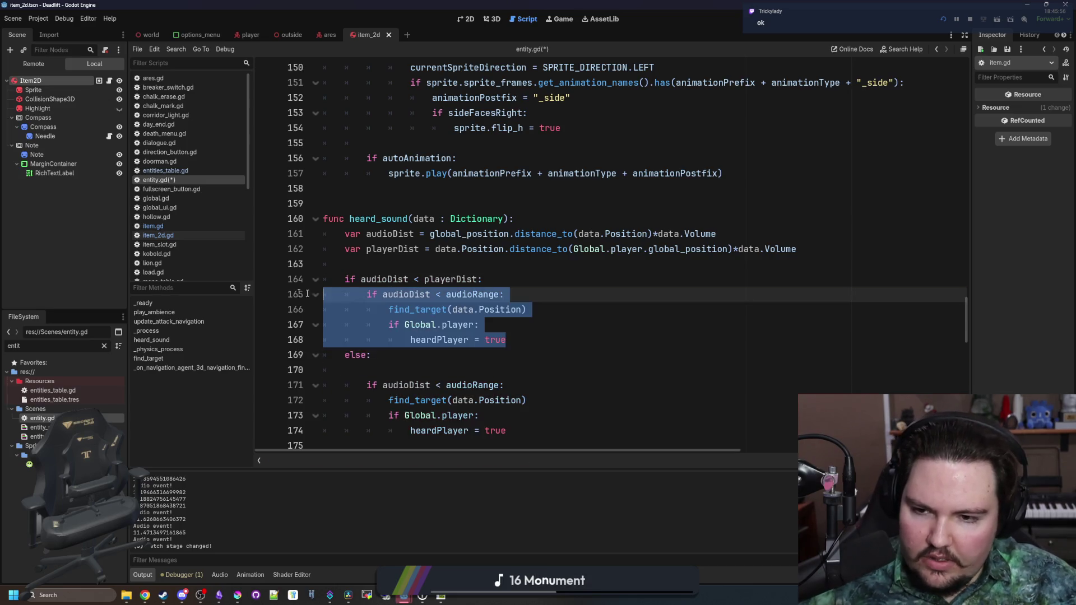
left_click(484, 295)
Delete the Global.player check from the first branch and switch line 169's audioDist to playerDist.
scroll(427, 279, "down", 1)
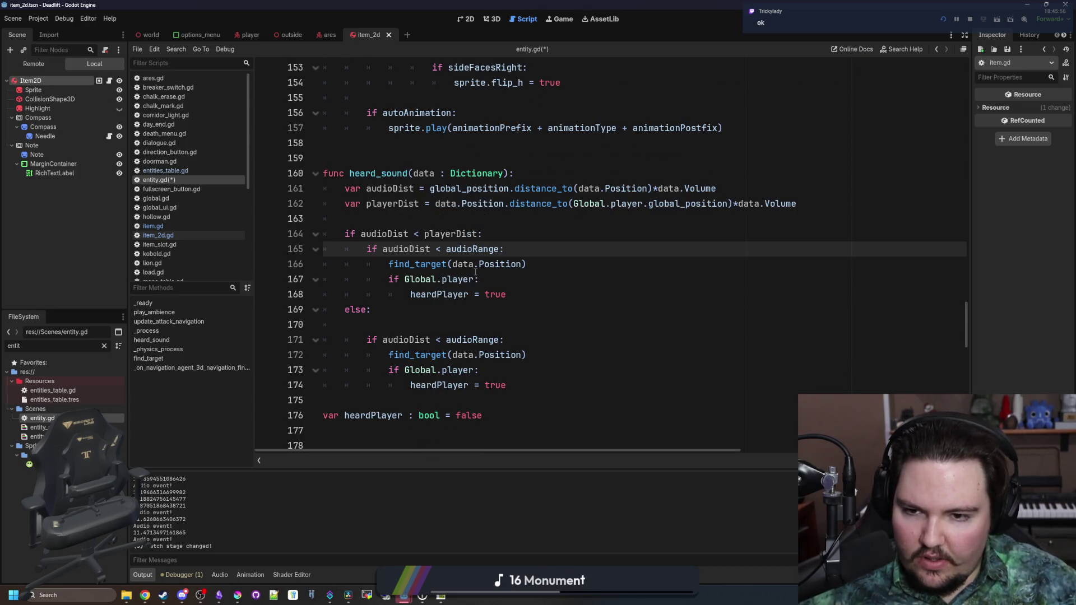
left_click_drag(506, 294, 313, 280)
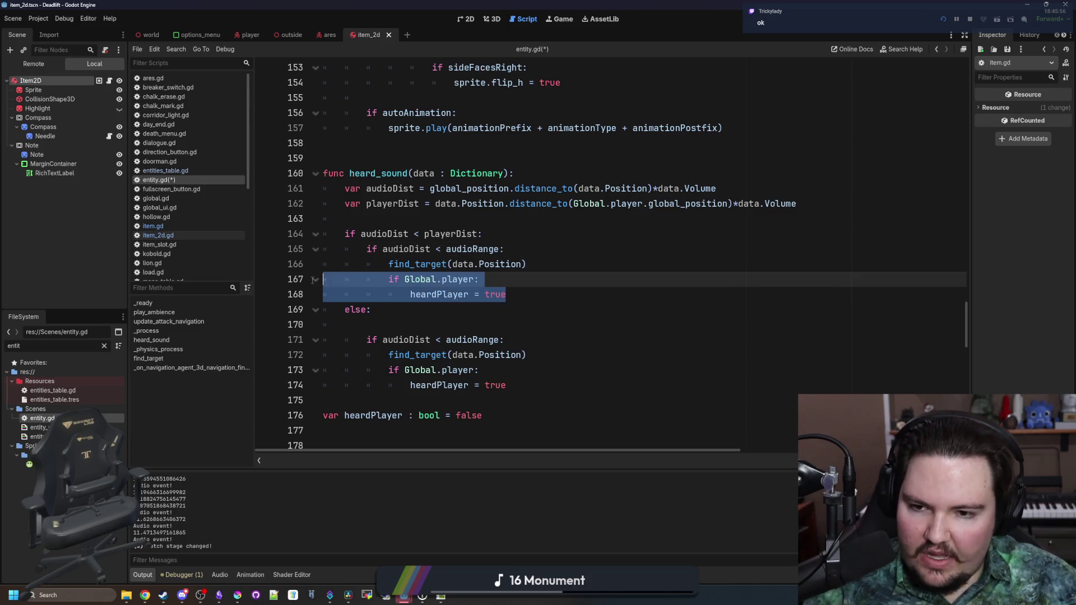
key("BackSpace")
key("BackSpace")
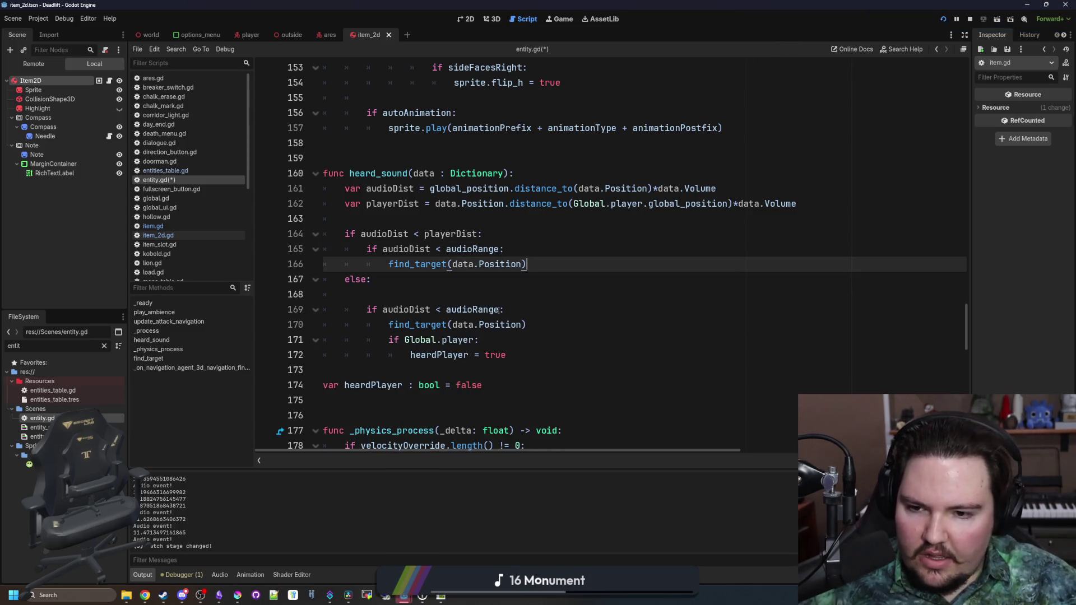
left_click(499, 310)
double_click(405, 309)
type("player")
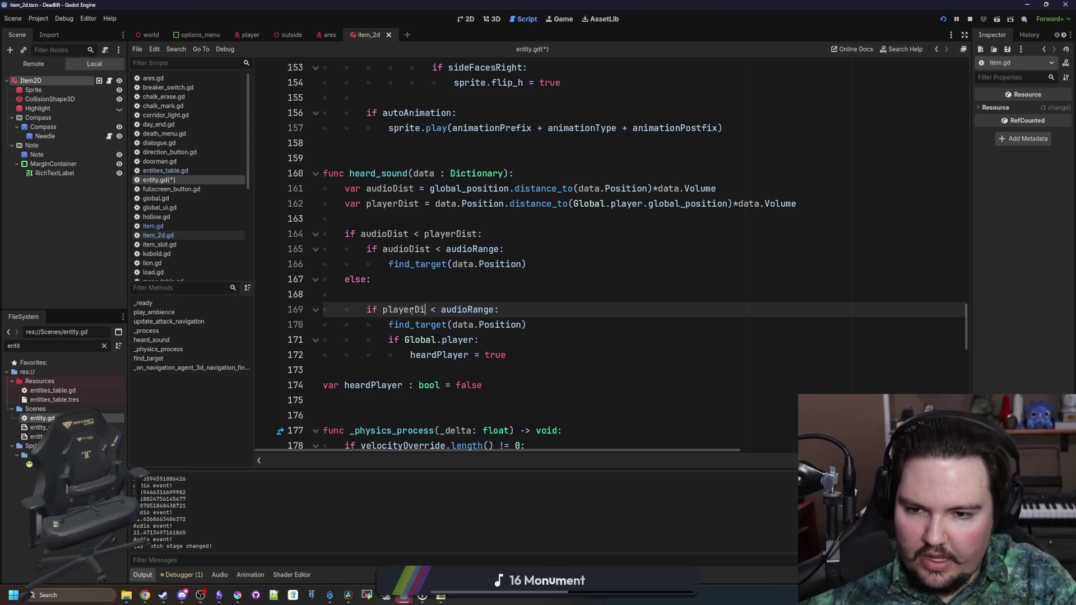
key("Up")
key("BackSpace")
key("BackSpace")
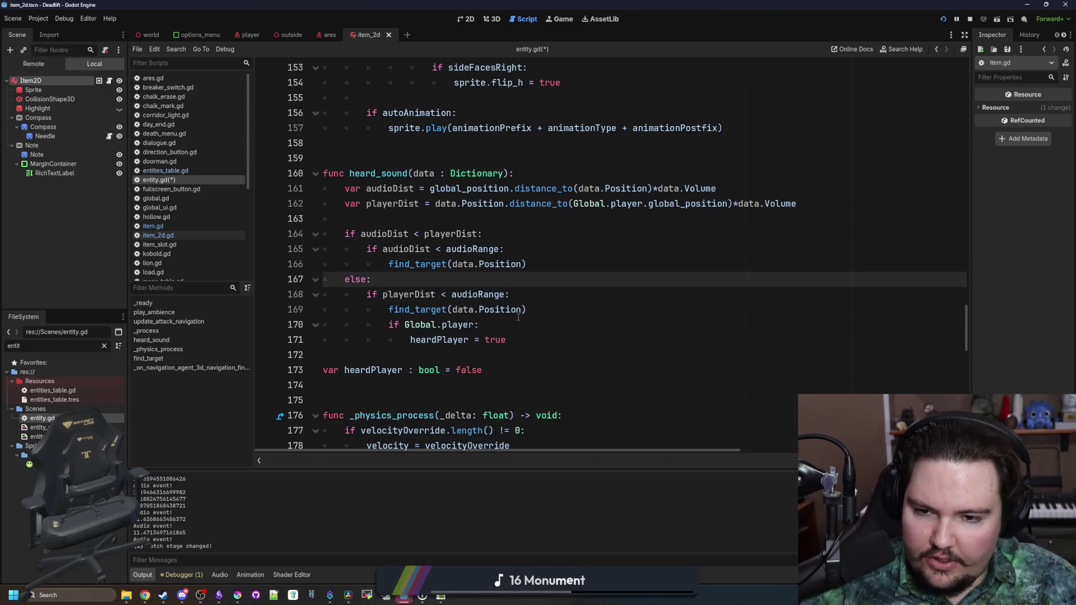
Strip the find_target and Global.player lines from the else branch, leaving heardPlayer = true.
mouse_move(526, 310)
left_mouse_down()
mouse_move(325, 309)
mouse_move(313, 339)
mouse_move(288, 310)
left_mouse_up()
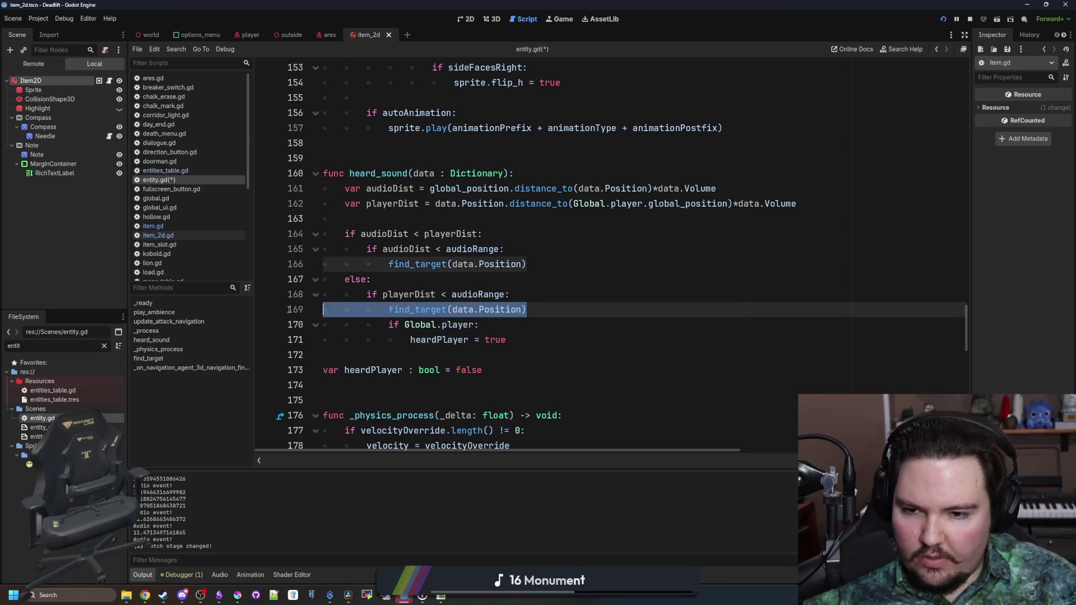
key("BackSpace")
key("BackSpace")
left_click_drag(478, 309, 324, 309)
key("BackSpace")
key("BackSpace")
key("shift+Tab")
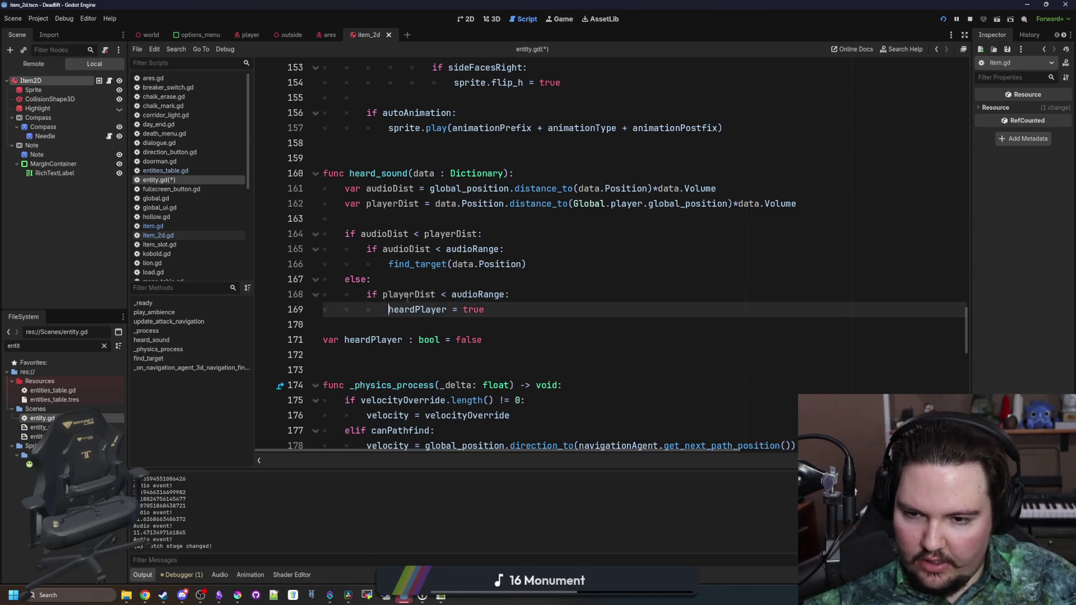
Save entity.gd and switch to the running Game view.
left_click(444, 282)
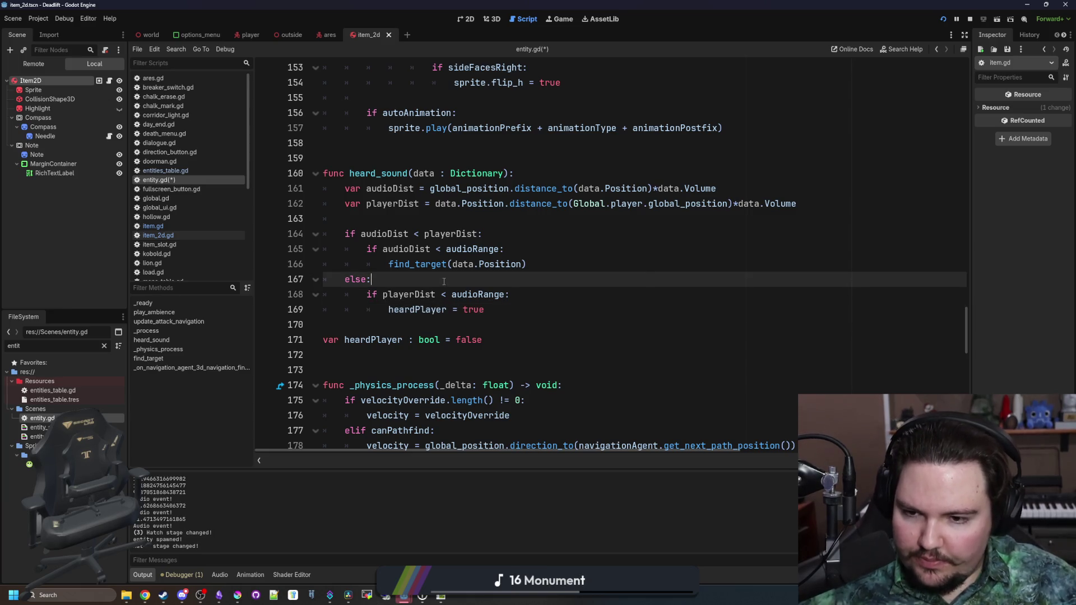
left_click(443, 361)
left_click(489, 324)
key("ctrl+s")
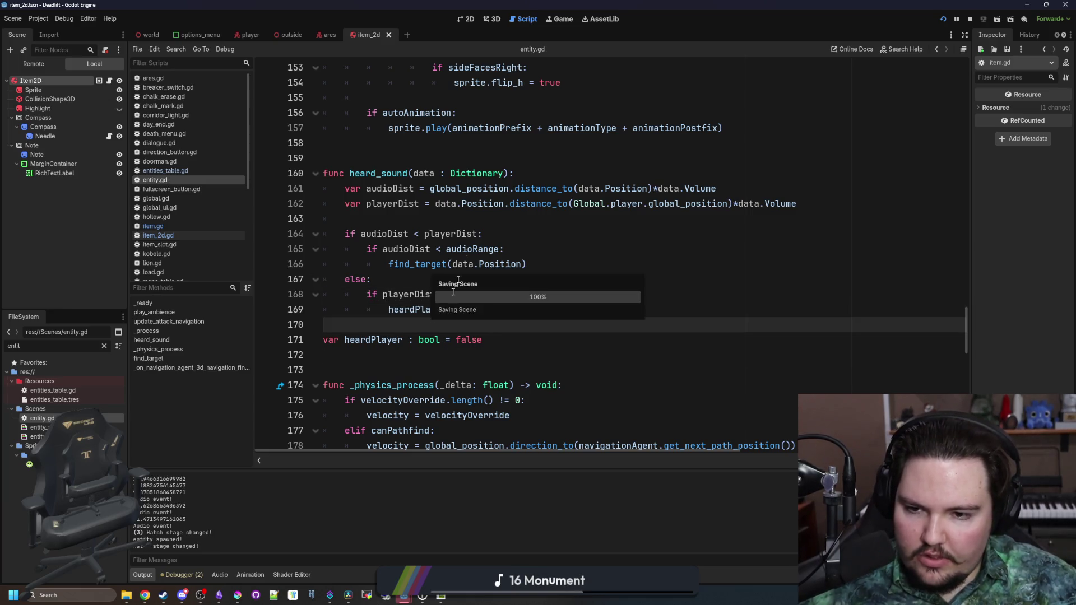
left_click(555, 14)
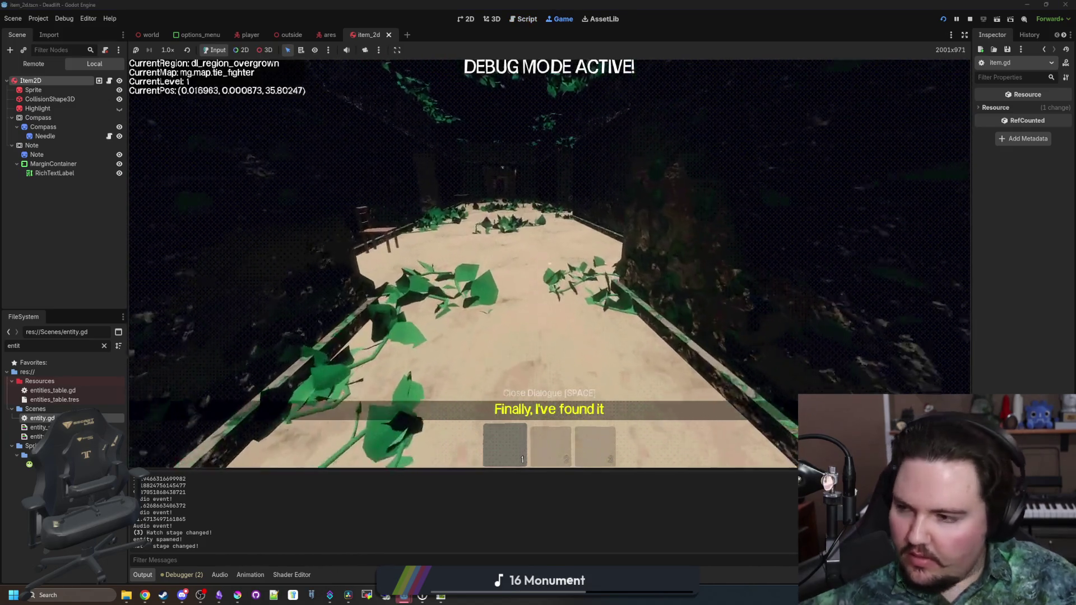
Resume the game, walk toward the far doorway and back, then pause again.
key("Escape")
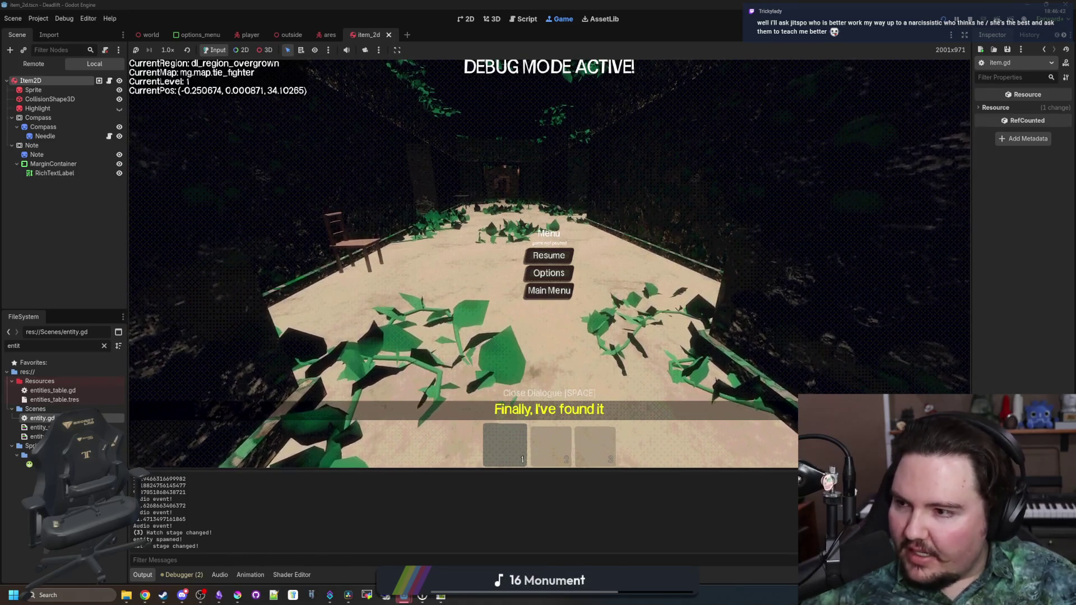
left_click(545, 253)
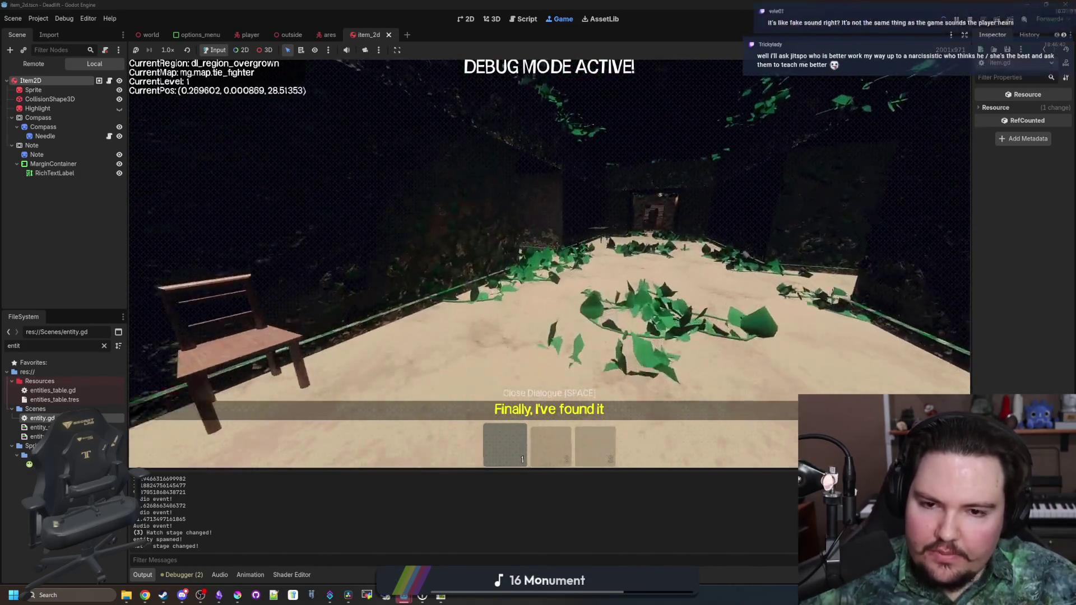
key("w")
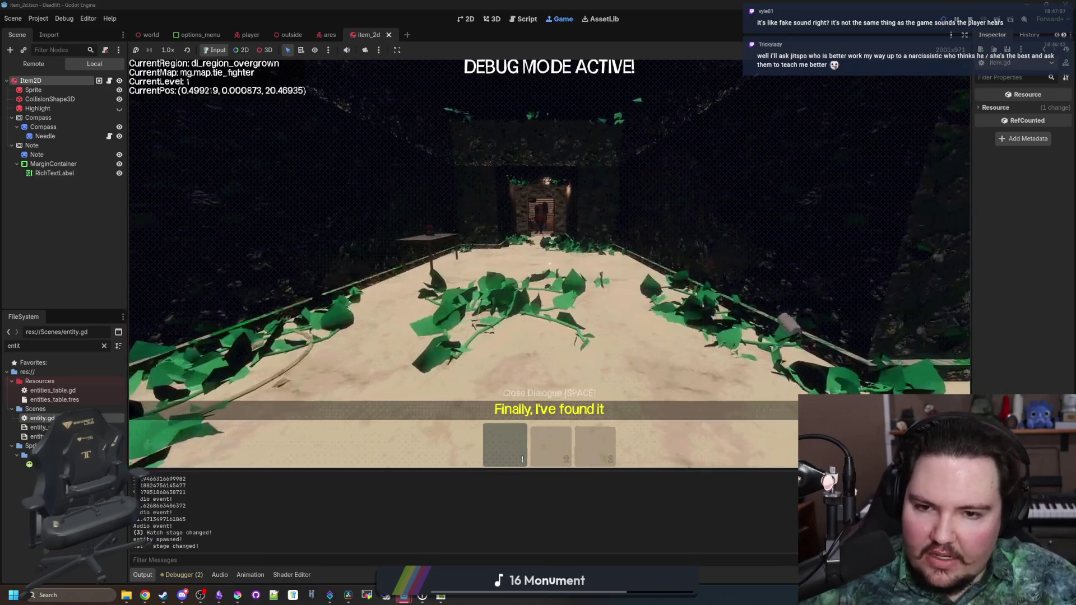
key("s")
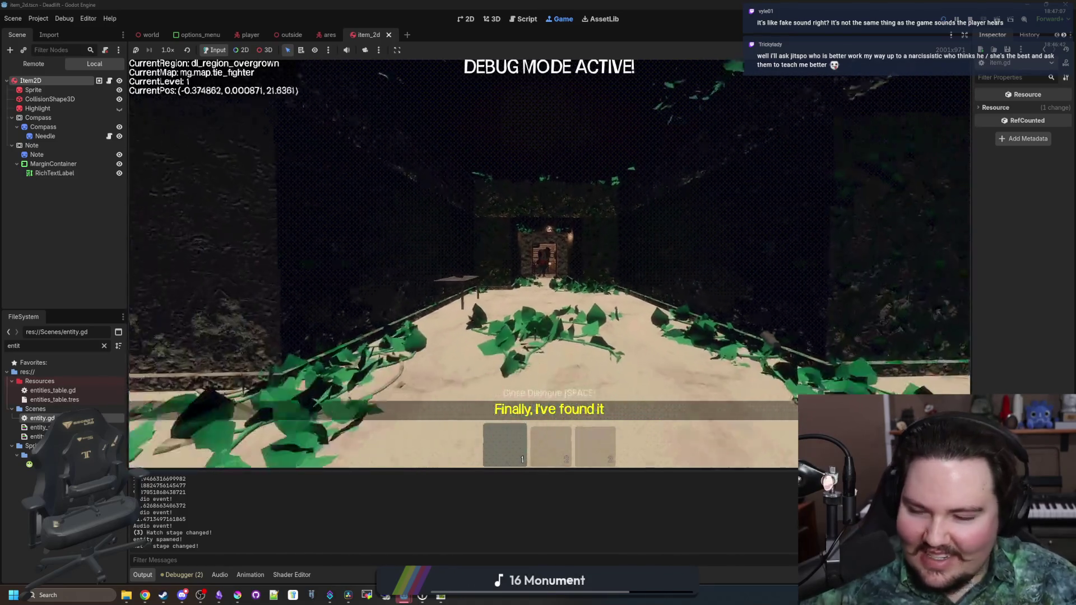
key("s")
key("Escape")
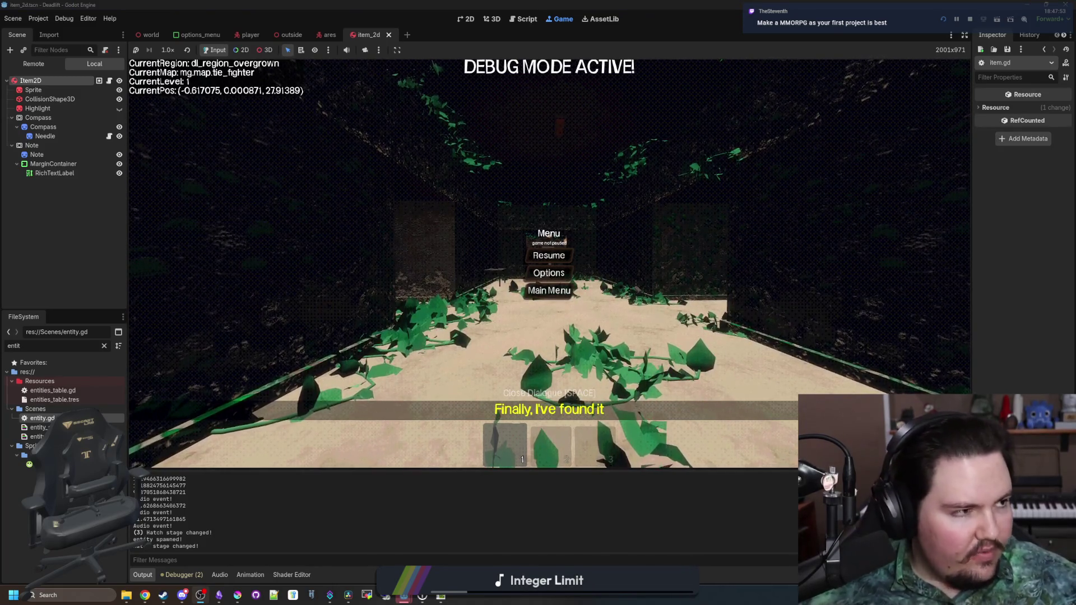
key("alt+Tab")
Maximize Chrome, search for 'godot documentati' and open the official Godot Docs.
left_click_drag(580, 117, 616, 4)
type("godot documentati")
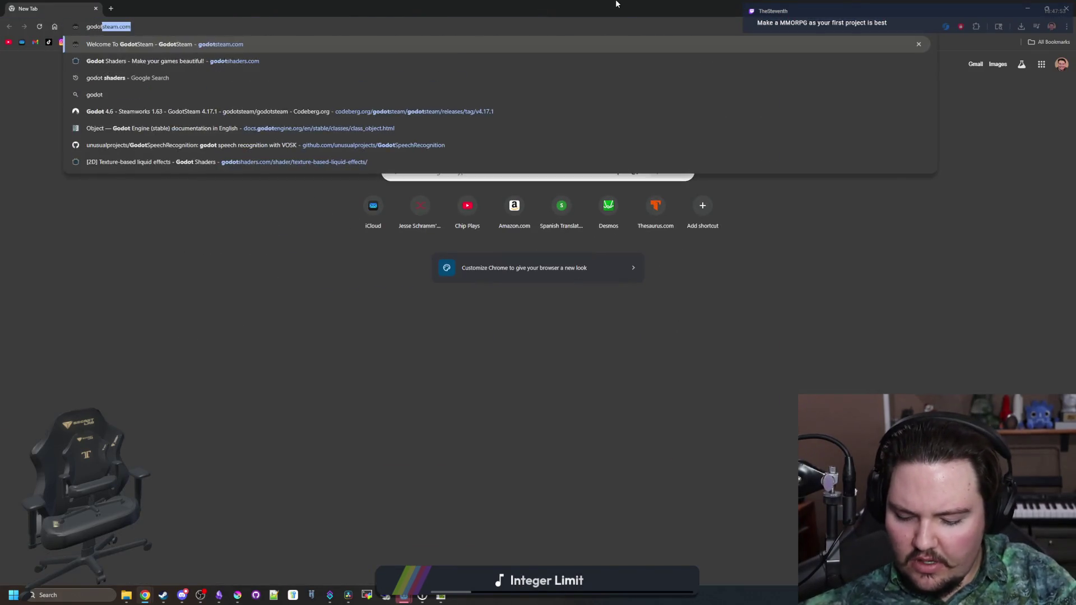
key("Return")
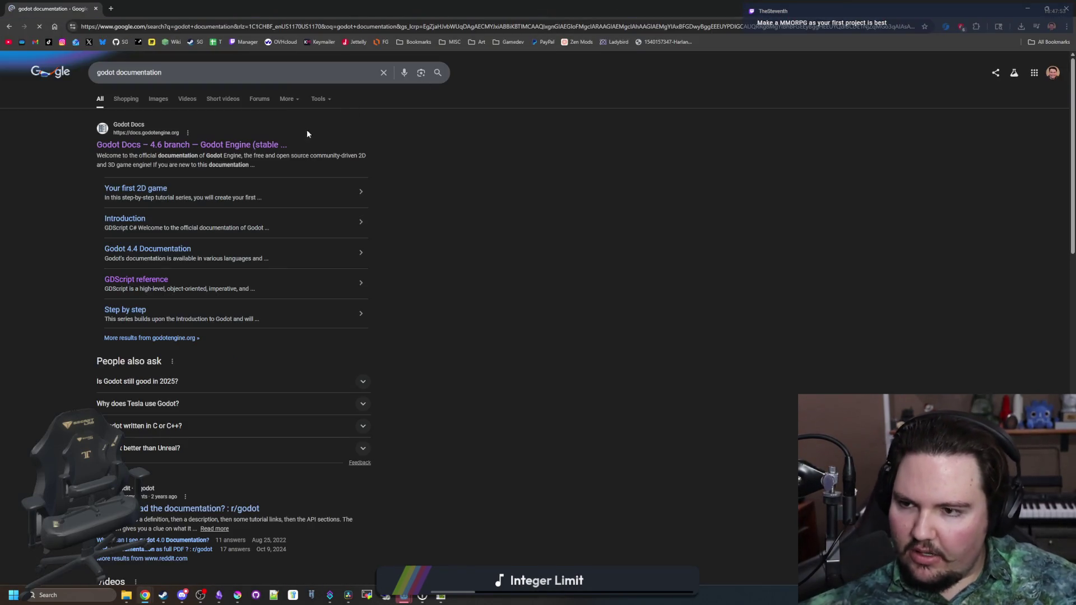
left_click(253, 146)
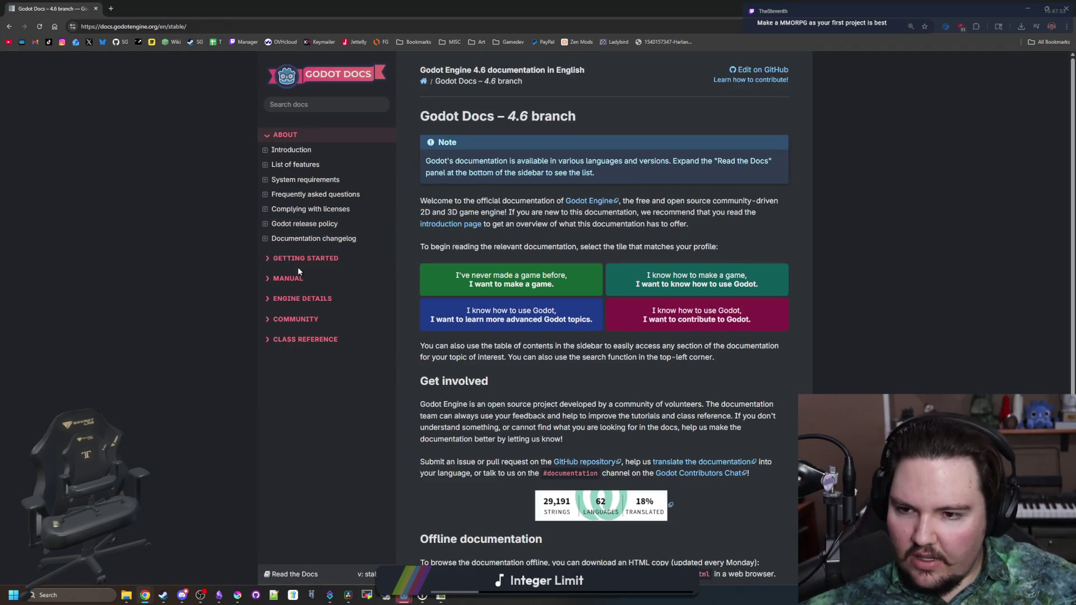
Go through Getting Started, Introduction and Step by step to the Your first 2D game page.
left_click(310, 261)
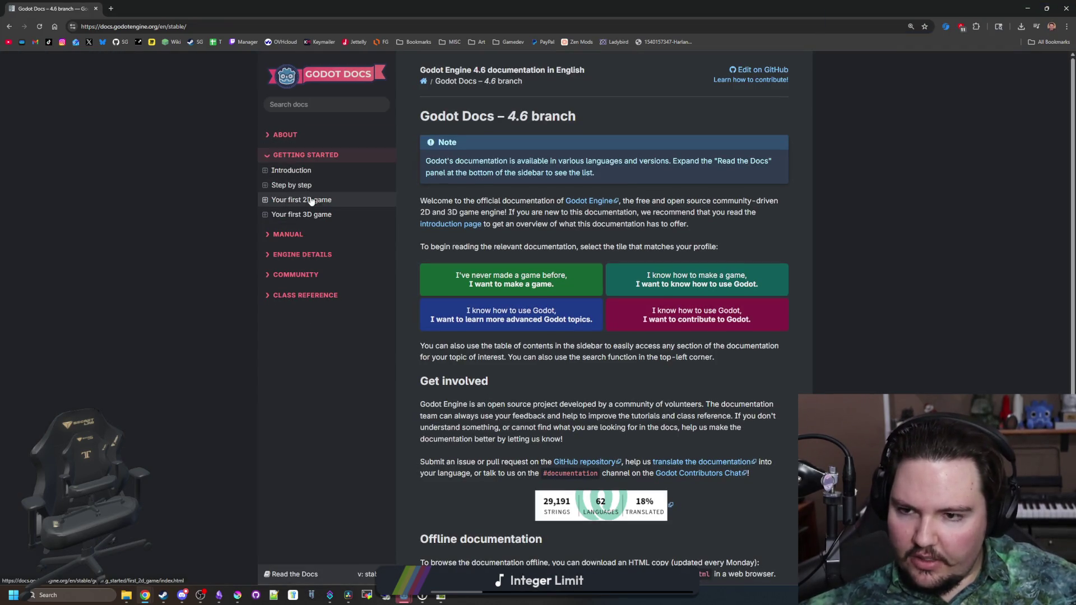
left_click(312, 171)
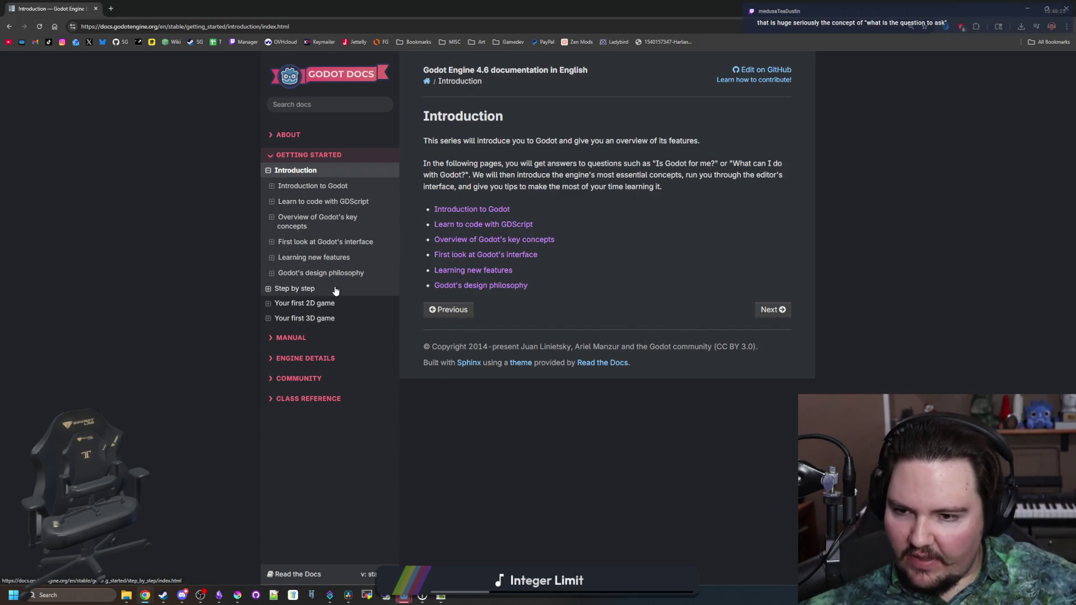
left_click(314, 288)
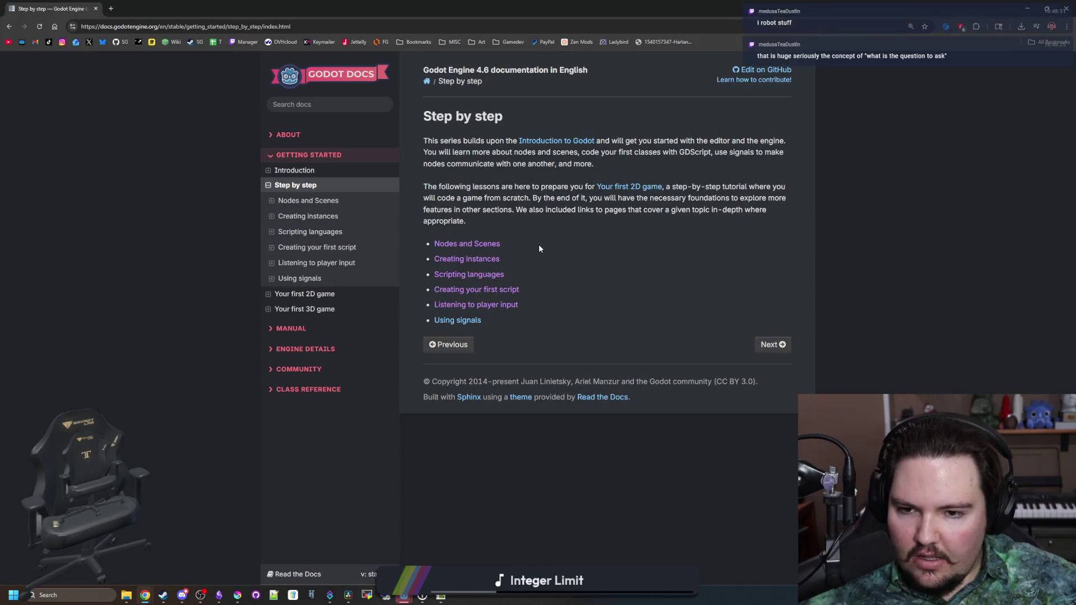
left_click(332, 295)
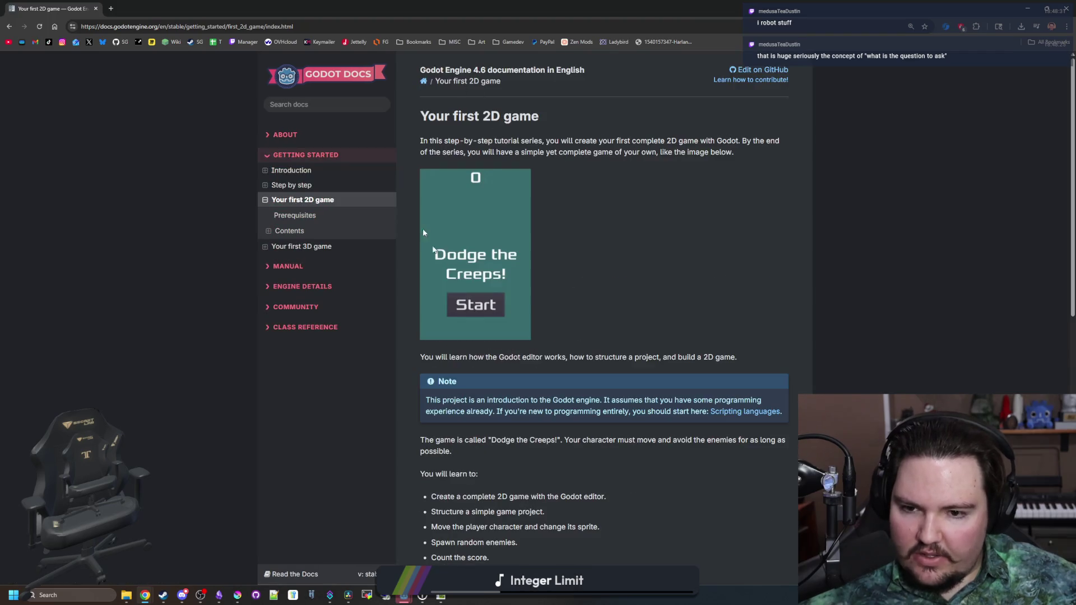
scroll(587, 241, "down", 10)
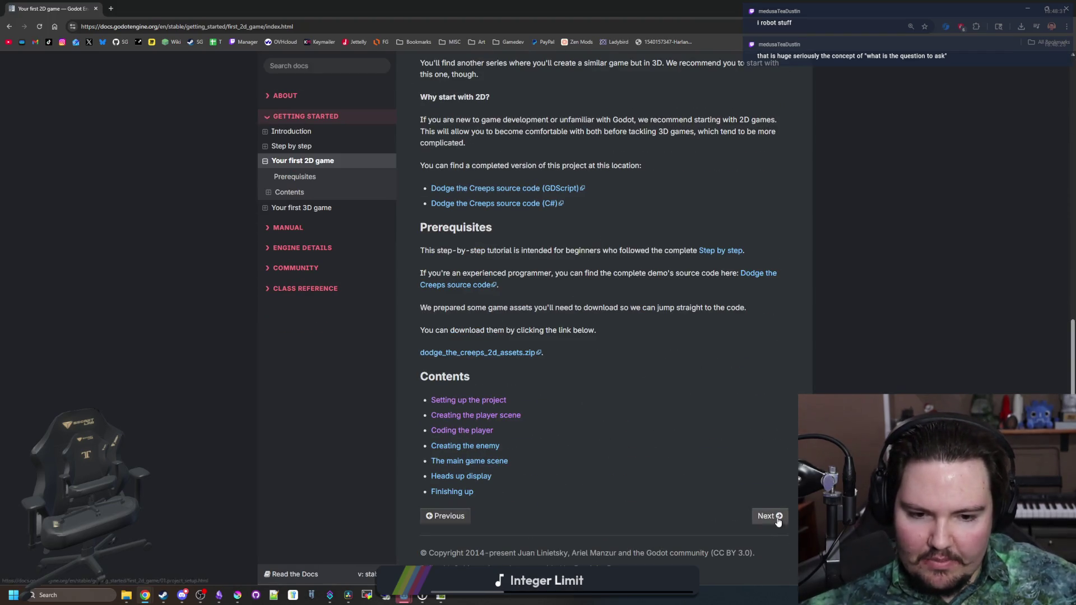
Read through the Setting up the project tutorial page.
left_click(776, 517)
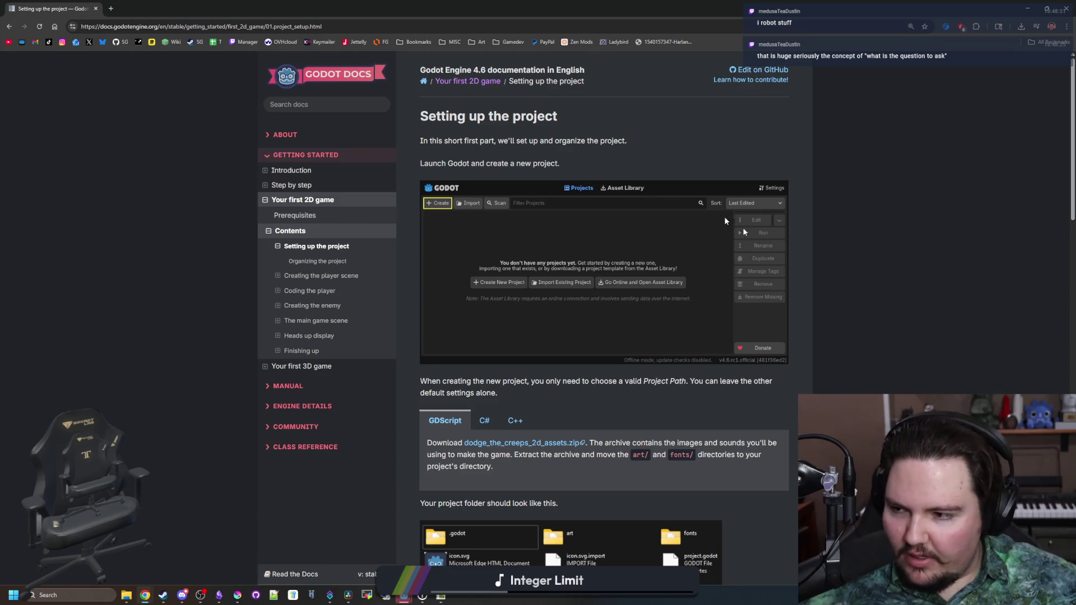
scroll(725, 221, "down", 12)
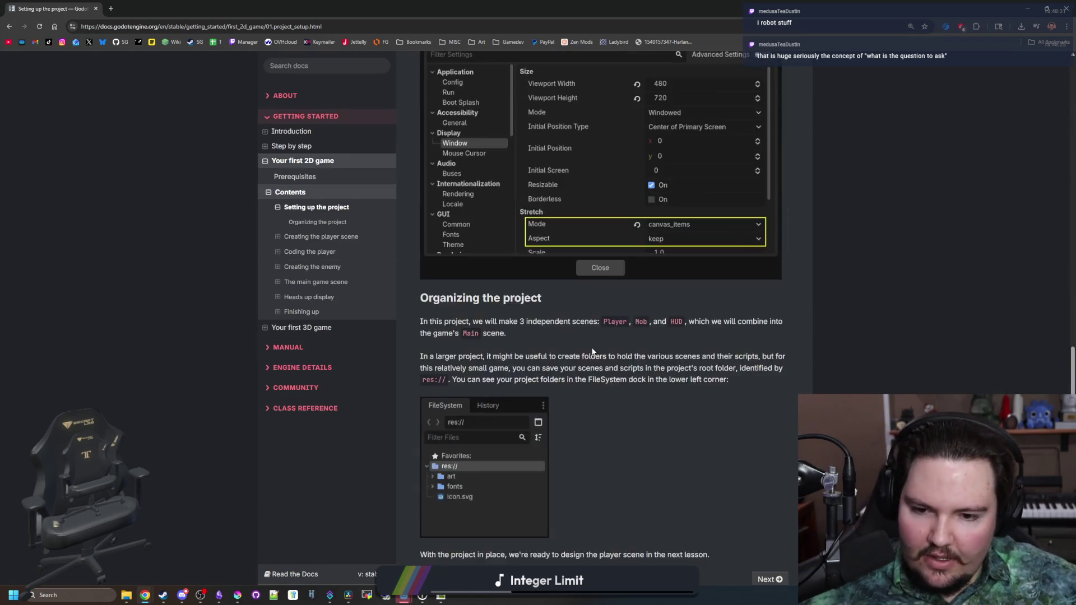
scroll(675, 409, "down", 15)
scroll(675, 409, "up", 15)
scroll(747, 435, "down", 1)
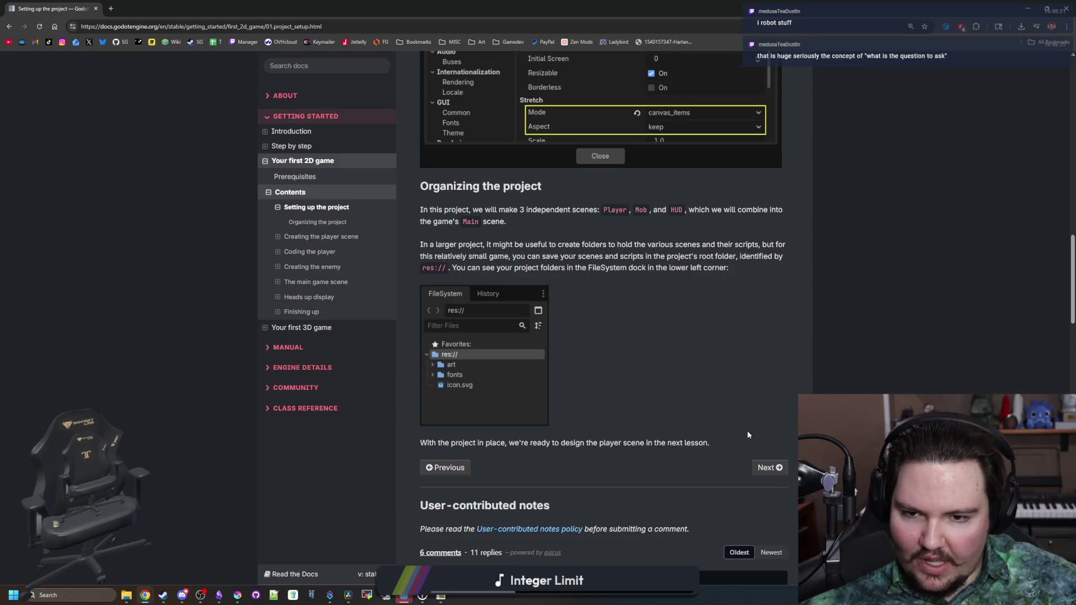
Read the Creating the player scene page down to its end.
left_click(780, 473)
scroll(581, 312, "down", 6)
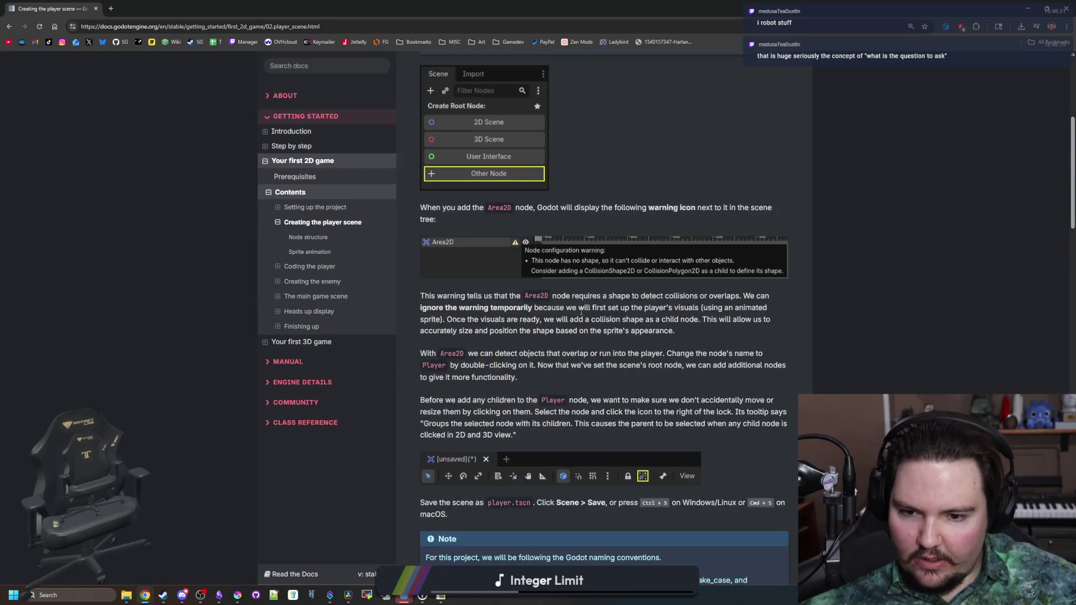
scroll(582, 311, "down", 7)
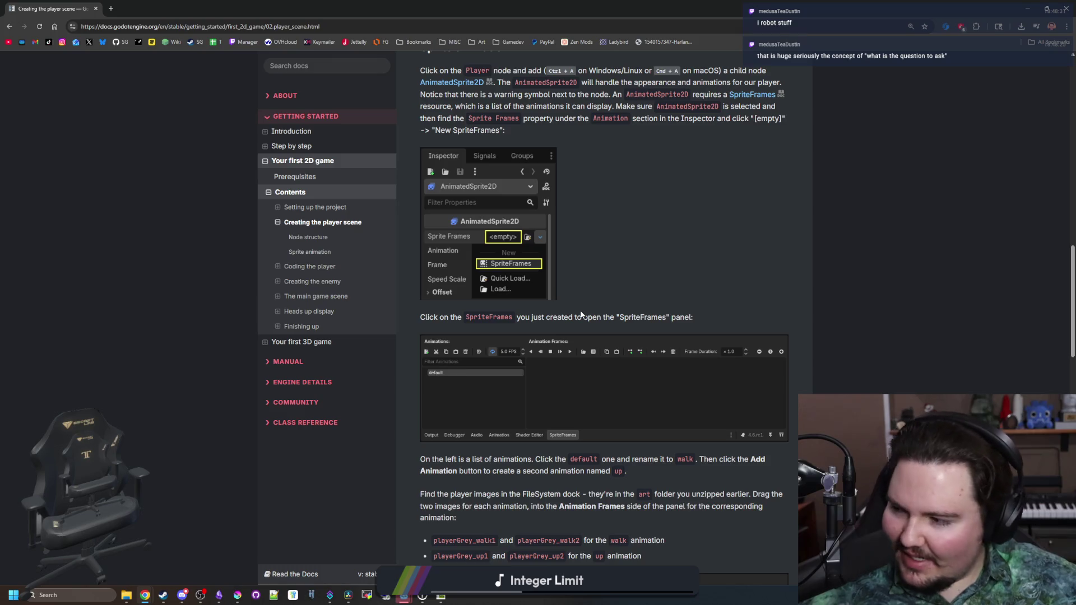
scroll(581, 312, "down", 4)
scroll(647, 212, "down", 18)
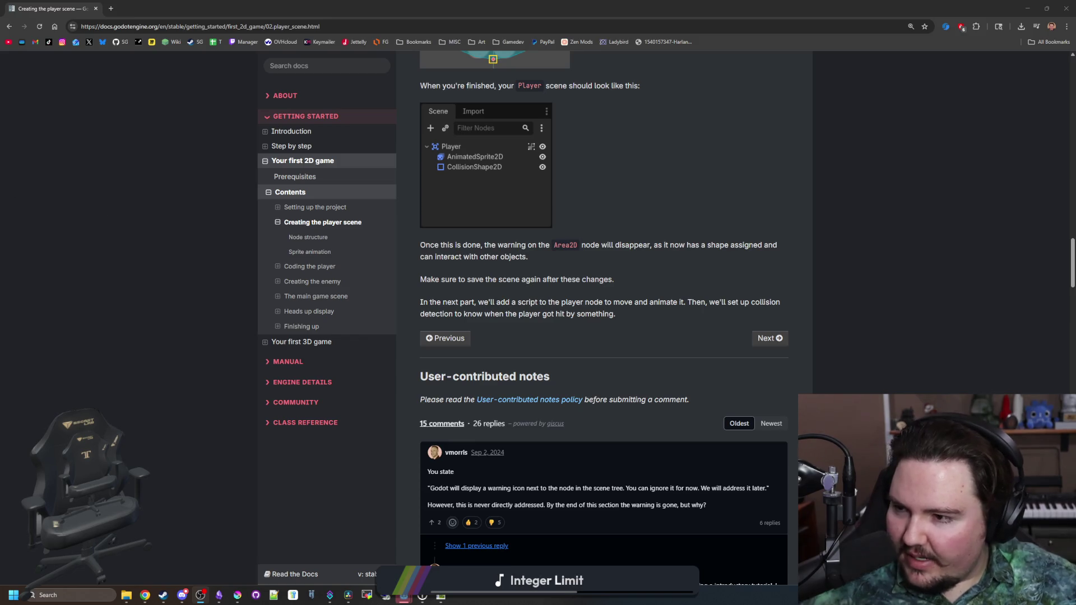
key("alt+Tab")
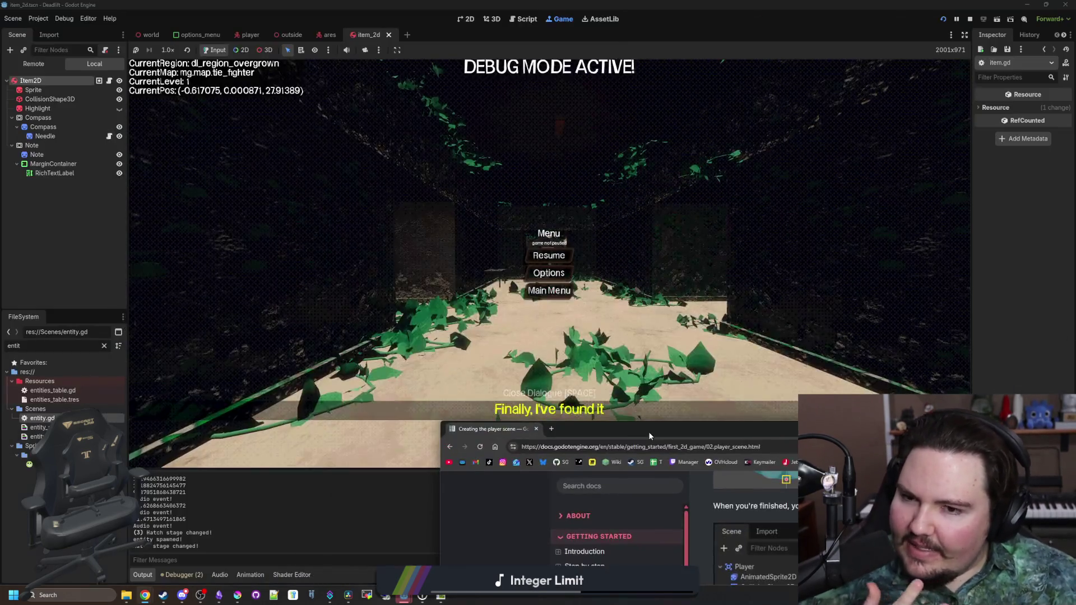
Resume play, walk into the breakroom to the table and pick up the red mug.
left_click(565, 255)
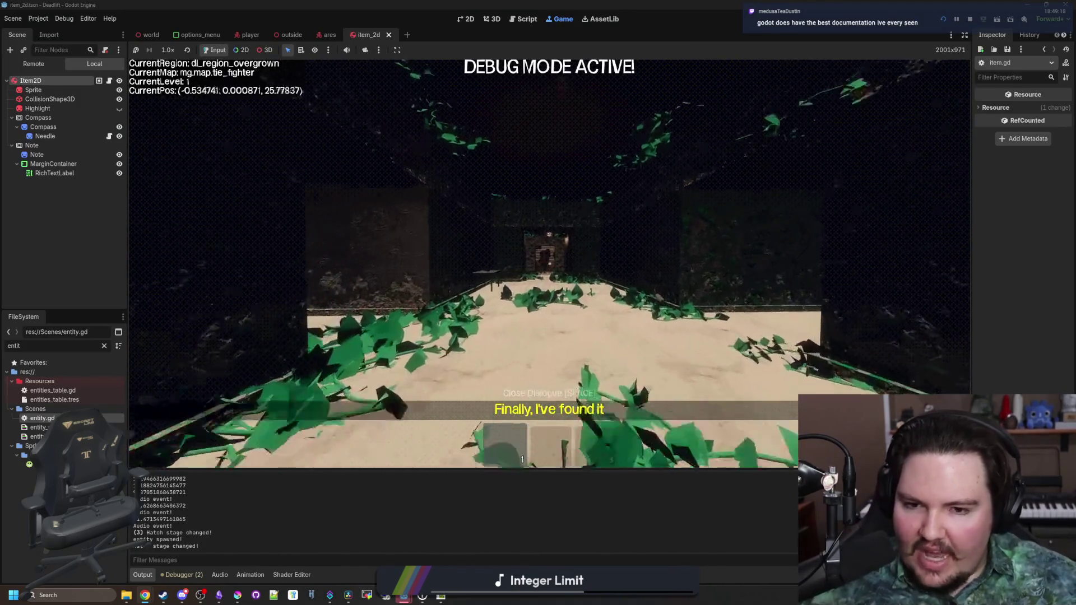
key("w")
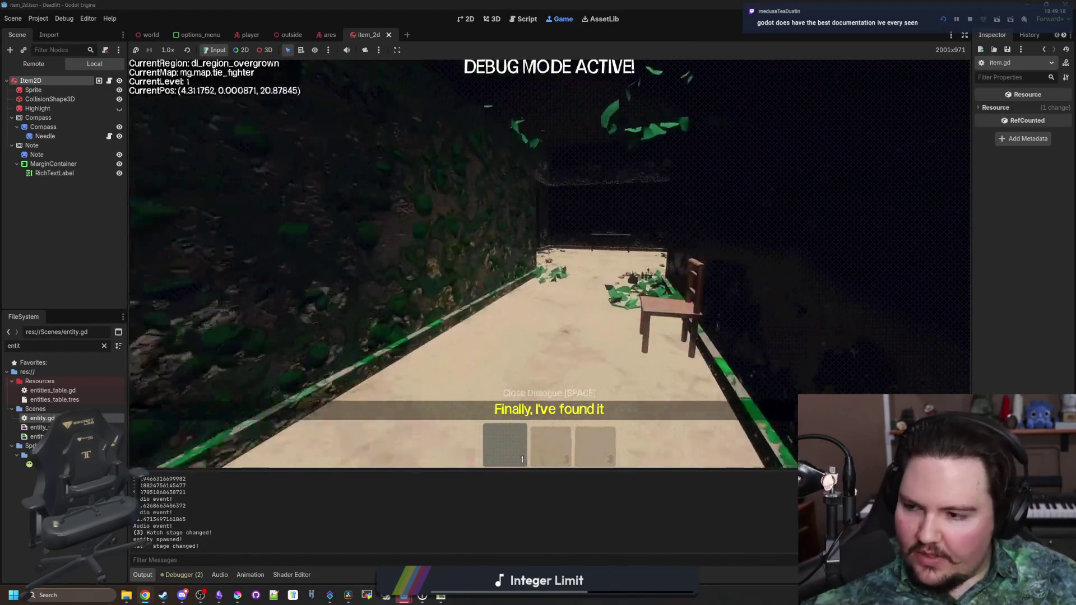
key("w")
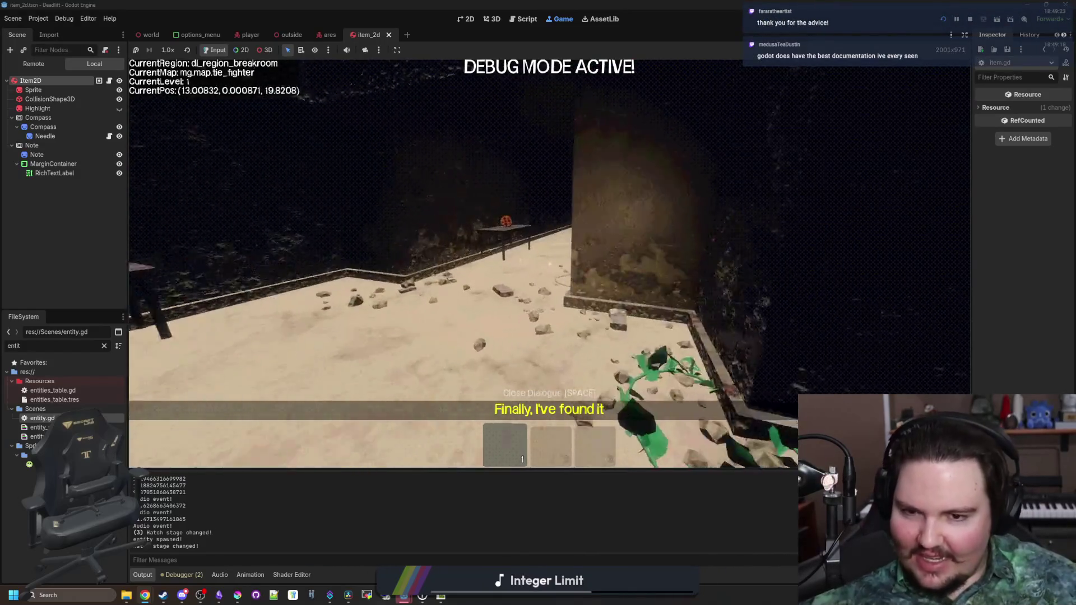
key("w")
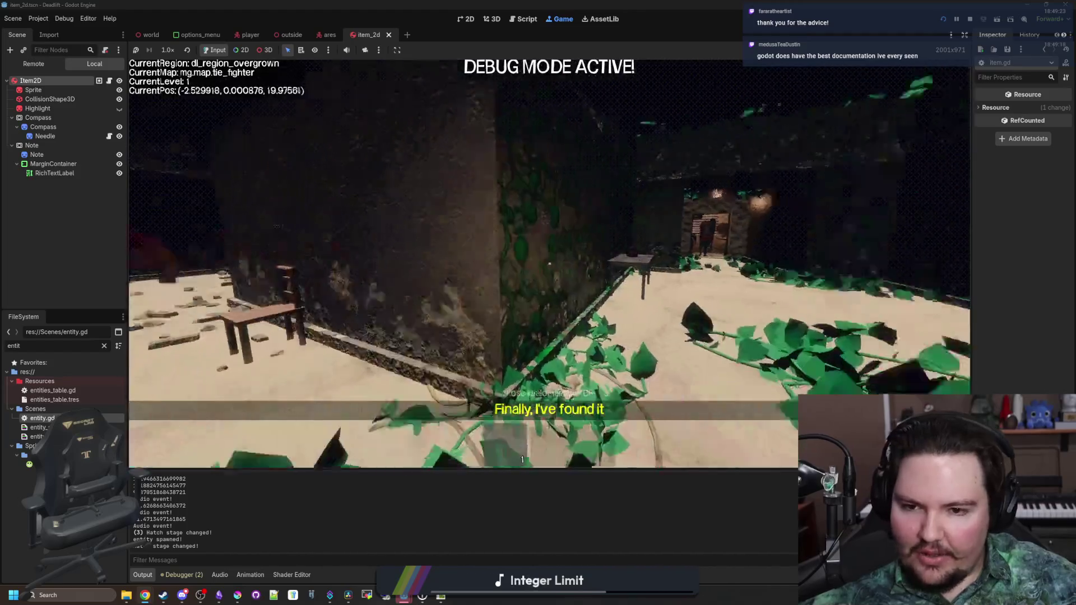
key("w")
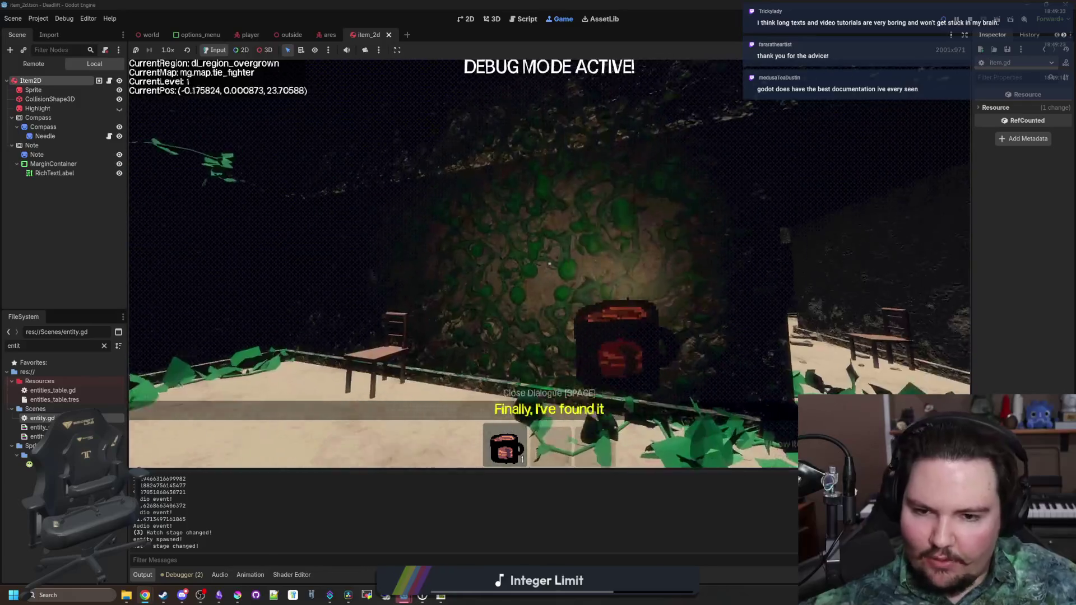
key("q")
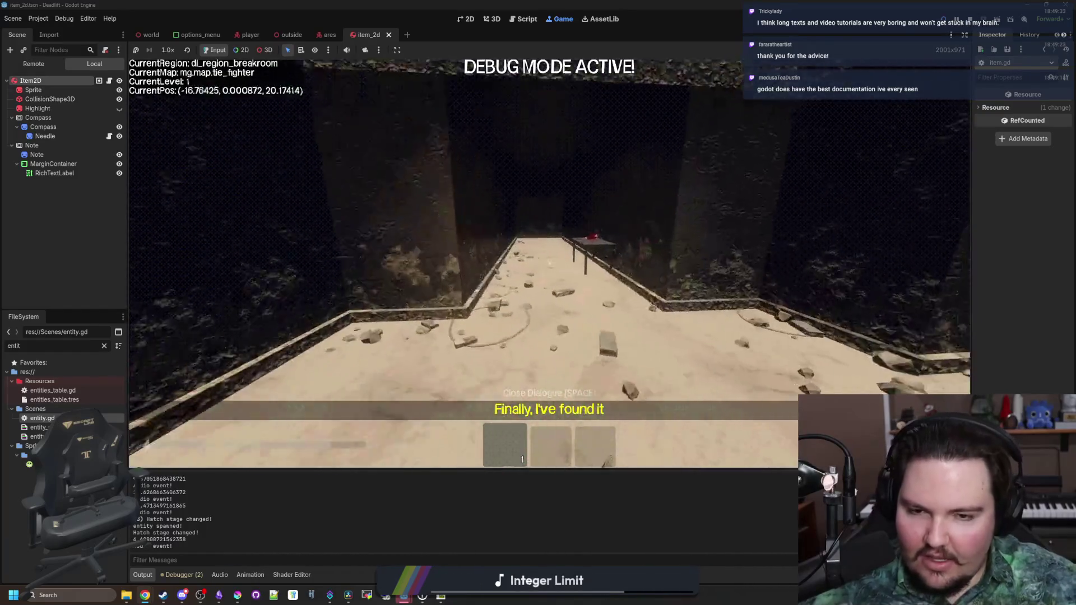
key("e")
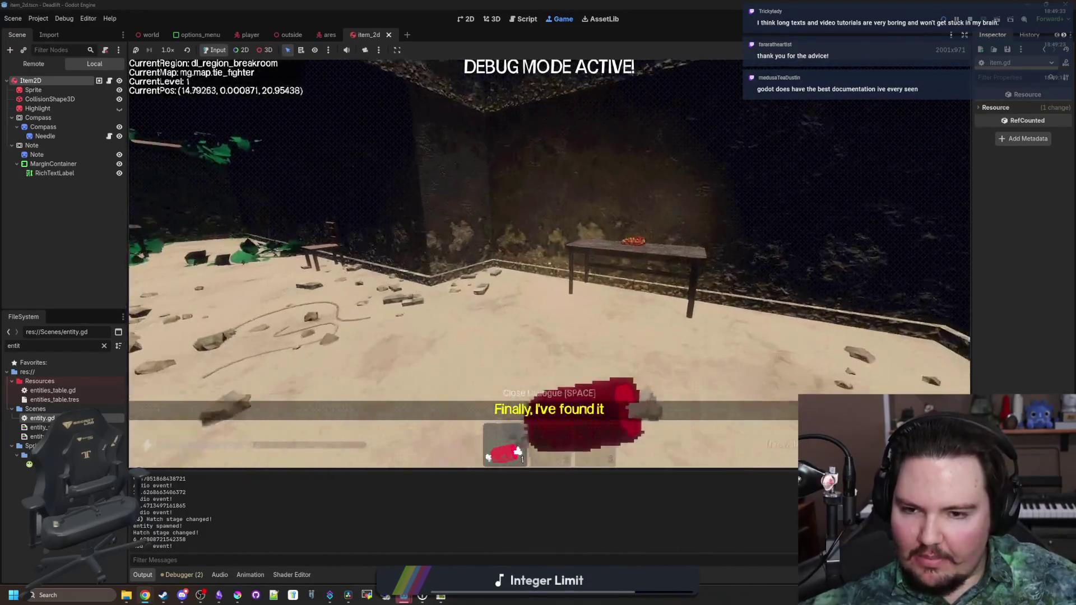
Walk the corridors toward the gate and chair, ending paused in the breakroom.
key("w")
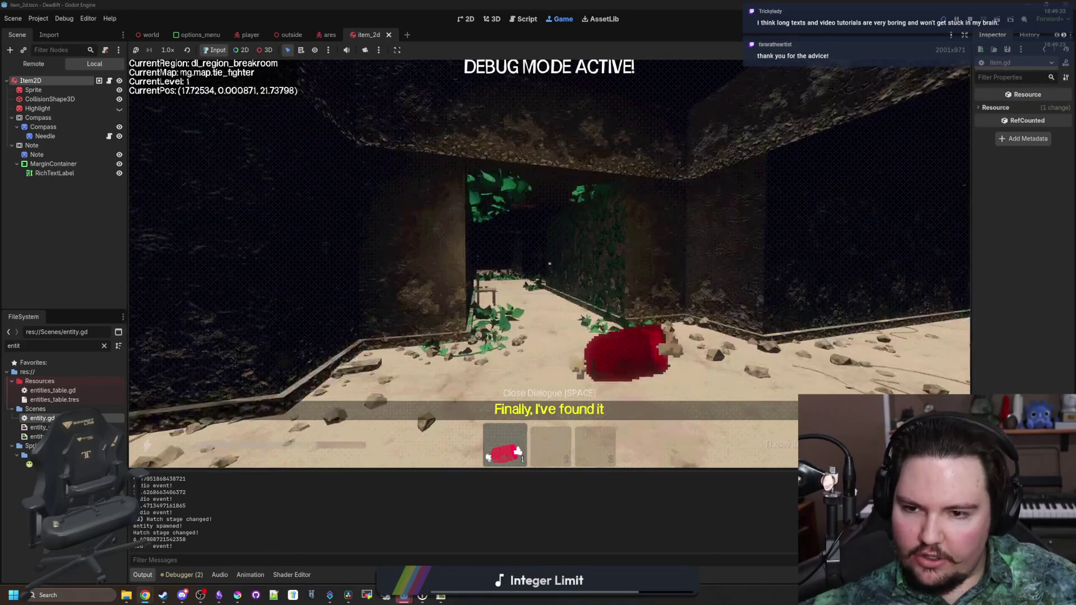
key("w")
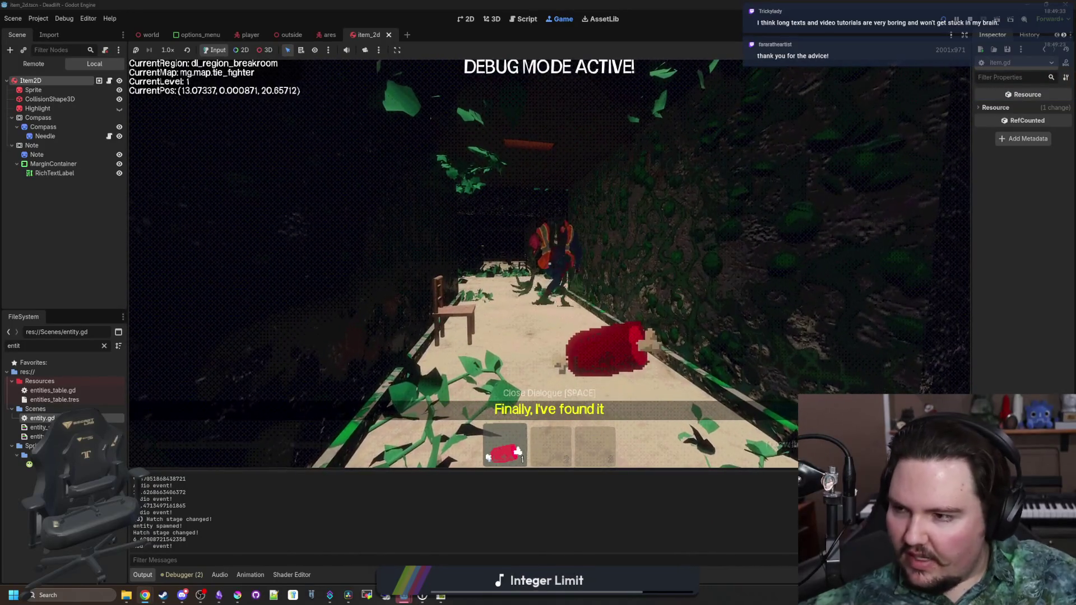
key("Escape")
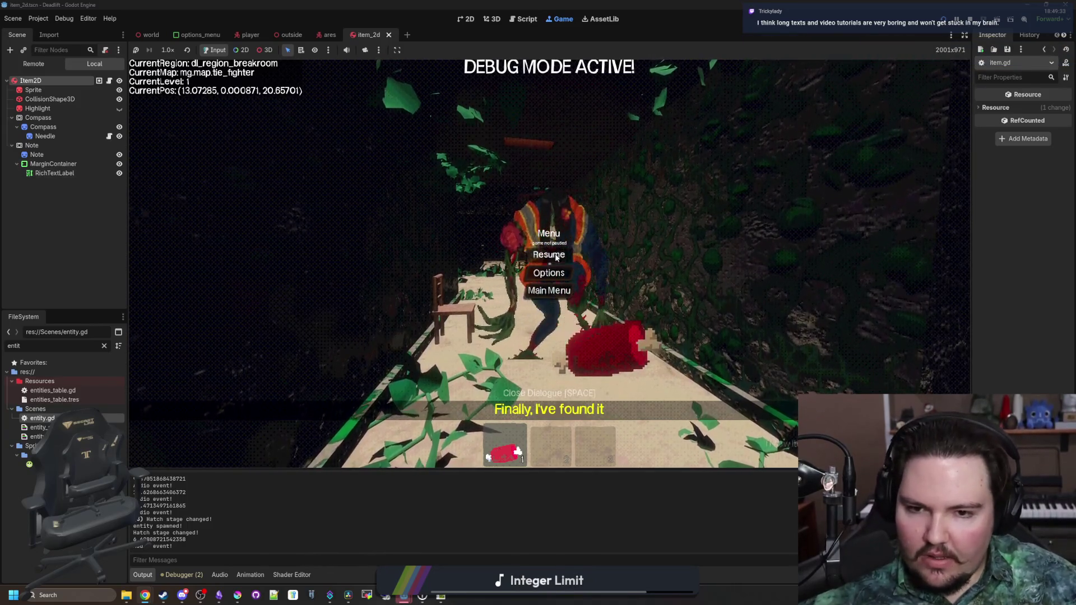
key("w")
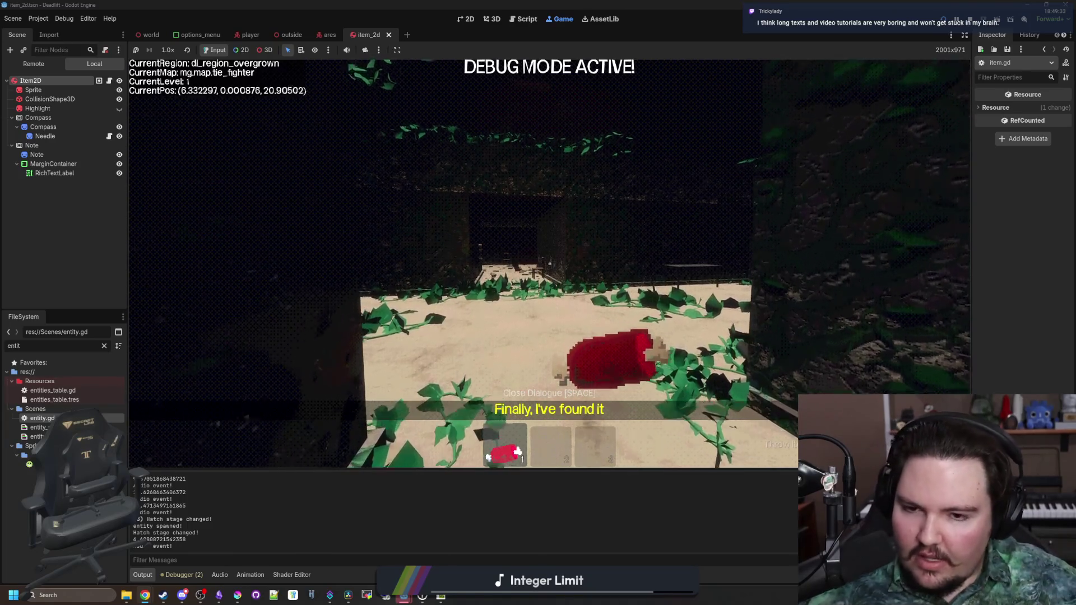
key("w")
key("w")
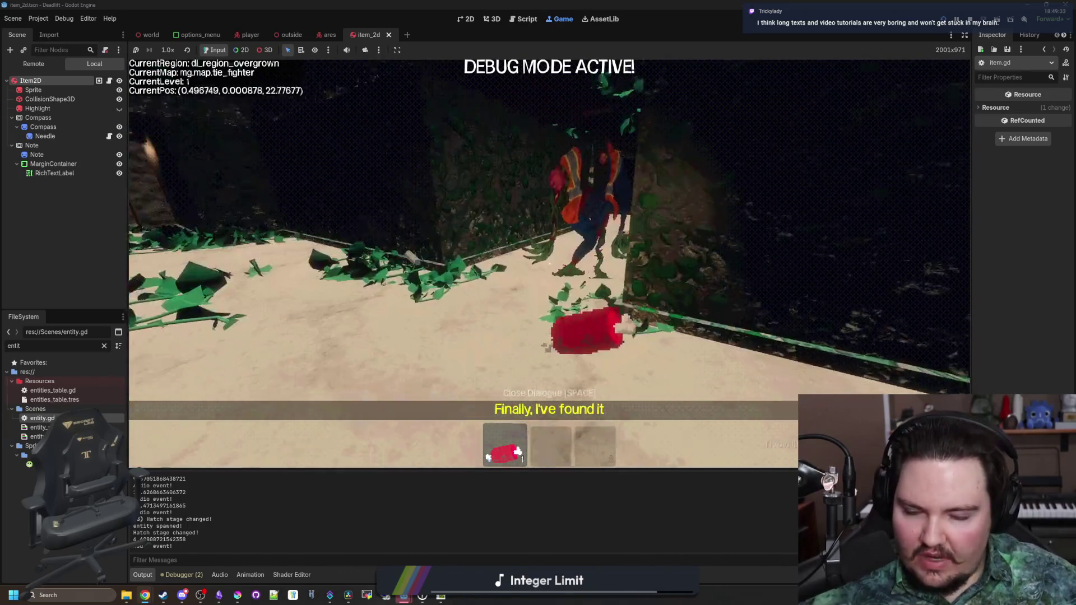
key("w")
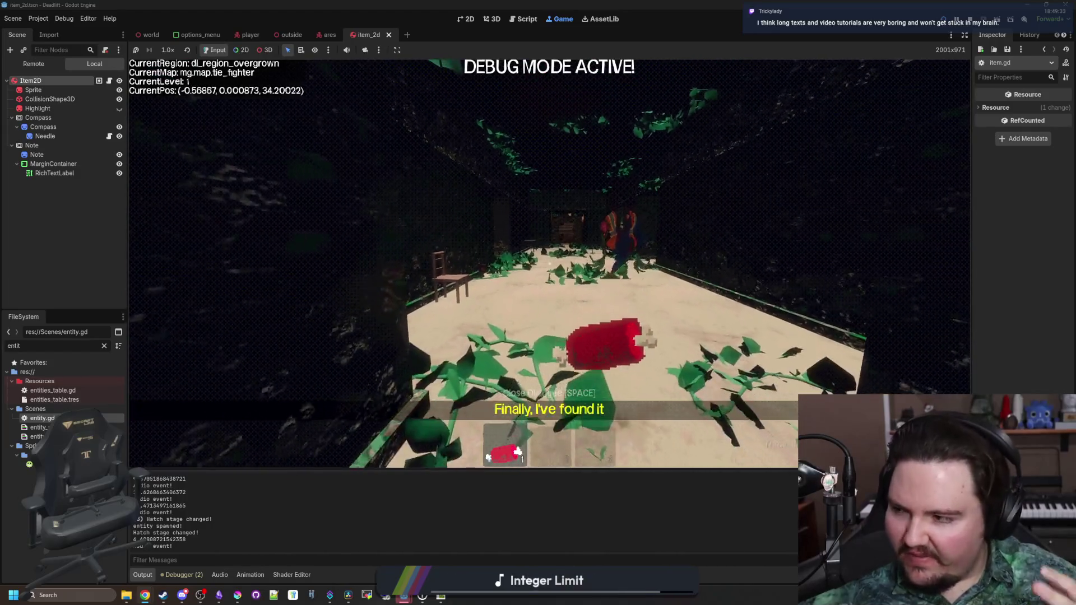
key("w")
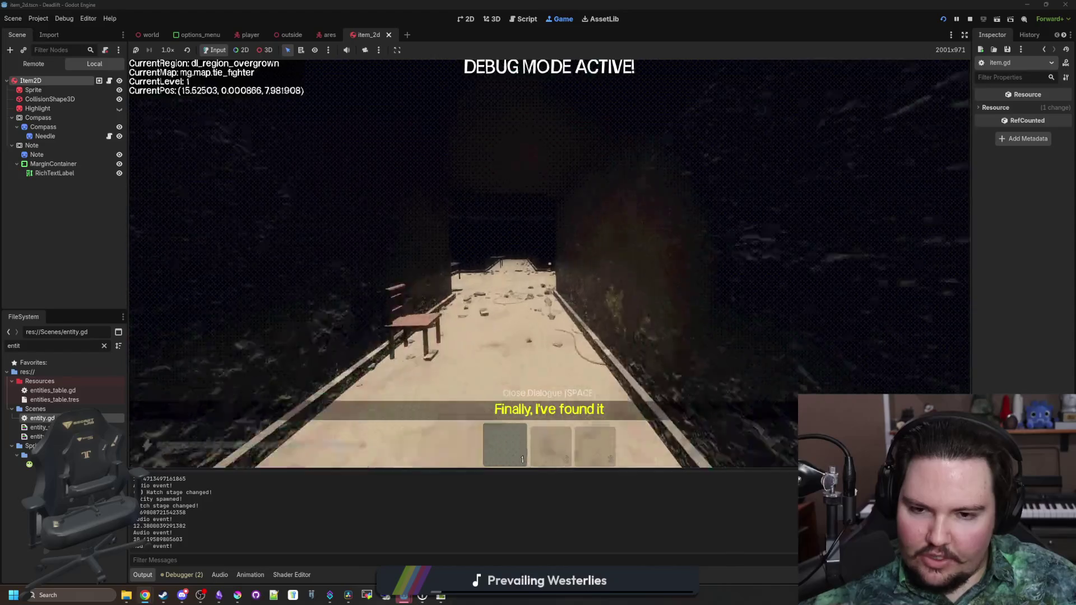
key("Escape")
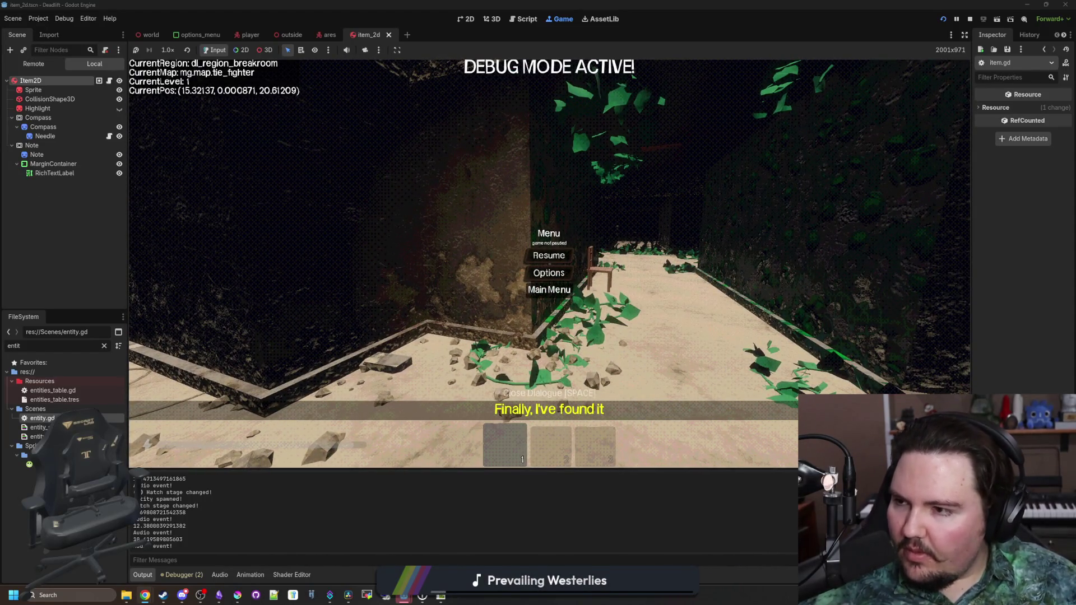
Choose Main Menu in the pause menu to quit to the DEADLIFT title screen.
left_click(549, 289)
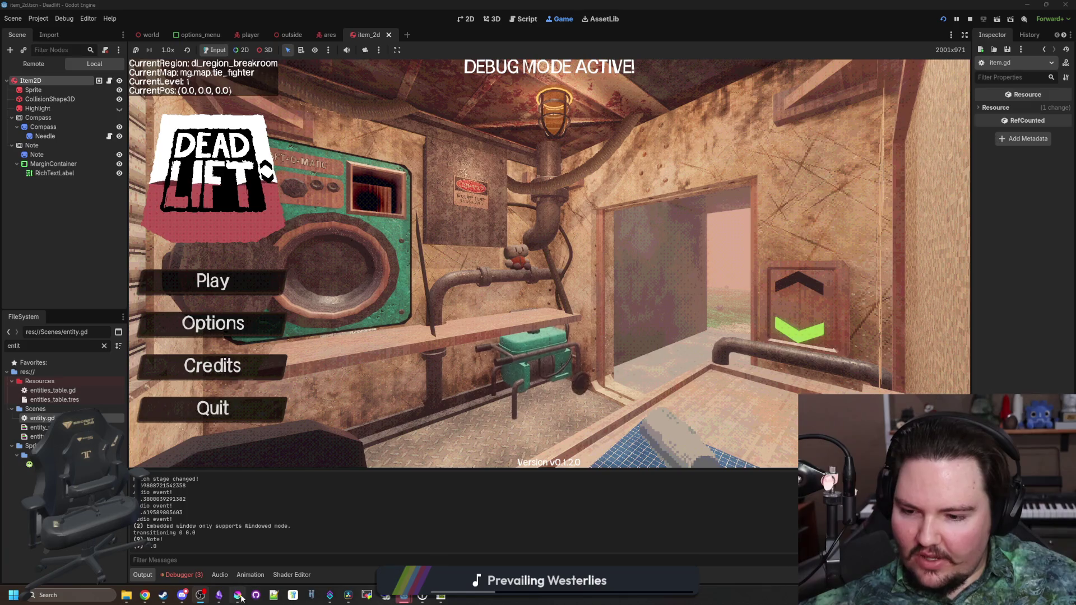
In Krita, pick red b45252, restore the undone stroke and fill the C-shape into a solid blob.
mouse_move(237, 595)
left_click(275, 573)
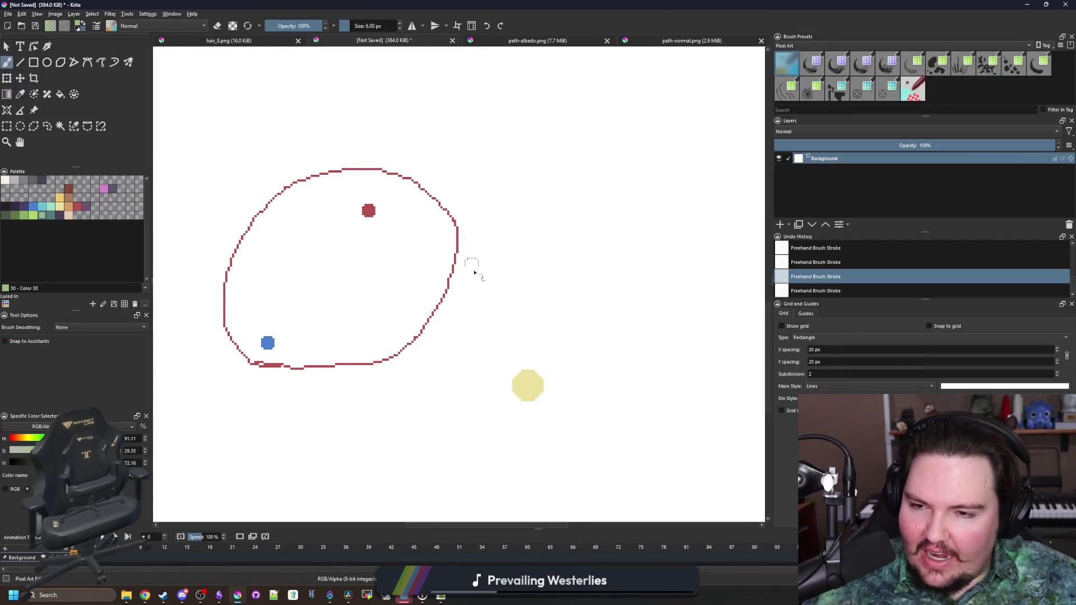
left_click_drag(408, 139, 211, 282)
left_click(79, 207)
scroll(463, 220, "up", 4)
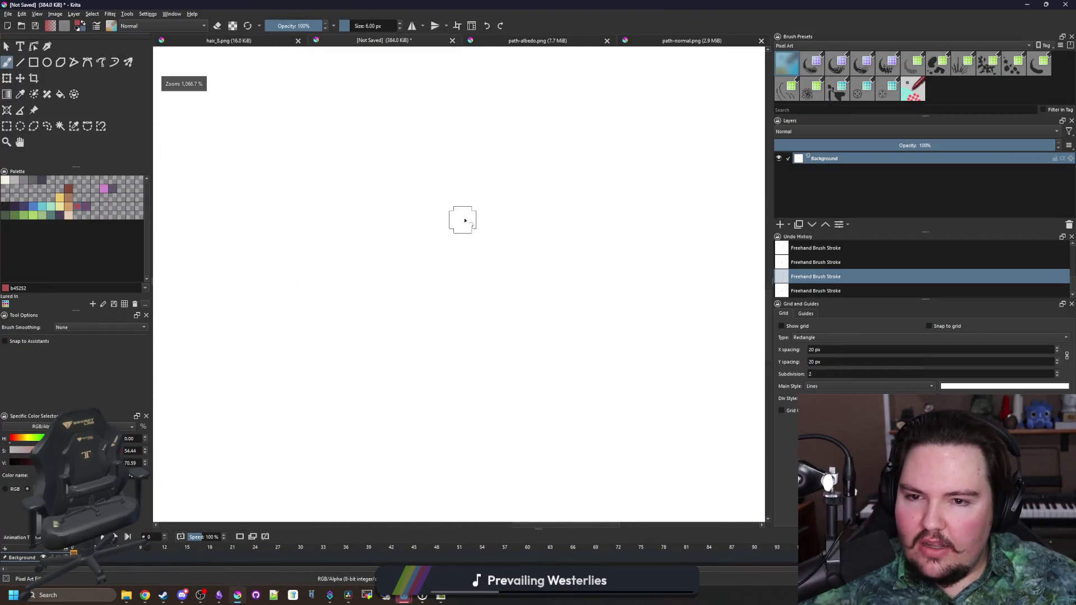
key("ctrl+shift+z")
mouse_move(468, 172)
left_mouse_down()
mouse_move(469, 199)
mouse_move(396, 259)
mouse_move(456, 180)
left_mouse_up()
With a 1 px brush, draw left diagonal, vertical and right diagonal red strokes from the blob.
scroll(362, 203, "down", 2)
left_click_drag(363, 203, 374, 159)
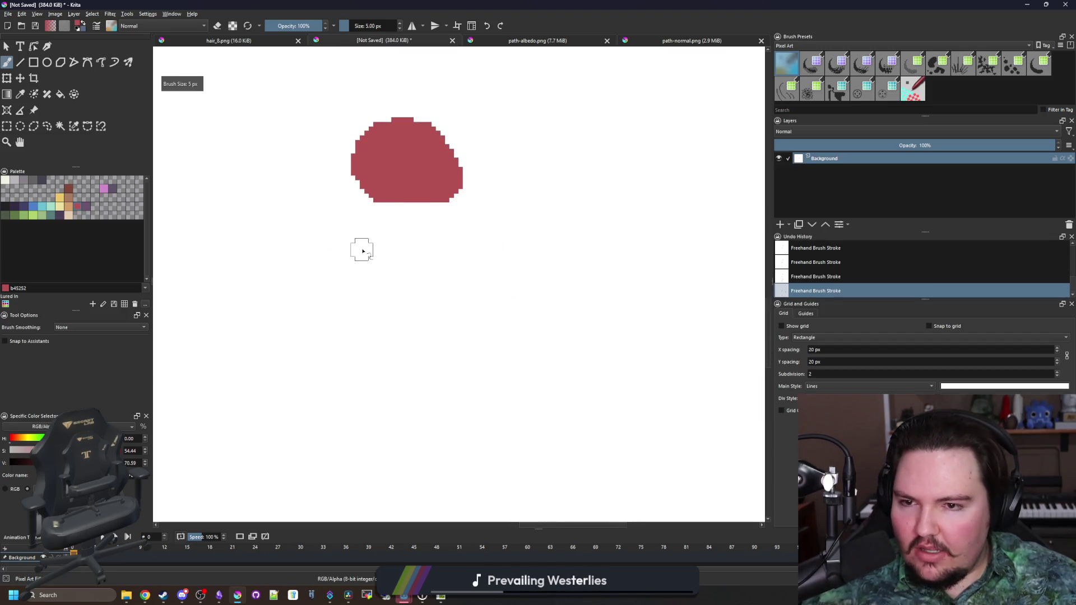
key("bracketleft")
key("bracketleft")
key("bracketleft")
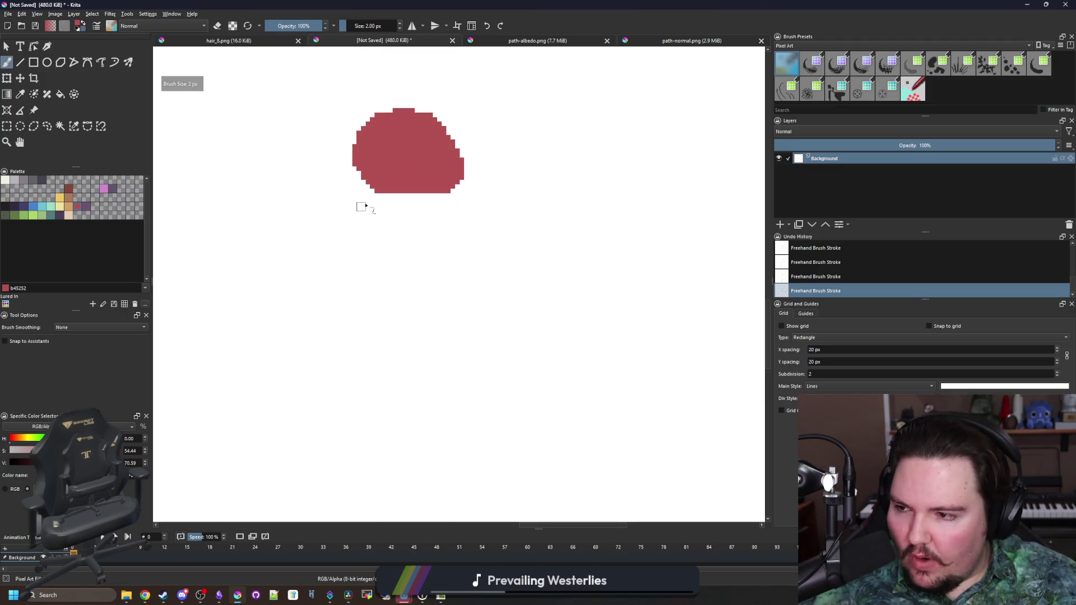
mouse_move(384, 208)
left_mouse_down()
mouse_move(408, 170)
mouse_move(398, 185)
mouse_move(410, 192)
mouse_move(331, 259)
mouse_move(276, 344)
left_mouse_up()
left_click_drag(457, 205, 456, 376)
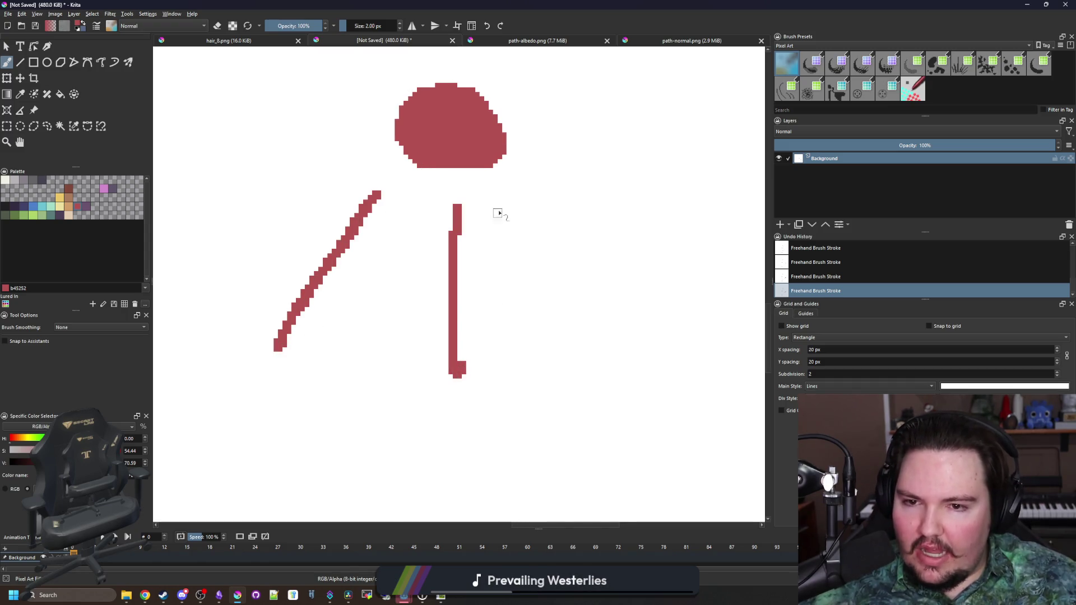
left_click_drag(500, 197, 609, 348)
mouse_move(224, 425)
left_mouse_down()
mouse_move(364, 343)
mouse_move(382, 290)
mouse_move(363, 283)
mouse_move(335, 324)
mouse_move(429, 324)
left_mouse_up()
Draw a wavy base line under the vertical stroke.
scroll(325, 365, "up", 1)
scroll(256, 291, "down", 2)
scroll(463, 297, "up", 1)
scroll(426, 337, "up", 2)
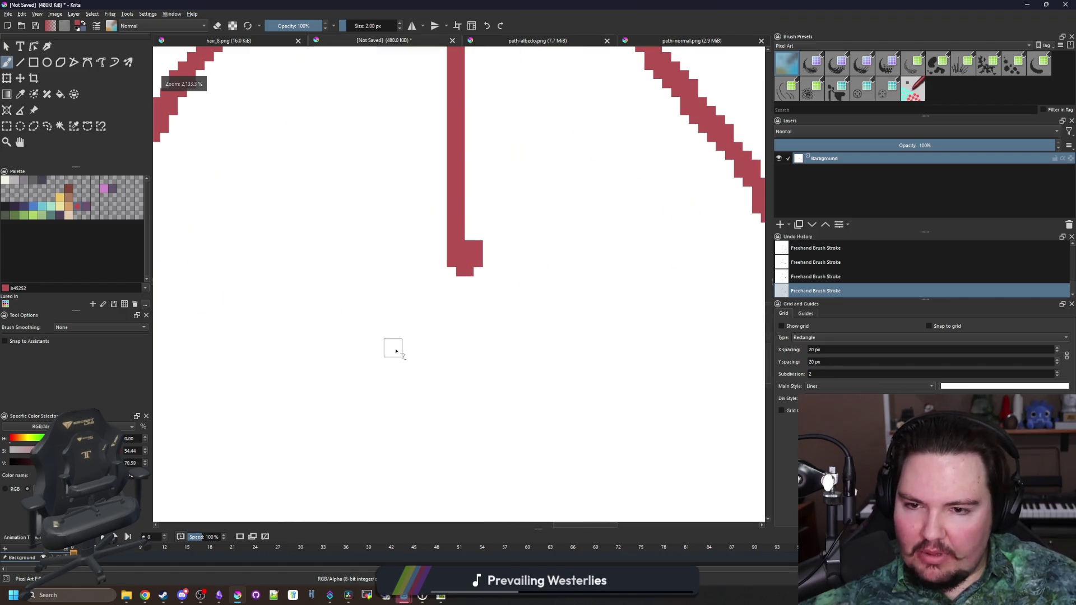
left_click_drag(348, 342, 616, 338)
Add a small arc beside the right arm with two dots and a short diagonal mark.
scroll(321, 362, "down", 2)
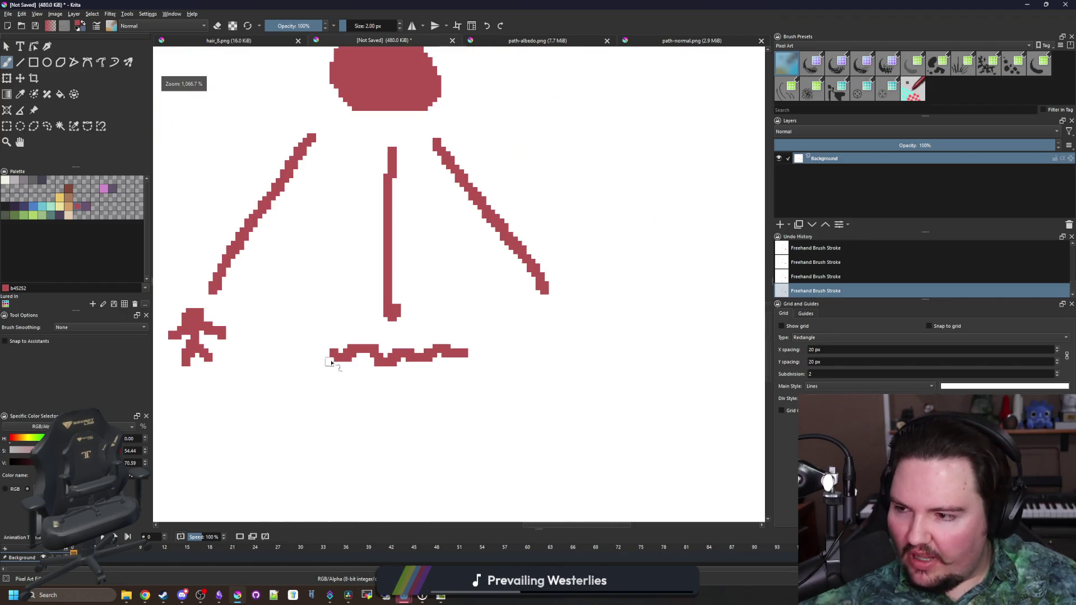
scroll(419, 342, "right", 3)
scroll(419, 342, "up", 2)
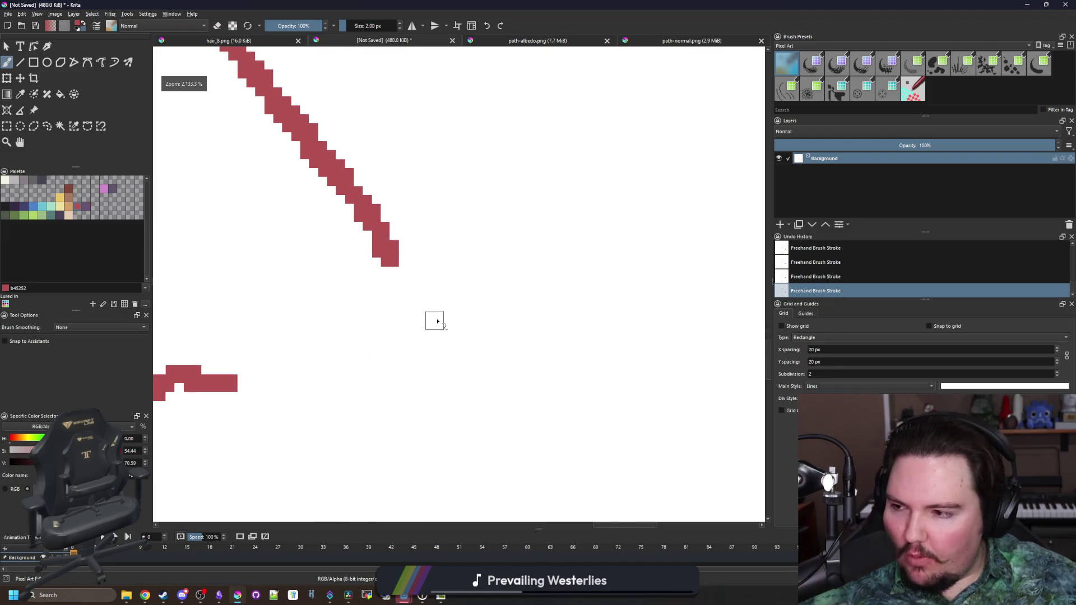
scroll(435, 319, "up", 2)
left_click_drag(399, 383, 501, 375)
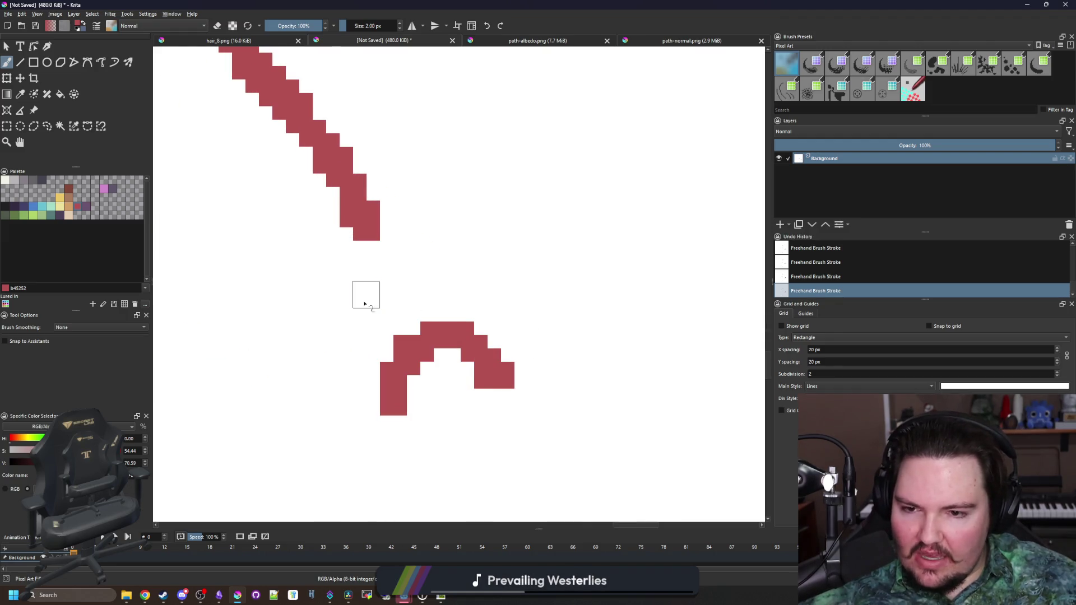
left_click(367, 295)
left_click(474, 281)
left_click_drag(481, 213, 447, 241)
Draw a smaller three-branched figure with left, vertical and right branches below.
scroll(364, 384, "down", 2)
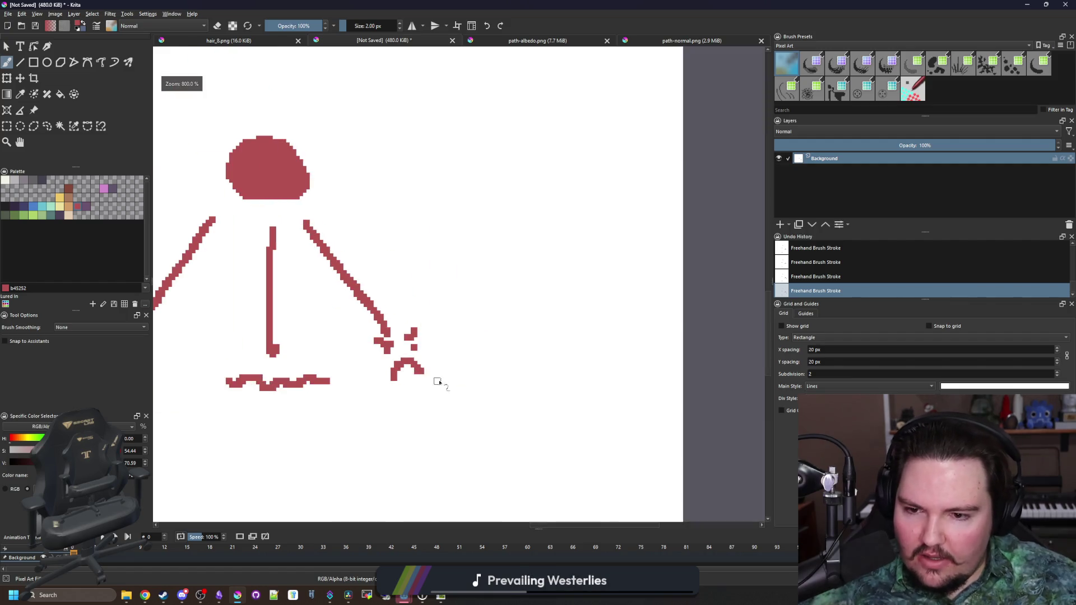
scroll(437, 380, "down", 2)
mouse_move(333, 297)
left_mouse_down()
mouse_move(396, 276)
mouse_move(335, 392)
left_mouse_up()
scroll(426, 280, "up", 3)
left_click_drag(441, 299, 448, 393)
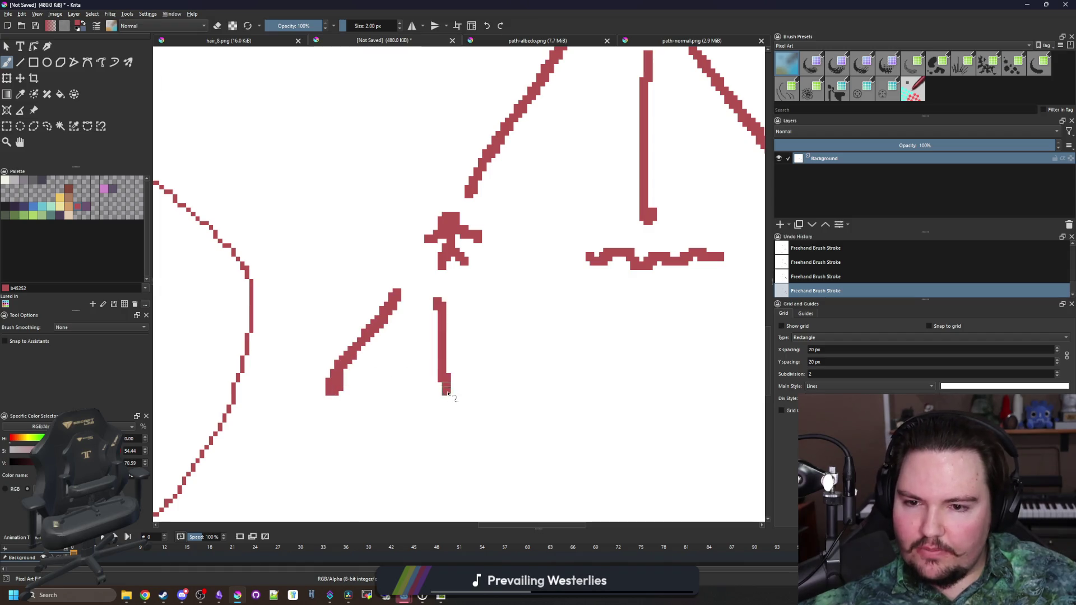
left_click_drag(486, 295, 540, 366)
left_click_drag(410, 365, 413, 309)
Draw the letter I with top bar, stem and base beneath the figure.
scroll(300, 340, "up", 1)
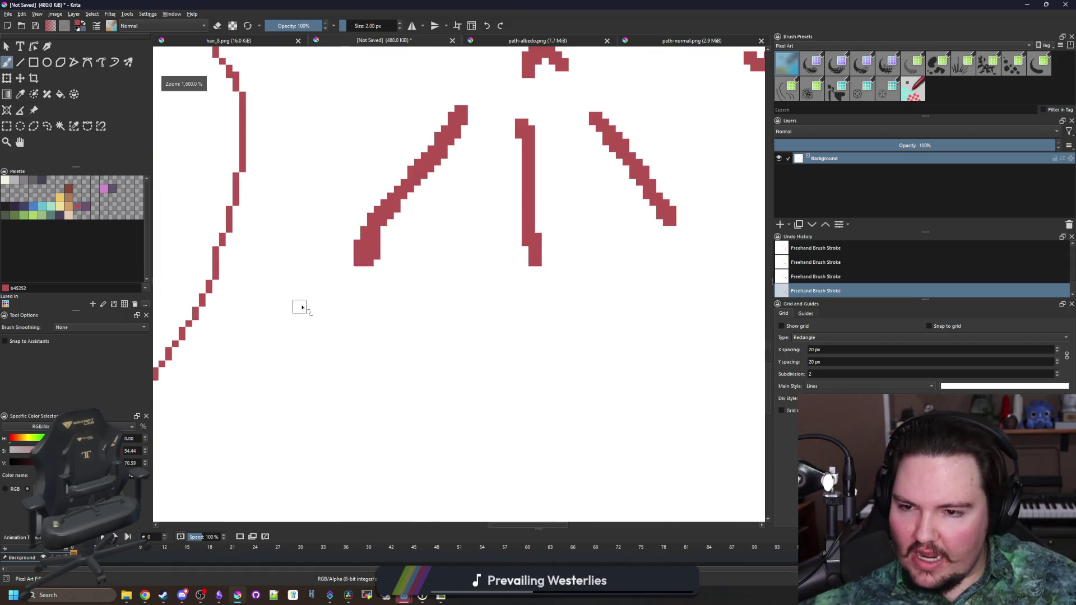
left_click_drag(301, 306, 397, 317)
left_click_drag(302, 364, 356, 310)
scroll(357, 310, "down", 2)
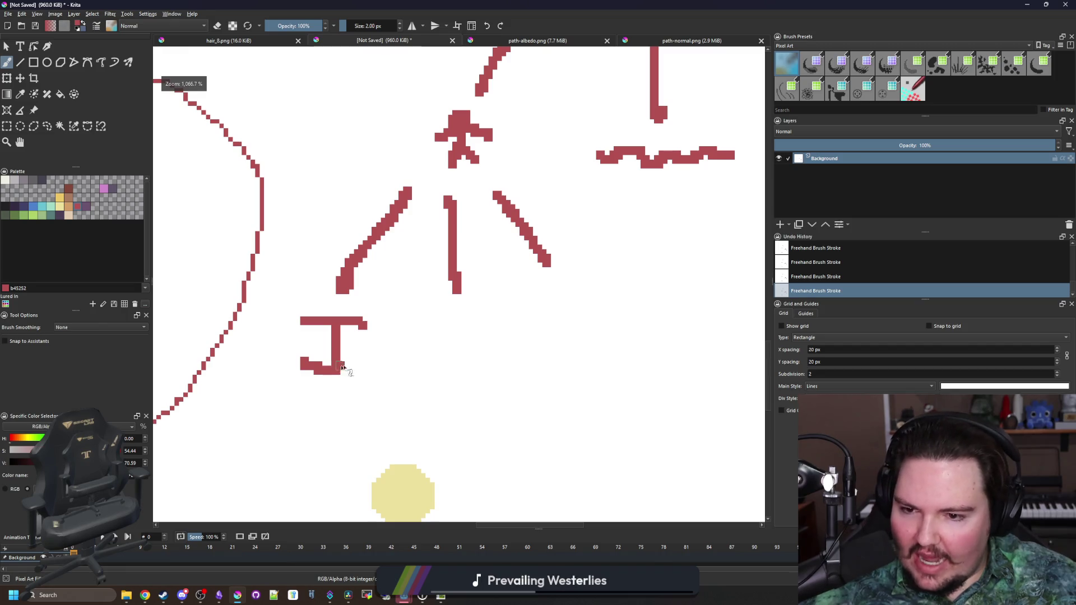
left_click_drag(365, 367, 208, 343)
Draw the letter C under the middle branch and the letter A with its crossbar.
scroll(368, 361, "up", 2)
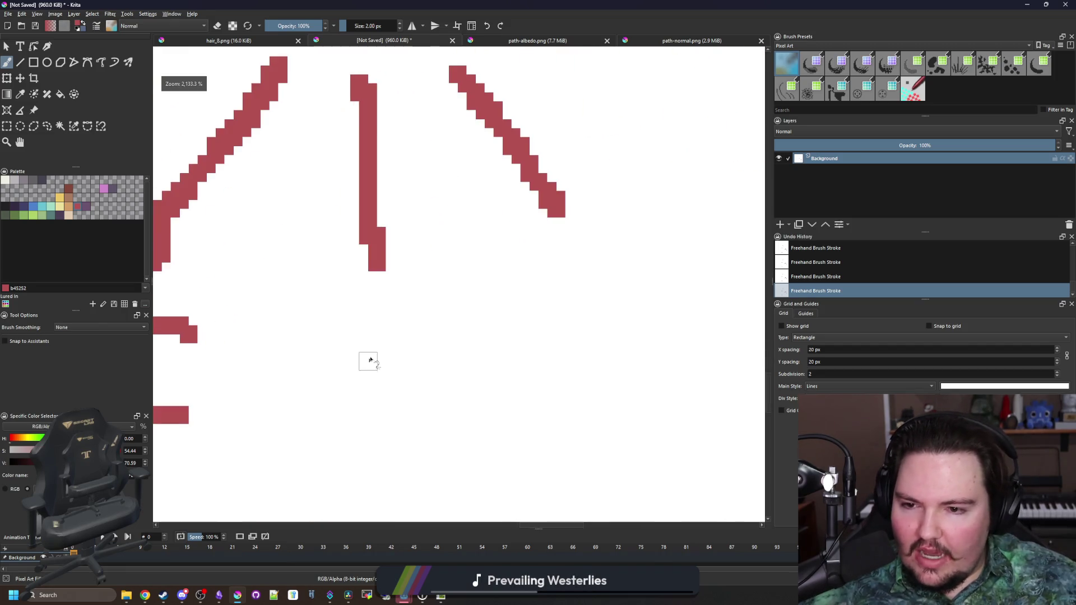
mouse_move(396, 328)
left_mouse_down()
mouse_move(373, 432)
mouse_move(420, 412)
left_mouse_up()
scroll(288, 391, "down", 3)
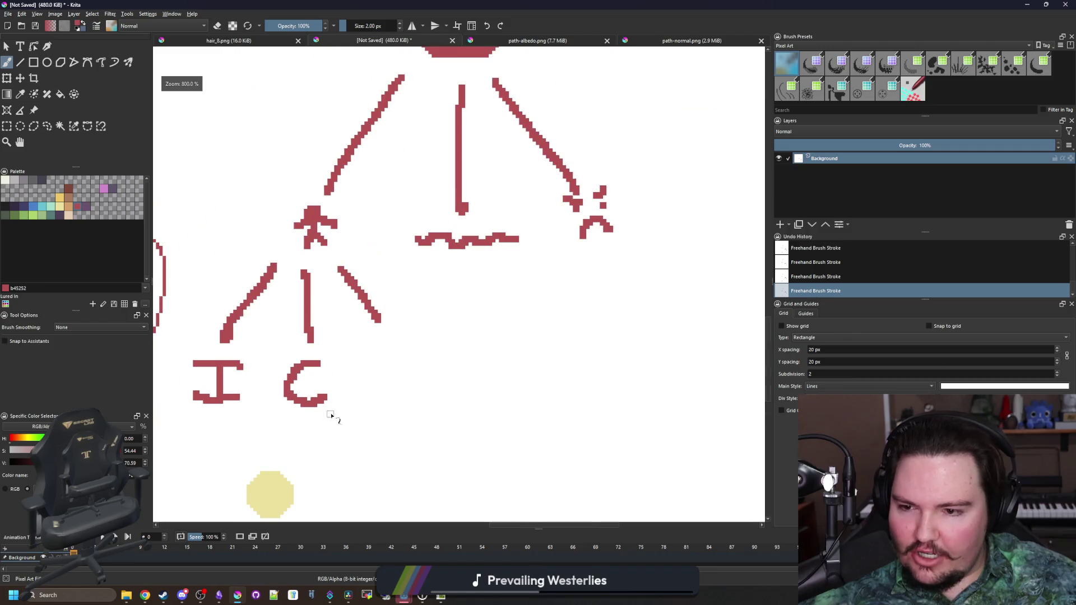
scroll(388, 365, "up", 2)
left_click_drag(400, 348, 384, 312)
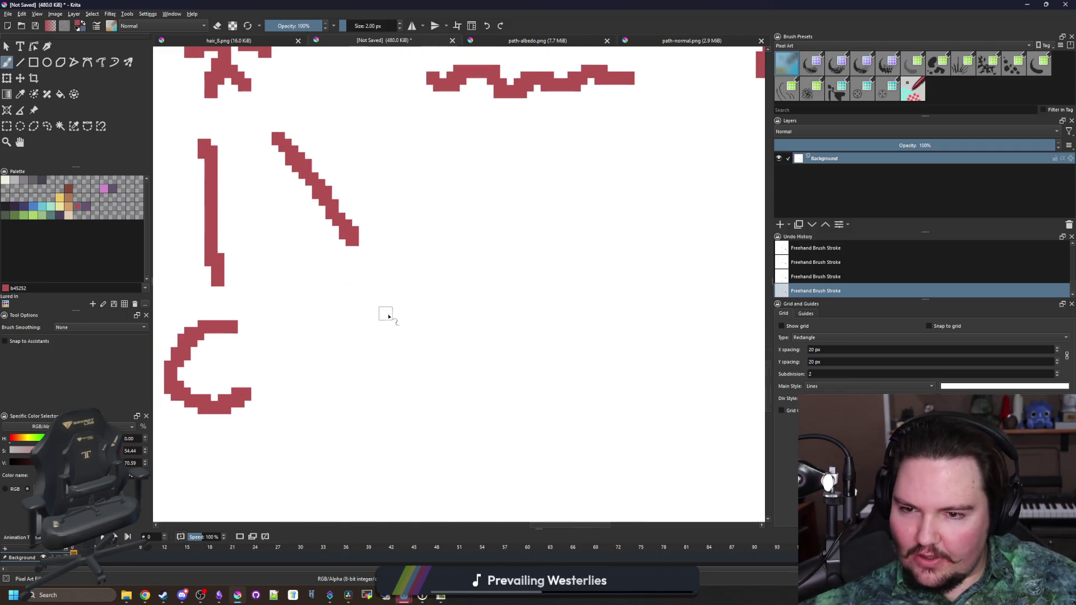
mouse_move(322, 387)
left_mouse_down()
mouse_move(415, 364)
mouse_move(429, 381)
left_mouse_up()
left_click_drag(344, 358, 411, 349)
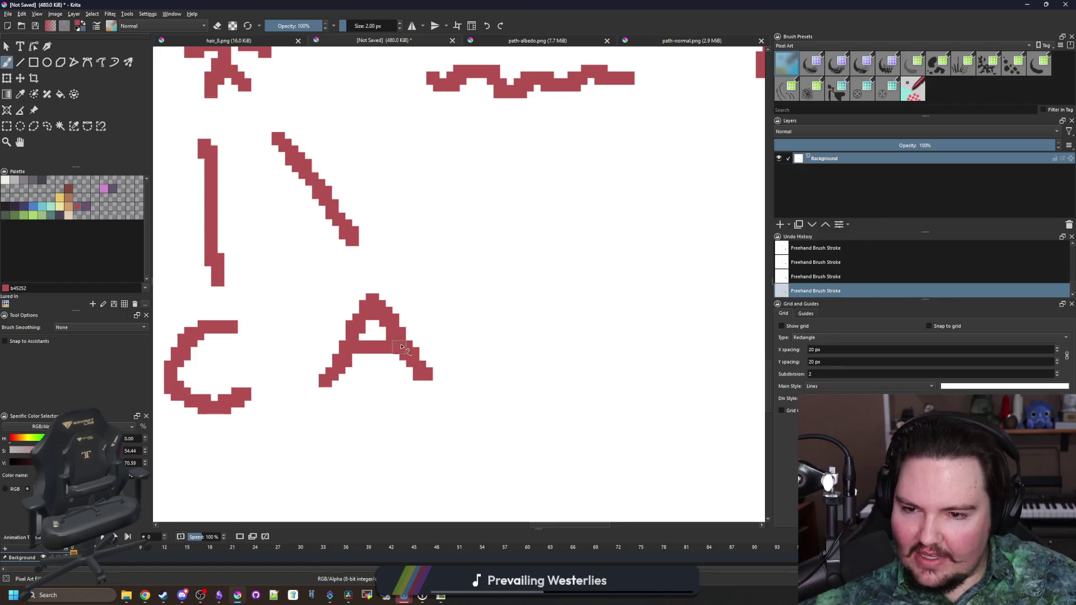
Switch the painting colour to green in the palette.
scroll(437, 300, "down", 3)
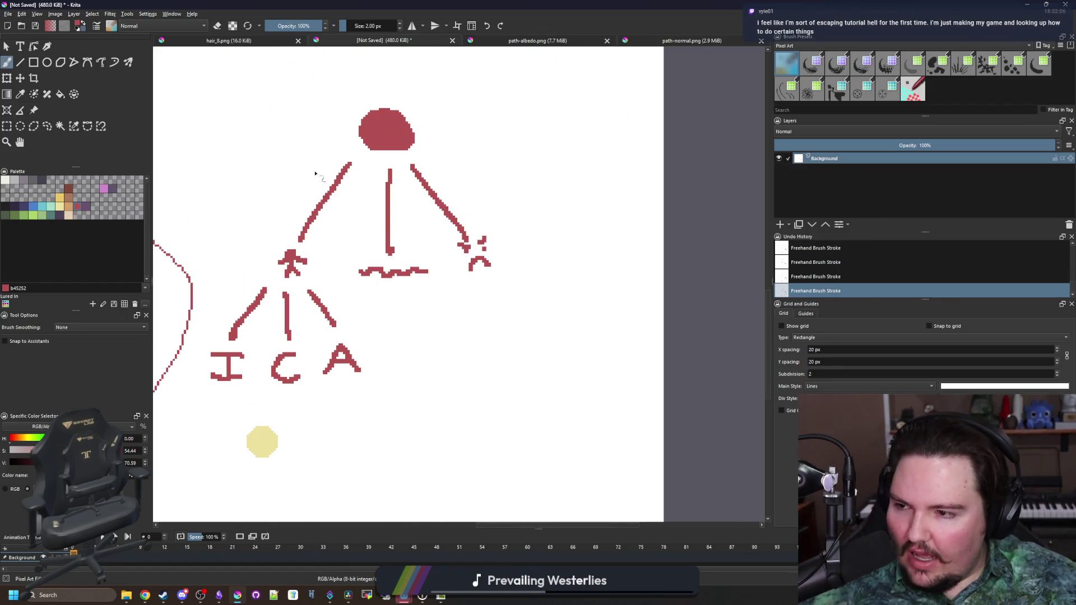
scroll(331, 258, "down", 4)
scroll(339, 258, "up", 5)
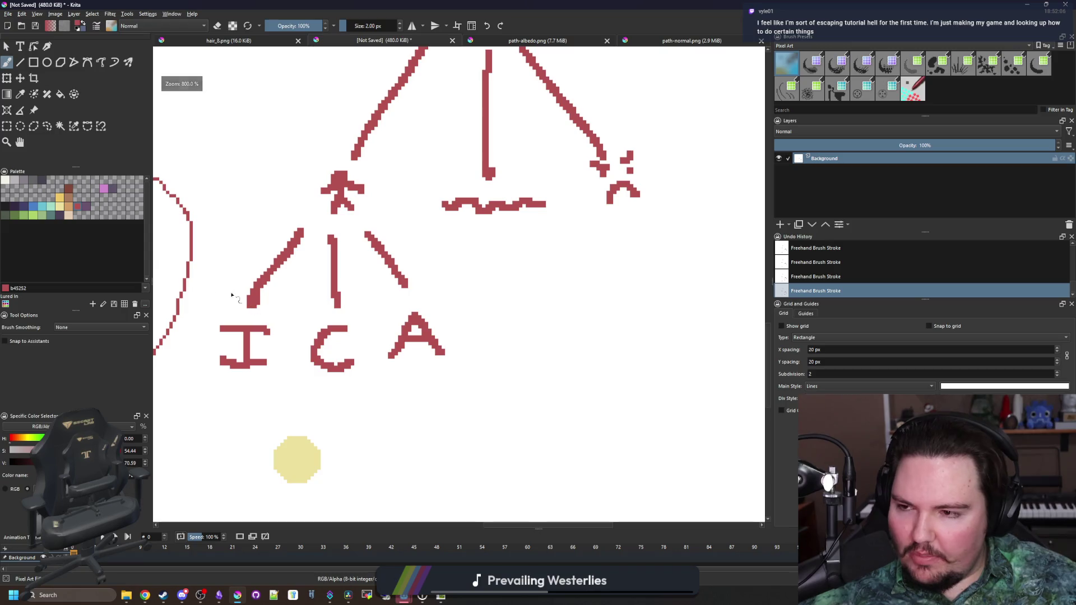
left_click_drag(231, 296, 335, 175)
left_click(34, 216)
scroll(336, 343, "down", 3)
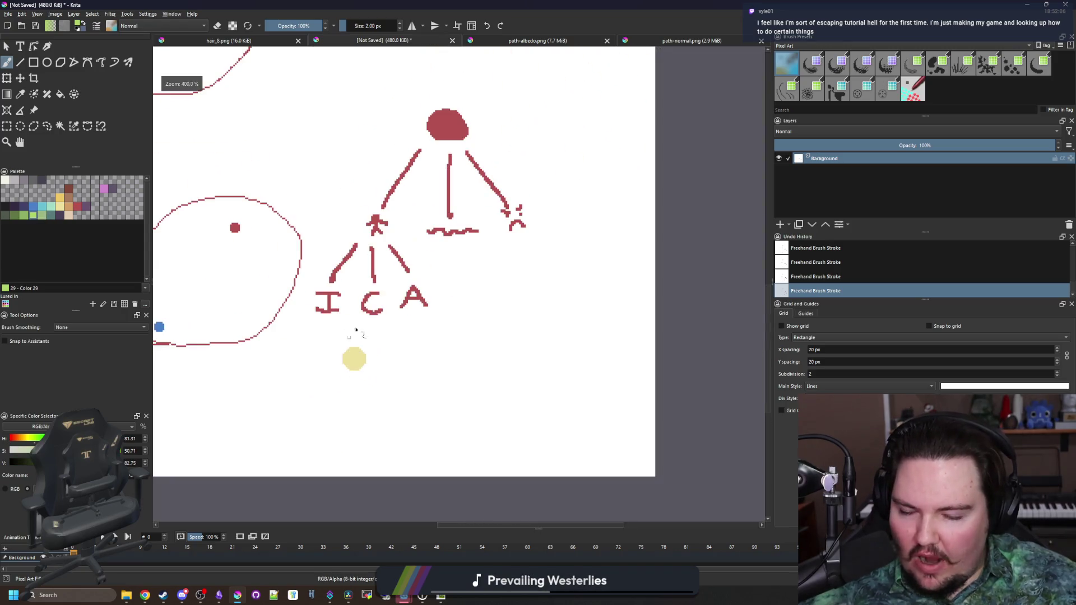
Sketch a green arrow left of the yellow circle and a green X over the I.
scroll(427, 252, "up", 1)
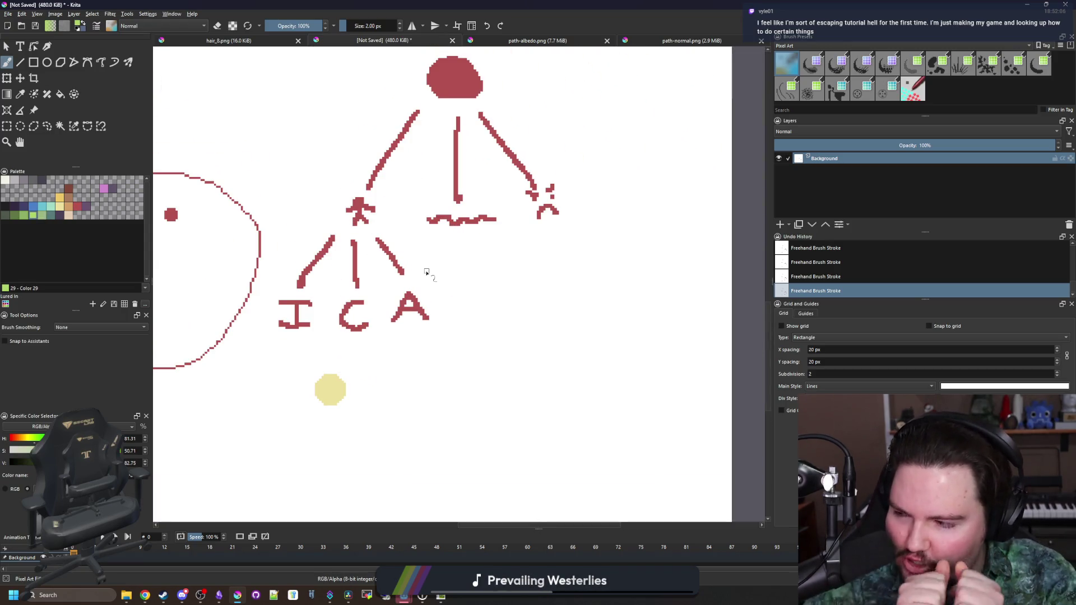
scroll(271, 368, "up", 2)
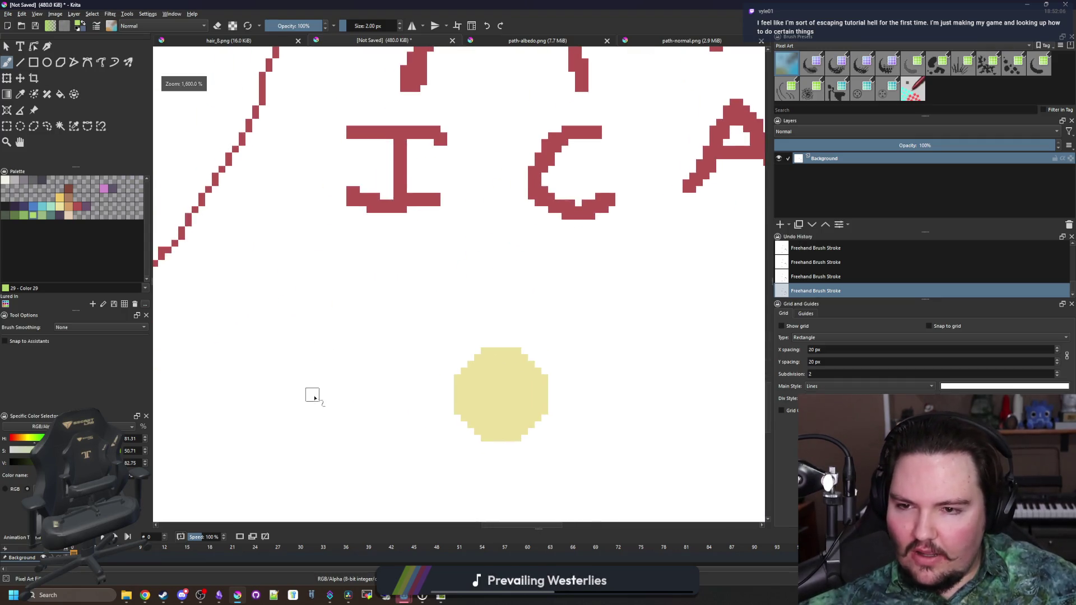
left_click_drag(305, 419, 368, 234)
left_click_drag(299, 302, 399, 342)
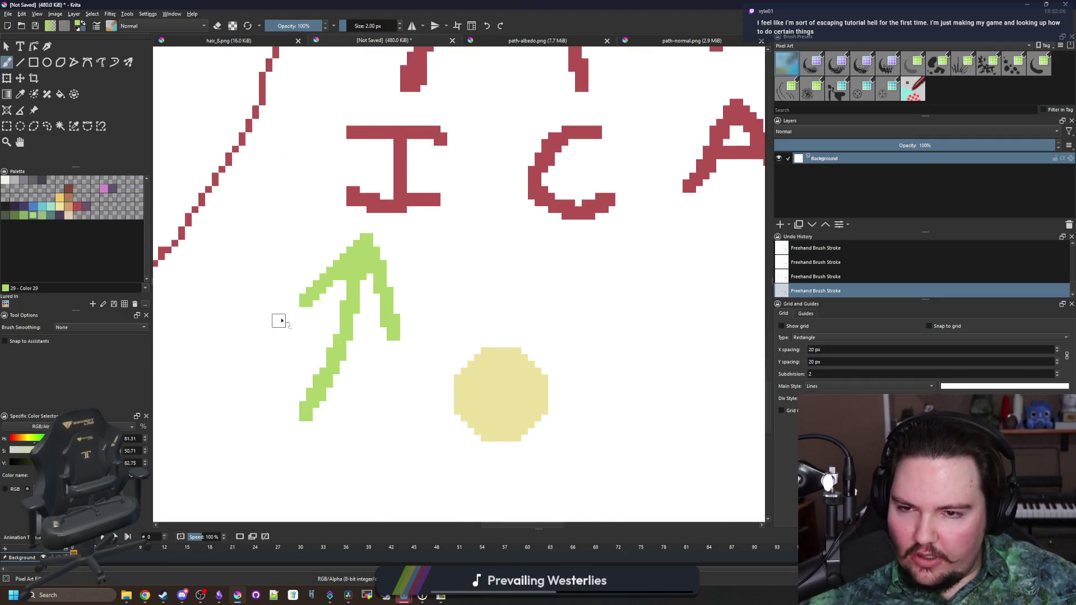
scroll(281, 317, "down", 2)
scroll(361, 263, "up", 1)
scroll(336, 238, "up", 1)
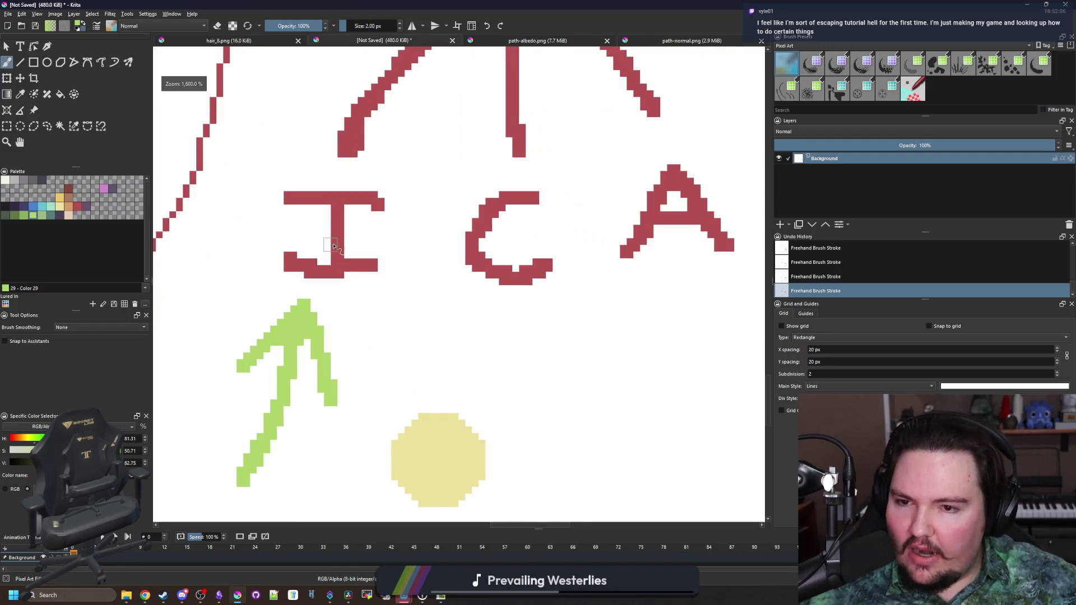
scroll(334, 236, "down", 1)
left_click_drag(302, 195, 373, 263)
left_click_drag(375, 200, 289, 274)
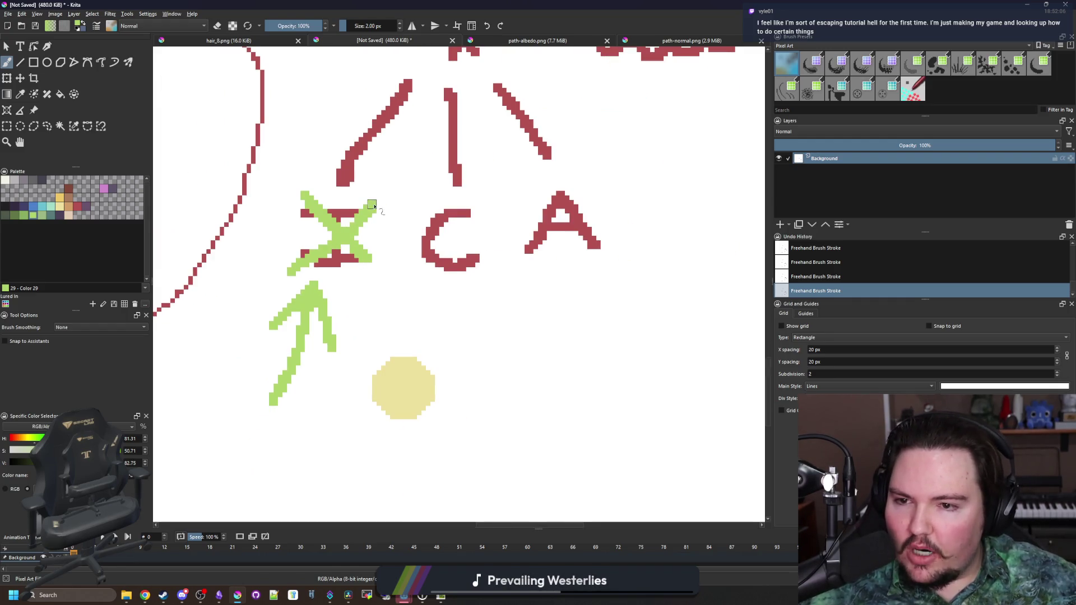
Draw a green arrow right of the yellow circle, then undo it.
scroll(264, 264, "down", 1)
scroll(424, 319, "up", 1)
left_click_drag(425, 399, 395, 270)
left_click_drag(372, 320, 446, 288)
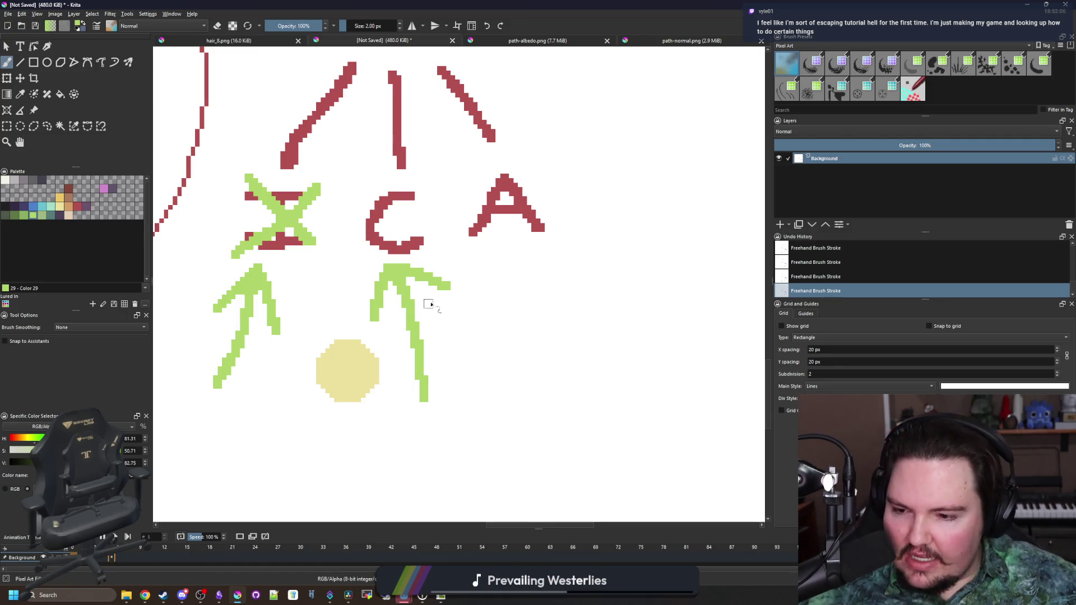
key("ctrl+z")
key("ctrl+z")
Sample the red colour from the canvas, try a red arrowhead on the left branch, then undo it.
scroll(384, 333, "down", 5)
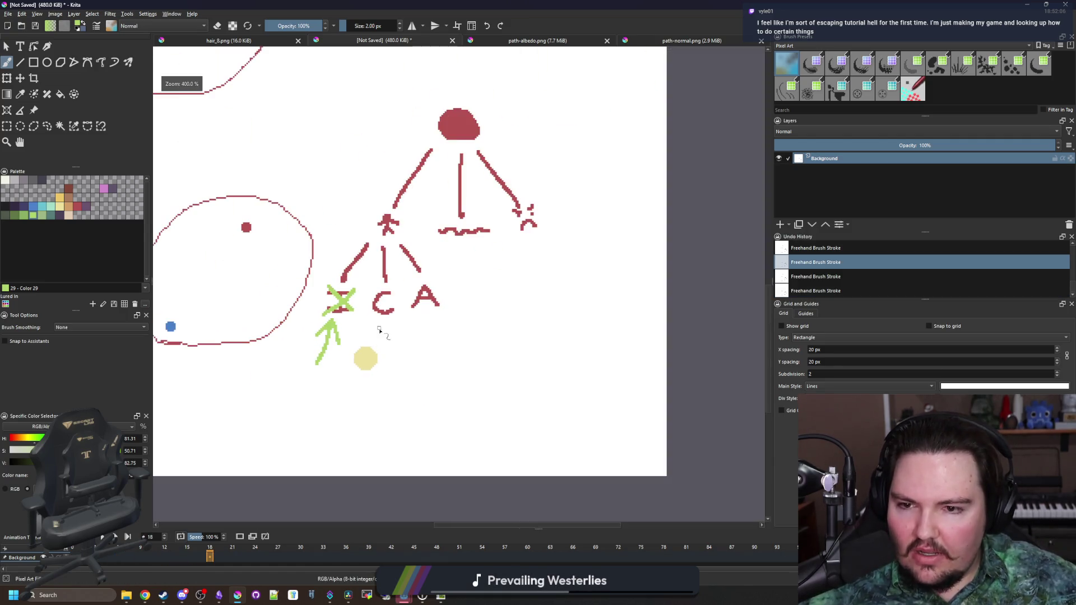
scroll(367, 168, "down", 2)
scroll(449, 254, "up", 1)
scroll(409, 325, "up", 6)
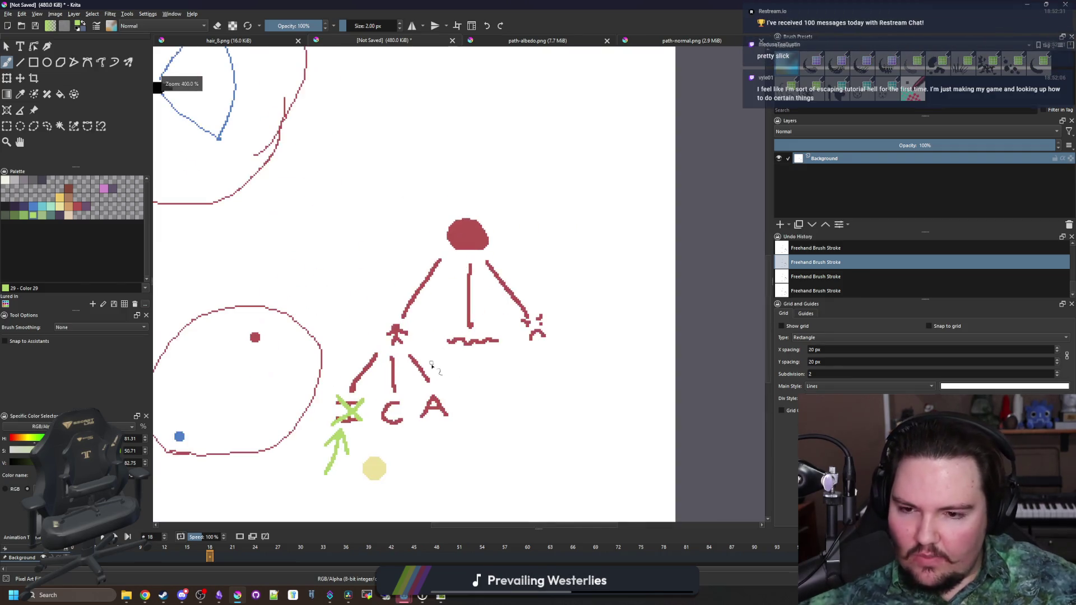
left_click(321, 306, "ctrl")
key("ctrl+shift+z")
key("ctrl+shift+z")
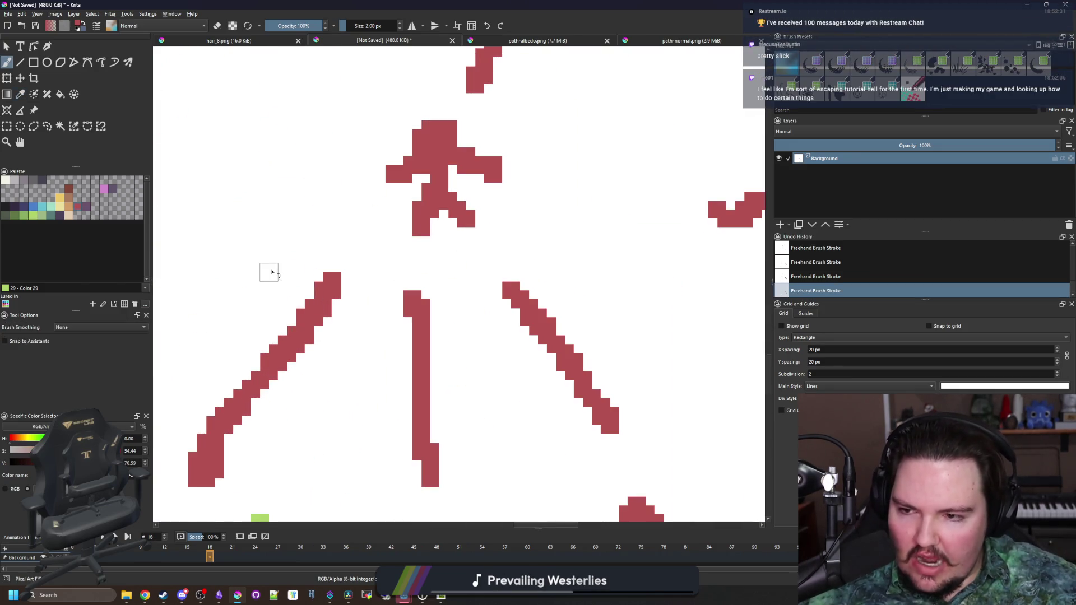
mouse_move(271, 272)
left_mouse_down()
mouse_move(305, 274)
mouse_move(361, 336)
mouse_move(359, 355)
left_mouse_up()
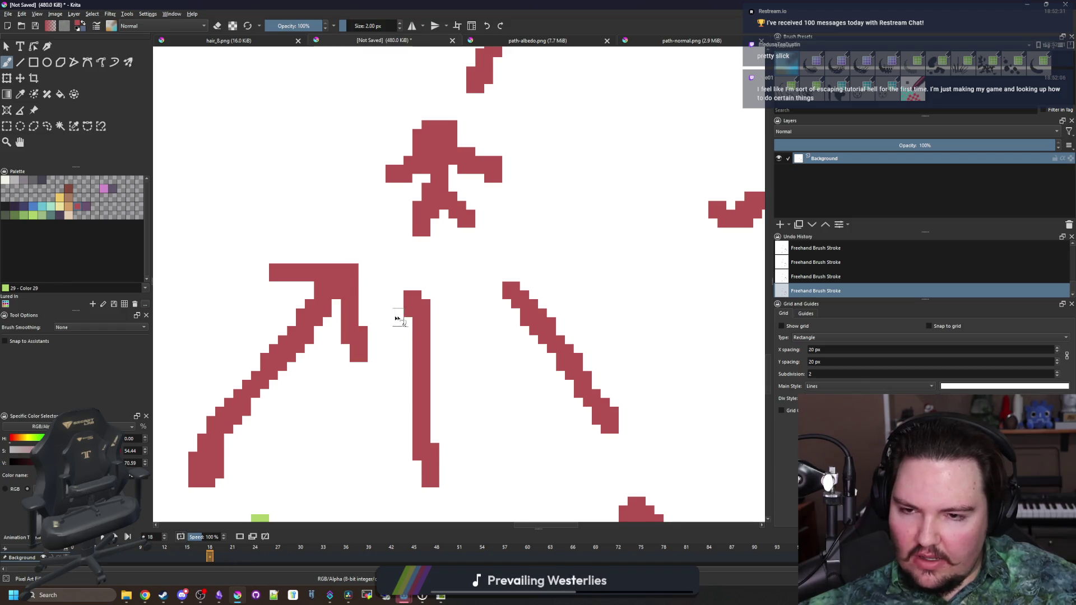
scroll(392, 313, "down", 5)
key("ctrl+z")
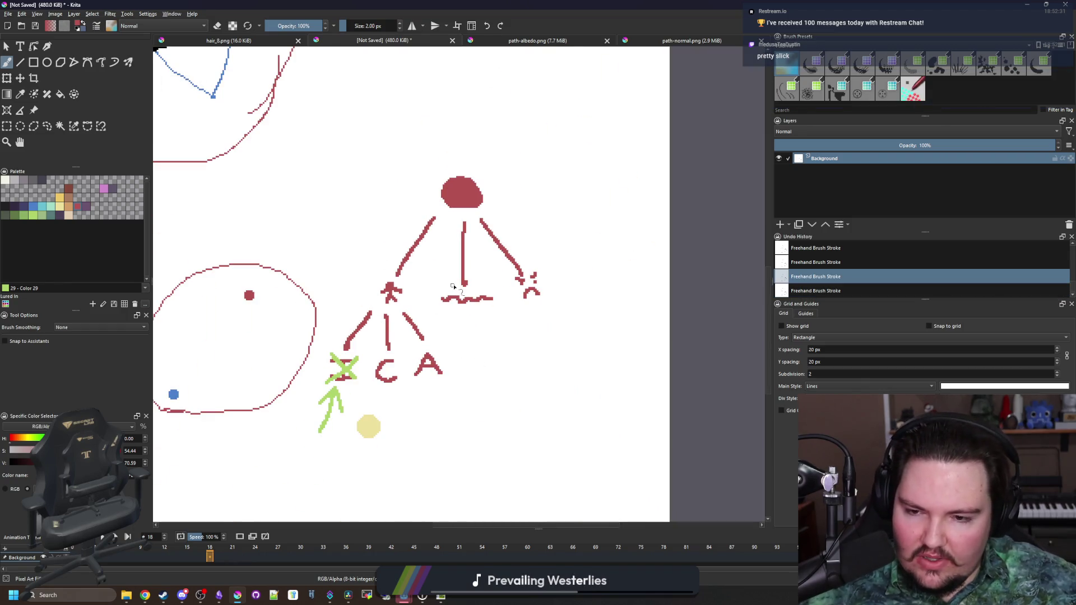
Restore down the Krita window to reveal the Godot game's main menu.
scroll(449, 291, "down", 1)
scroll(413, 286, "up", 1)
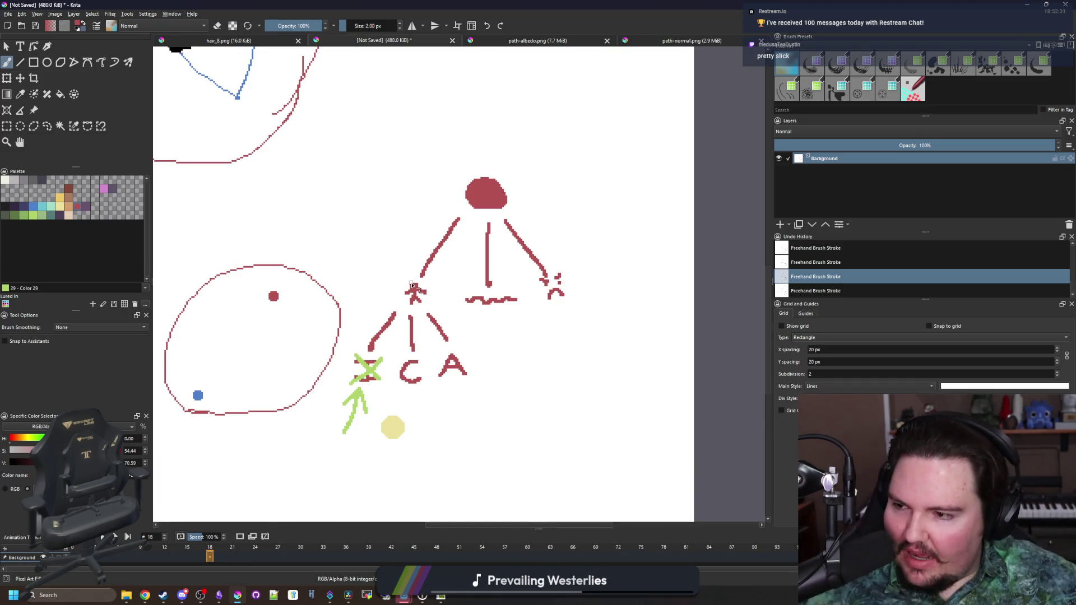
scroll(468, 354, "up", 1)
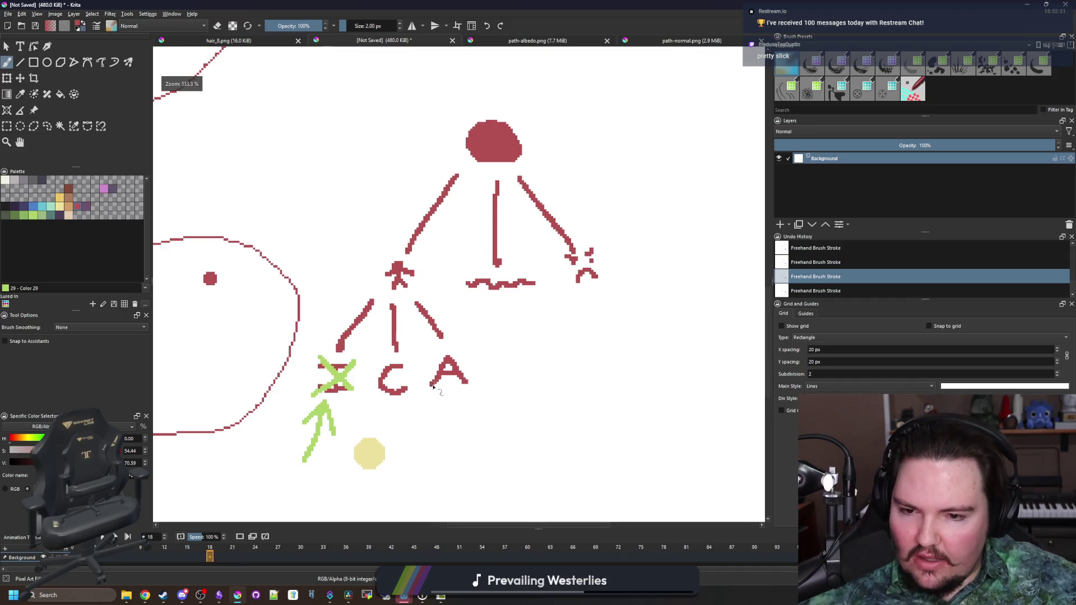
scroll(433, 389, "down", 2)
scroll(466, 276, "up", 1)
scroll(493, 336, "up", 2)
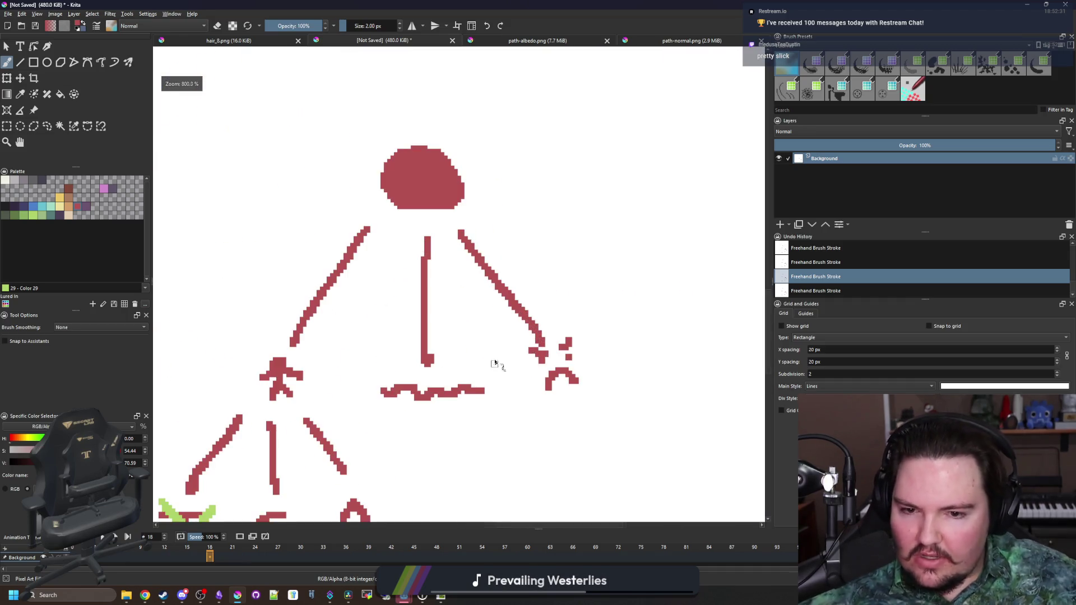
scroll(488, 359, "down", 4)
scroll(477, 336, "up", 3)
scroll(465, 333, "up", 5)
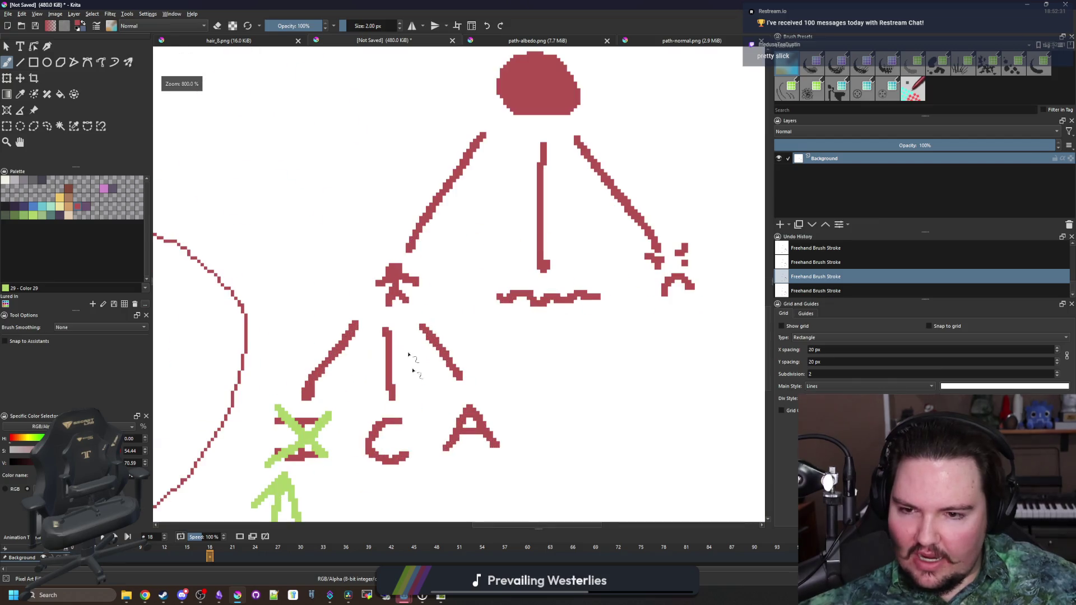
scroll(408, 361, "down", 6)
key("super+Down")
key("super+Down")
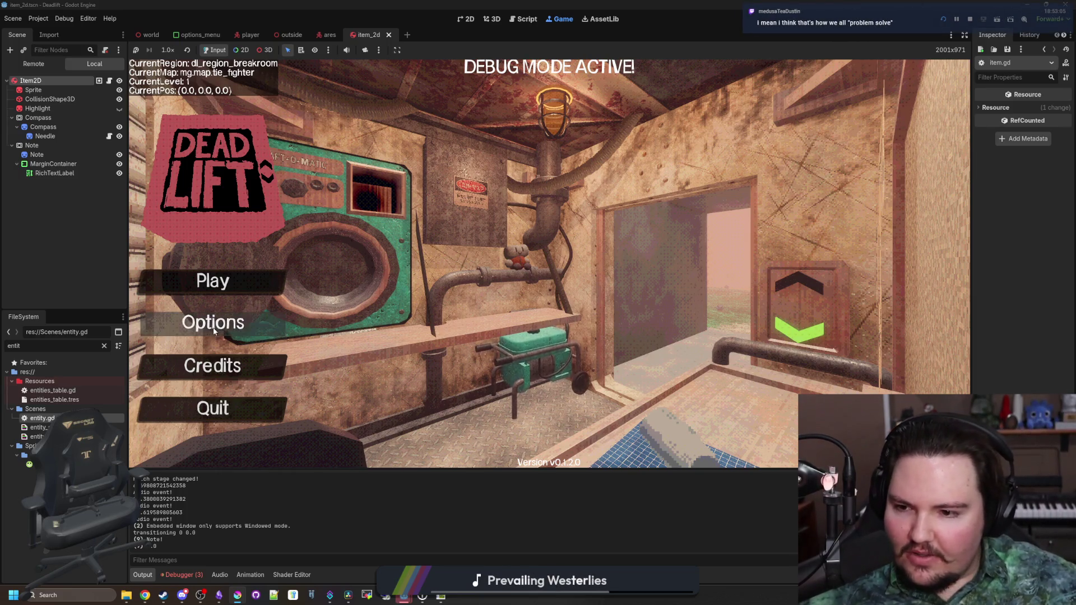
Open the Dead Lift game's Options screen on its General settings.
left_click(271, 315)
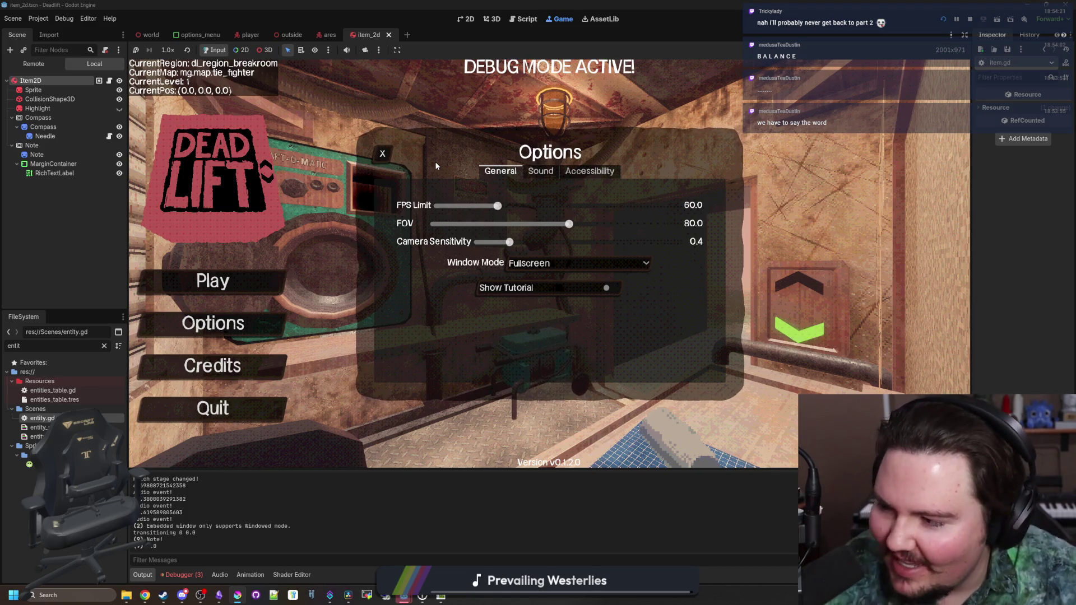
Check the Sound and General option tabs, close Options, and start the game.
left_click(541, 171)
left_click(383, 150)
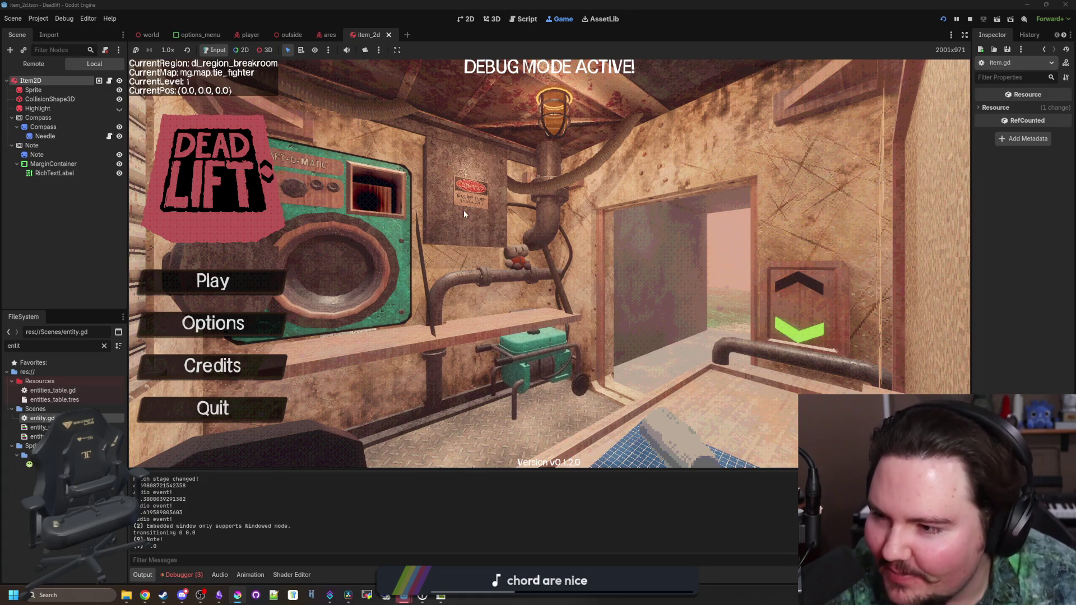
left_click(227, 322)
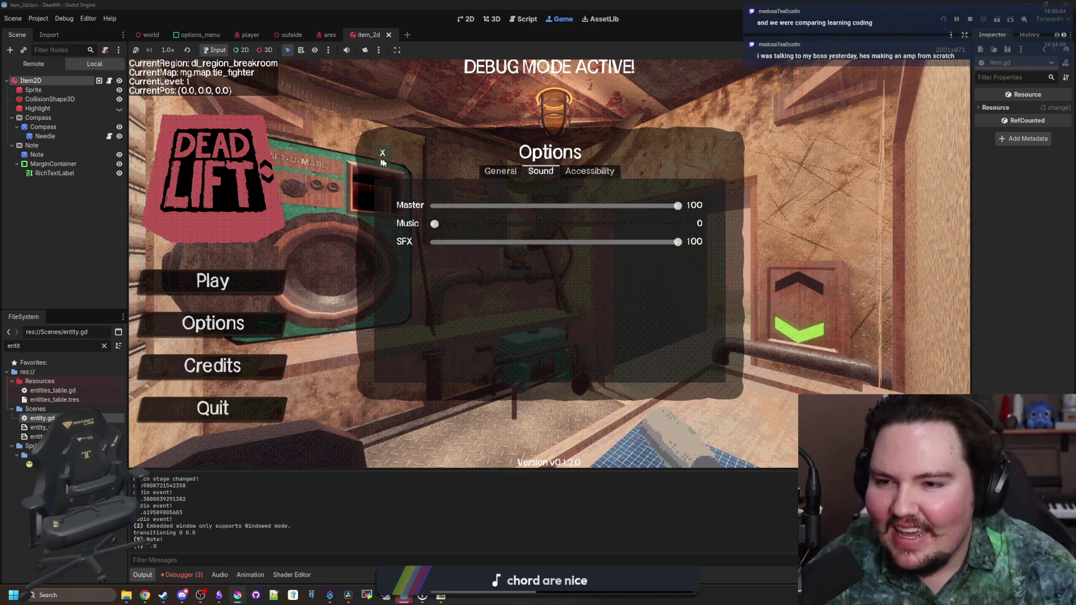
key("Left")
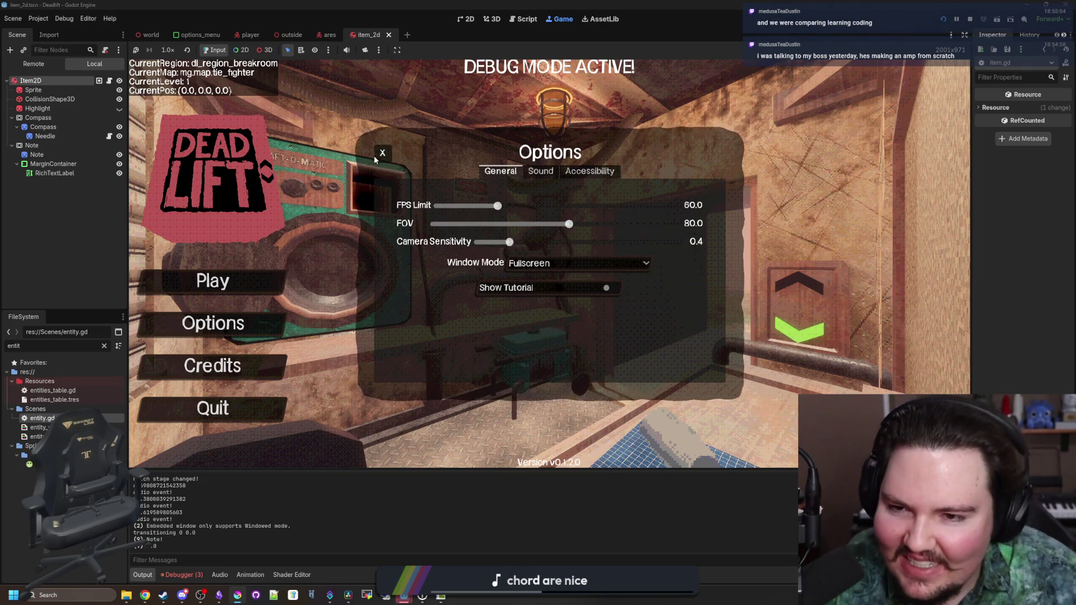
left_click(377, 155)
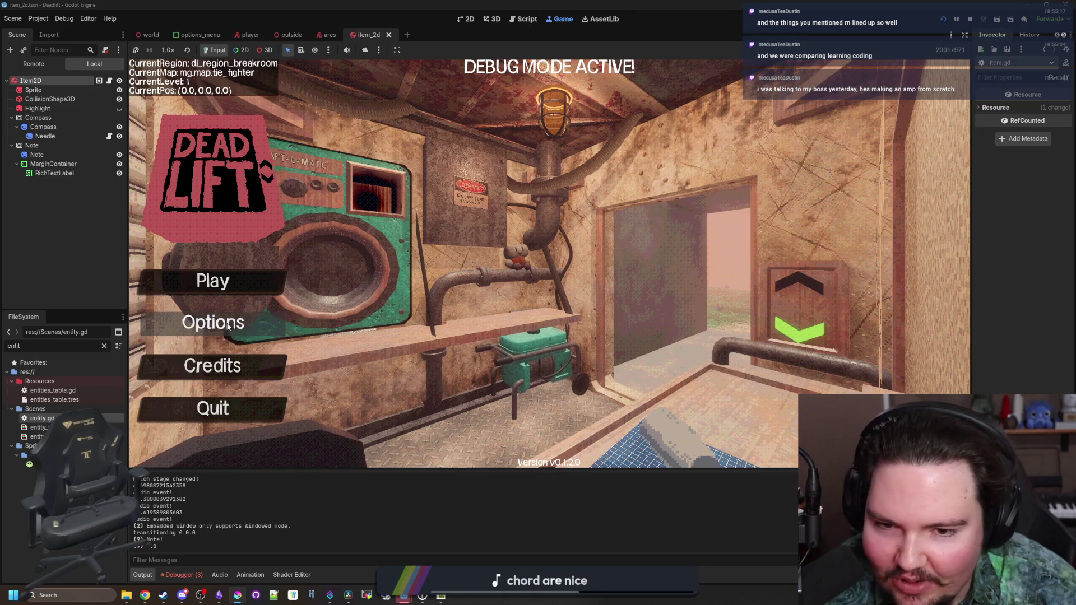
left_click(244, 288)
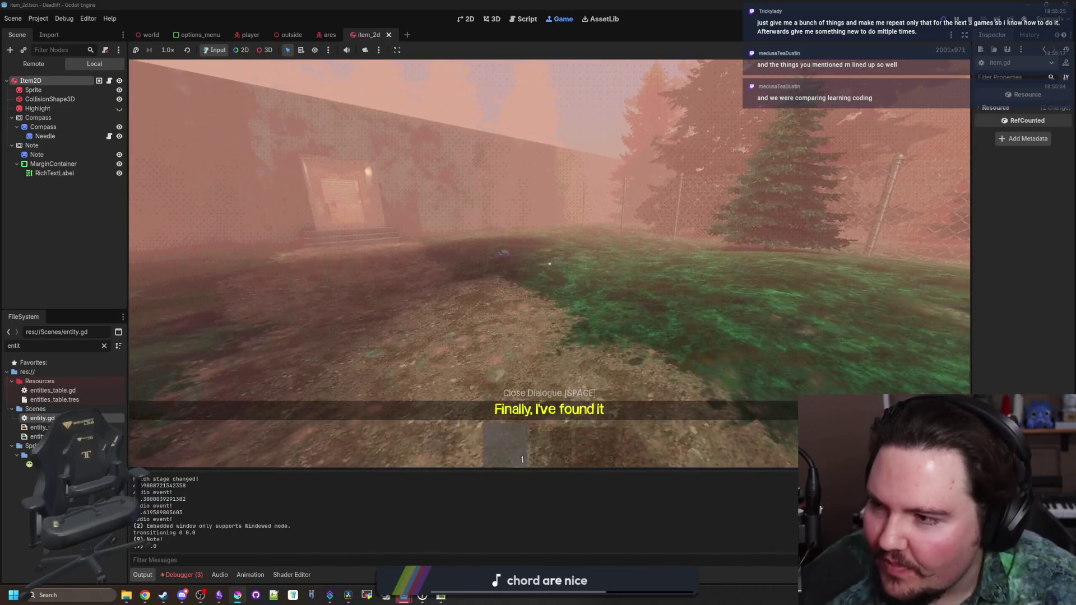
Pause and resume, pick up the ground item into hotbar slot 1, then switch to item.gd.
key("Escape")
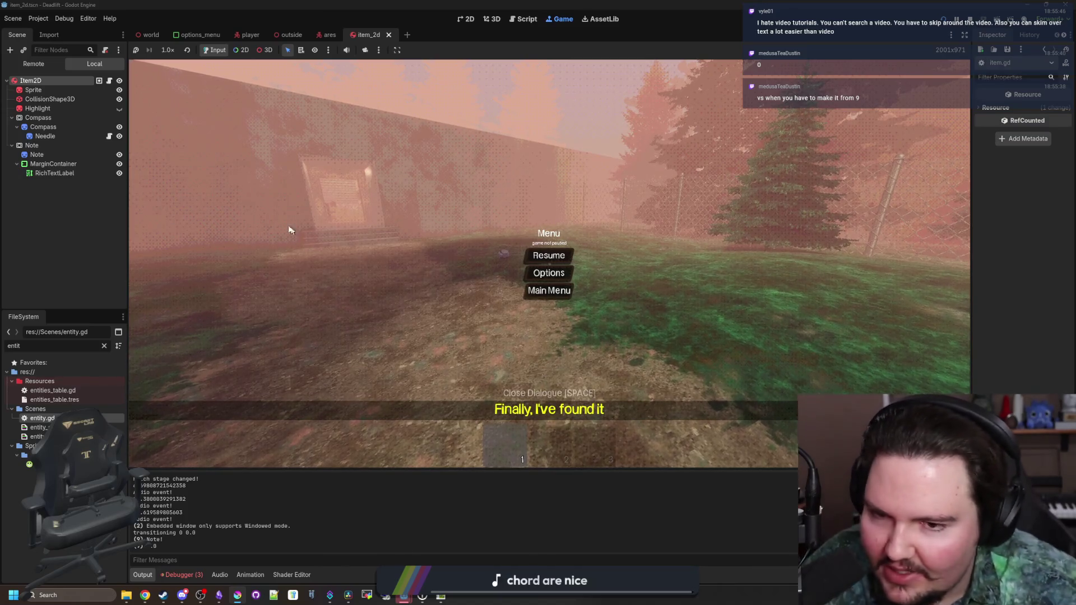
left_click(546, 257)
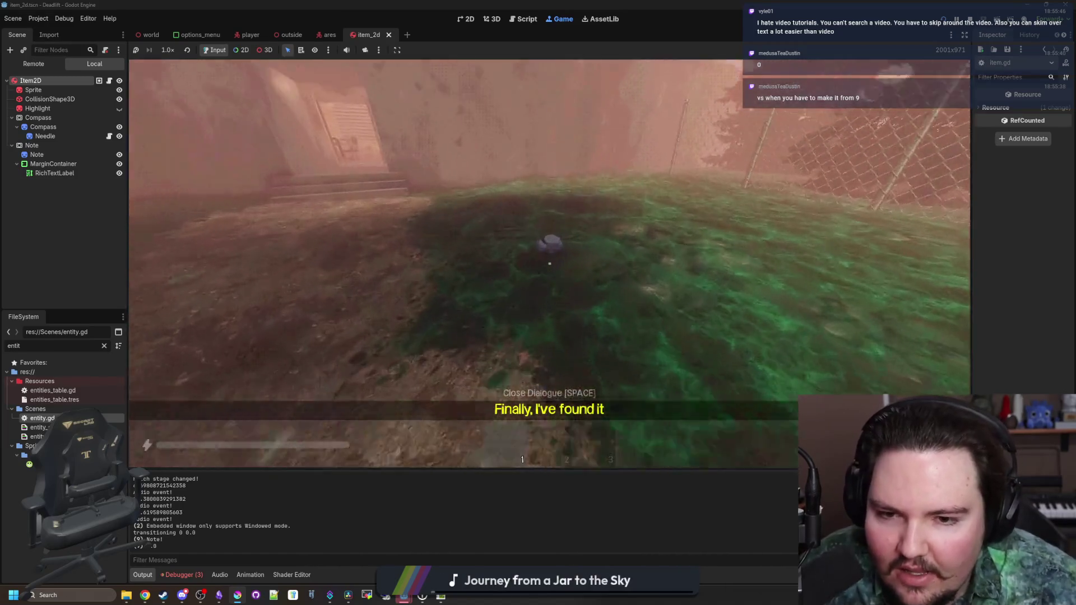
key("e")
key("Escape")
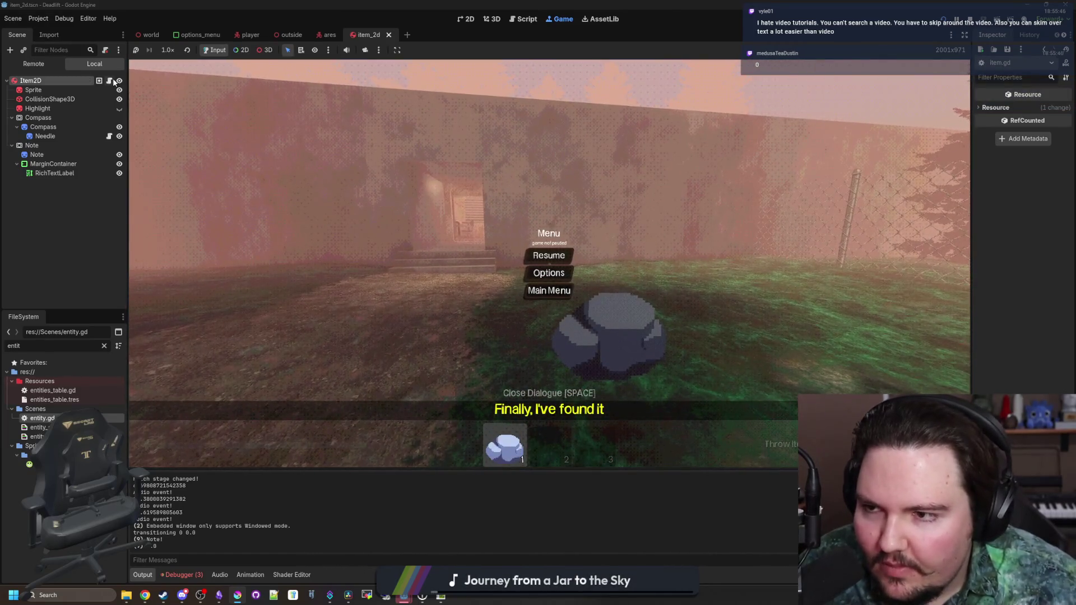
left_click(523, 18)
scroll(473, 67, "down", 10)
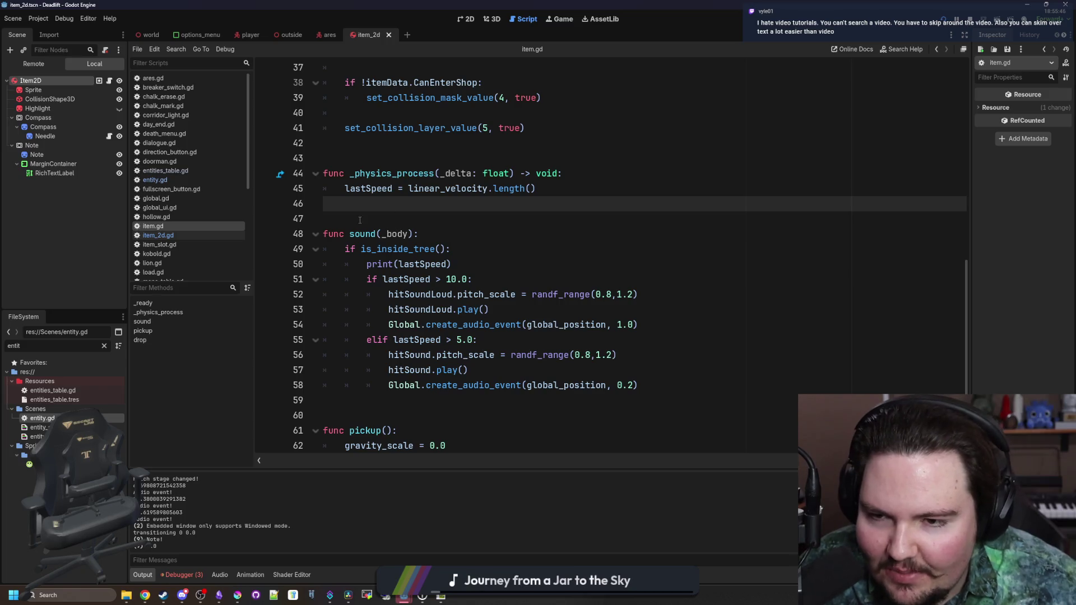
Place the caret on blank lines 42–43 above _physics_process in item.gd, dismissing the doc tooltip.
left_click(382, 153)
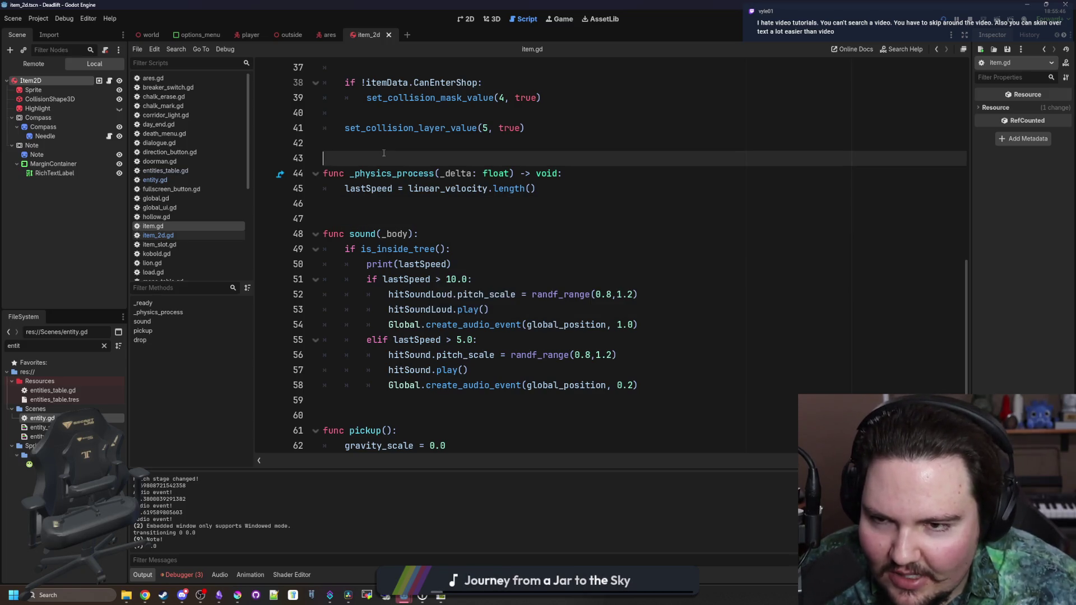
key("Up")
left_click(386, 162)
scroll(381, 168, "up", 1)
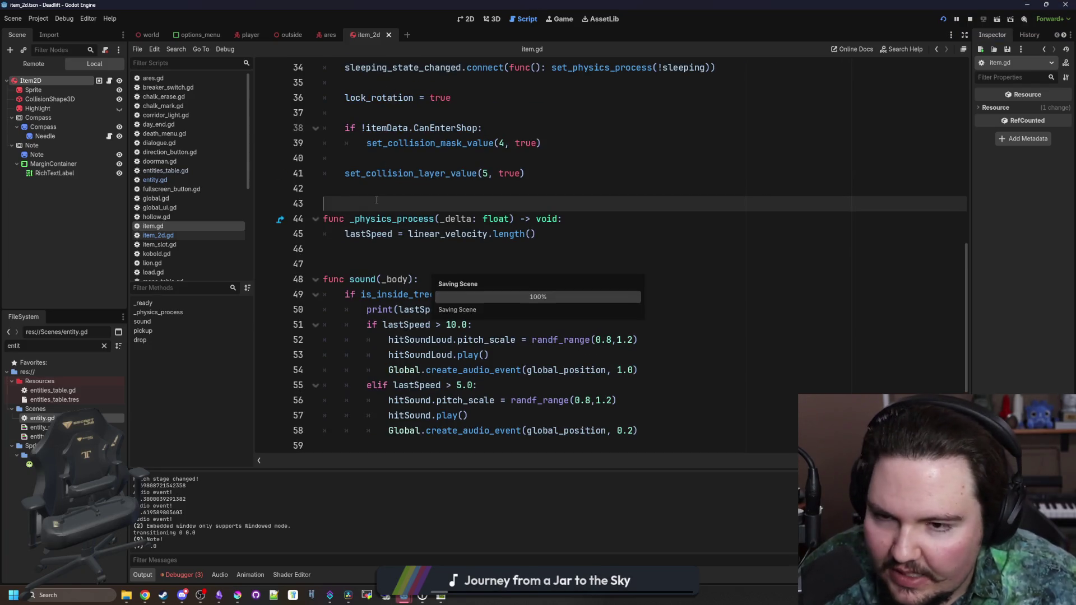
key("Up")
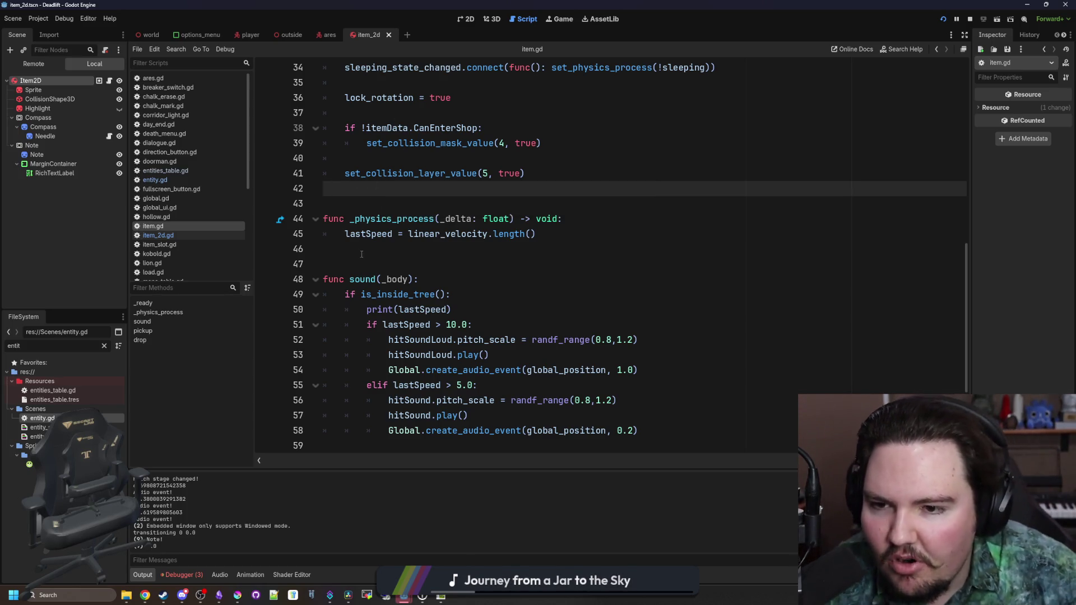
key("Down")
key("Down")
key("Down")
left_click(375, 216)
Step the caret through lines 43–47 of _physics_process in item.gd without editing.
left_click(388, 197)
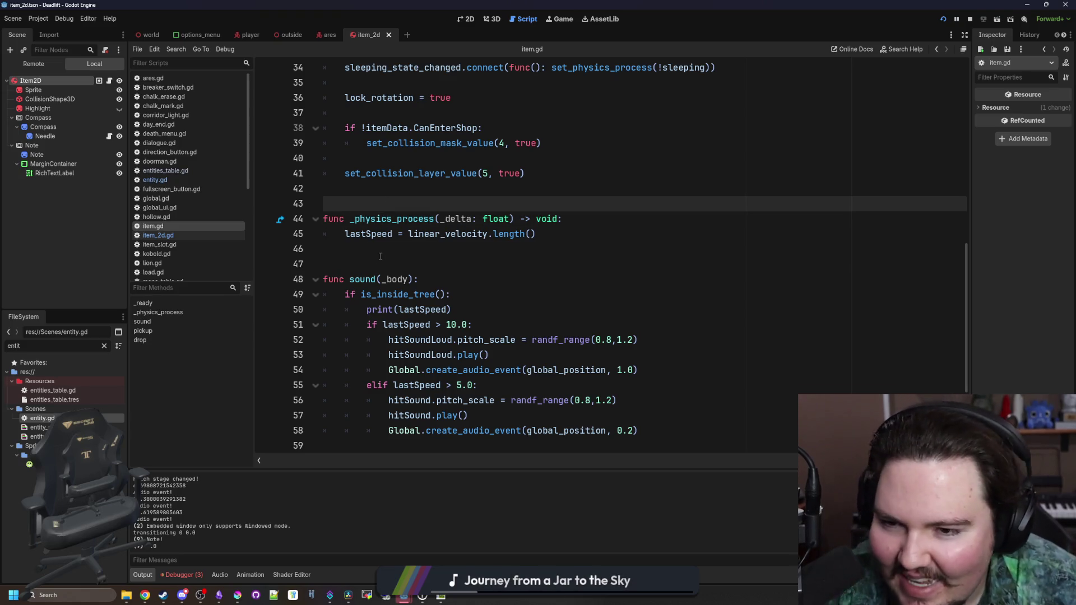
left_click(380, 253)
left_click(390, 220)
left_click(404, 202)
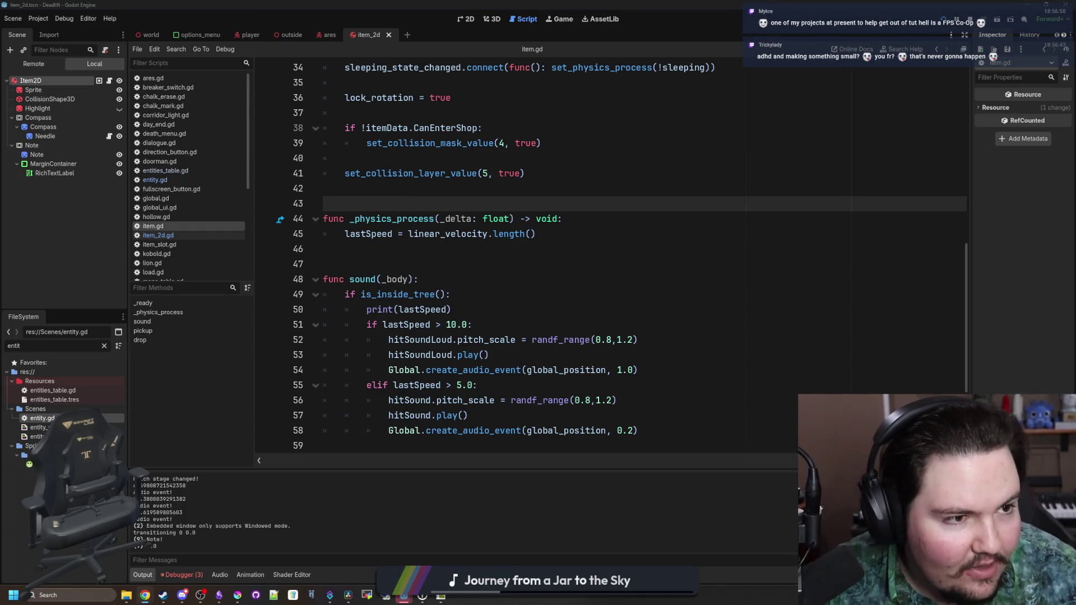
left_click(402, 265)
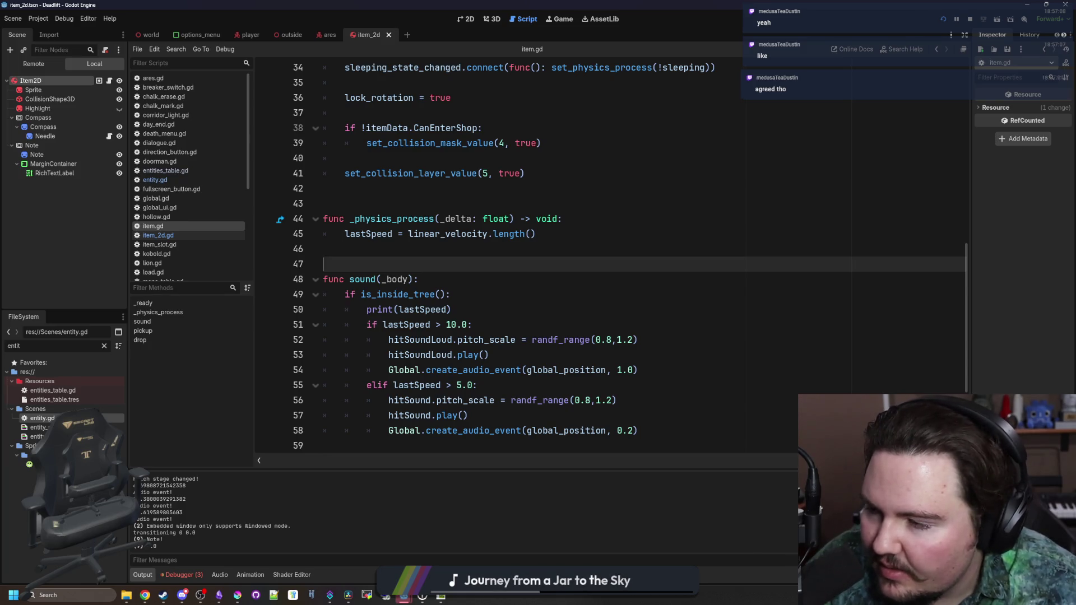
left_click(529, 237)
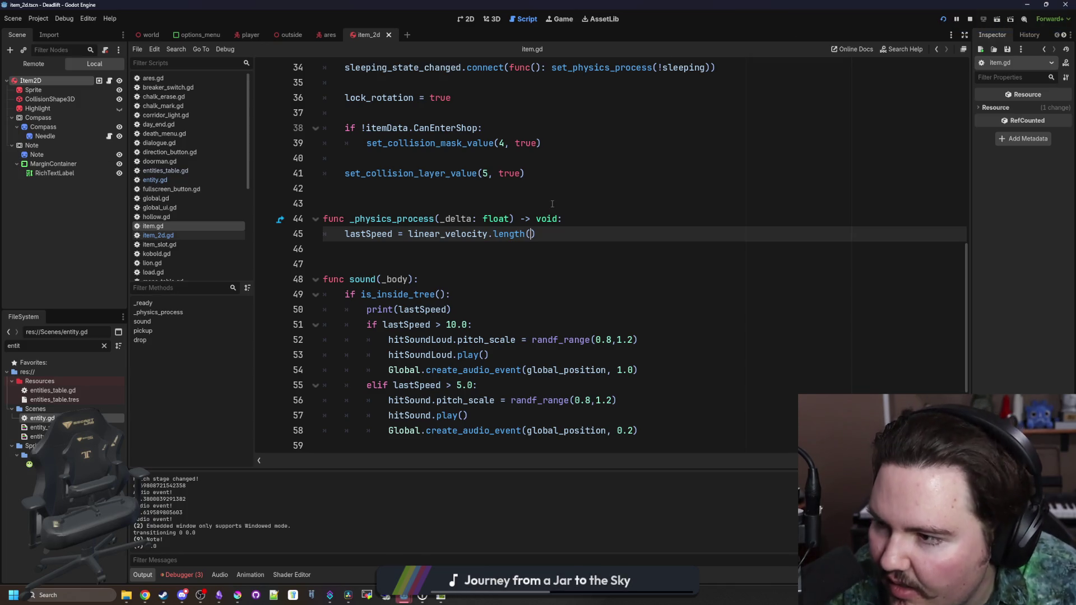
key("Down")
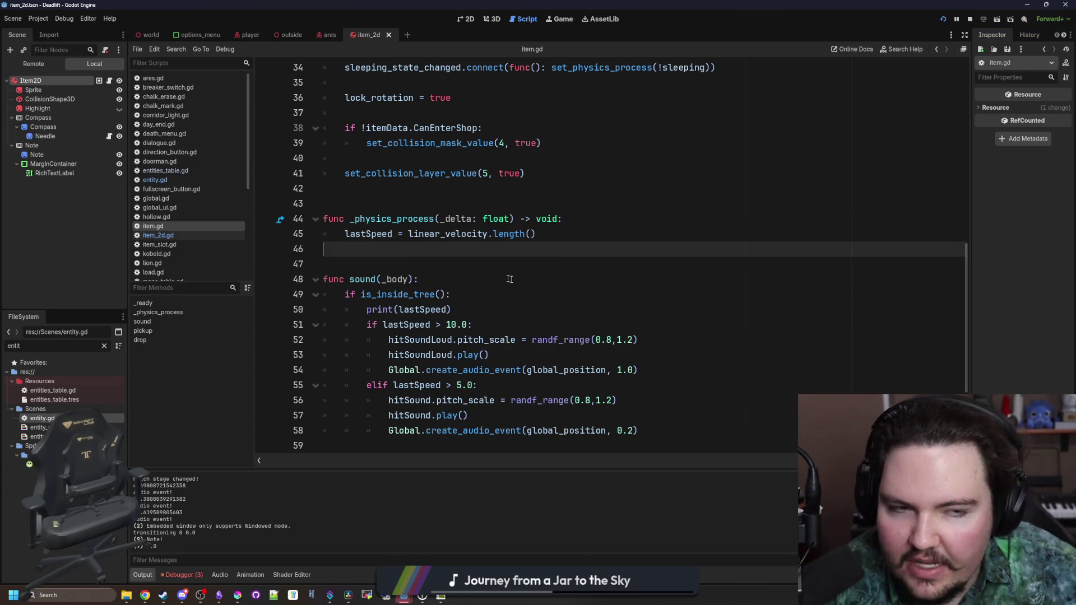
Open a new Chrome window over Godot and enter 'godotdocumentation' in the address bar.
middle_click(144, 595)
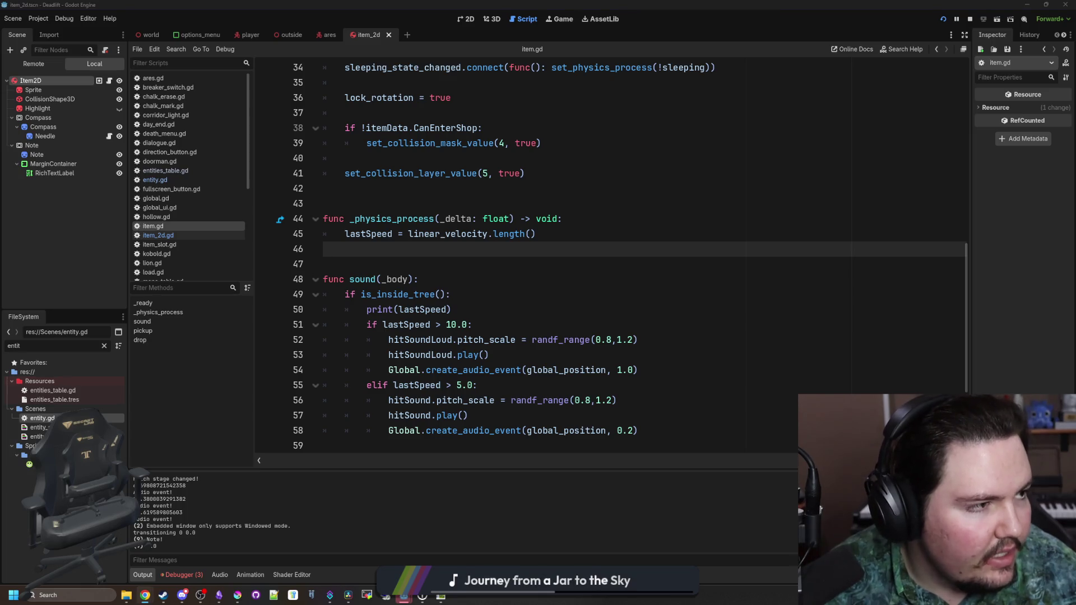
left_click_drag(672, 176, 612, 119)
type("godot")
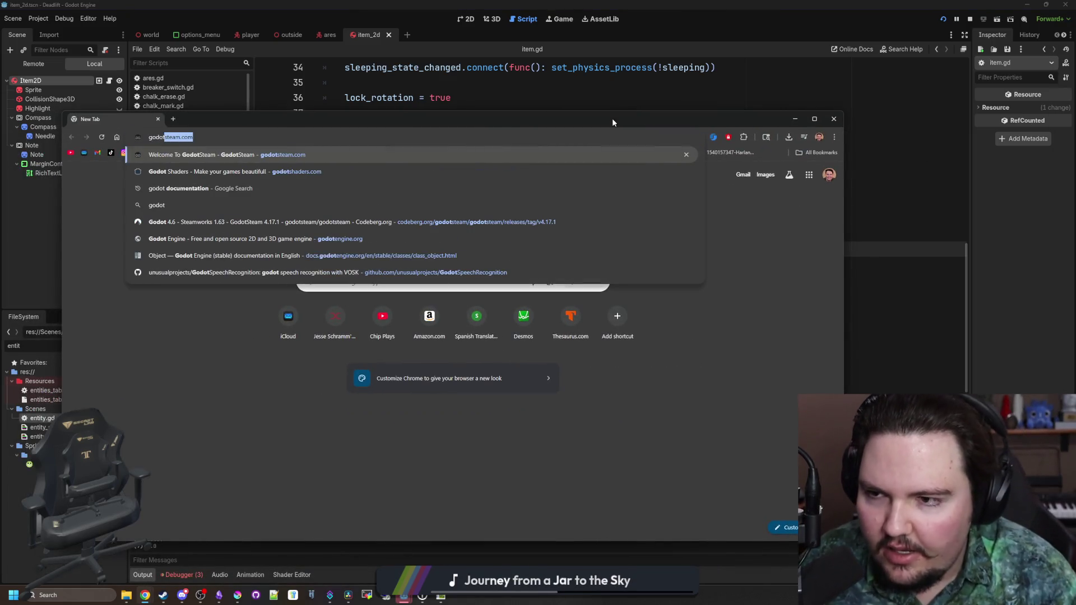
type("documentation")
Search for the Godot documentation and open the docs' Introduction page.
key("Return")
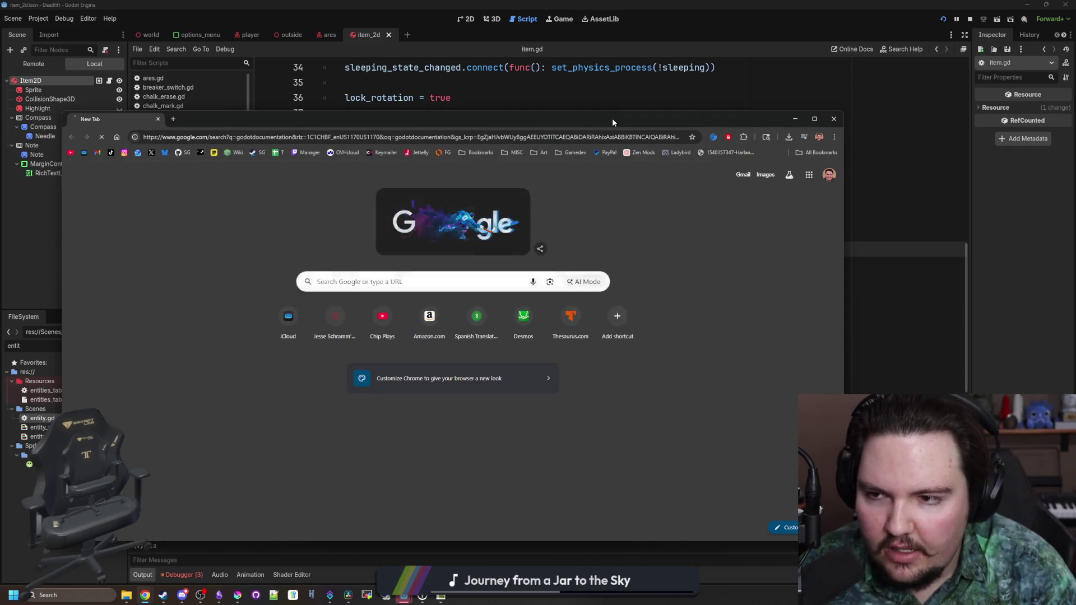
left_click(330, 281)
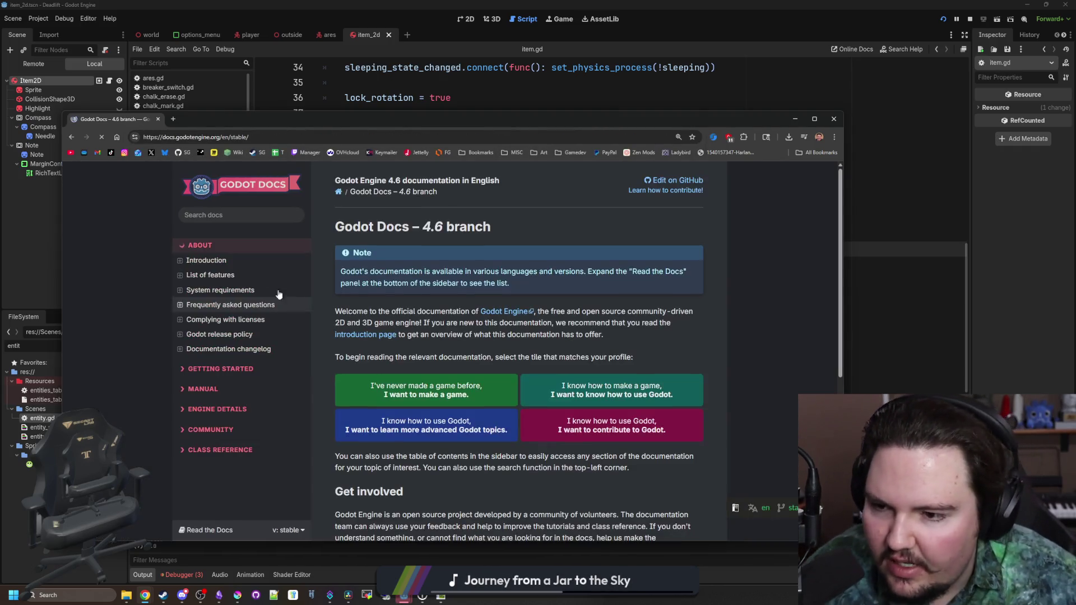
left_click(216, 260)
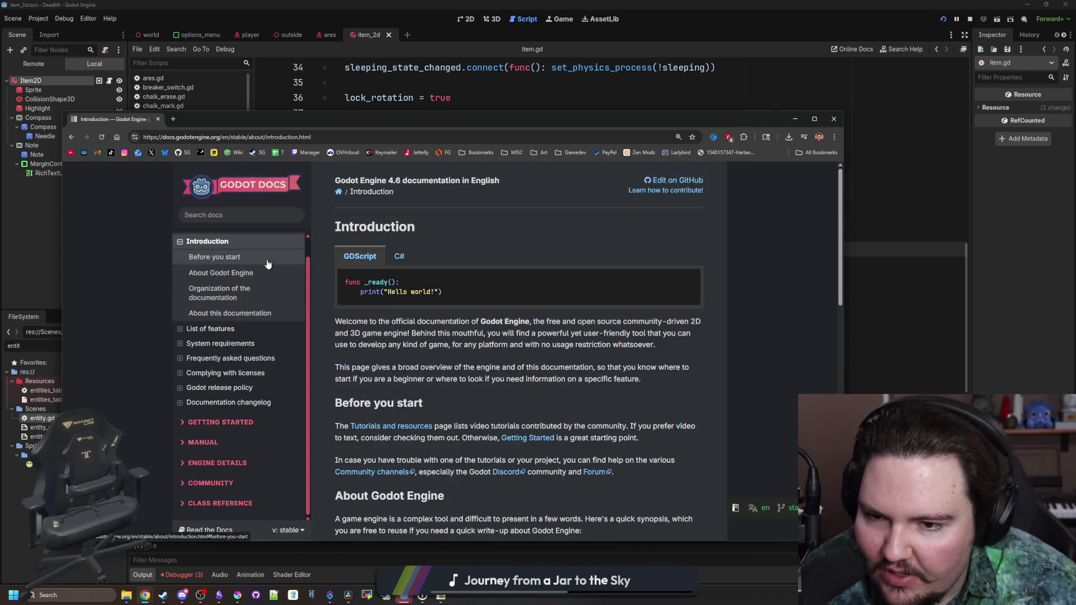
Expand Getting Started and go through Step by step to the Using signals lesson.
scroll(229, 291, "down", 1)
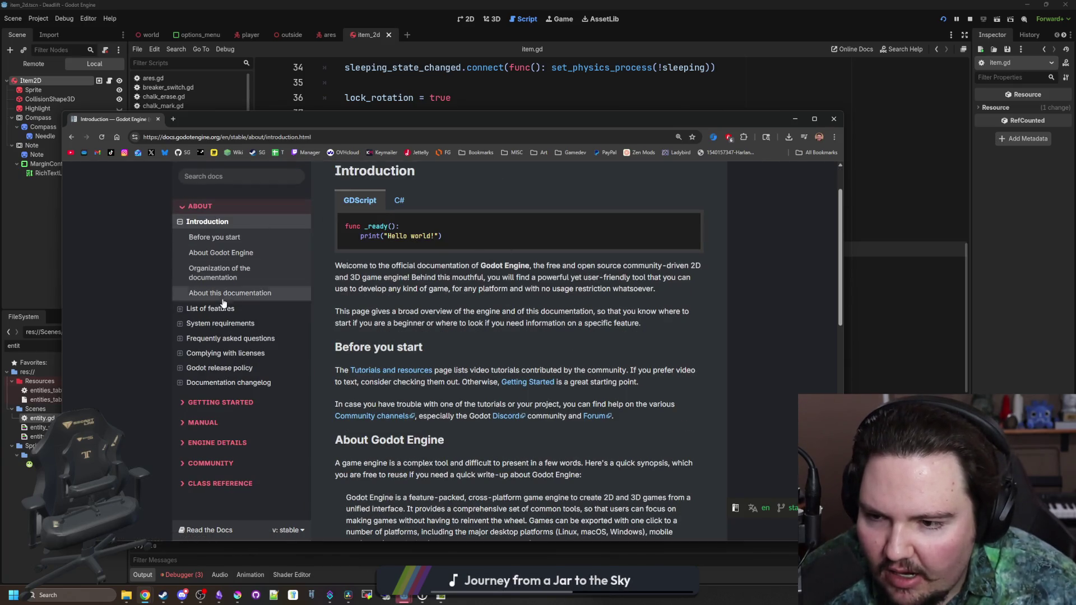
left_click(218, 404)
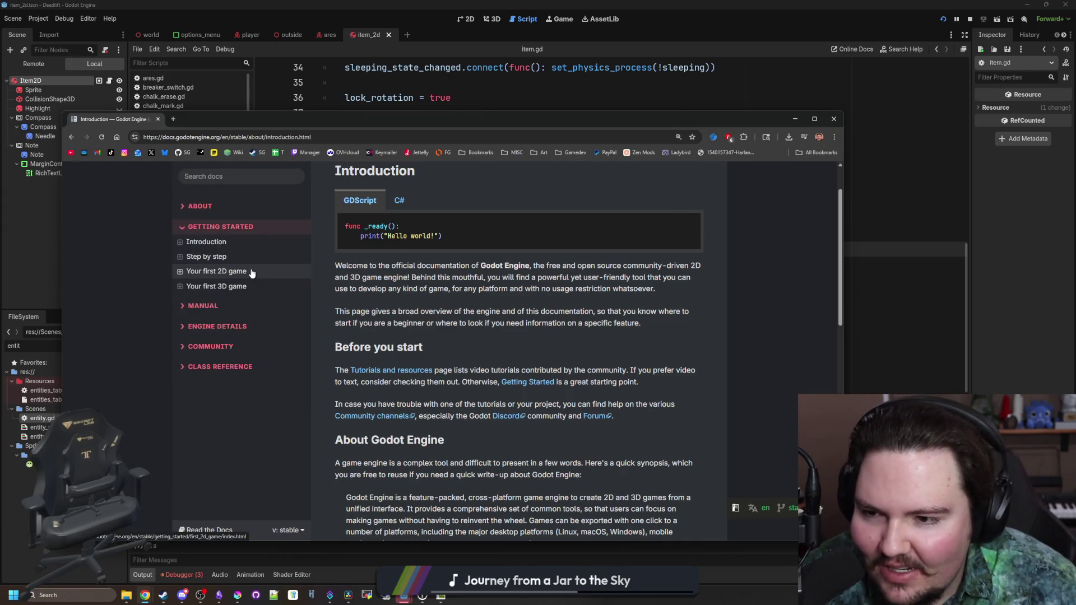
left_click(217, 272)
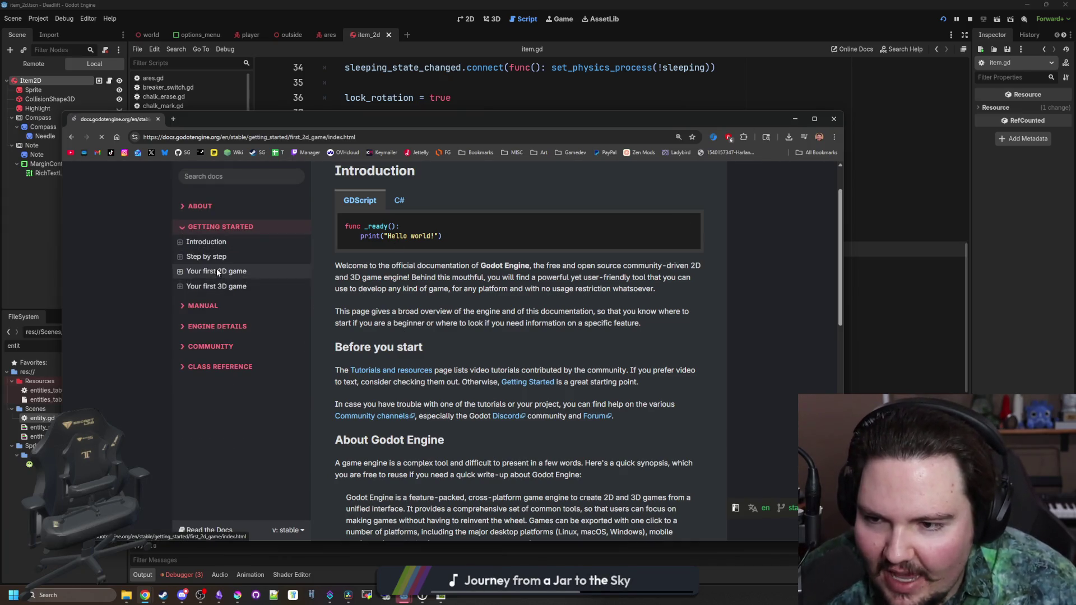
scroll(216, 268, "down", 10)
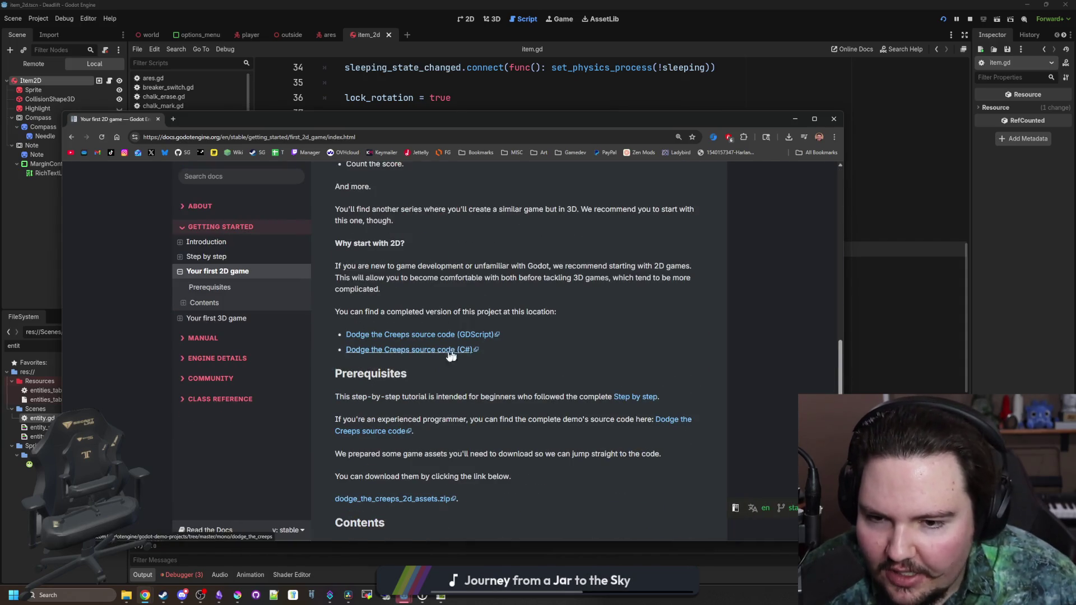
left_click(215, 257)
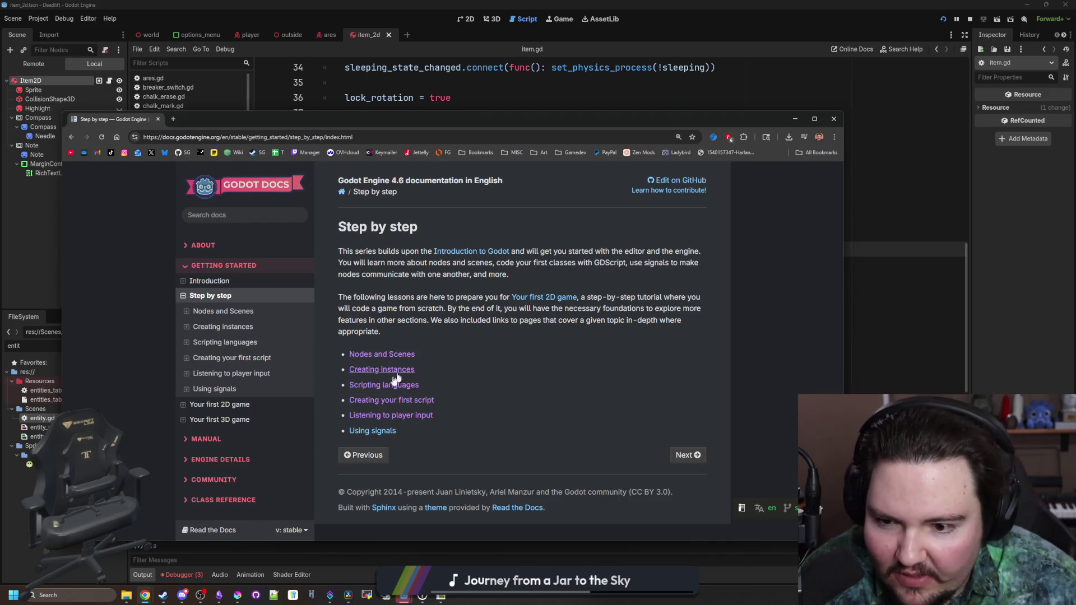
left_click(369, 431)
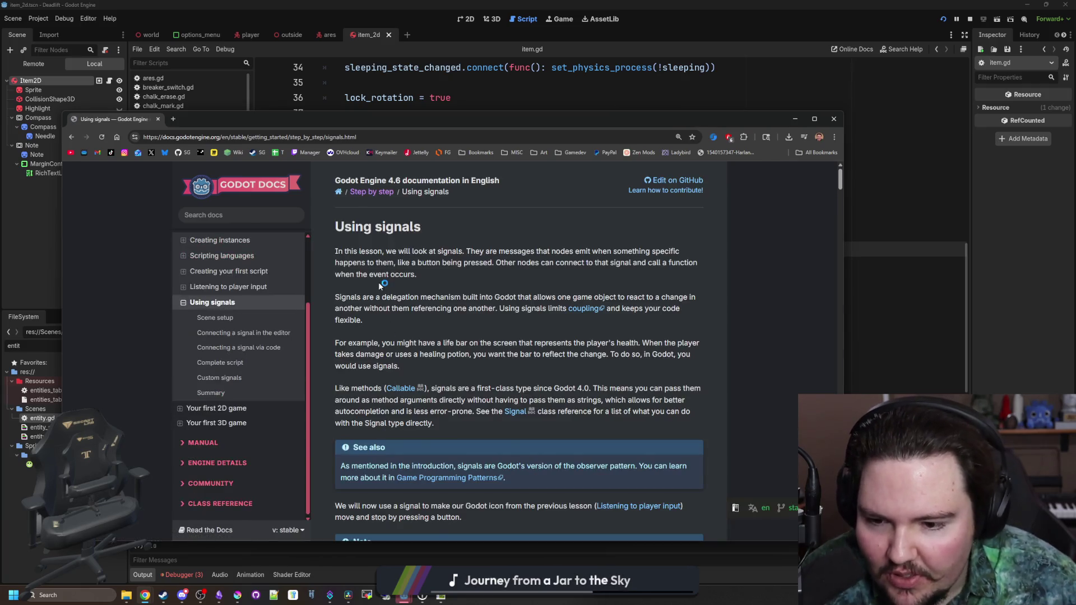
Scroll the Using signals lesson and begin a page search for 'whatwa', then clear it.
scroll(378, 281, "down", 6)
scroll(401, 285, "down", 20)
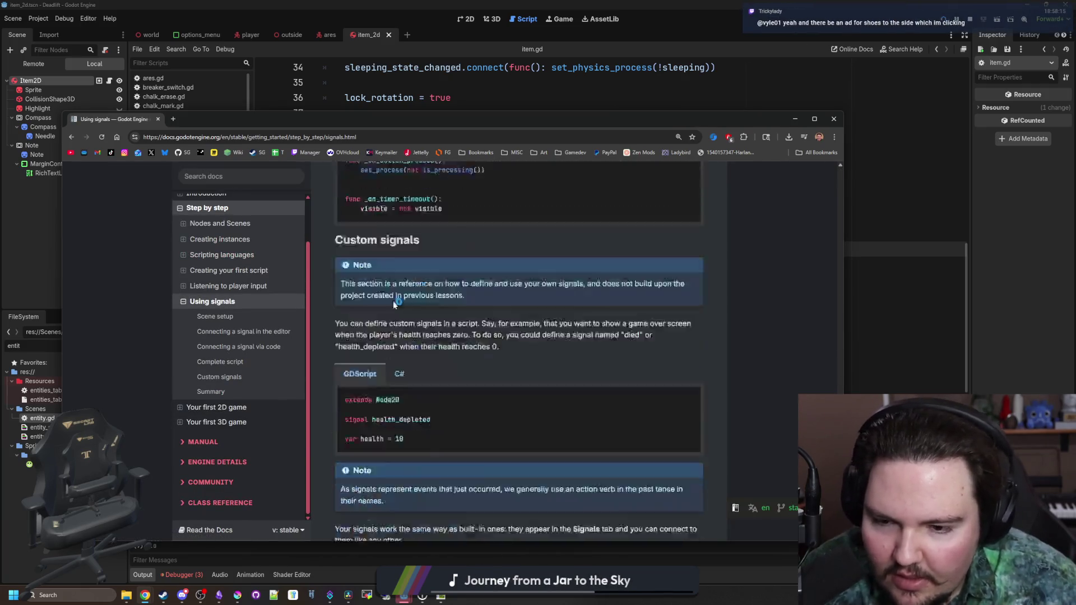
scroll(461, 378, "up", 20)
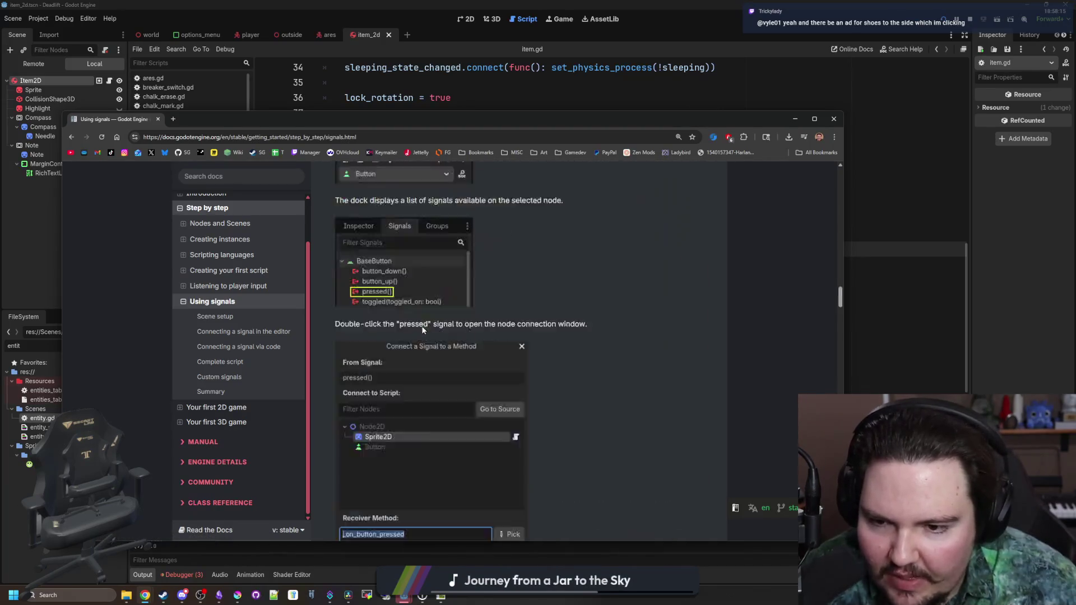
key("ctrl+f")
type("whatwa")
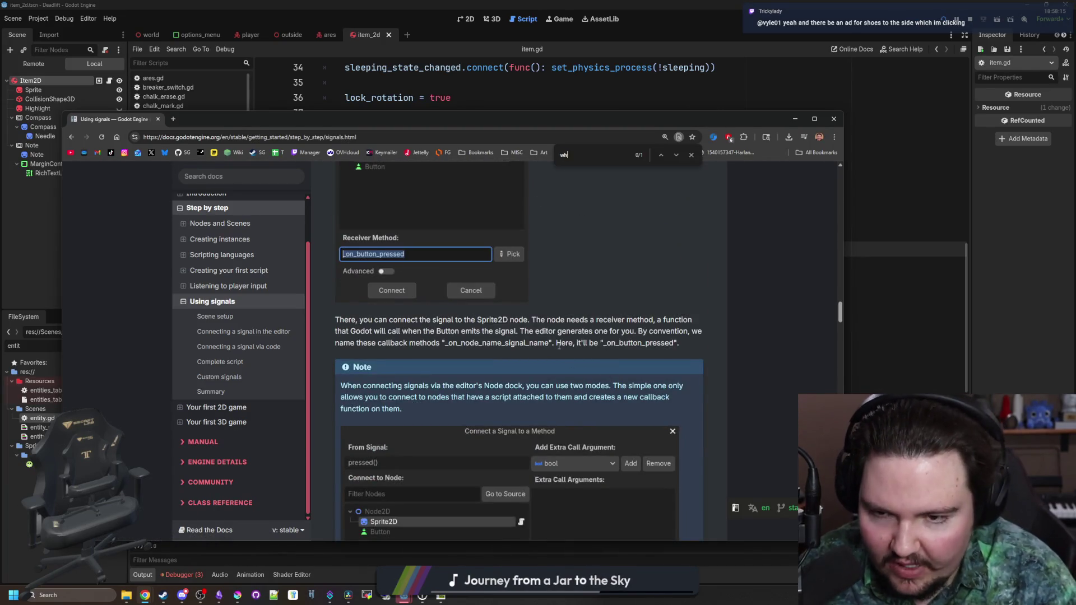
key("BackSpace")
key("BackSpace")
key("BackSpace")
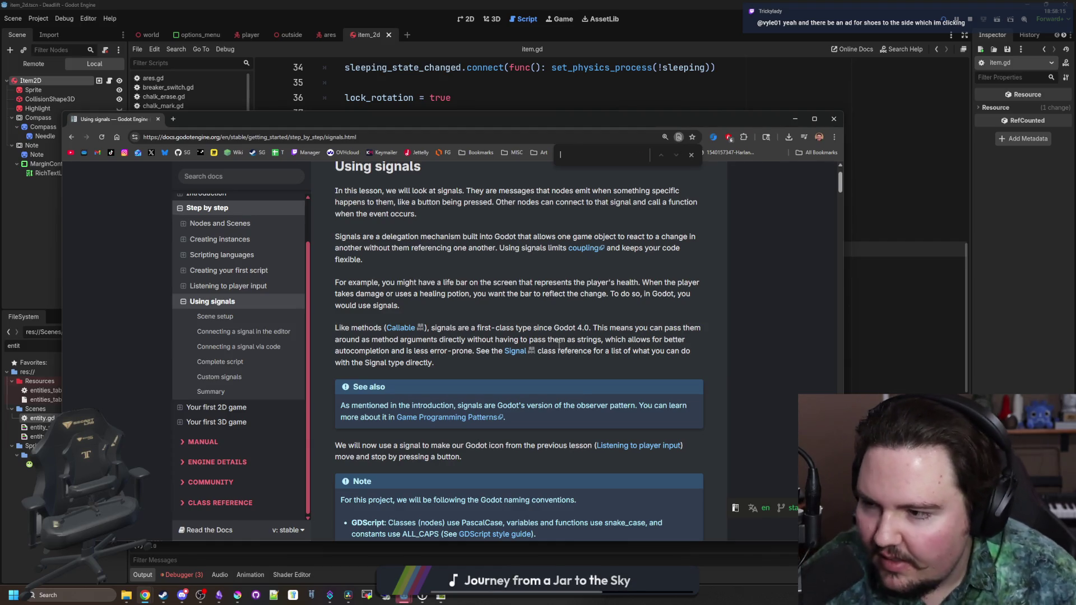
Read the 'Connecting a signal via code' paragraphs, then close the docs window.
scroll(415, 294, "up", 1)
scroll(470, 291, "down", 20)
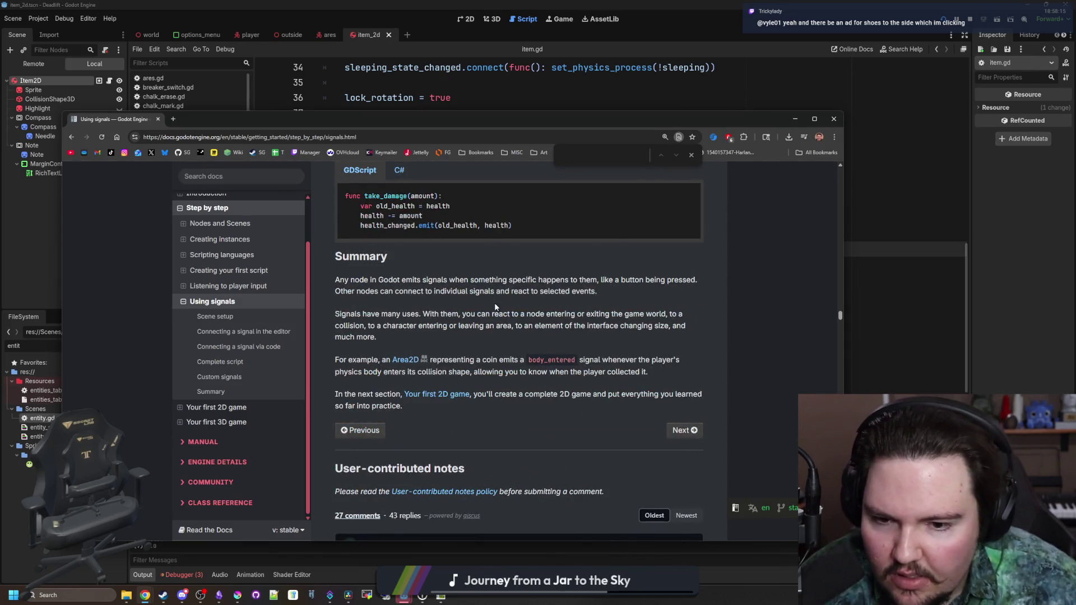
scroll(495, 303, "down", 7)
scroll(494, 302, "up", 13)
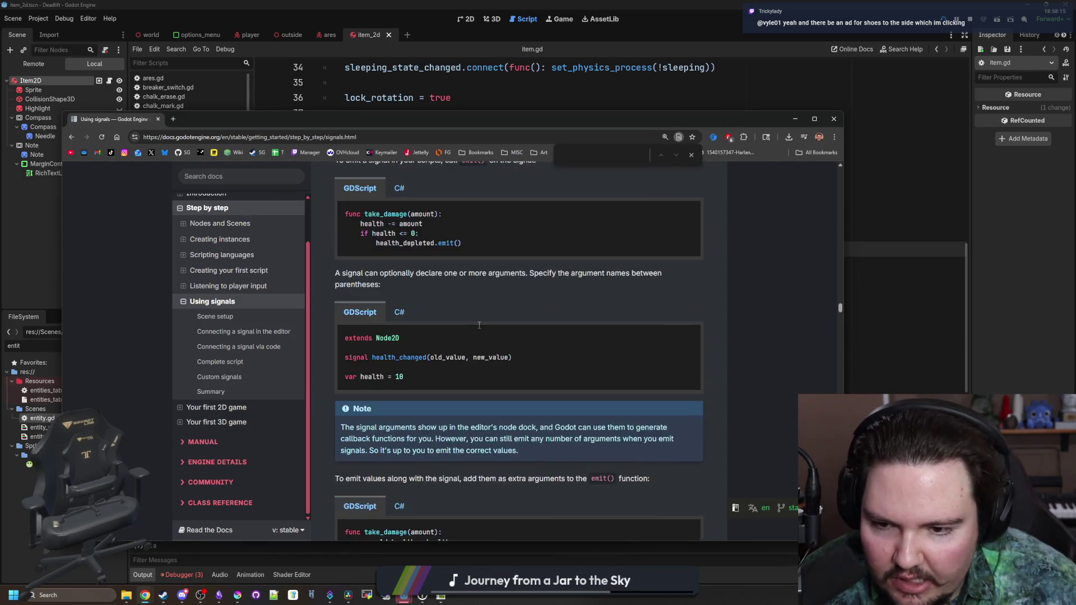
scroll(479, 325, "up", 10)
scroll(471, 333, "up", 4)
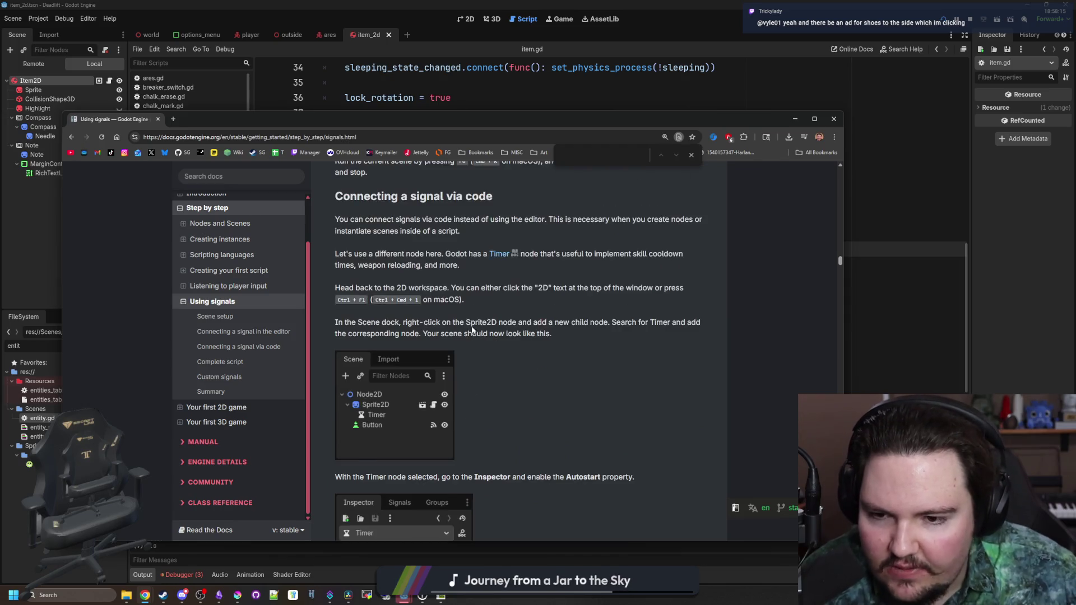
left_click_drag(335, 272, 562, 392)
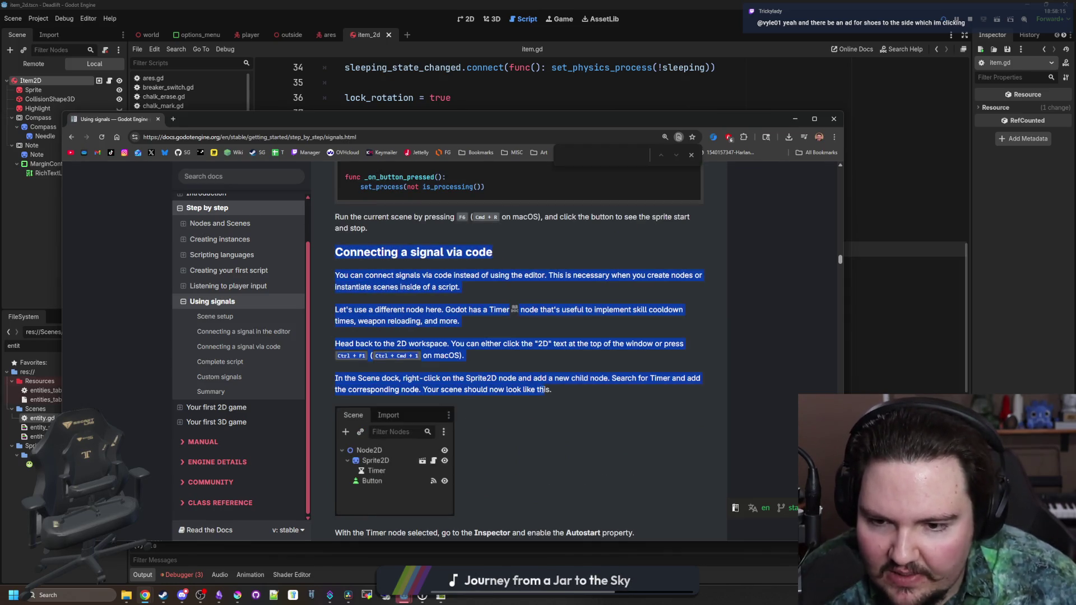
left_click(562, 396)
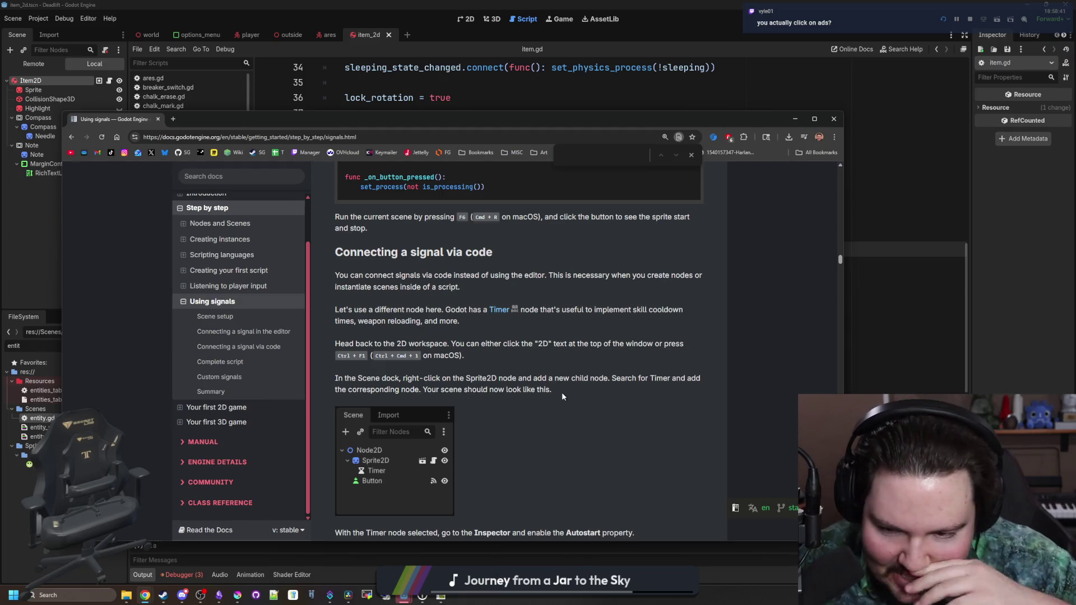
left_click(159, 120)
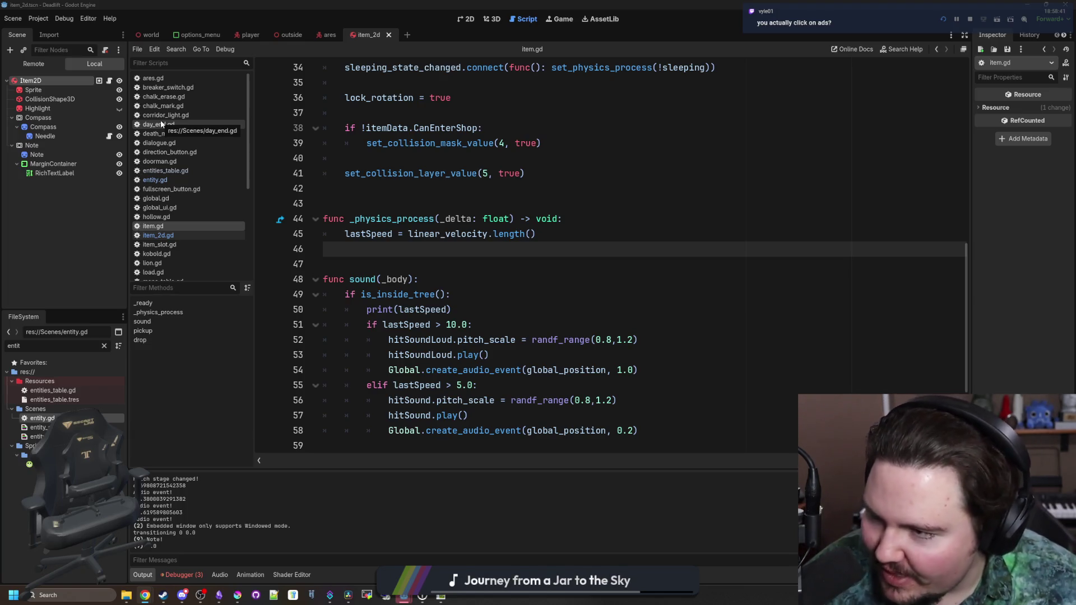
Move the insertion point among lines 43, 45, 46, 47 and 59 of item.gd without editing.
left_click(427, 249)
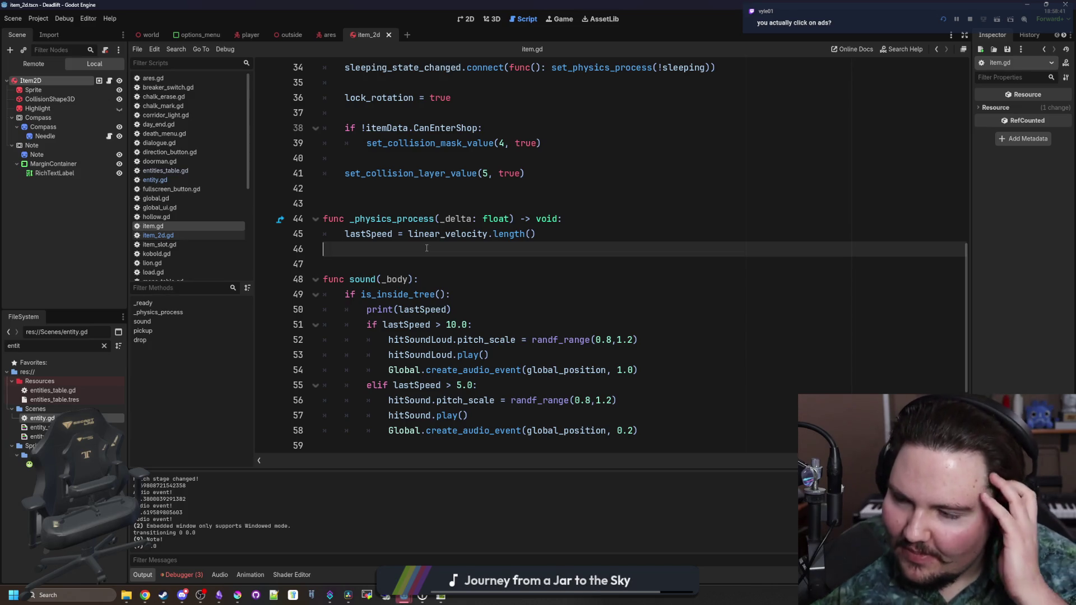
left_click(427, 205)
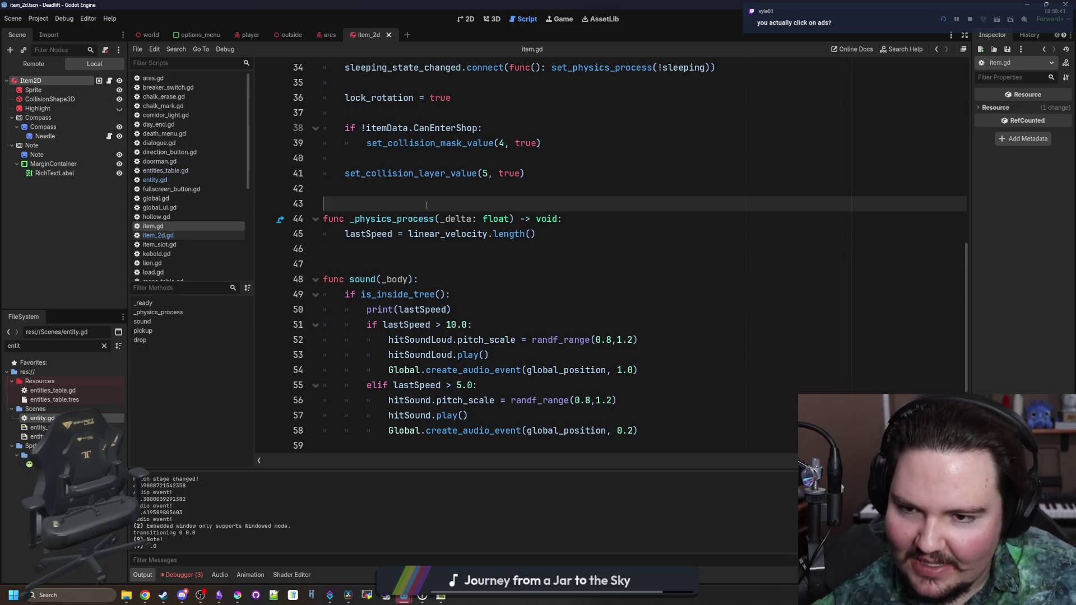
left_click(407, 248)
left_click(578, 233)
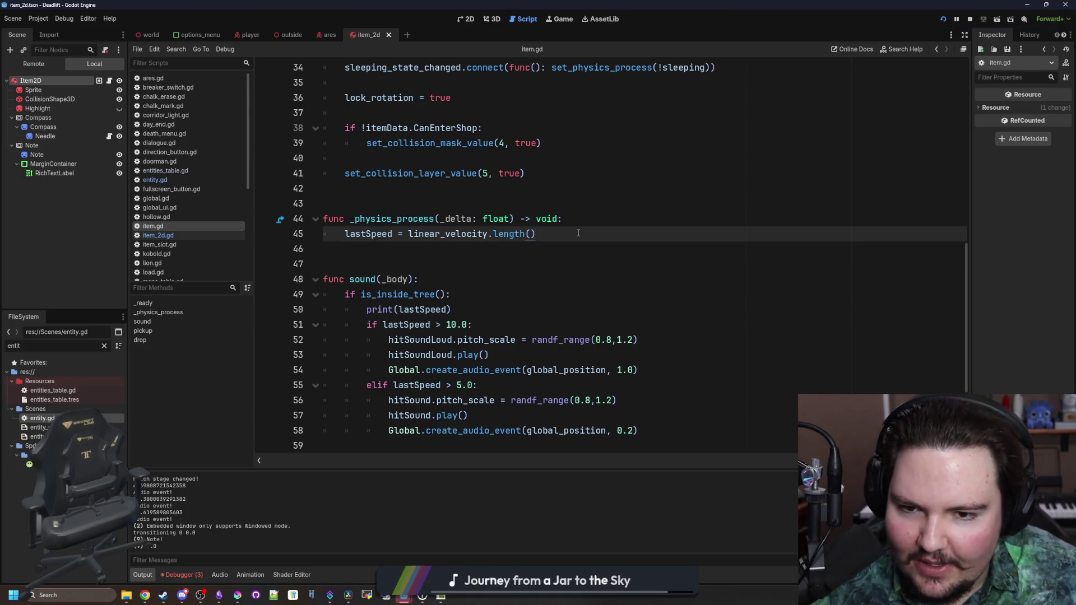
key("Up")
key("Up")
key("Down")
key("Down")
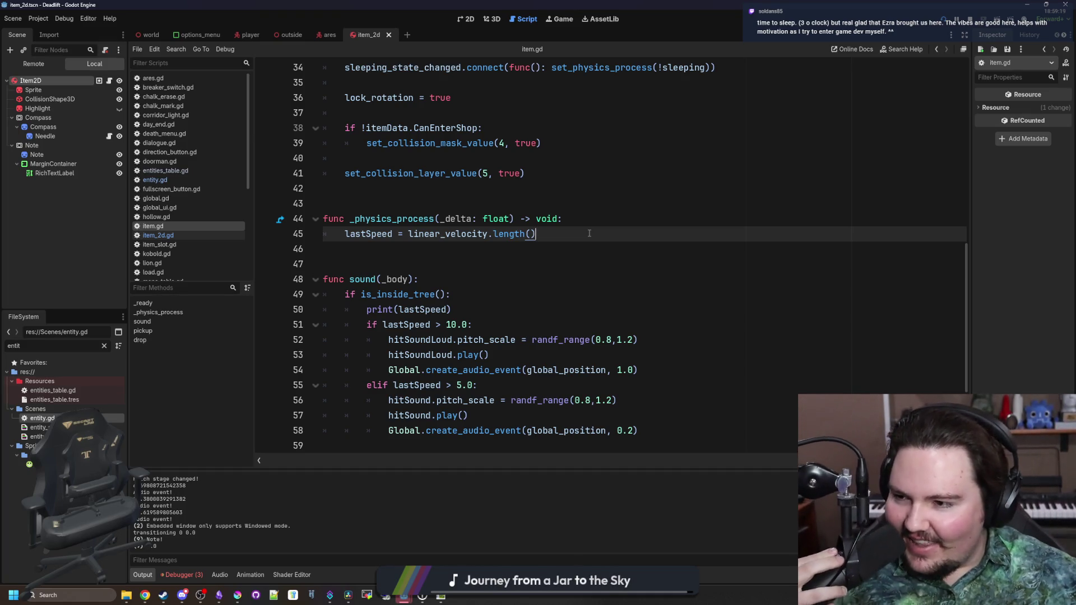
left_click(487, 202)
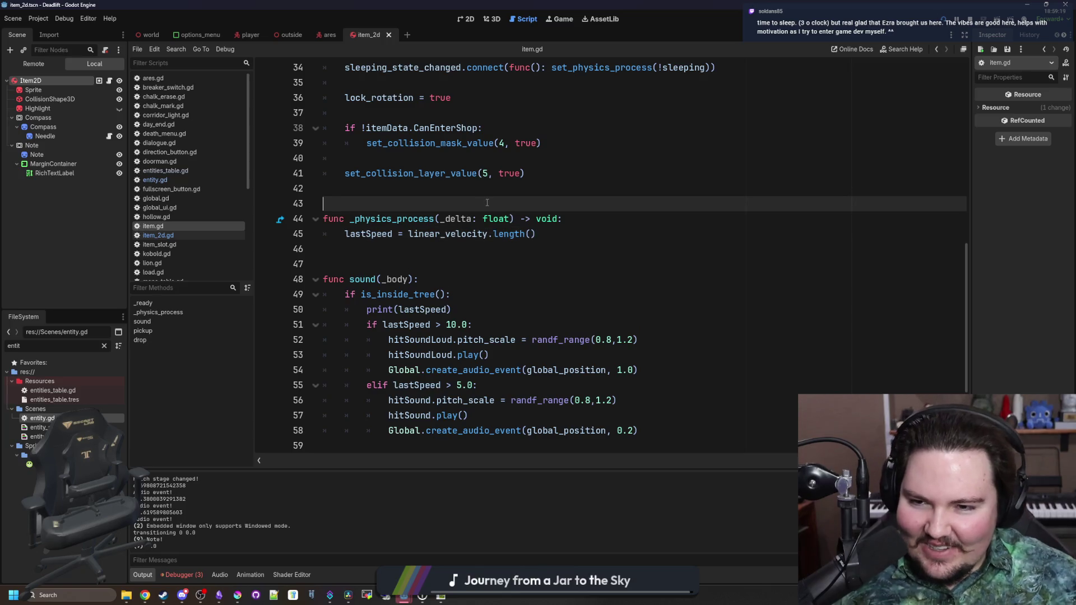
left_click(418, 255)
left_click(392, 265)
scroll(376, 291, "down", 3)
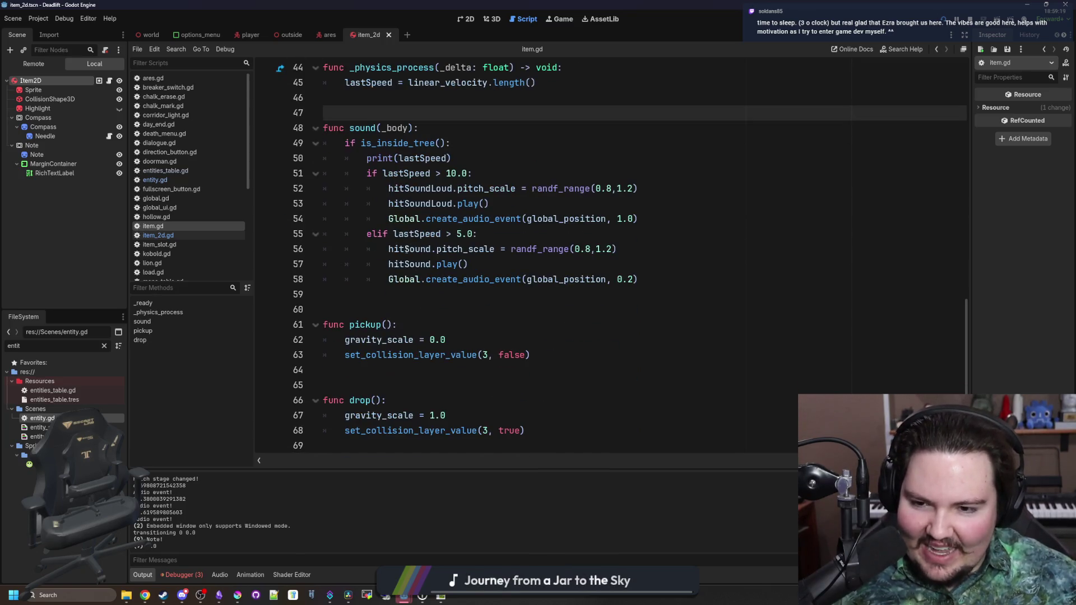
left_click(376, 291)
scroll(381, 199, "up", 2)
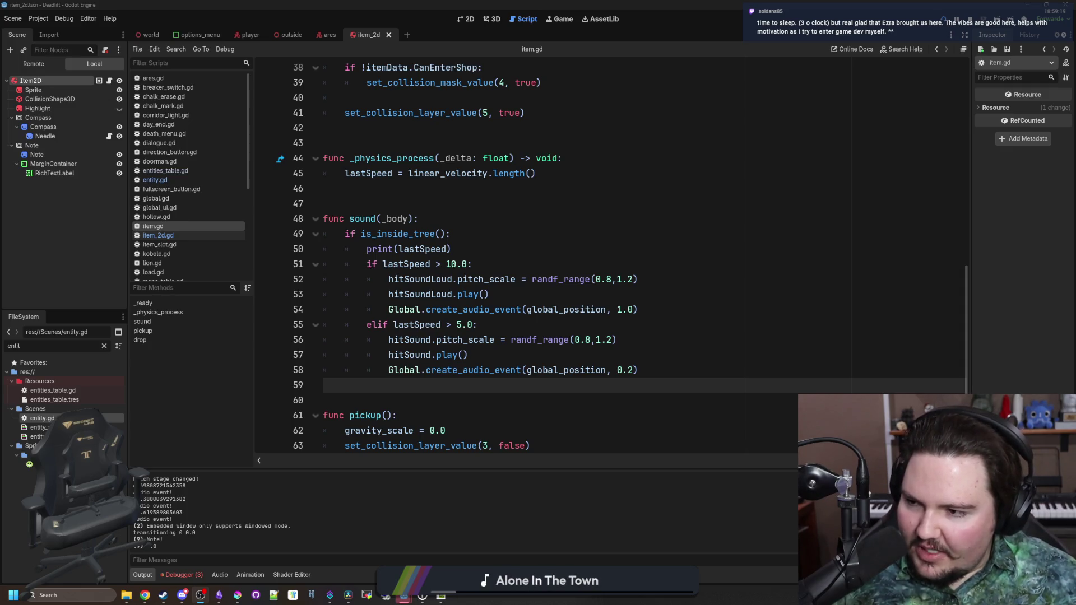
Revisit empty lines 46, 47 and 59, then switch to the Game view and resume play.
left_click(411, 194)
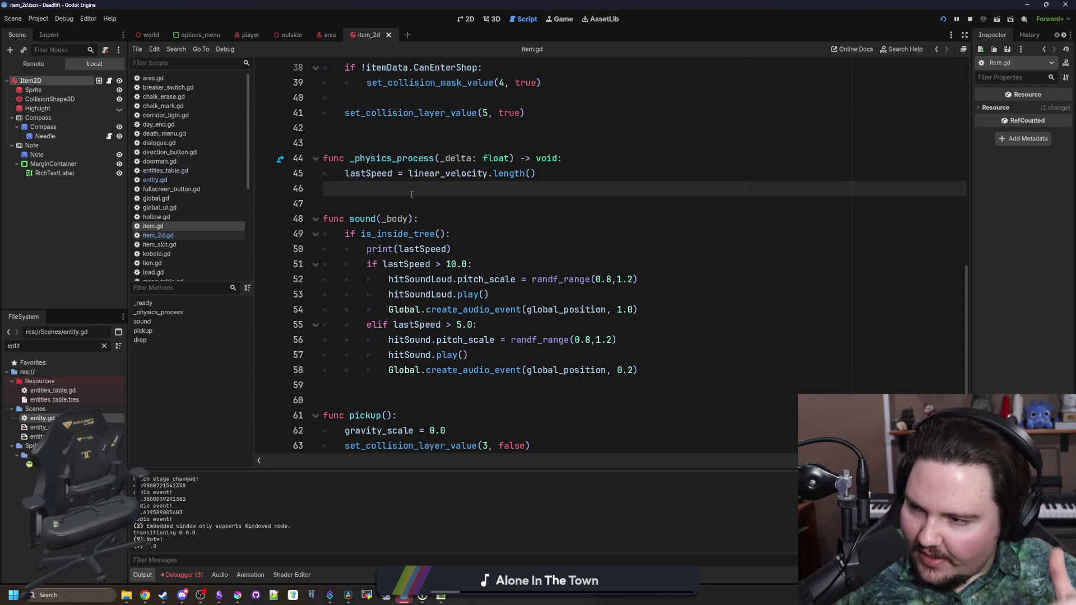
key("Down")
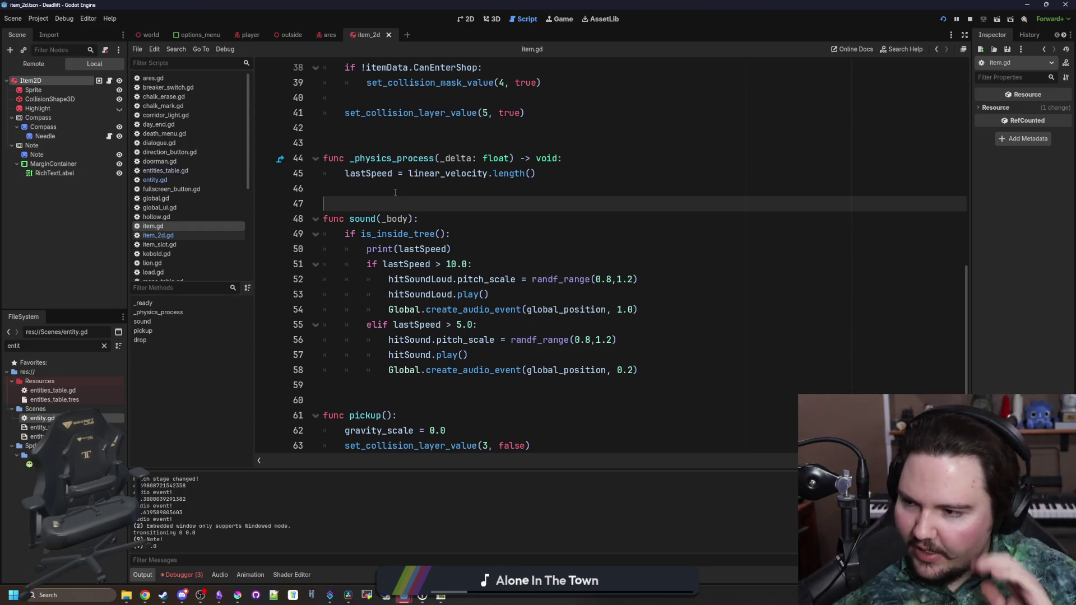
key("Up")
scroll(496, 360, "down", 2)
left_click(392, 295)
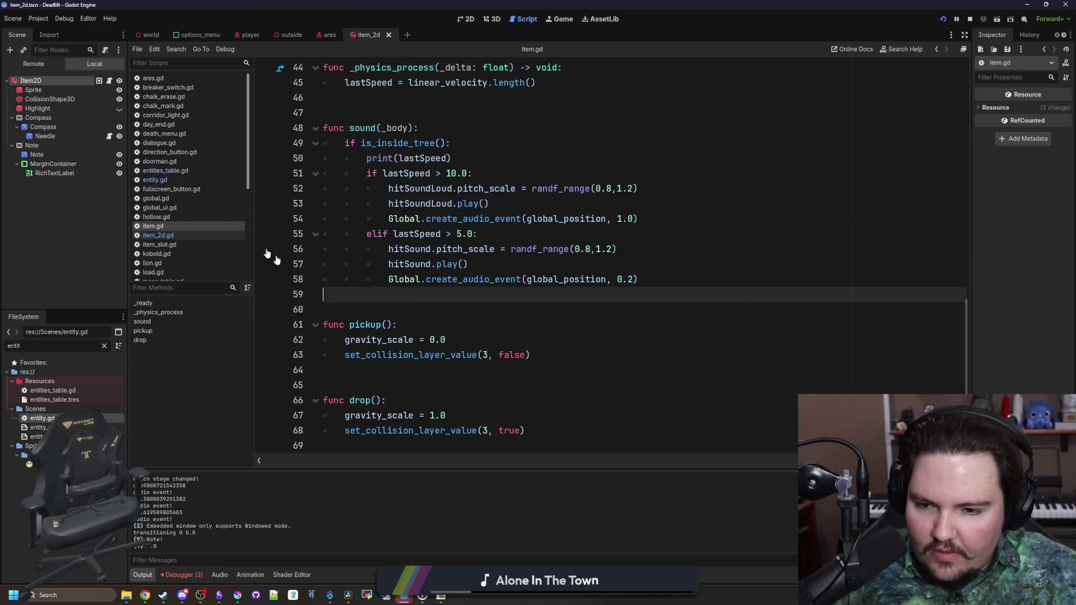
scroll(464, 343, "up", 7)
scroll(464, 343, "up", 8)
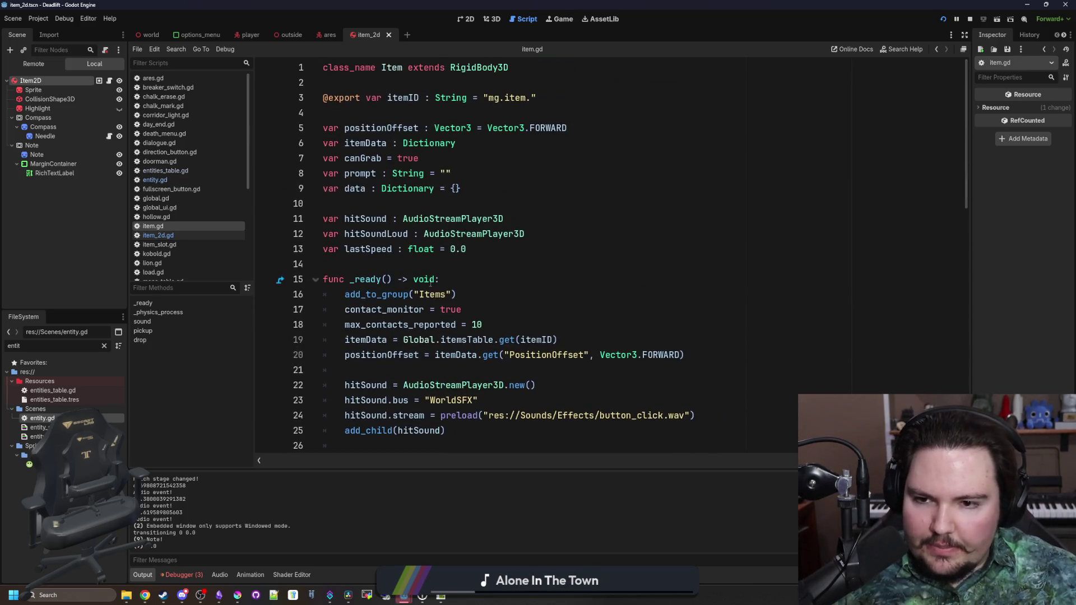
scroll(361, 262, "down", 11)
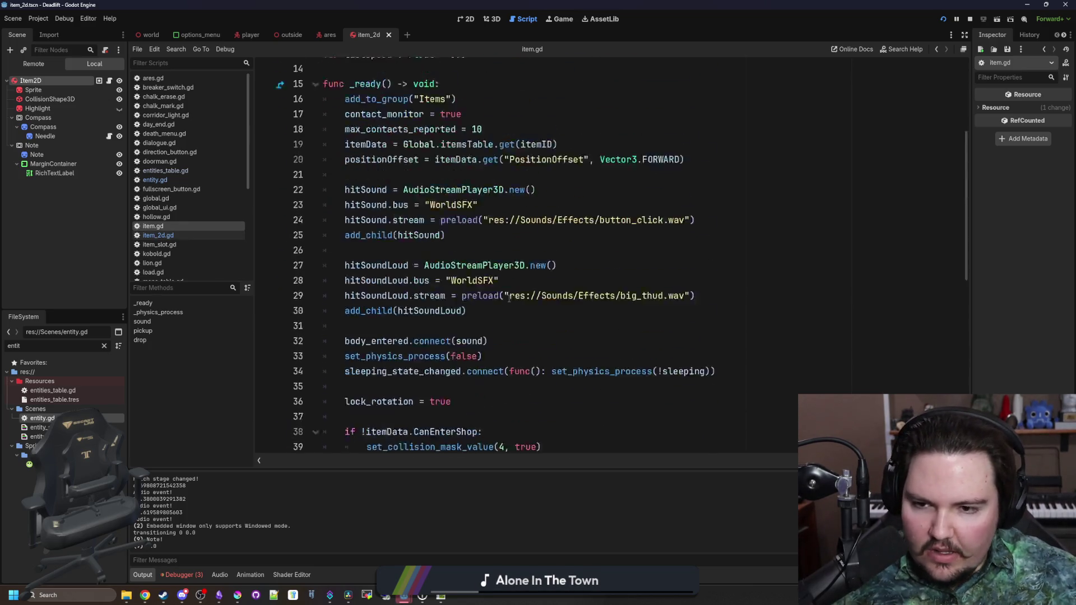
left_click(361, 262)
scroll(427, 287, "down", 4)
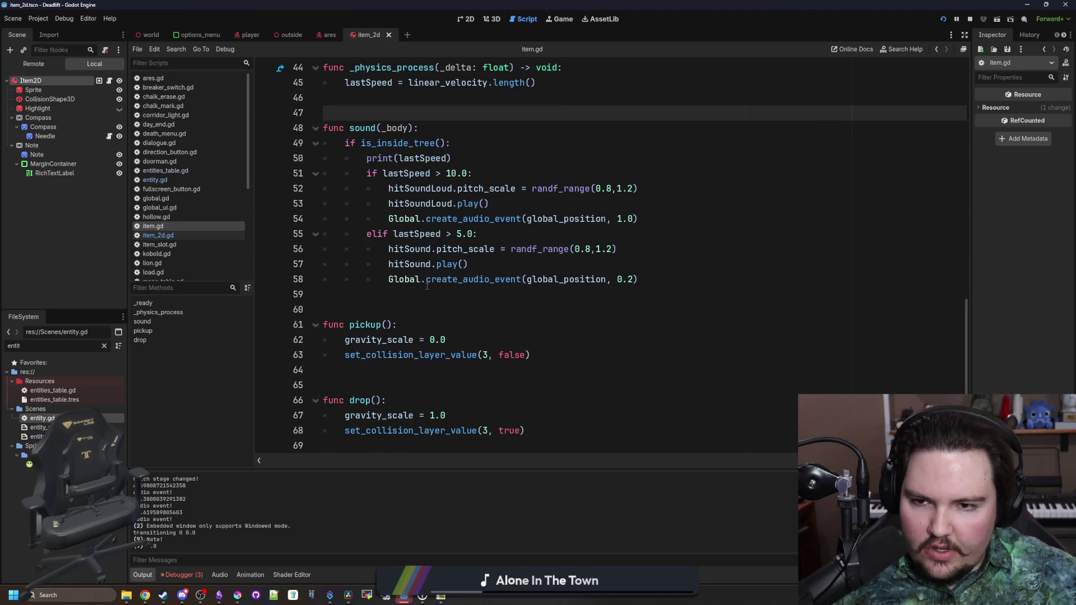
scroll(427, 286, "up", 2)
scroll(427, 287, "down", 2)
scroll(427, 287, "up", 6)
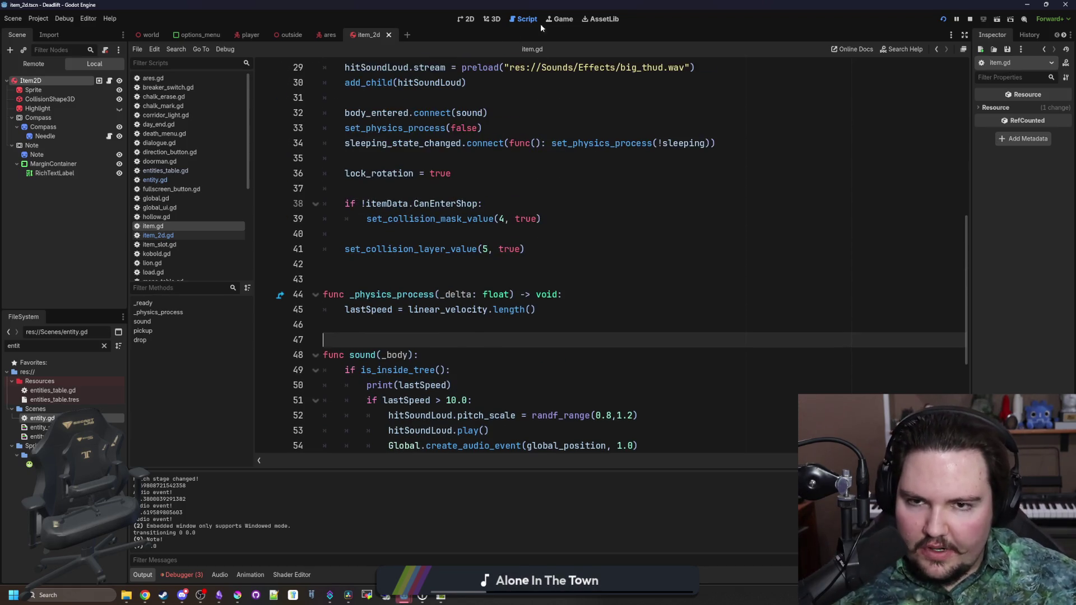
left_click(559, 19)
key("Escape")
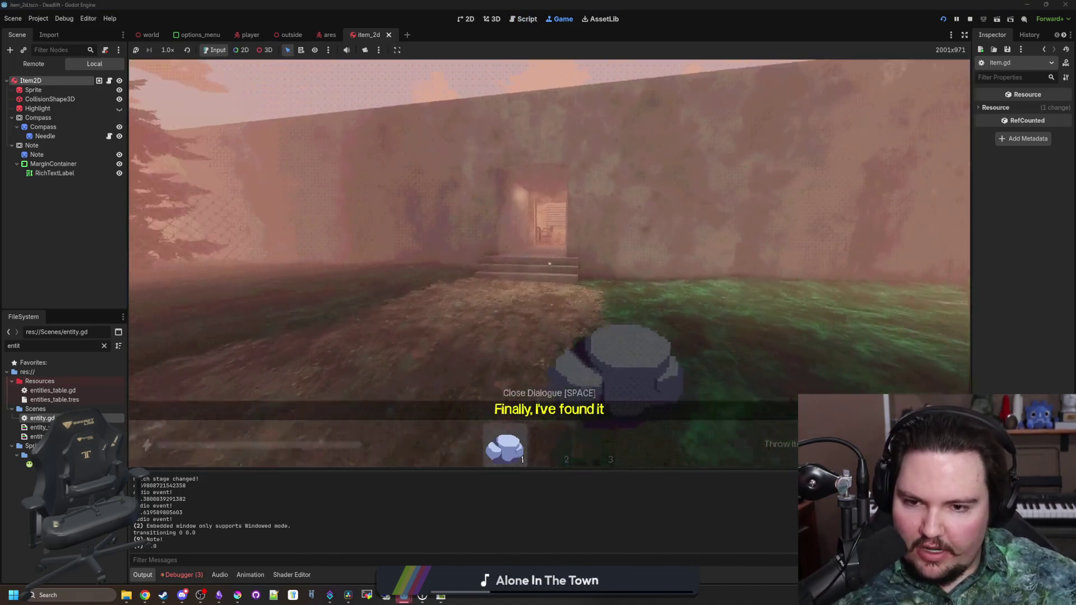
Walk into the breakroom with debug mode on and throw the rock onto the walkway.
key("w")
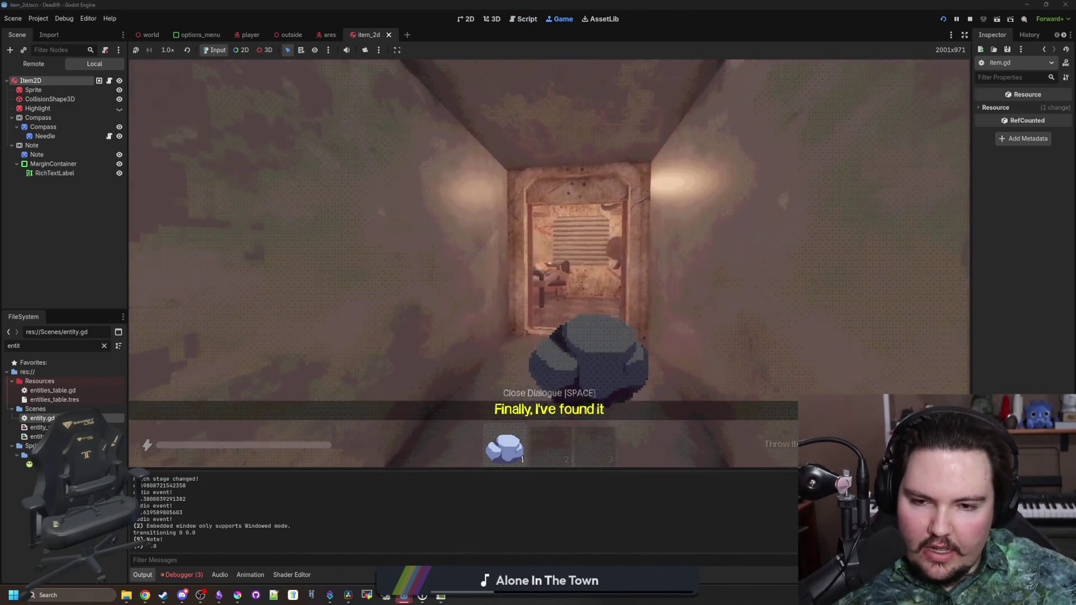
key("w")
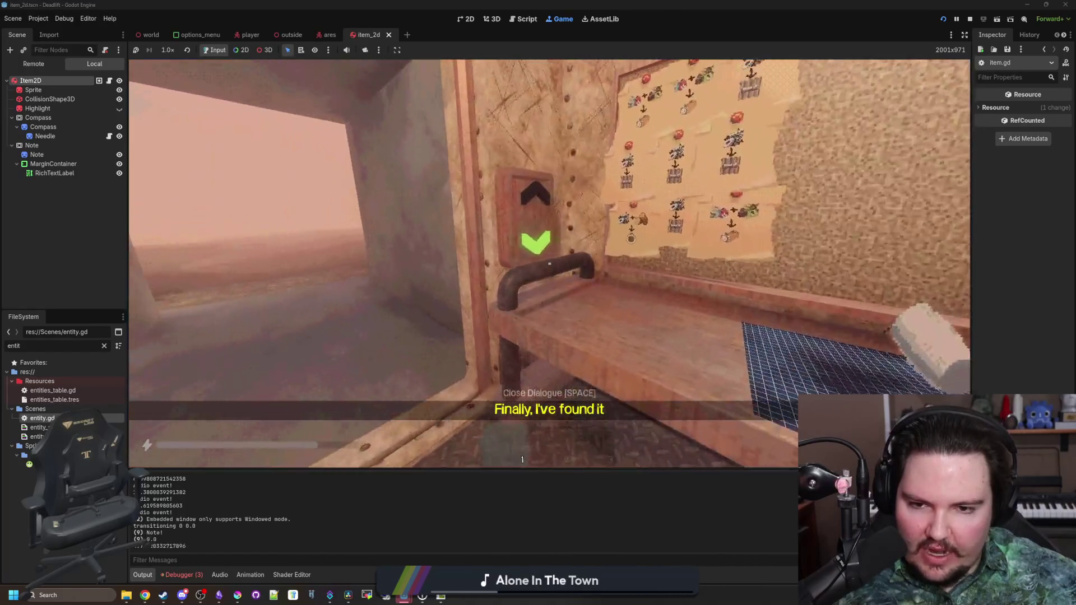
key("F3")
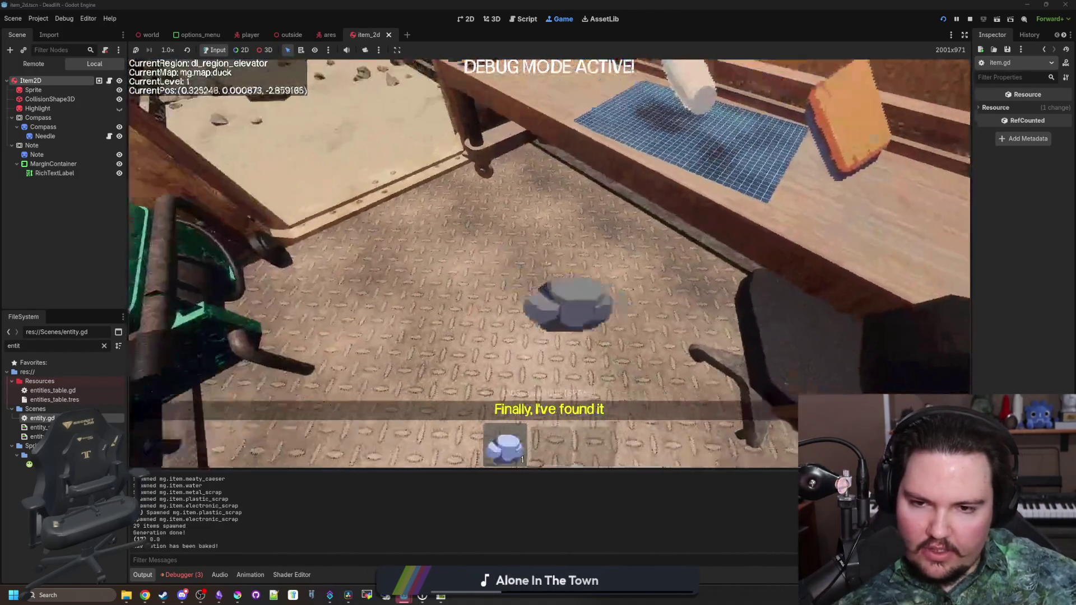
key("w")
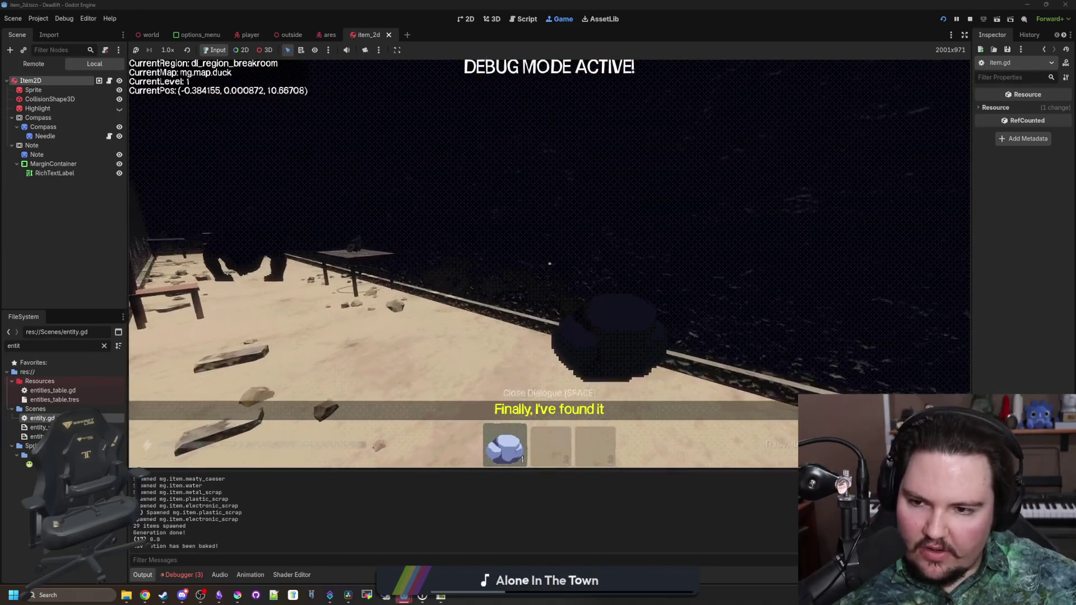
key("w")
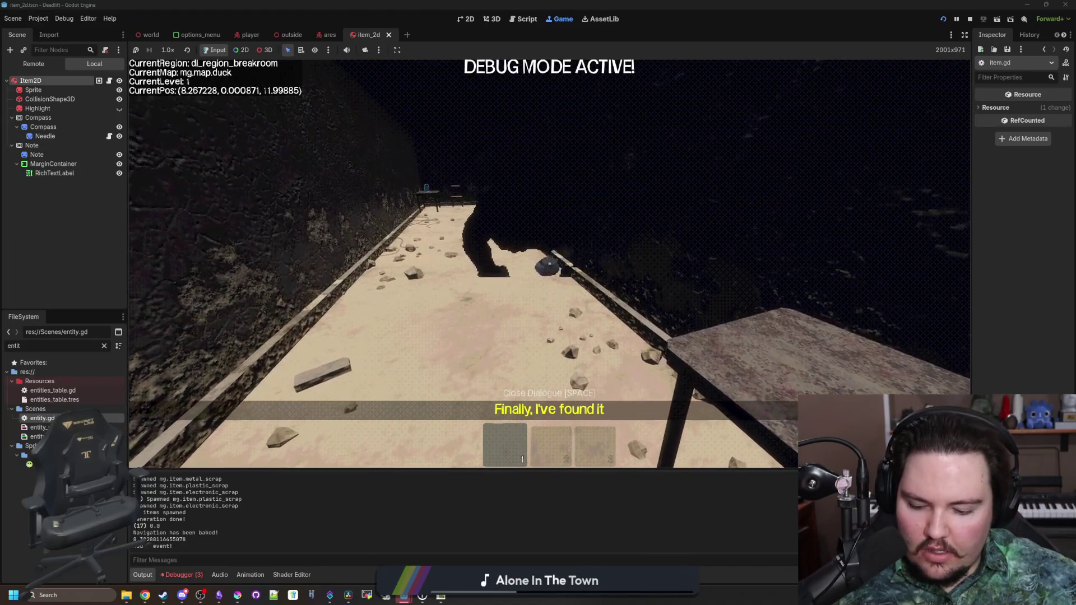
key("w")
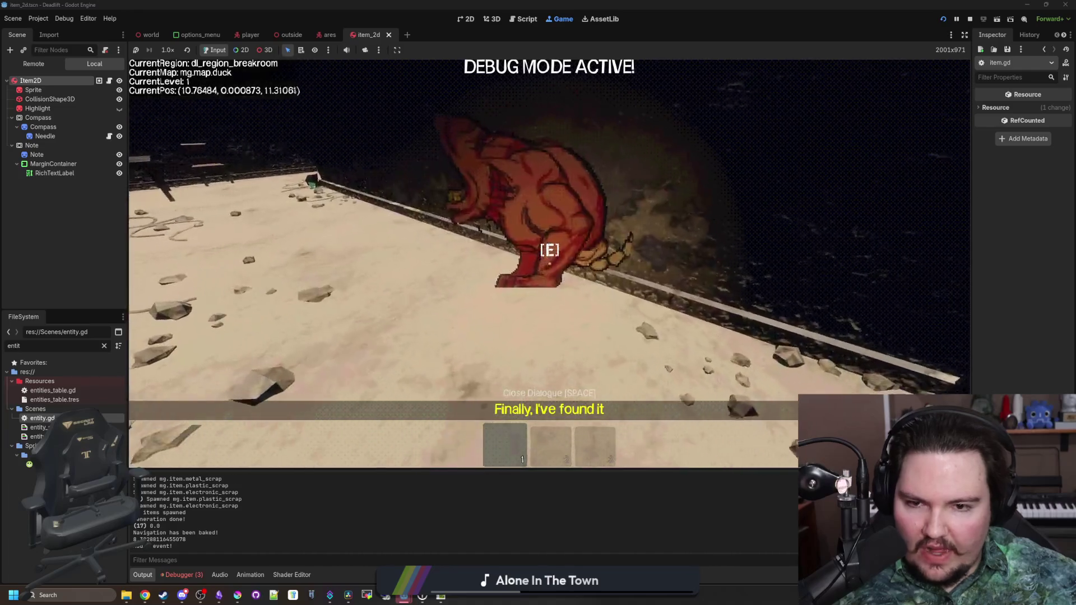
key("w")
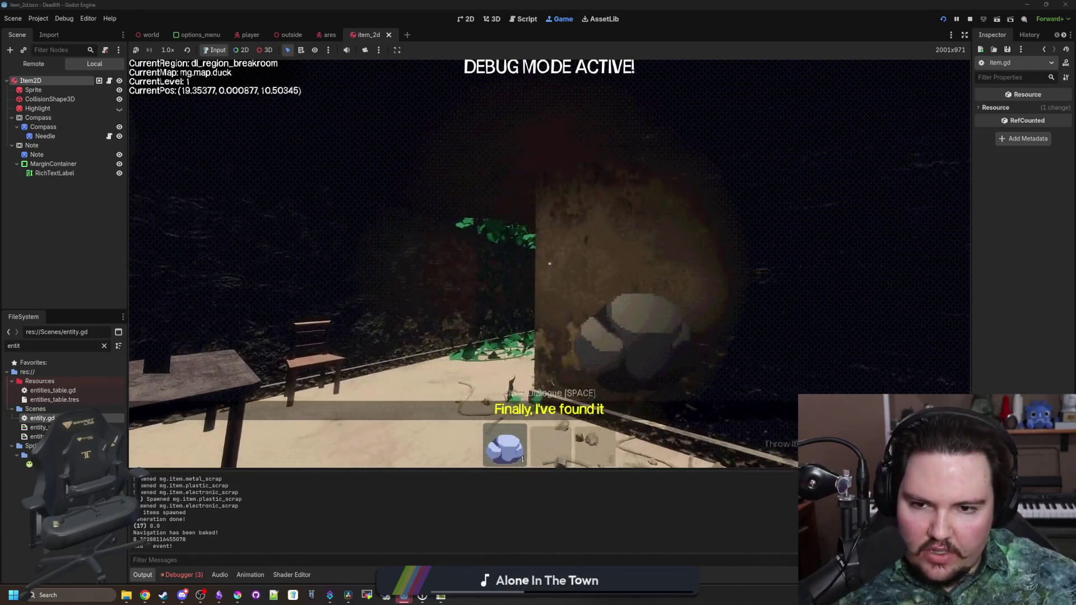
key("w")
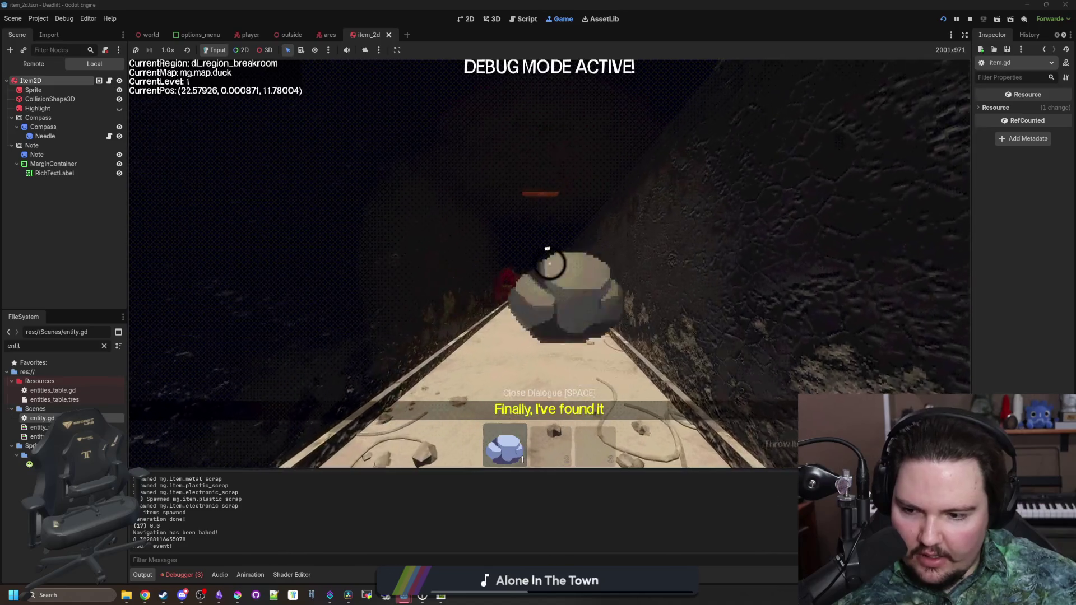
left_click(550, 264)
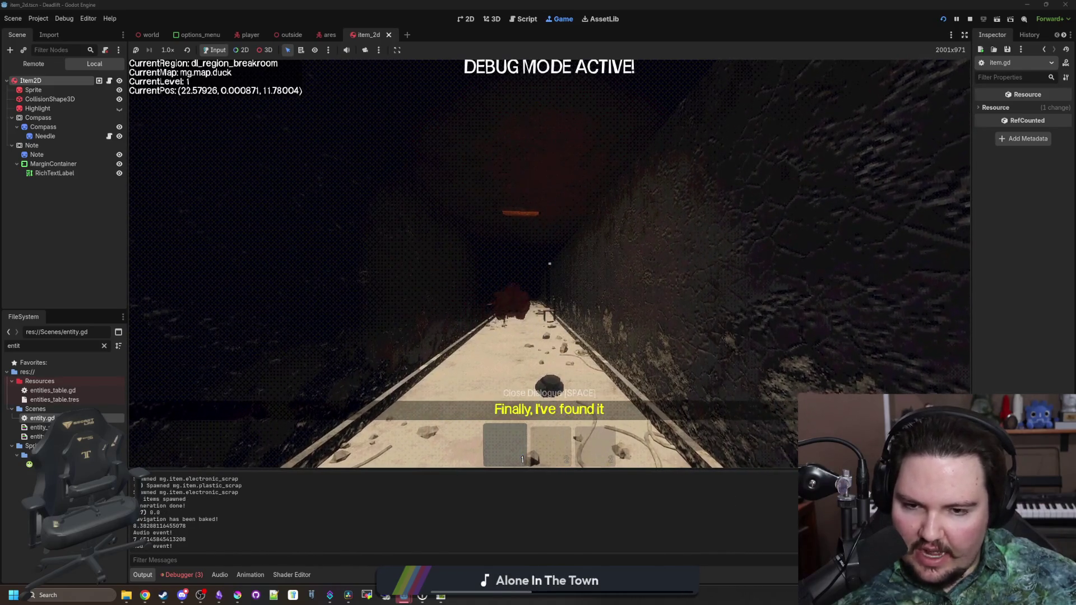
Walk back to the breakroom table, pause the game, and return to item_2d.gd.
key("w")
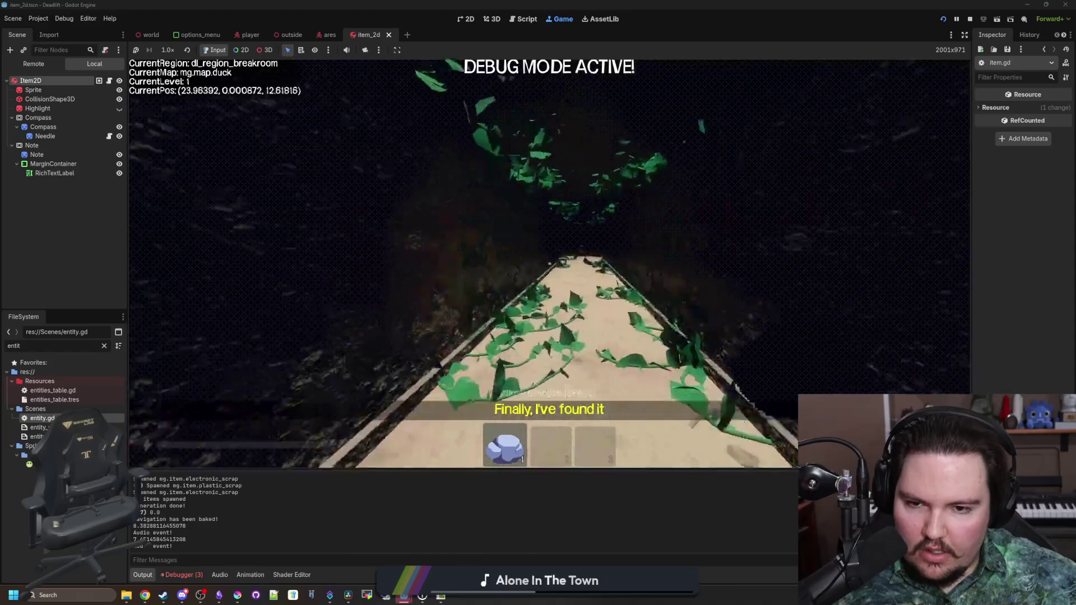
key("w")
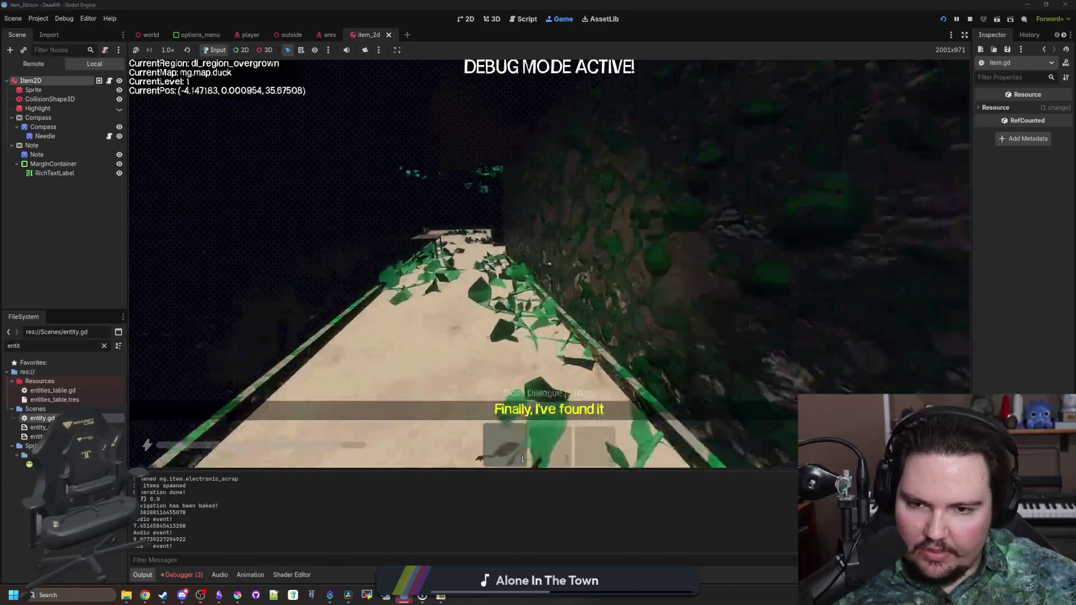
key("w")
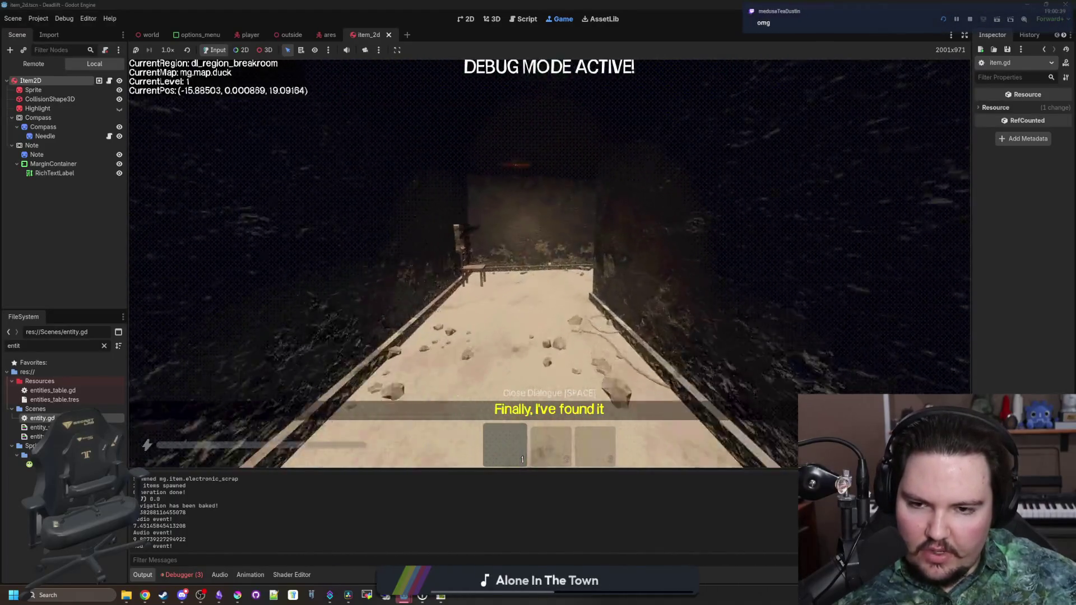
key("w")
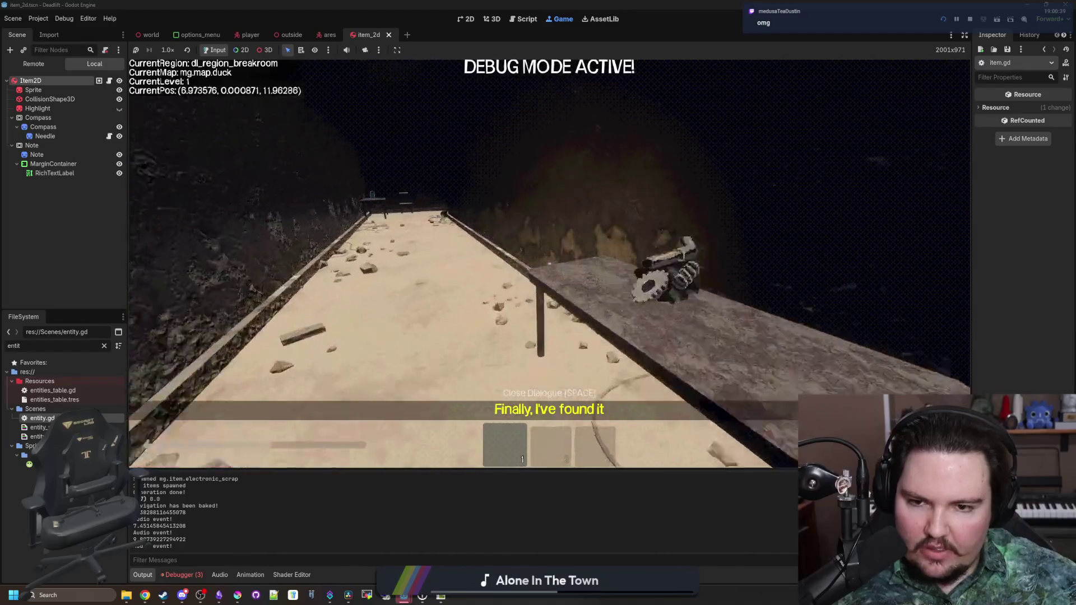
key("w")
key("Escape")
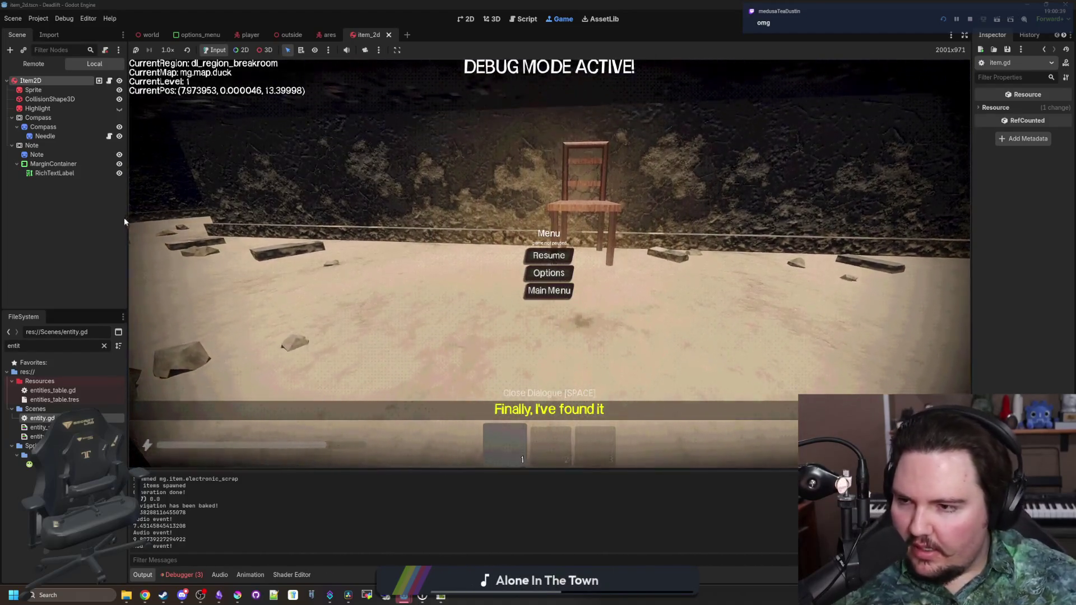
key("ctrl+F3")
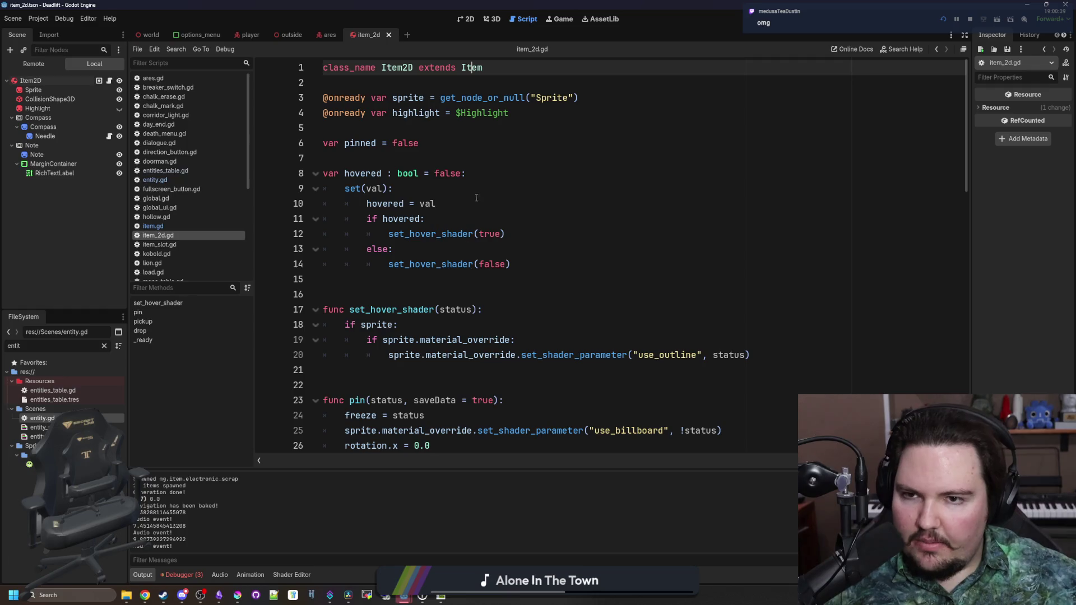
Start a trial 'var lastSpeedTimer' declaration on line 7 of item_2d.gd, then select that line.
left_click(492, 164)
scroll(401, 278, "down", 3)
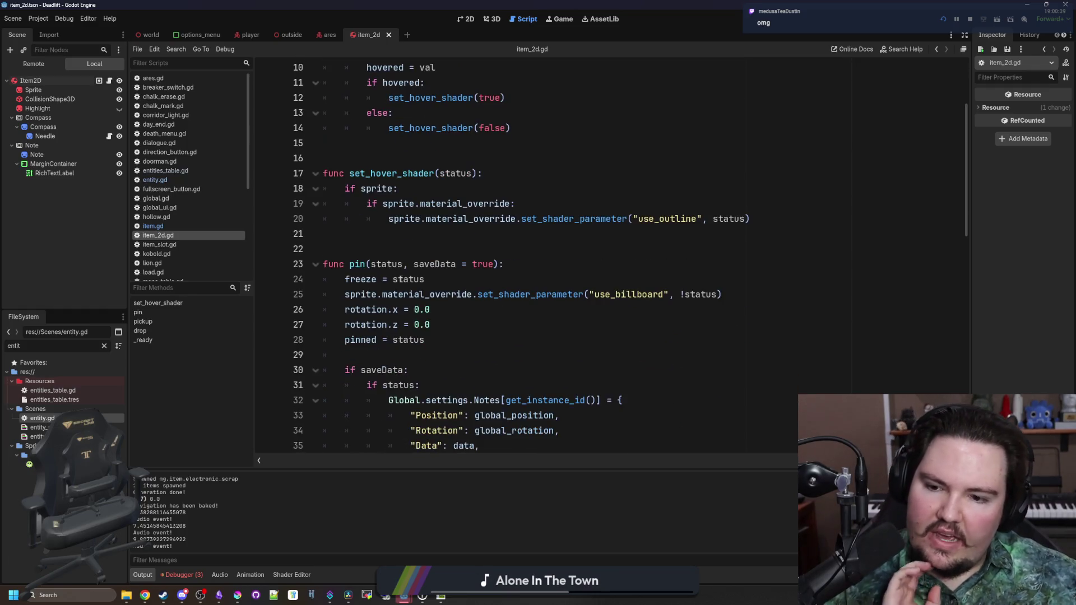
scroll(401, 275, "up", 3)
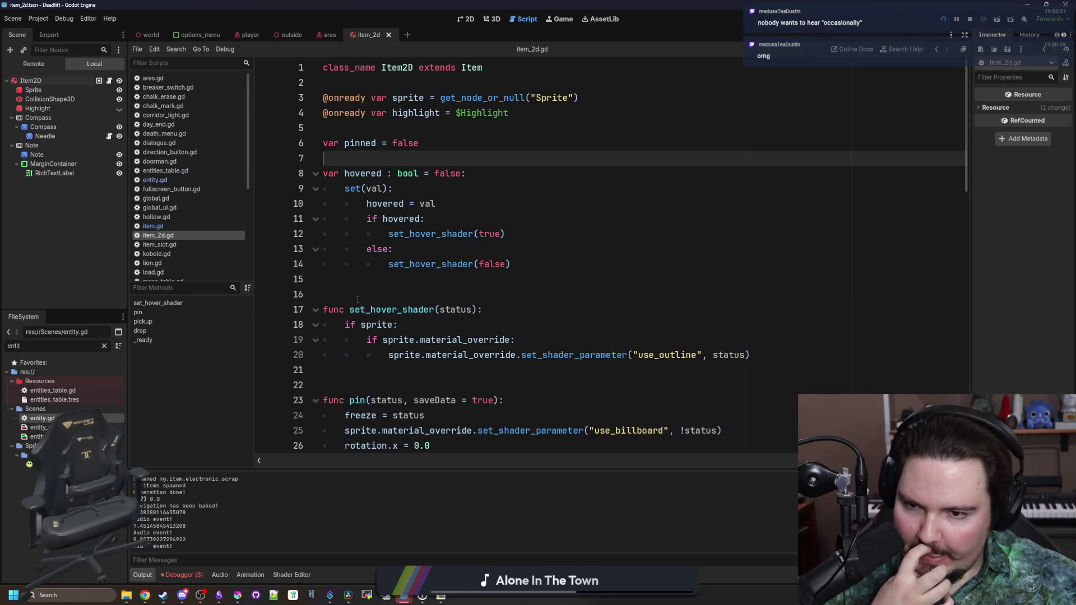
key("Return")
key("Up")
type("var ")
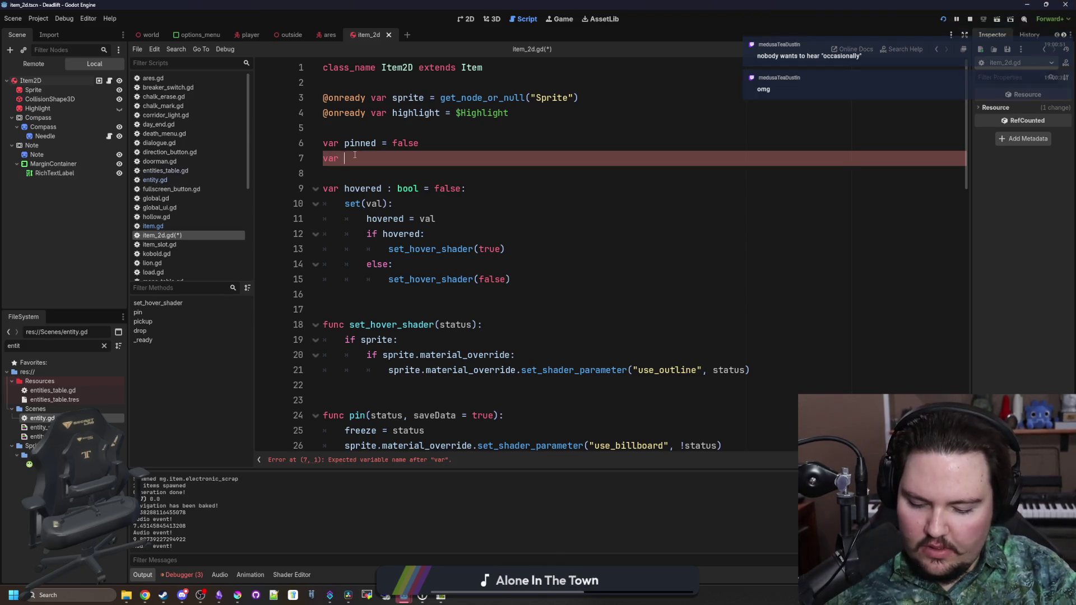
type("lastSpeedTimer")
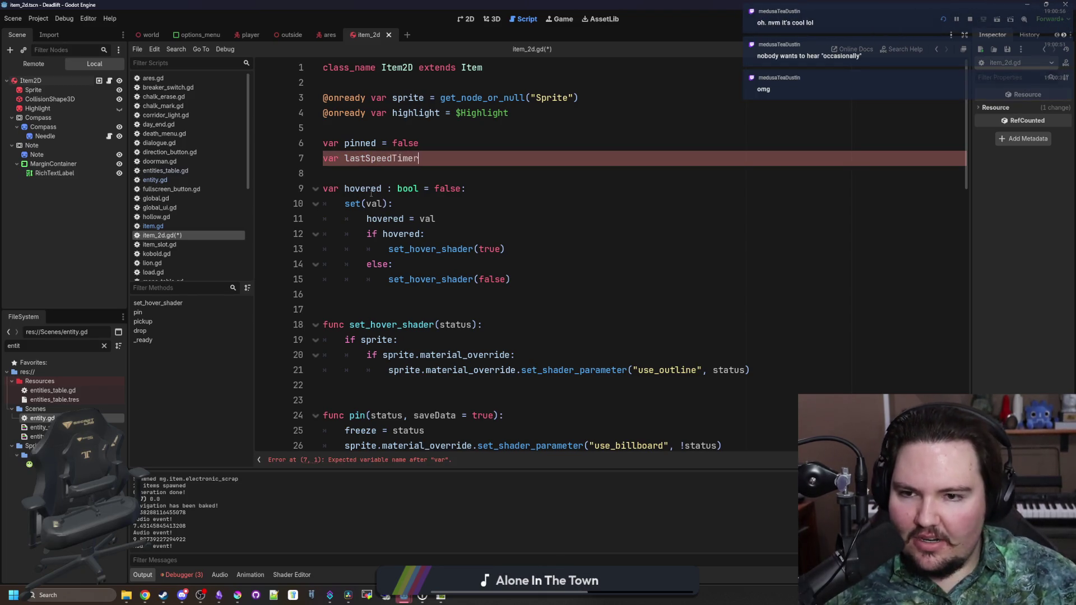
key("shift+Home")
key("ctrl+shift+x")
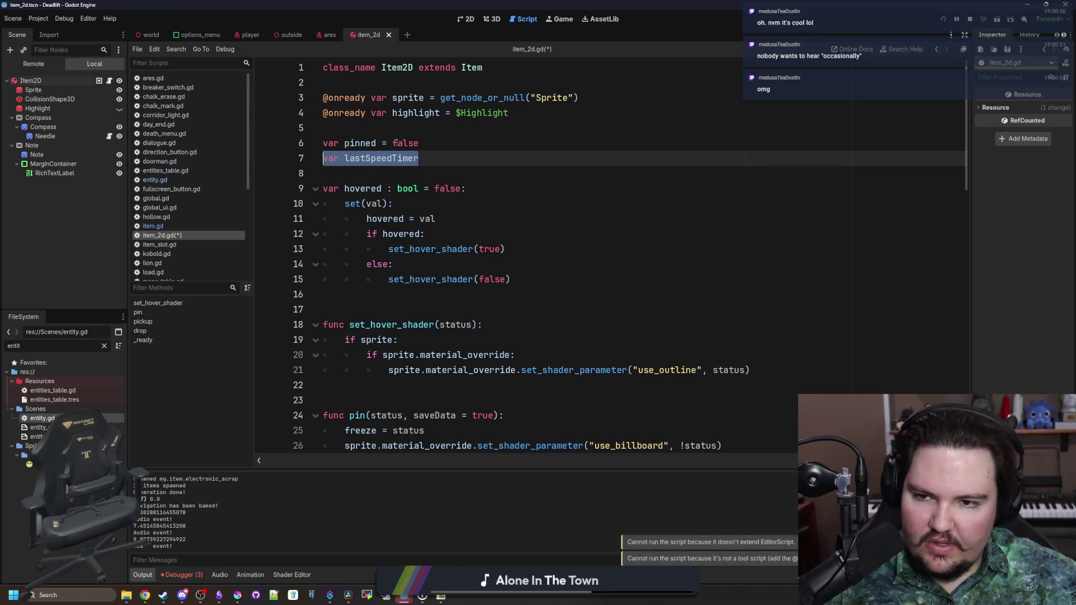
Delete the trial line and jump to the parent Item class in item.gd.
key("BackSpace")
key("BackSpace")
left_click(469, 68)
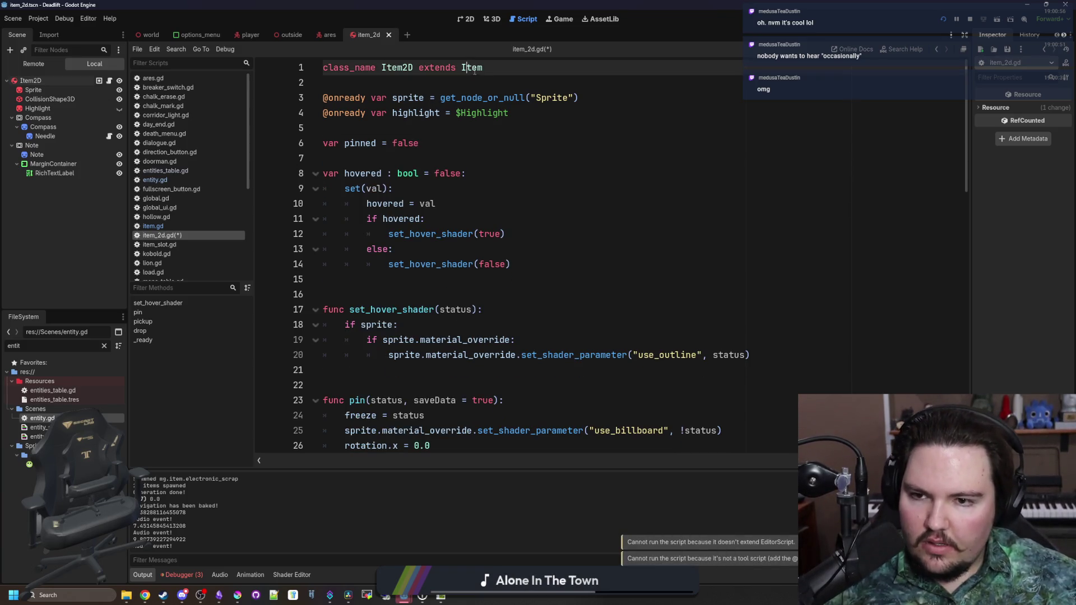
left_click(474, 70, "ctrl")
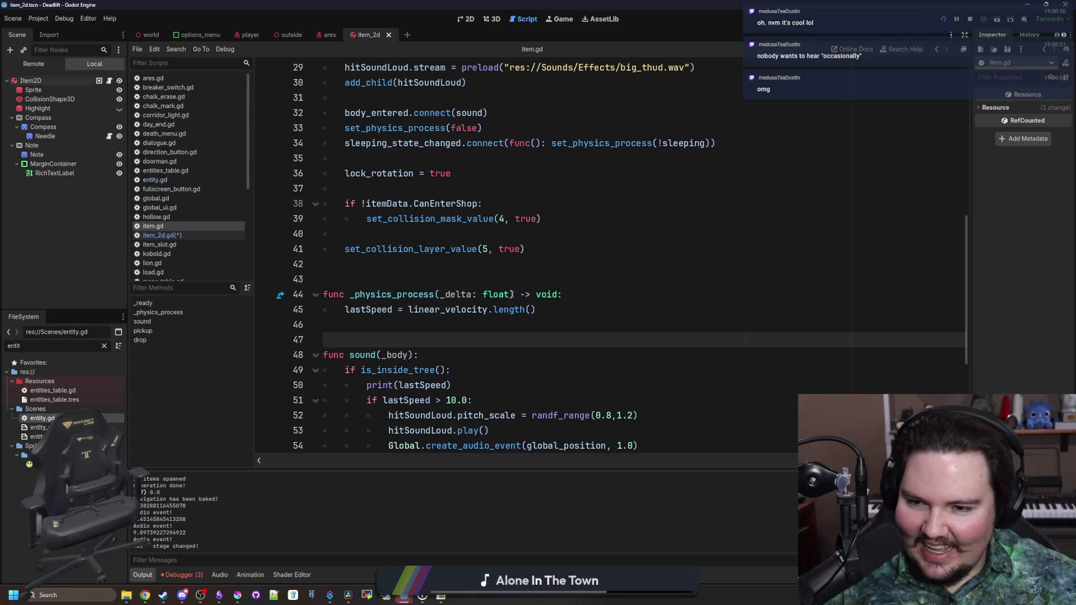
Add a 'var lastSpeedTimer' declaration next to lastSpeed in item.gd.
left_click(426, 279)
scroll(426, 272, "up", 8)
scroll(426, 273, "up", 1)
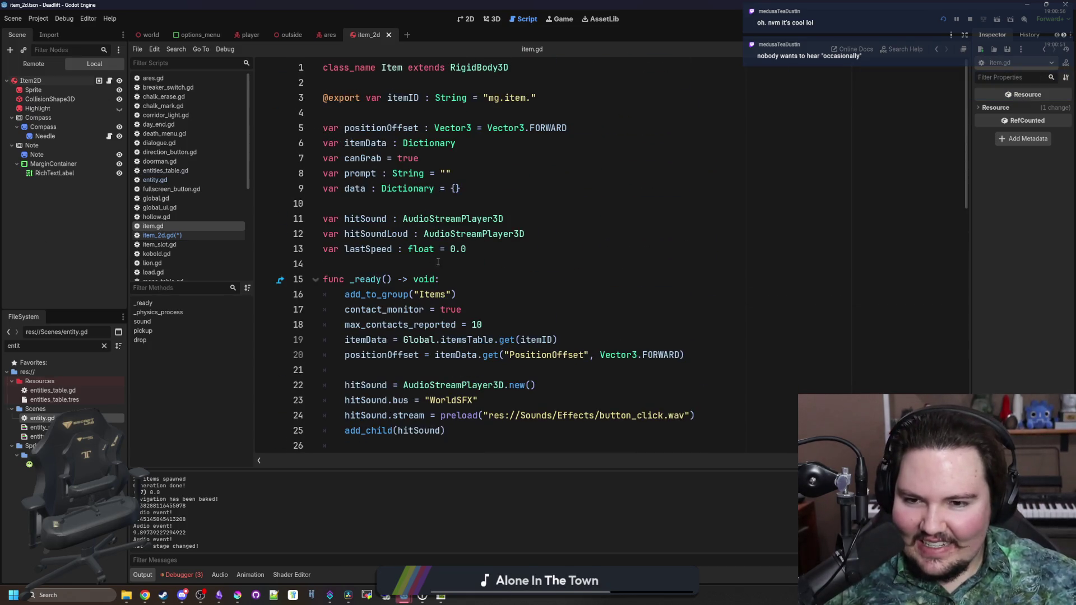
left_click(502, 259)
key("Return")
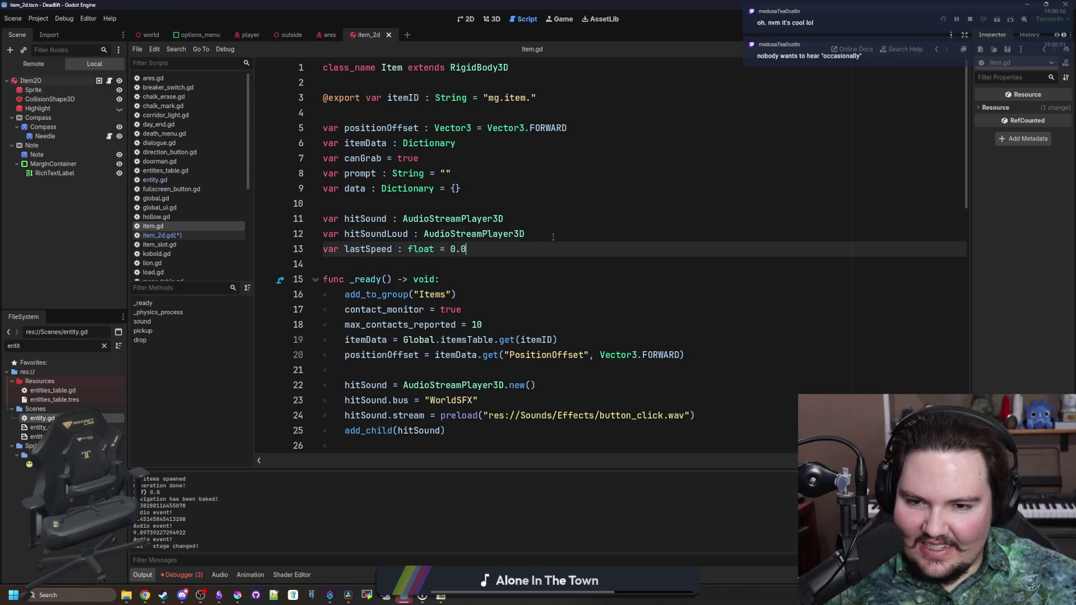
key("Up")
key("Up")
key("Home")
key("Return")
key("Down")
type("var lastSpeedTimer")
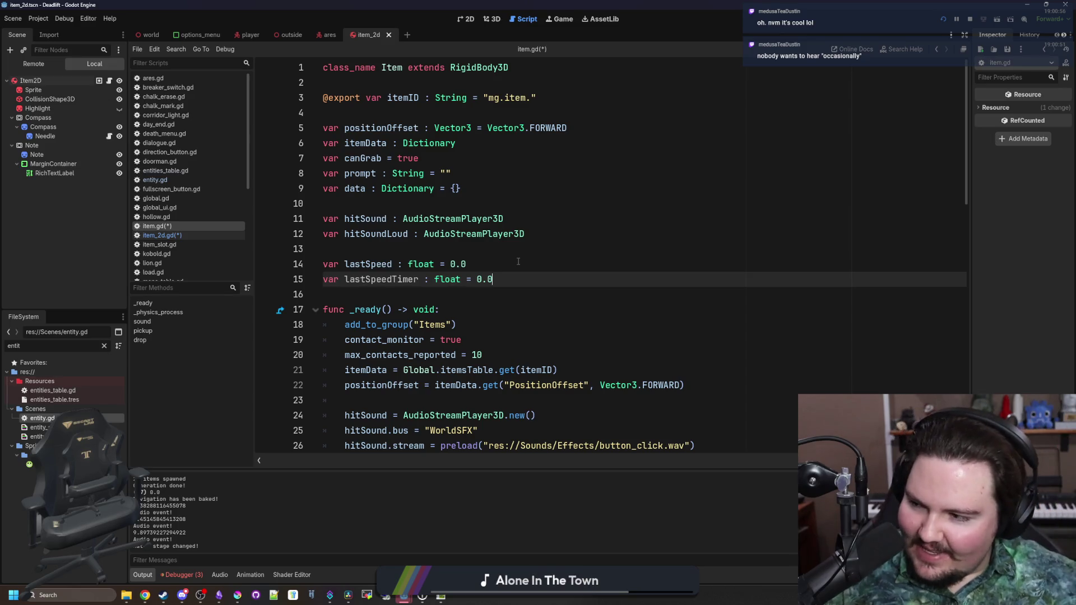
Select the lastSpeedTimer and lastSpeed variable names repeatedly to compare them.
left_click(406, 296)
double_click(395, 283)
left_click(388, 300)
double_click(395, 283)
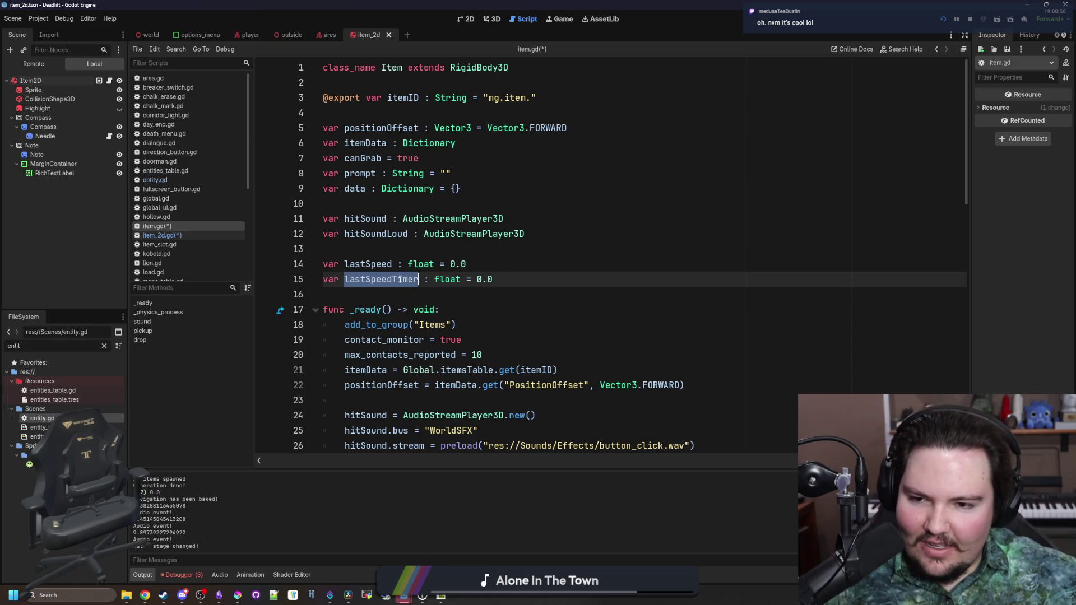
left_click(399, 289)
double_click(402, 284)
left_click(398, 292)
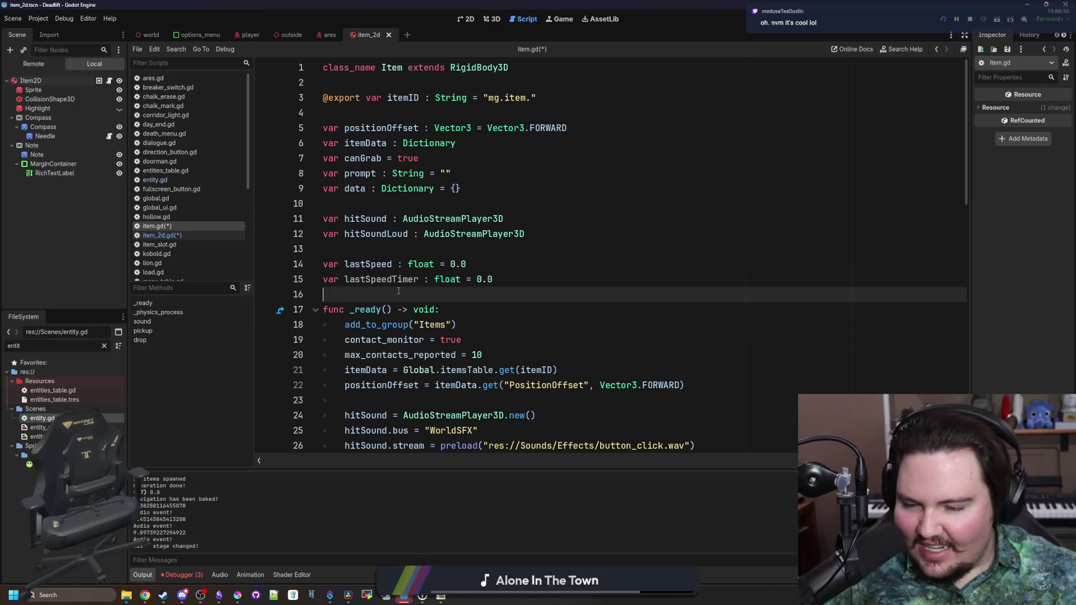
double_click(392, 283)
left_click(388, 292)
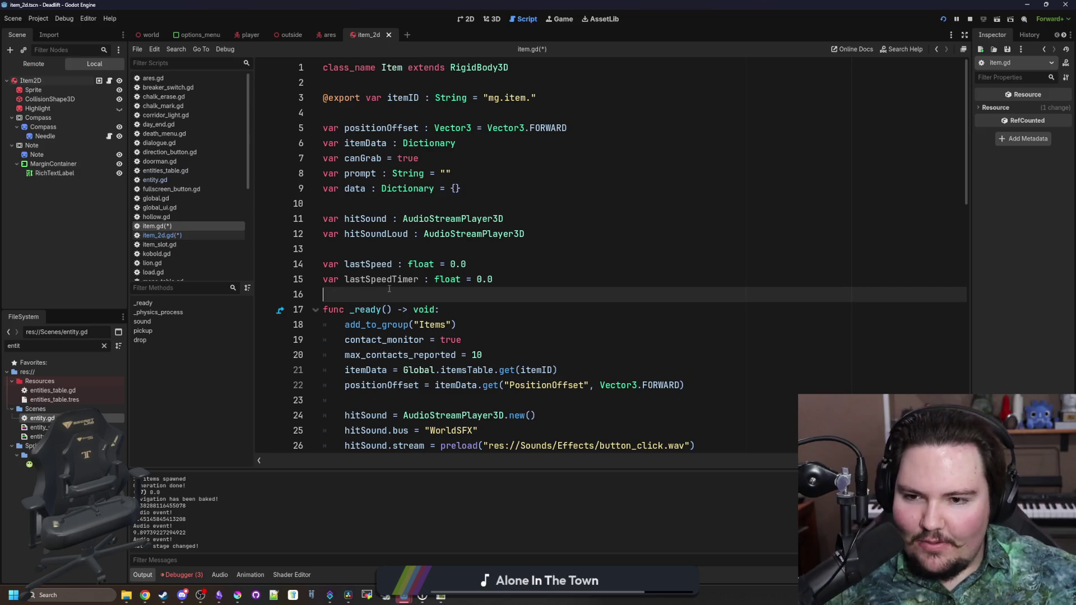
double_click(397, 283)
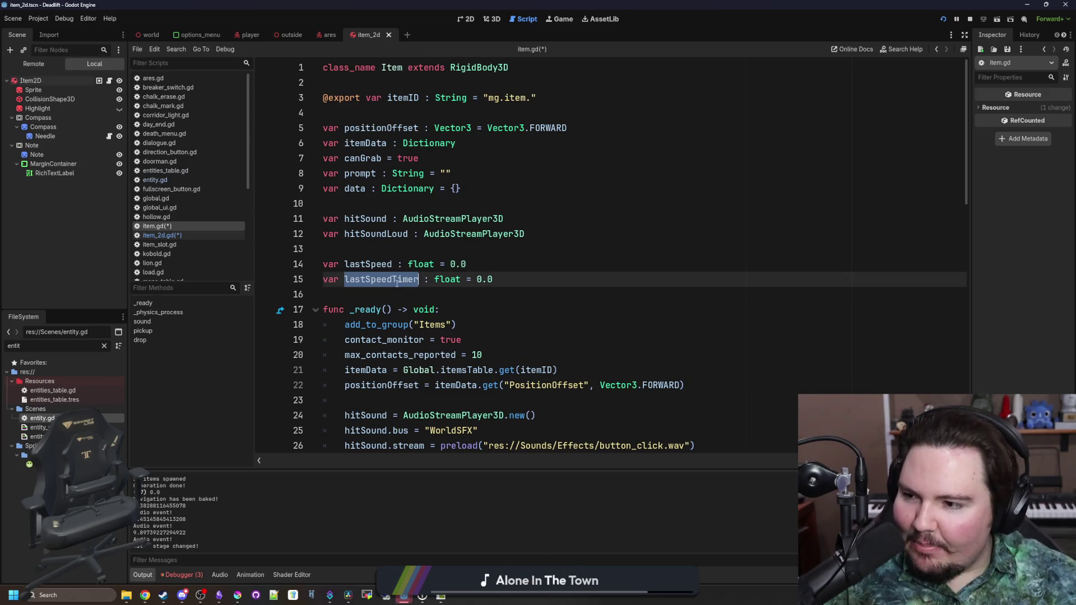
double_click(367, 285)
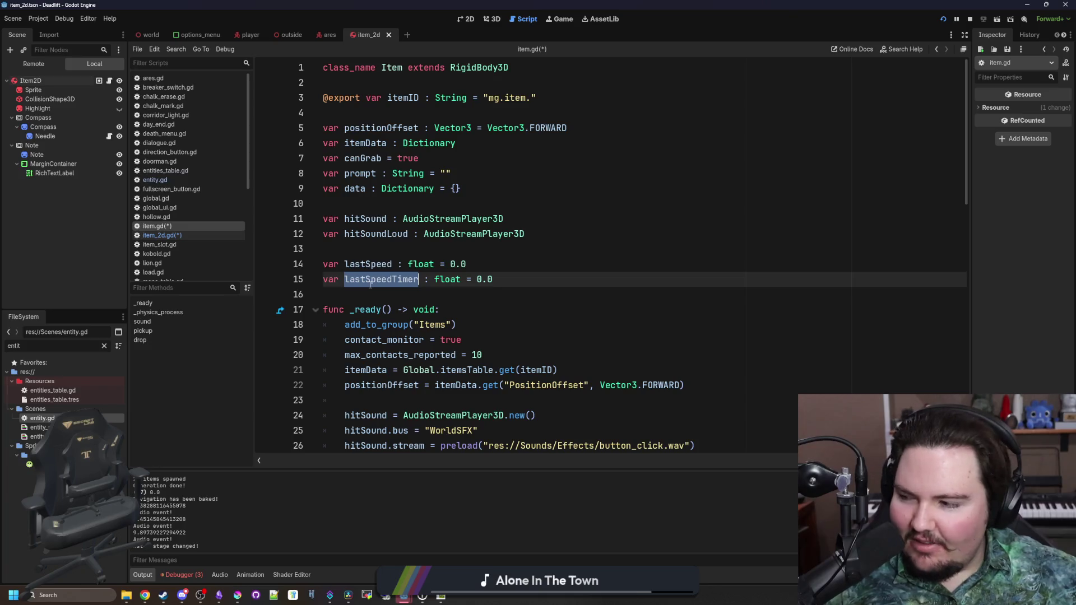
double_click(368, 265)
double_click(381, 280)
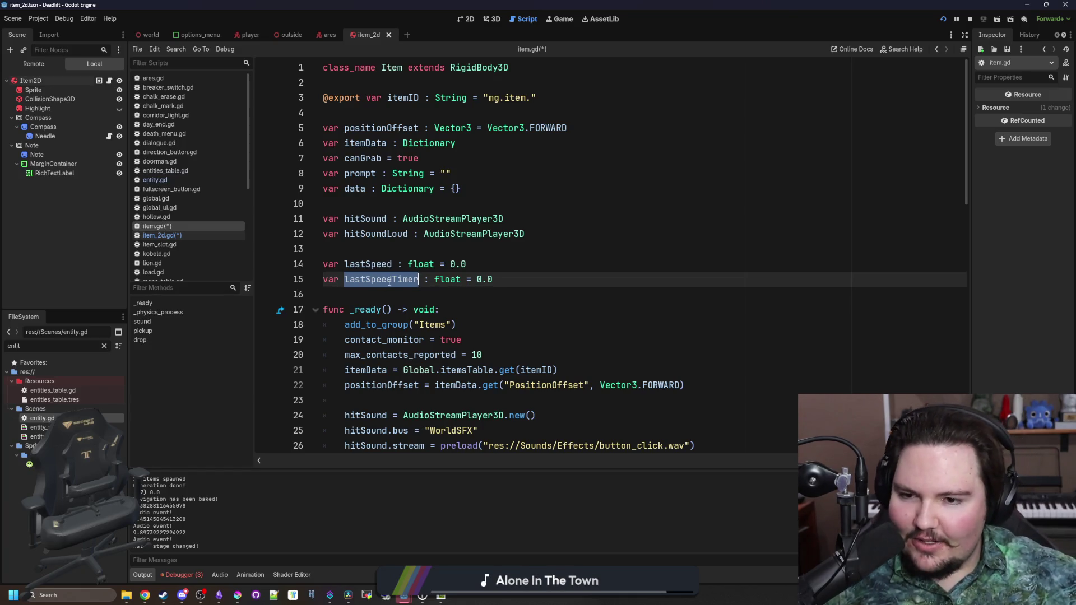
Highlight the lastSpeed assignment on line 47.
scroll(442, 294, "down", 5)
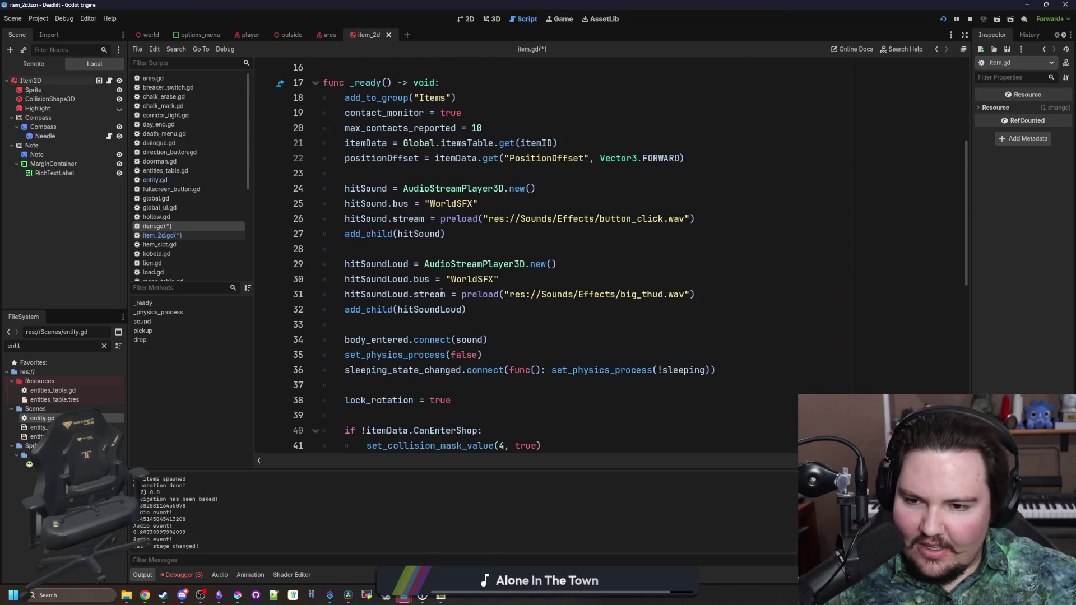
scroll(424, 279, "up", 5)
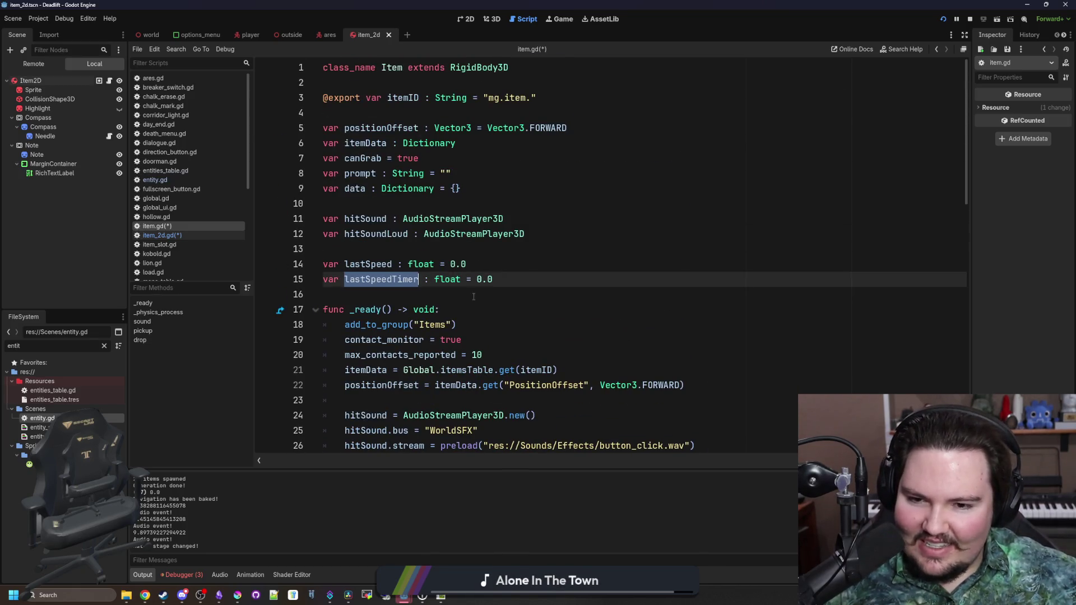
scroll(370, 290, "down", 10)
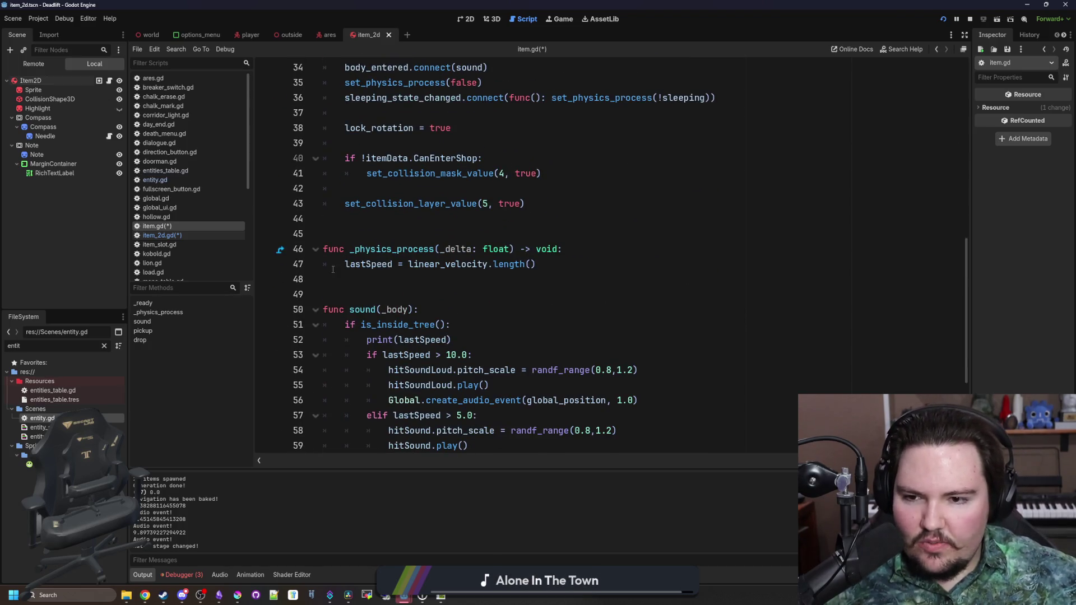
left_click_drag(339, 266, 392, 266)
left_click(384, 285)
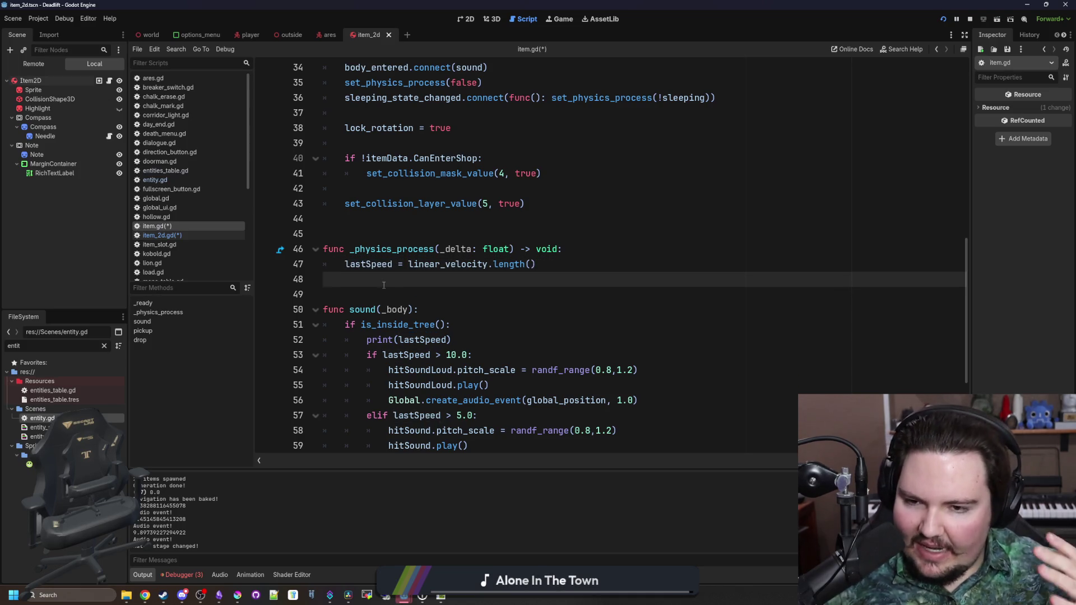
Select the sound function, then clear the selection.
scroll(384, 285, "up", 8)
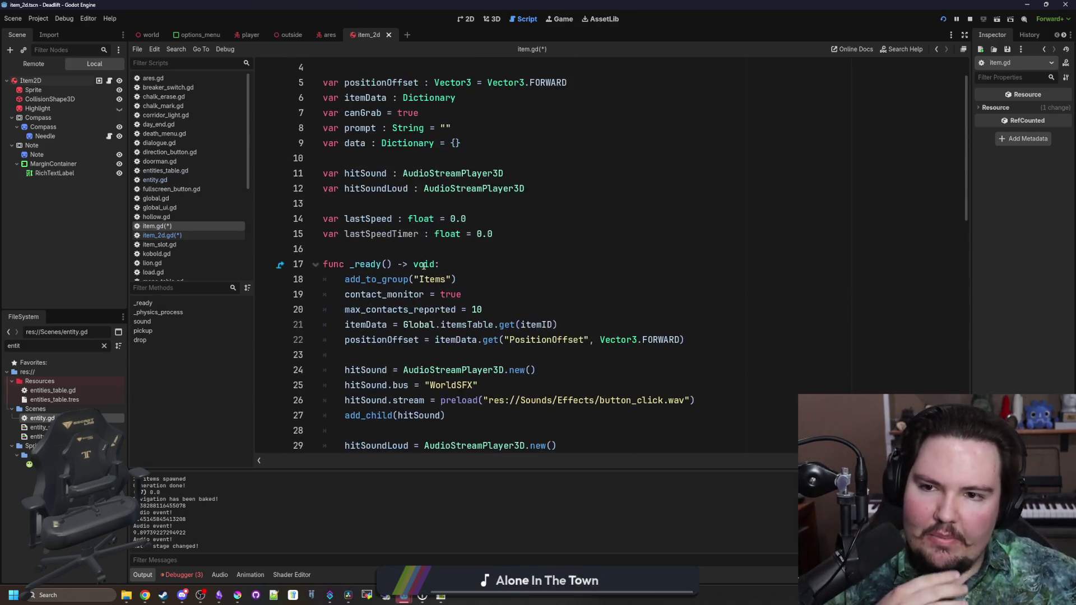
scroll(403, 275, "down", 8)
scroll(427, 264, "down", 4)
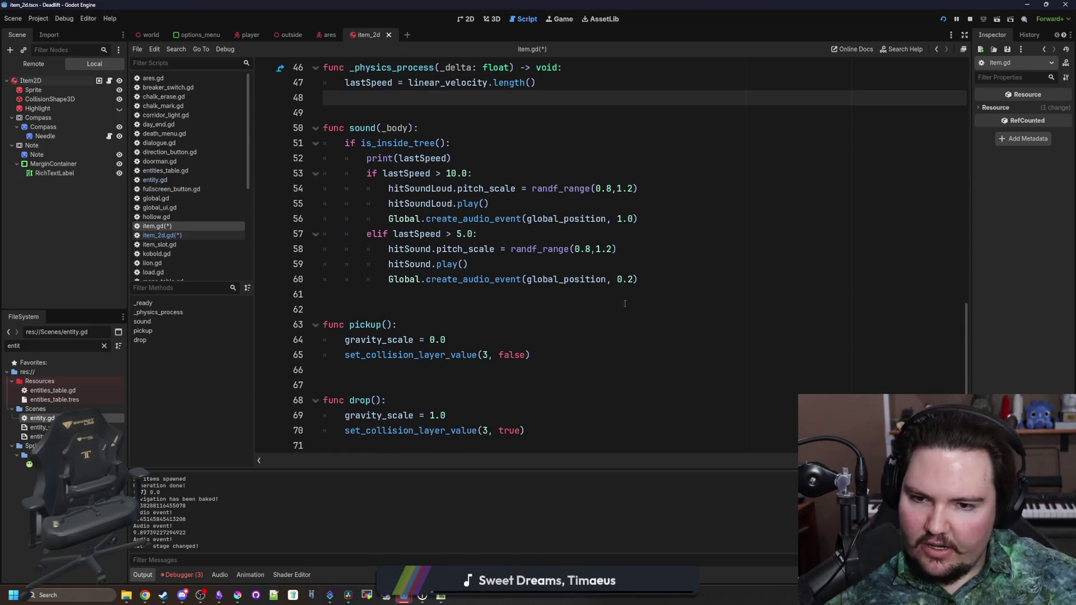
mouse_move(671, 283)
left_mouse_down()
mouse_move(325, 238)
mouse_move(323, 127)
left_mouse_up()
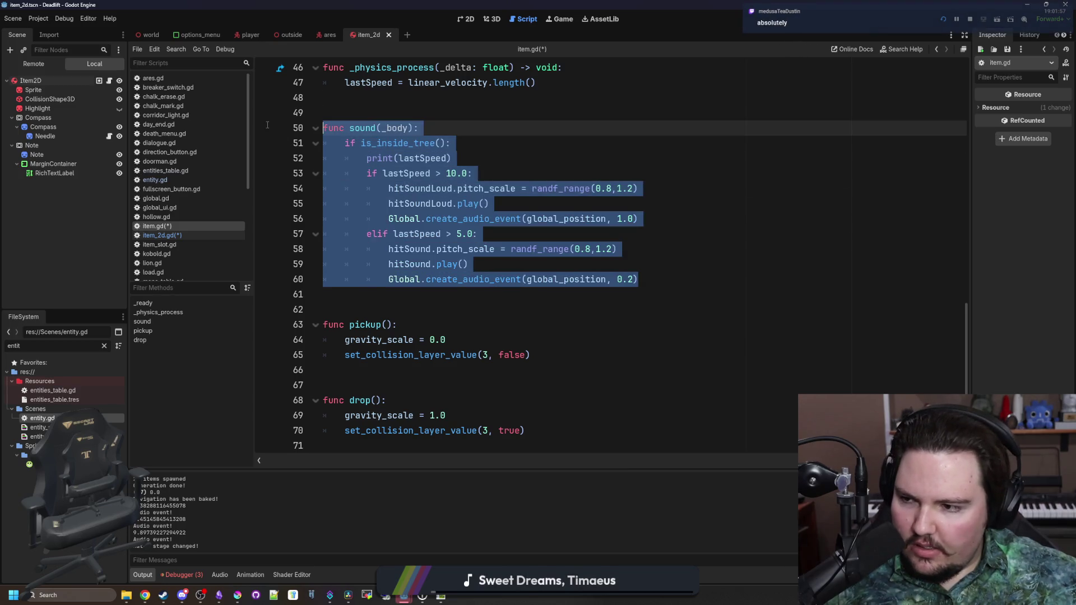
scroll(399, 238, "up", 3)
left_click(397, 251)
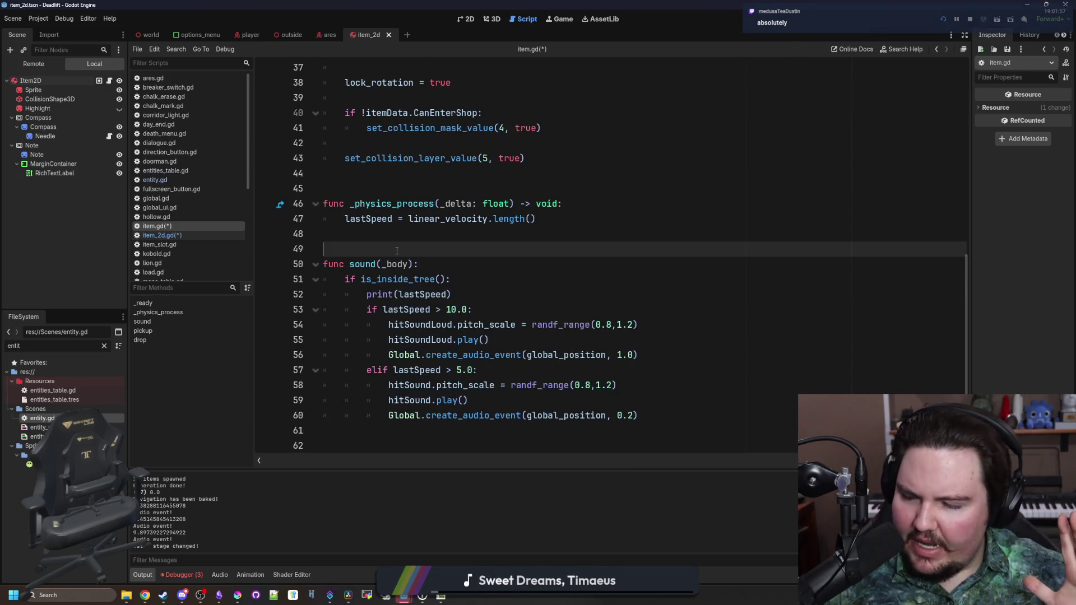
Highlight the whole _physics_process function, then the sound function on lines 50–60.
scroll(461, 253, "up", 1)
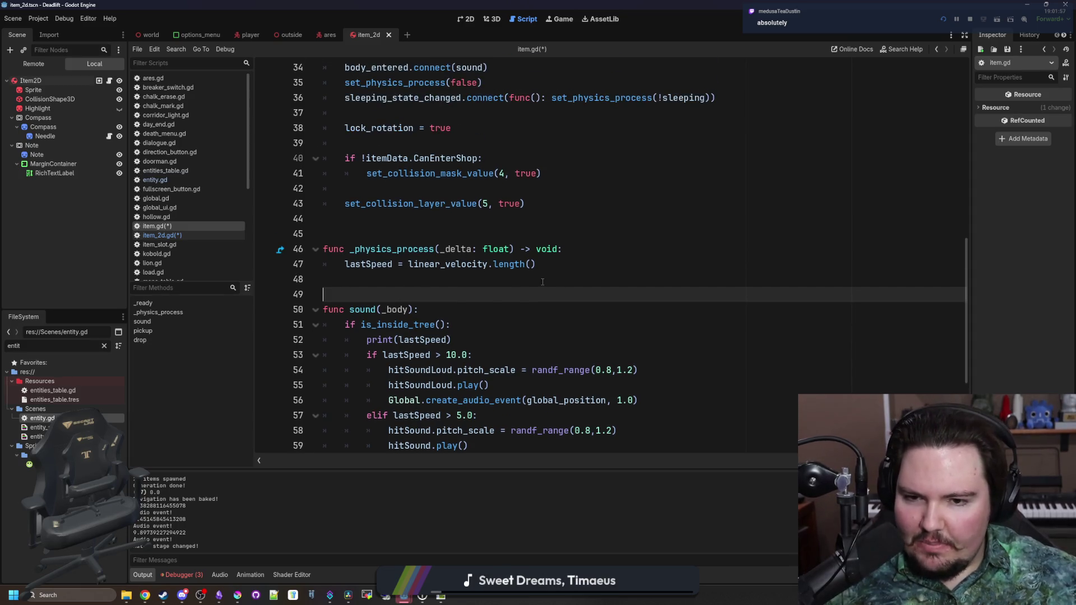
left_click_drag(559, 265, 247, 248)
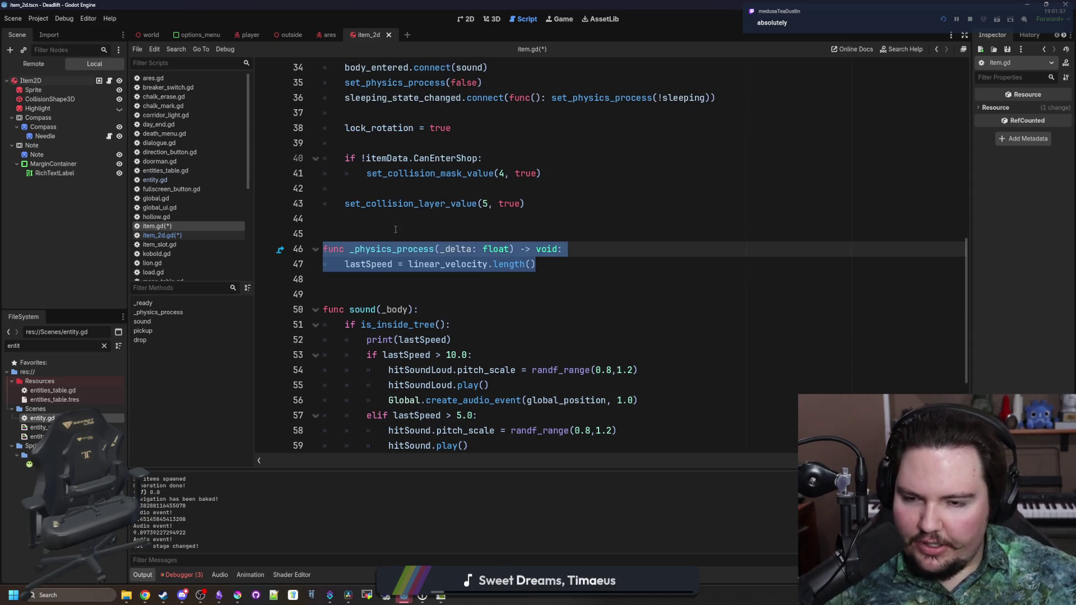
scroll(356, 290, "down", 2)
mouse_move(693, 374)
left_mouse_down()
mouse_move(337, 235)
mouse_move(266, 224)
left_mouse_up()
key("Escape")
left_click_drag(639, 371, 323, 219)
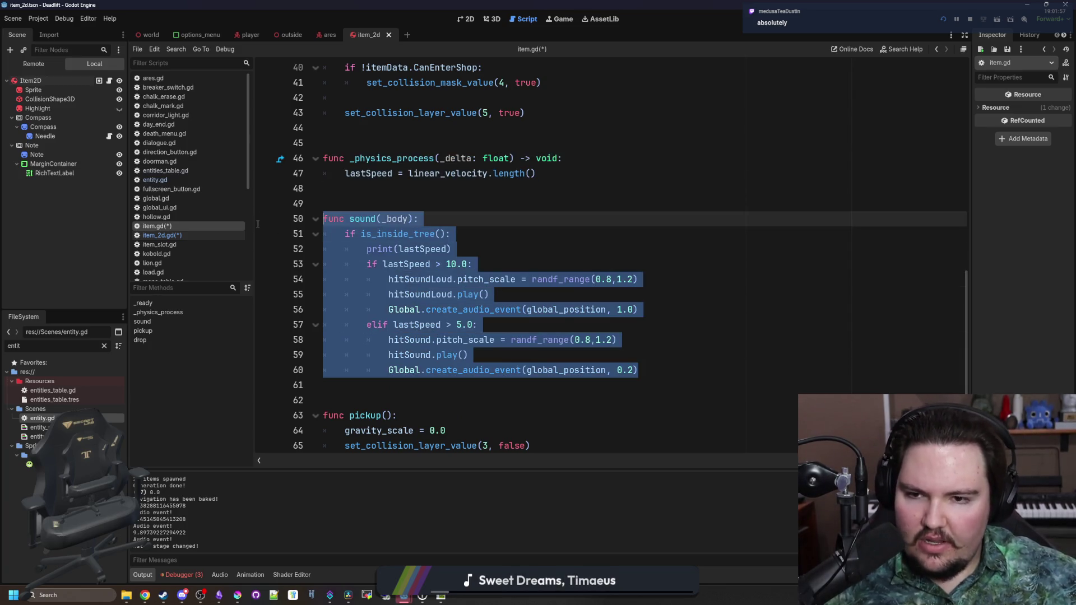
left_click(408, 199)
In Krita, paint a brown vertical wall line down the canvas with a 5 px brush.
mouse_move(237, 595)
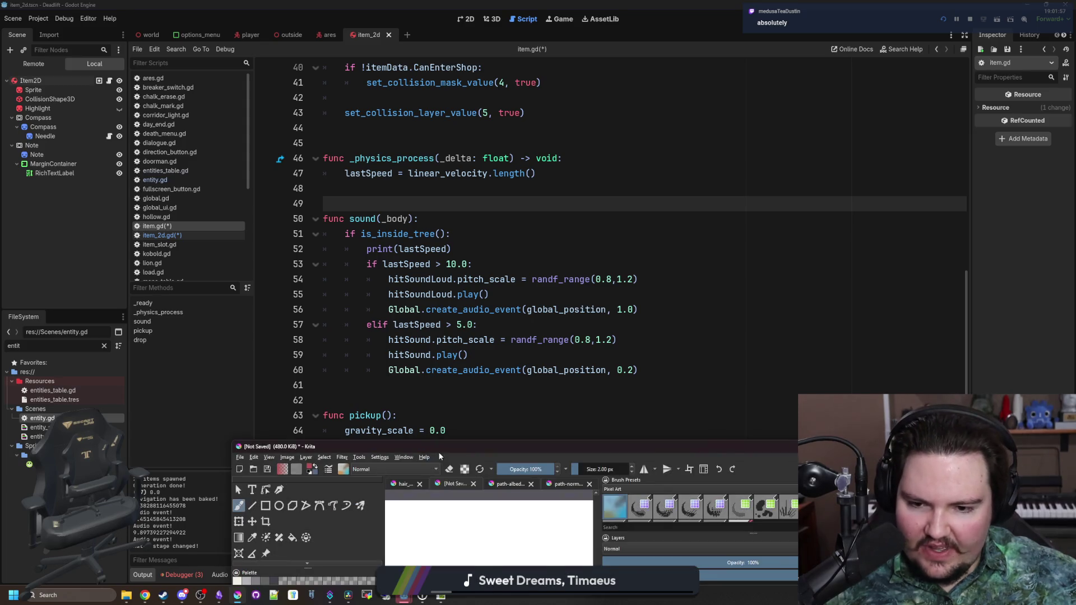
left_click(438, 452)
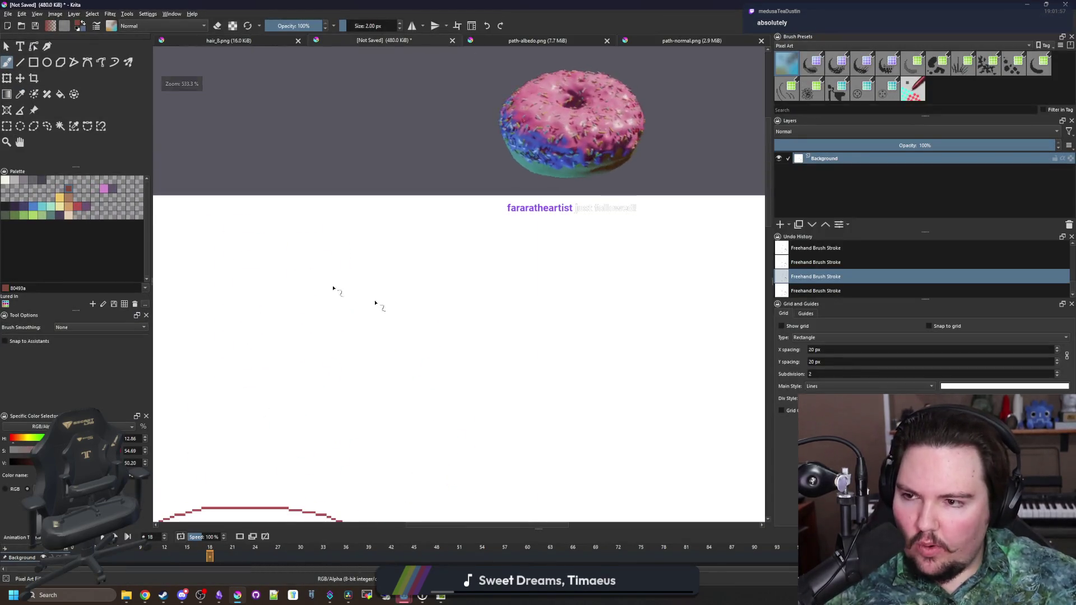
scroll(390, 271, "up", 2)
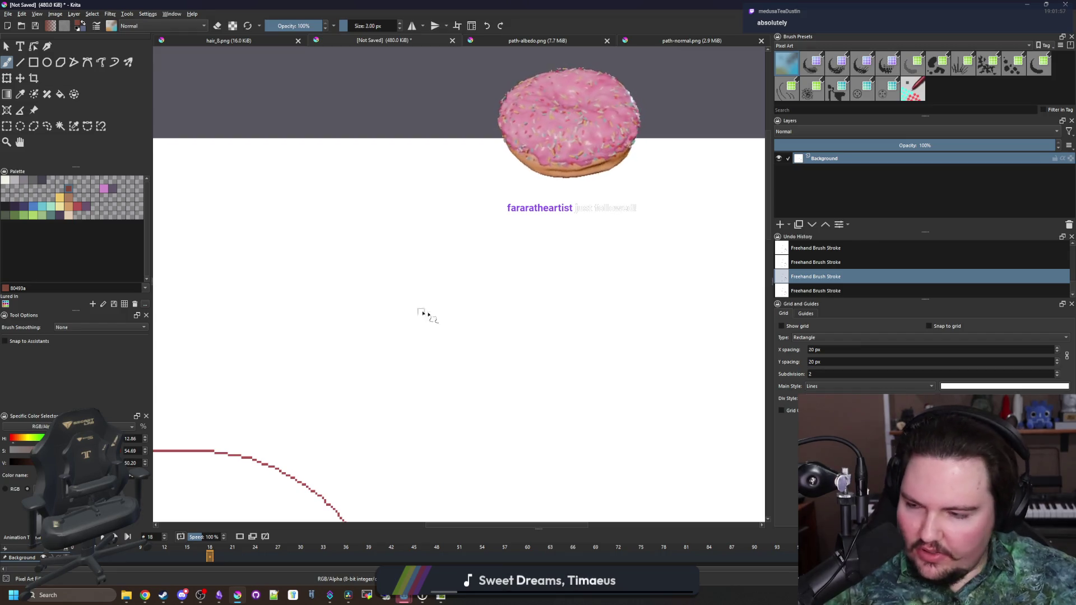
key("bracketright")
key("bracketright")
key("bracketright")
key("bracketleft")
key("bracketleft")
key("bracketleft")
left_click_drag(548, 176, 548, 500)
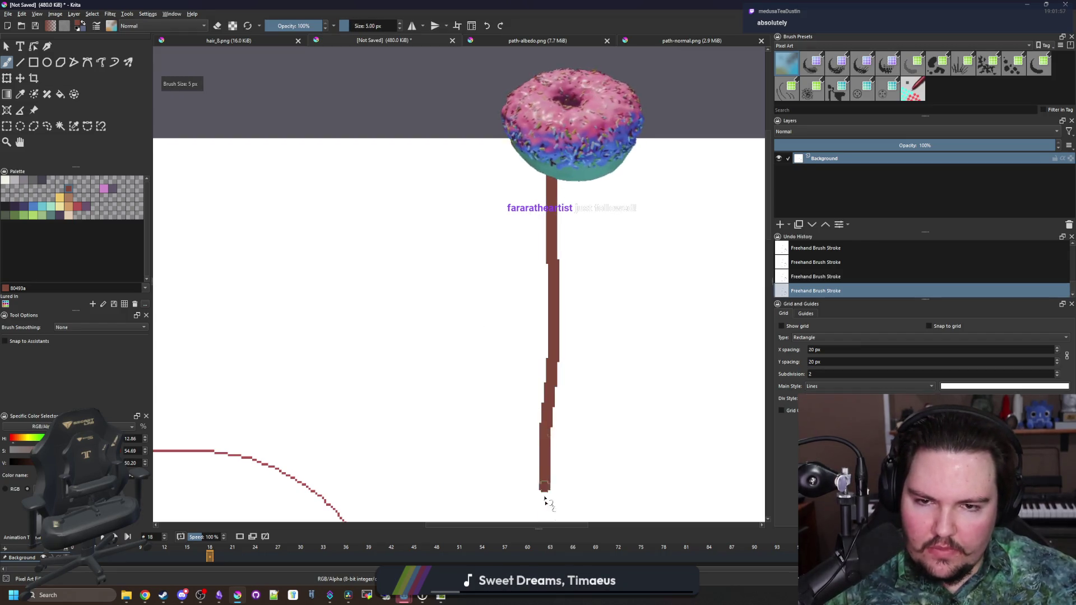
Paint a yellow ball on the left with an 8 px brush.
scroll(539, 370, "up", 2)
left_click(56, 197)
key("bracketright")
key("bracketright")
key("bracketright")
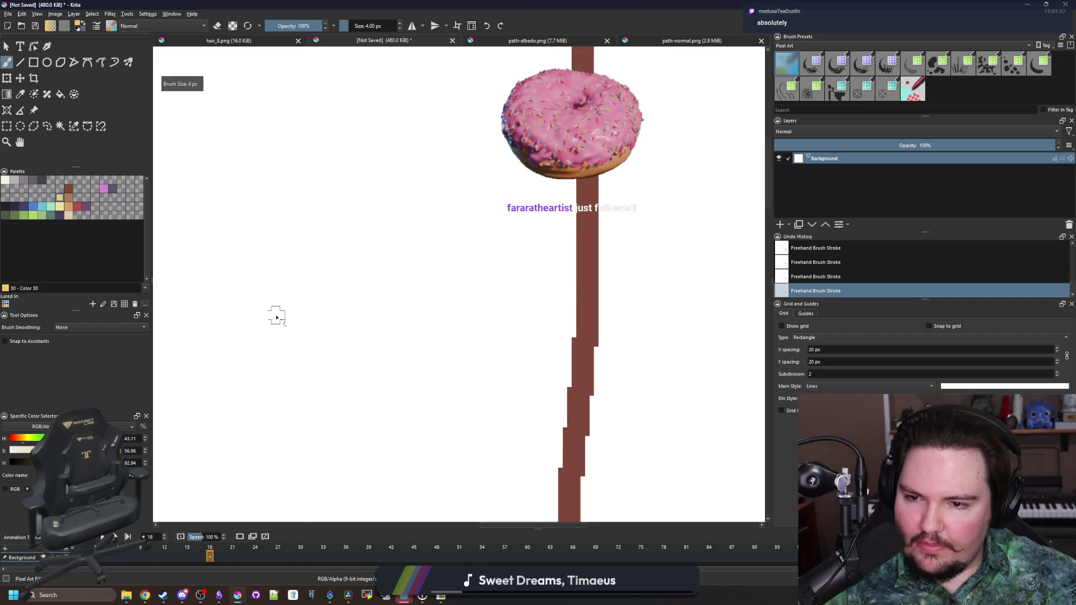
mouse_move(249, 323)
left_mouse_down()
mouse_move(257, 312)
mouse_move(280, 331)
left_mouse_up()
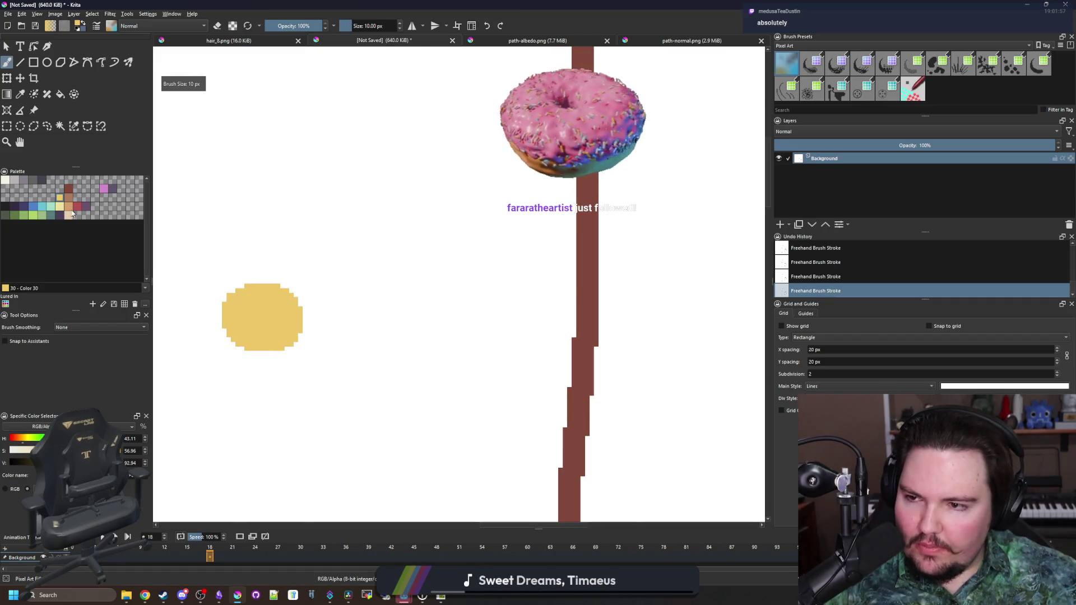
Draw a dark purple curved arrow toward the wall with a 3 px brush.
left_click(77, 213)
key("bracketright")
key("bracketleft")
key("bracketleft")
key("bracketleft")
mouse_move(262, 256)
left_mouse_down()
mouse_move(473, 212)
mouse_move(499, 219)
mouse_move(438, 255)
left_mouse_up()
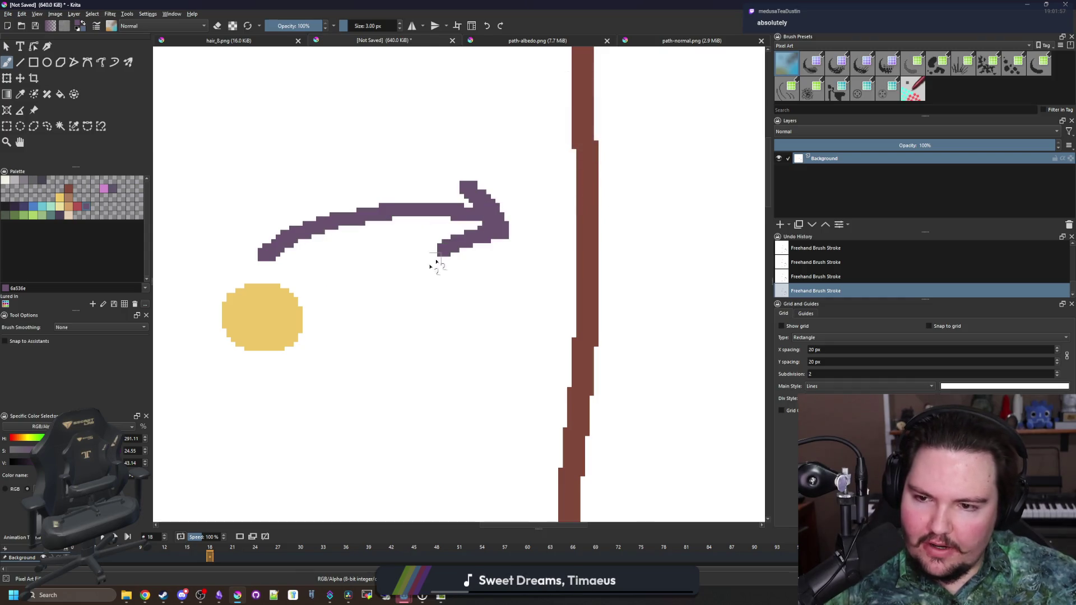
Paint a larger 12 px yellow ball against the wall and shrink Krita's window.
left_click(60, 197)
key("bracketright")
key("bracketright")
key("bracketright")
mouse_move(523, 318)
left_mouse_down()
mouse_move(541, 317)
mouse_move(528, 325)
left_mouse_up()
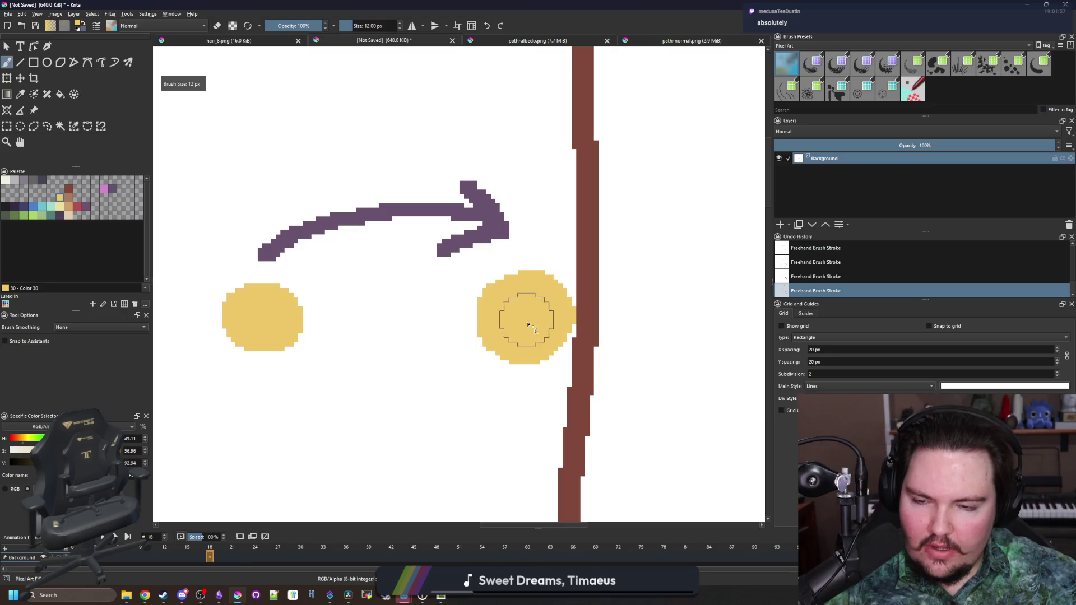
mouse_move(526, 5)
left_mouse_down()
mouse_move(538, 6)
mouse_move(463, 347)
mouse_move(440, 352)
mouse_move(462, 348)
mouse_move(429, 305)
left_mouse_up()
In Godot, highlight the _physics_process header on line 46 and the lastSpeed assignment on line 47.
left_click(564, 178)
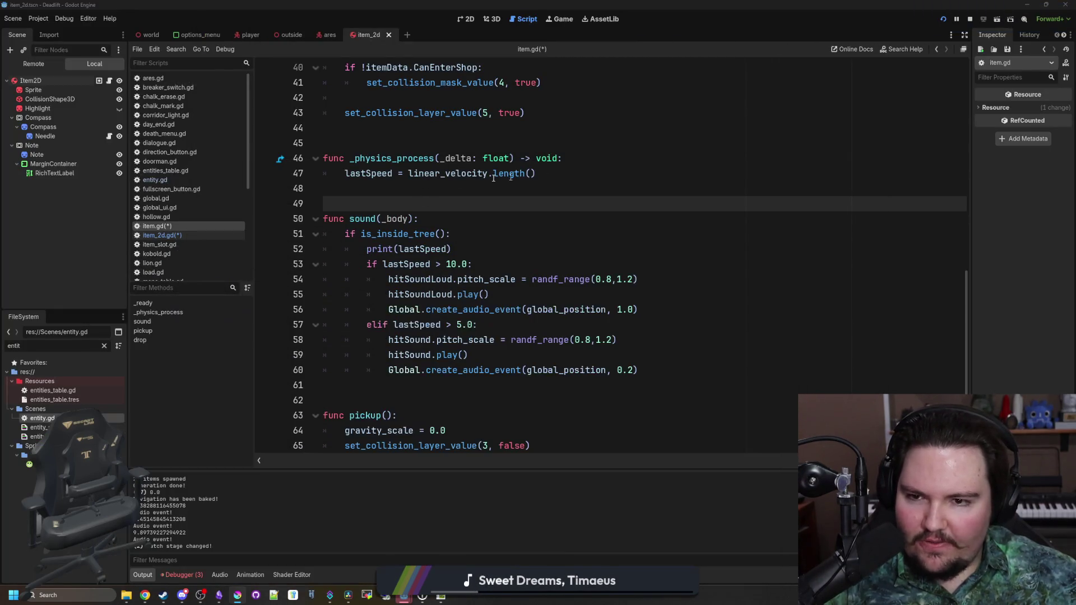
left_click_drag(561, 158, 323, 159)
left_click(399, 174)
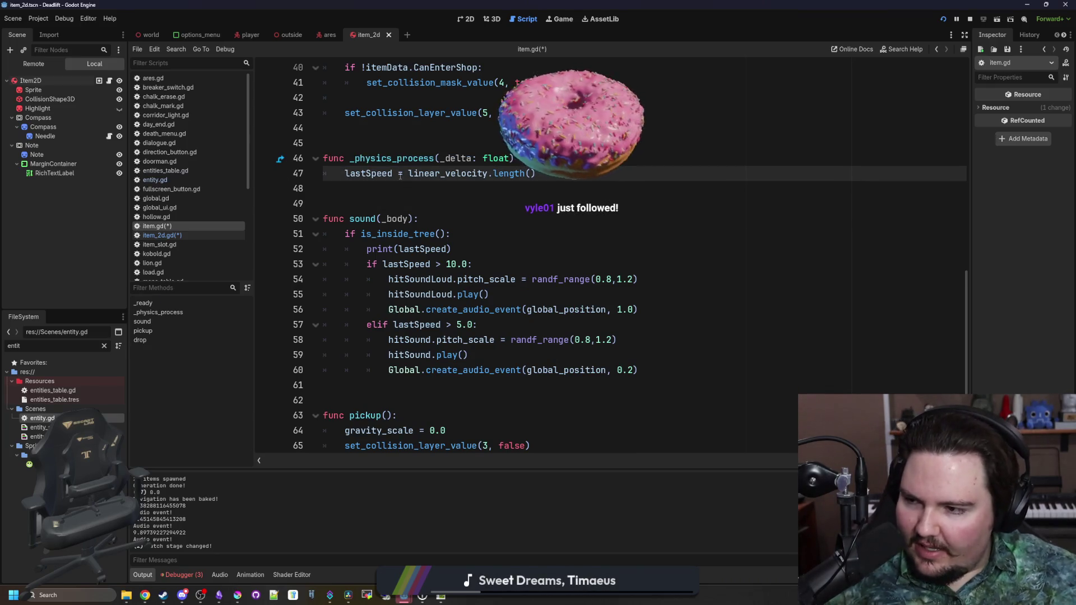
left_click(411, 188)
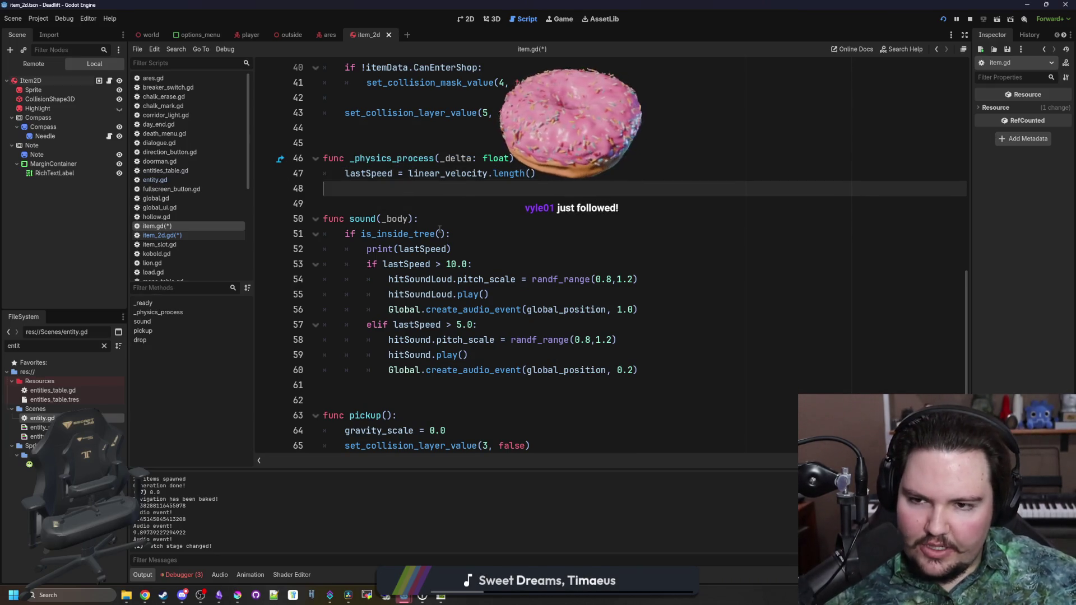
scroll(529, 219, "up", 1)
left_click(572, 218)
triple_click(573, 219)
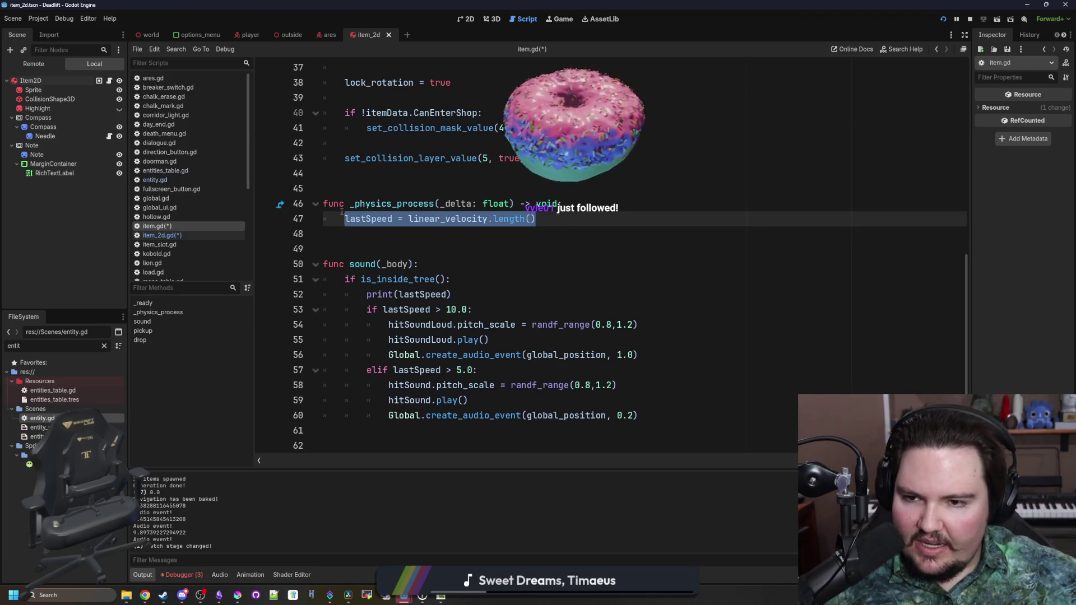
left_click(616, 234)
Highlight the sound function's body, then bring the Krita sketch back in front.
scroll(673, 336, "down", 2)
left_click_drag(325, 158, 646, 323)
key("Left")
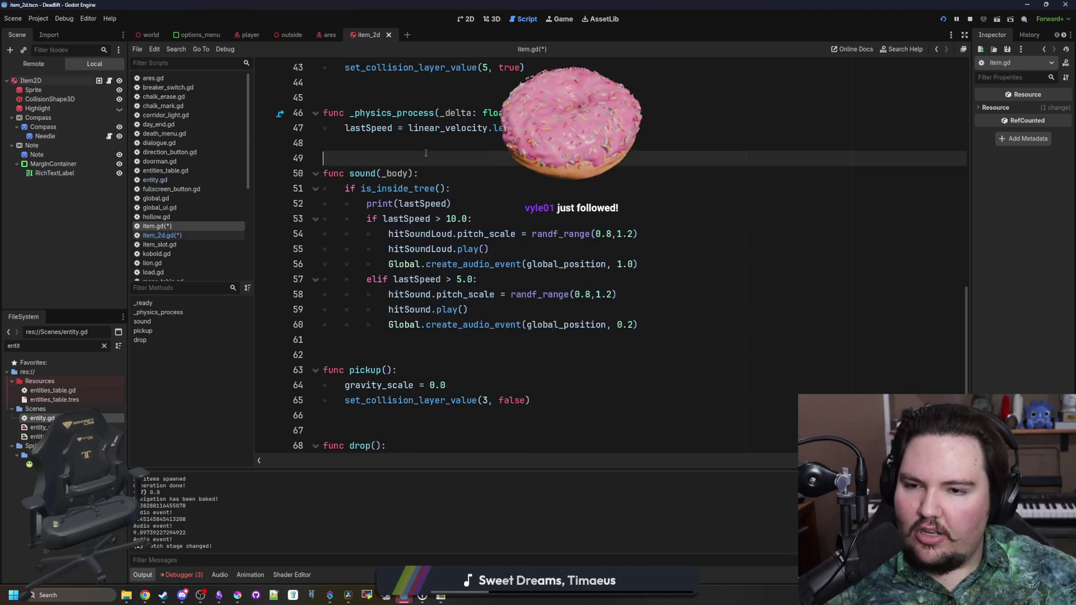
mouse_move(325, 189)
left_mouse_down()
mouse_move(646, 324)
mouse_move(325, 325)
mouse_move(324, 173)
left_mouse_up()
left_click(387, 173)
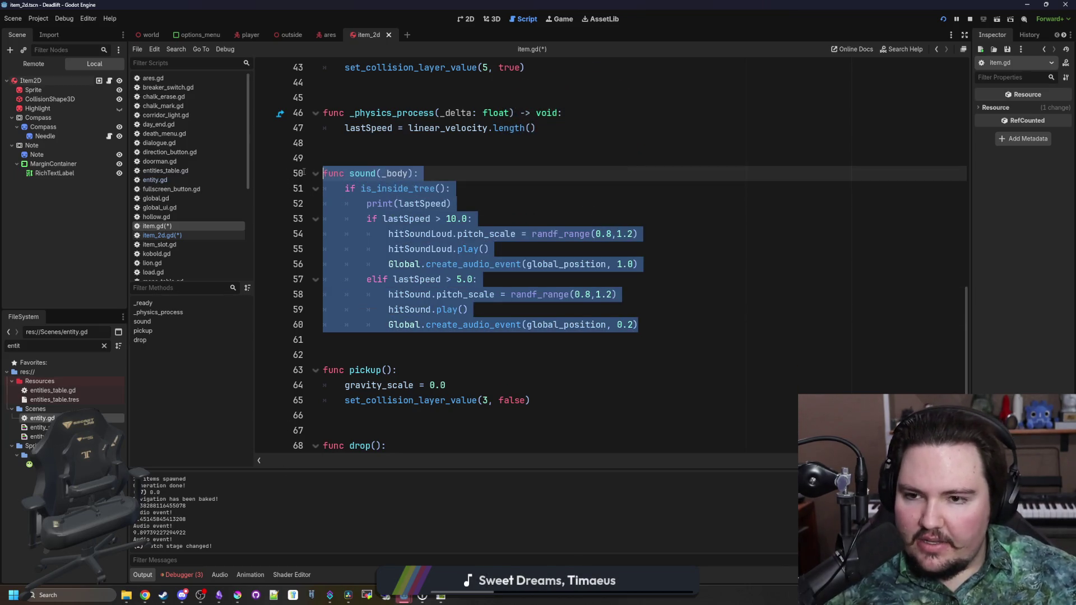
left_click(385, 161)
scroll(385, 161, "up", 2)
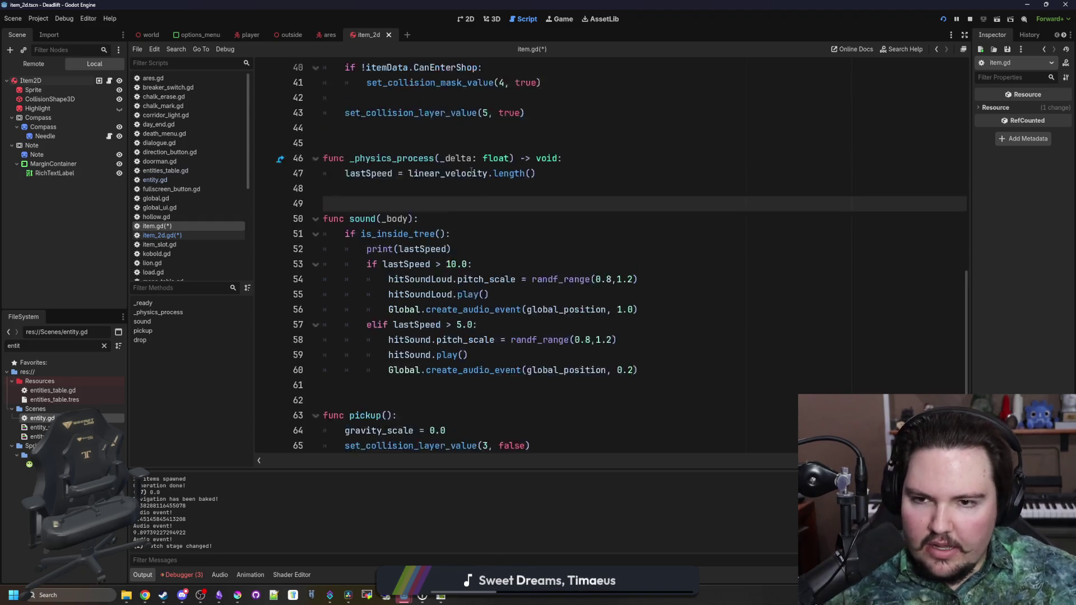
left_click(238, 595)
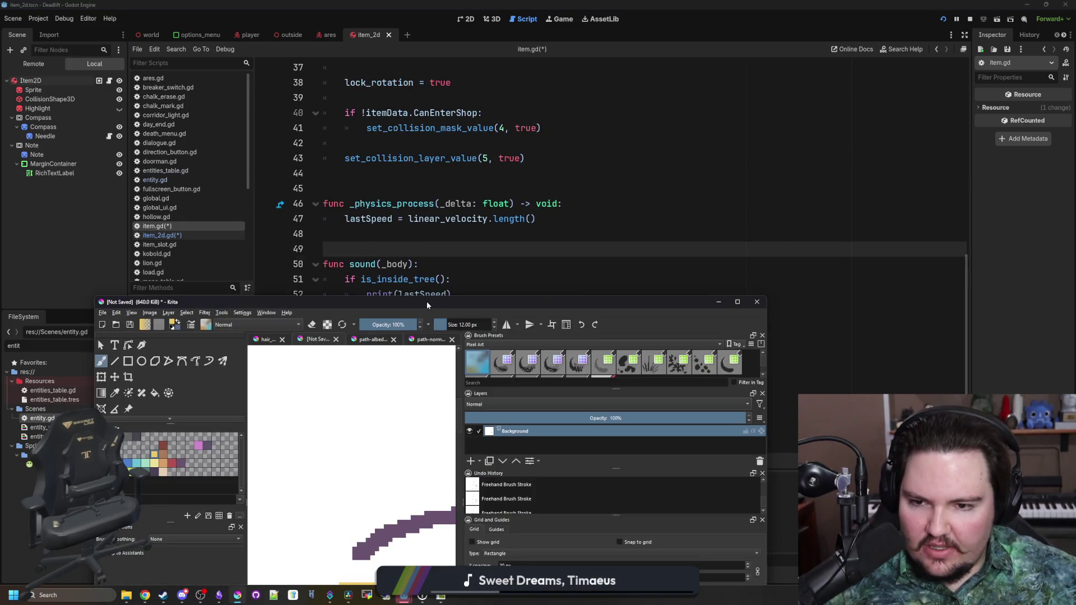
Maximize Krita and adjust the brush size, ending on a smaller brush.
double_click(426, 304)
key("p")
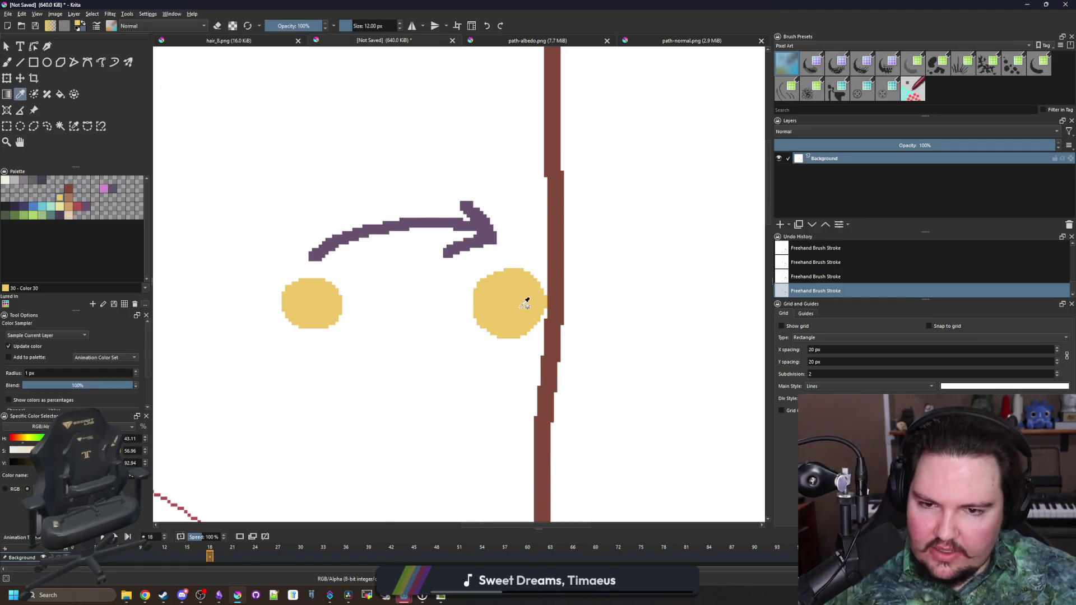
key("b")
scroll(500, 331, "down", 3)
scroll(500, 348, "up", 3)
key("bracketright")
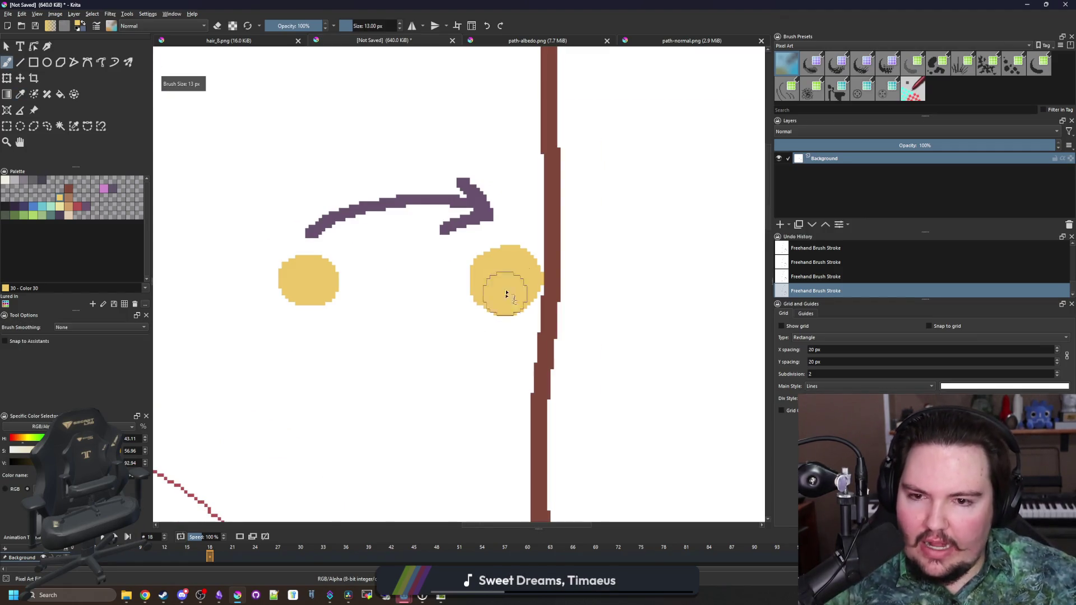
key("bracketright")
key("bracketright")
key("bracketright")
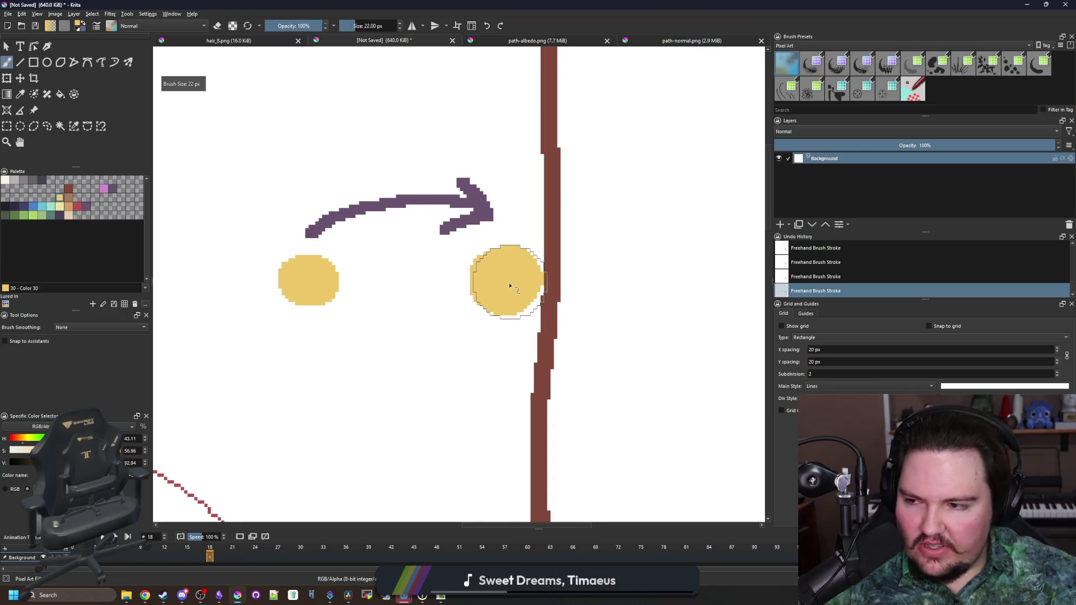
key("bracketleft")
key("[")
key("[")
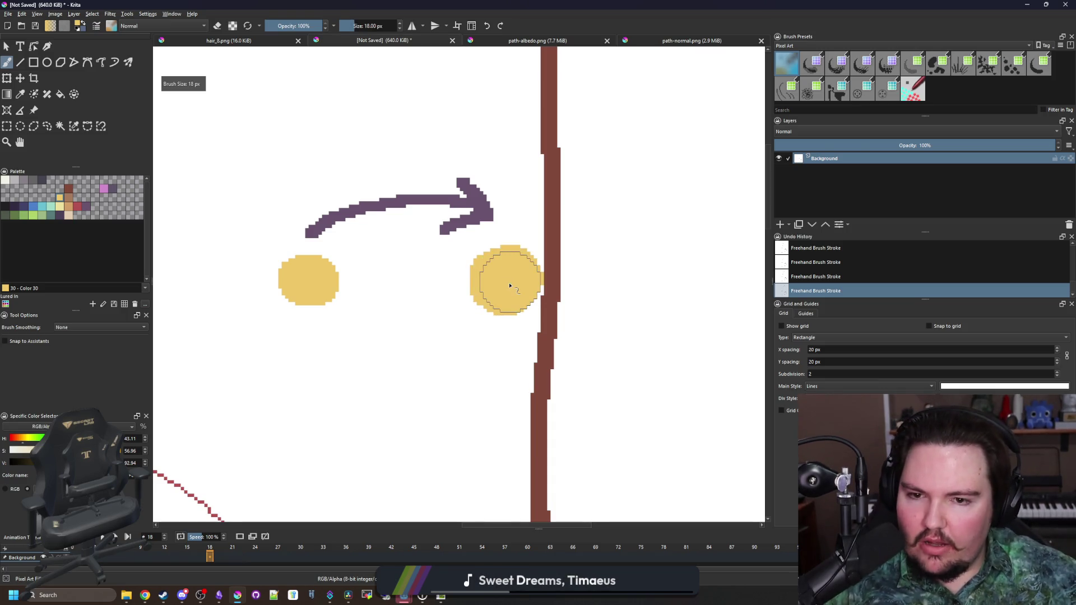
scroll(482, 264, "down", 3)
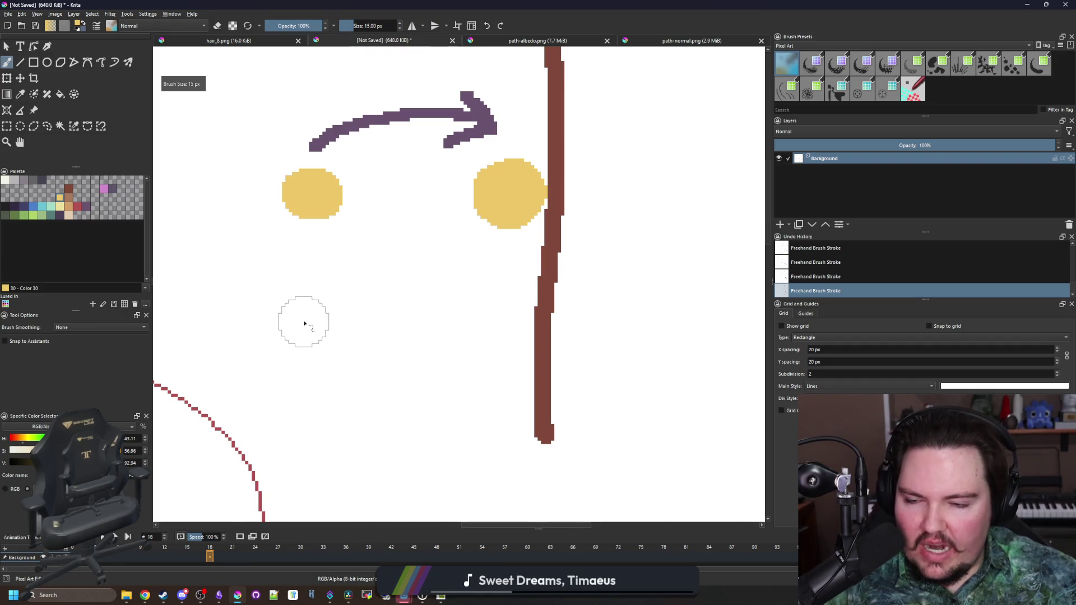
Draw a thin tan downward arrow above the purple arrow.
left_click(71, 209)
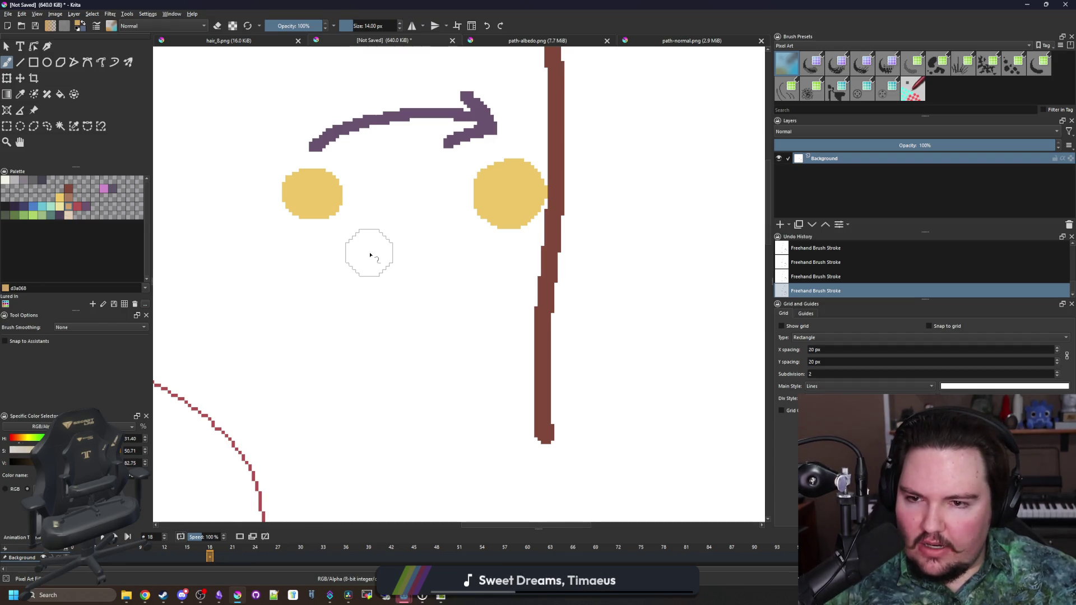
key("[")
key("[")
key("[")
scroll(416, 315, "up", 2)
left_click_drag(439, 201, 438, 262)
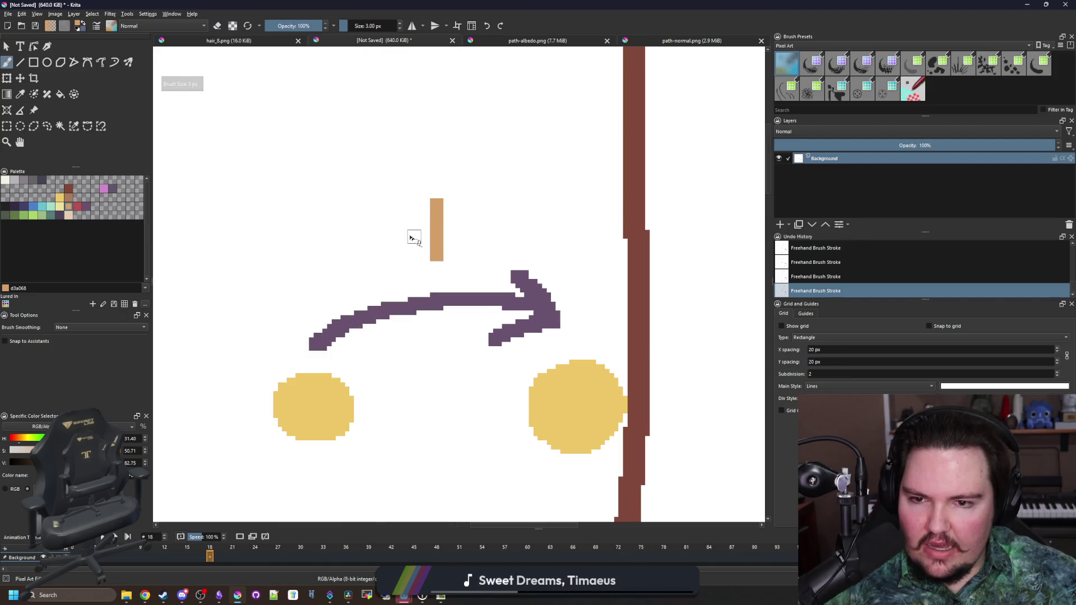
mouse_move(401, 223)
left_mouse_down()
mouse_move(474, 241)
mouse_move(486, 227)
left_mouse_up()
Draw a 2 px tan diagonal arrow below the right-hand ball.
scroll(482, 224, "down", 1)
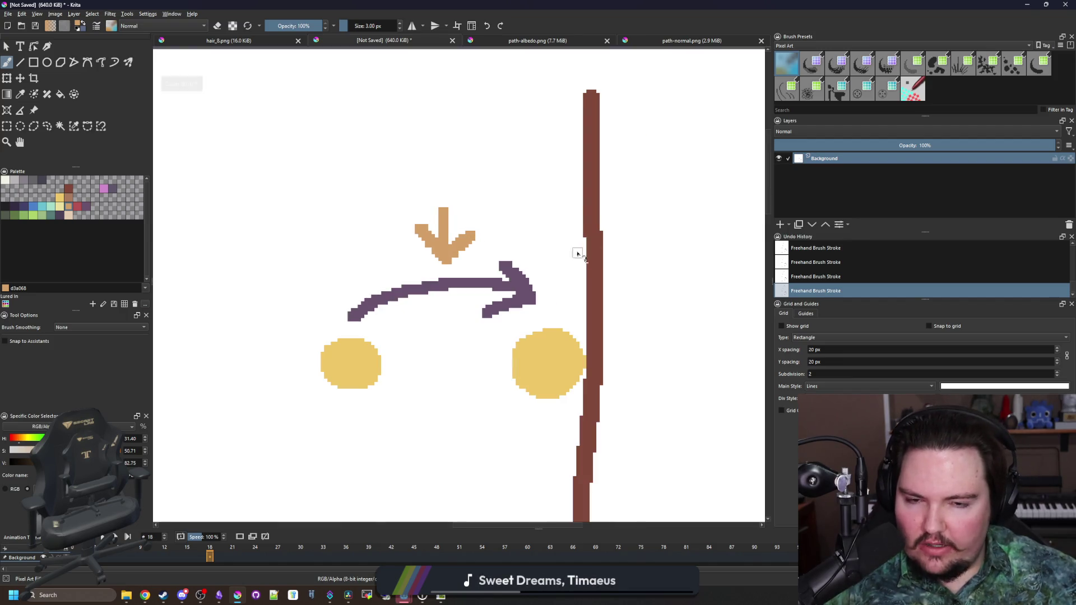
scroll(530, 236, "down", 2)
scroll(542, 290, "up", 1)
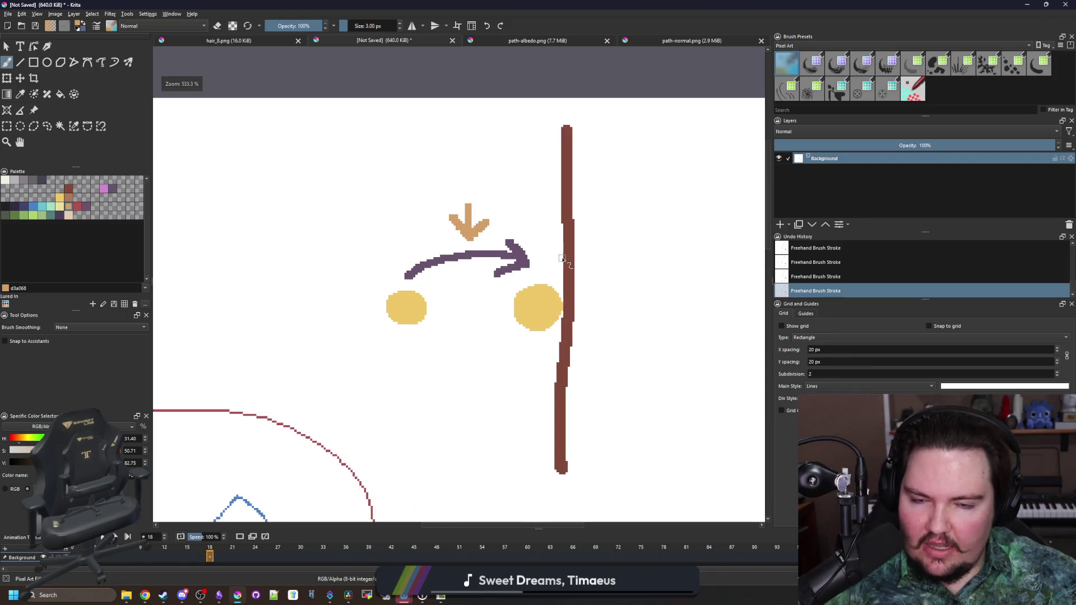
scroll(538, 353, "up", 2)
key("bracketleft")
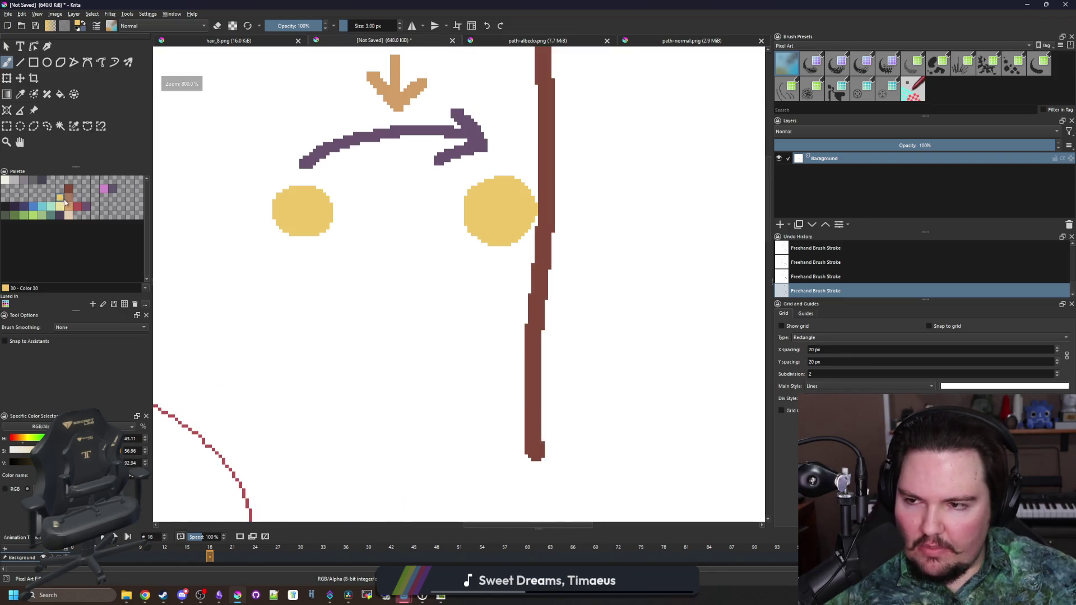
left_click_drag(488, 259, 438, 392)
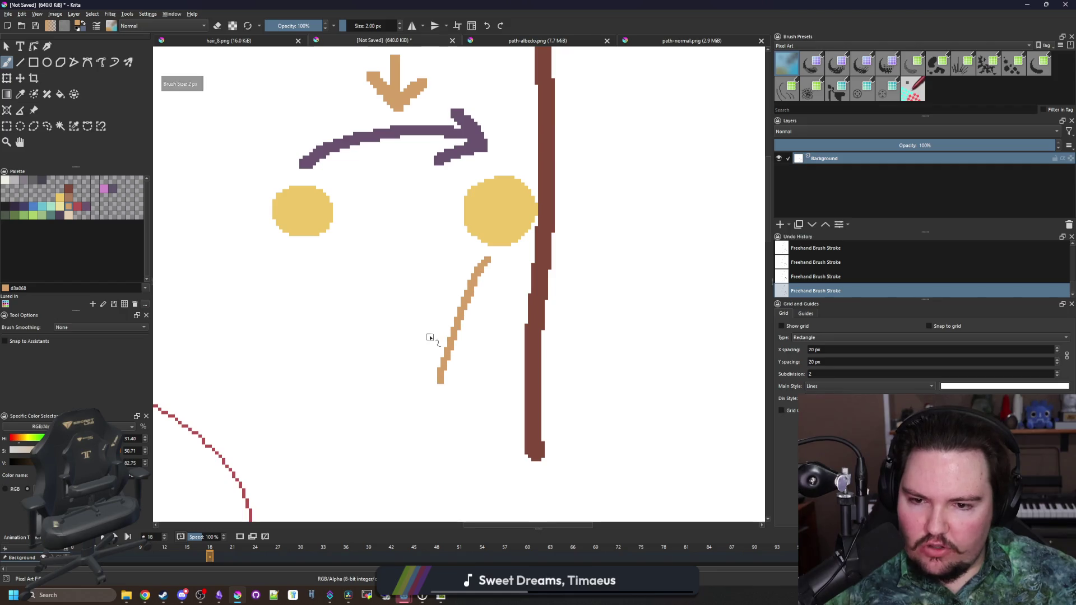
left_click_drag(429, 335, 487, 367)
Draw a red right-pointing arrow beside the tan arrow, then return to Godot's script.
left_click(79, 206)
mouse_move(338, 297)
left_mouse_down()
mouse_move(452, 295)
mouse_move(393, 321)
left_mouse_up()
scroll(408, 313, "down", 2)
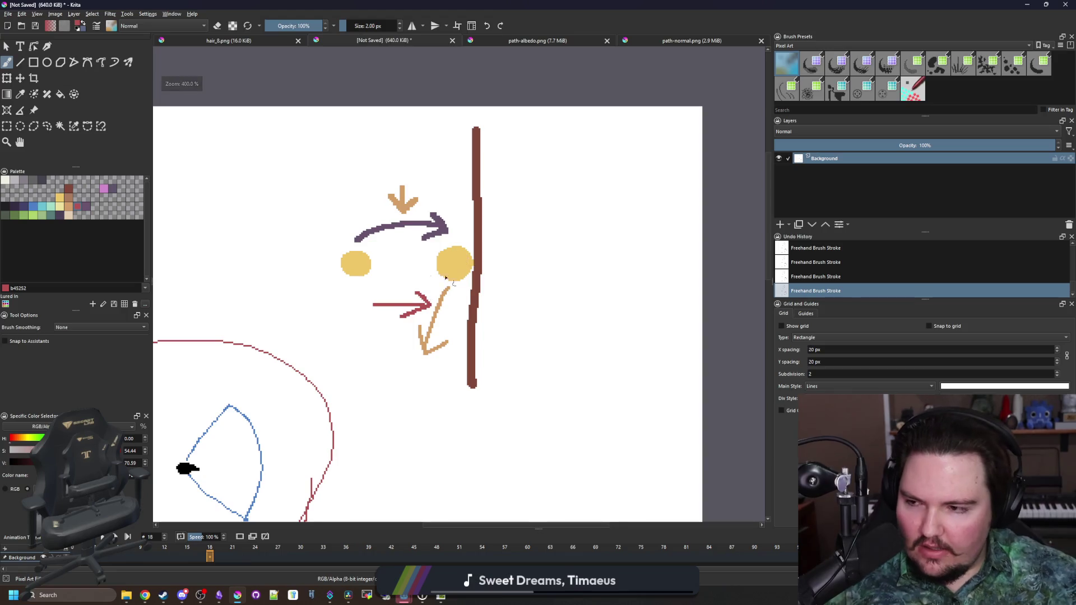
scroll(448, 283, "up", 1)
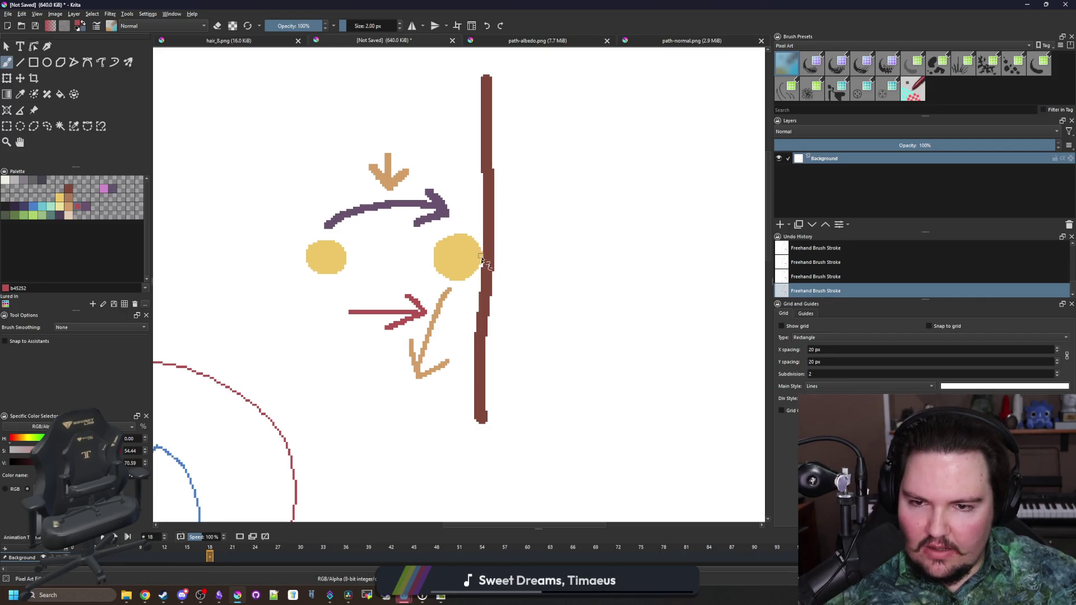
key("alt+Tab")
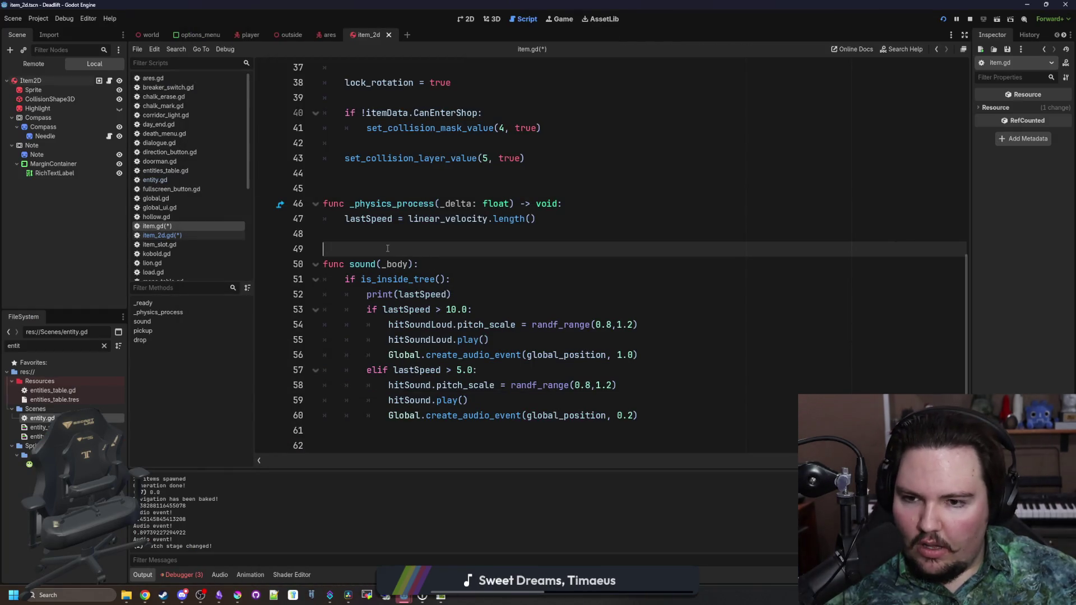
Look over the _physics_process function and its lastSpeed assignment, ending on the empty line above it.
scroll(412, 325, "up", 9)
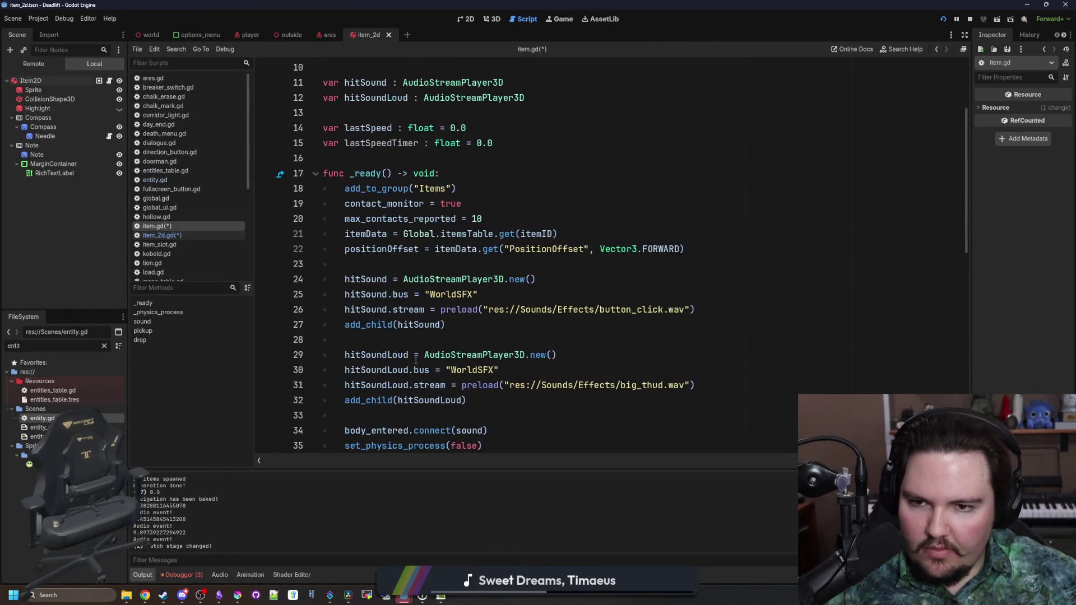
scroll(415, 360, "down", 9)
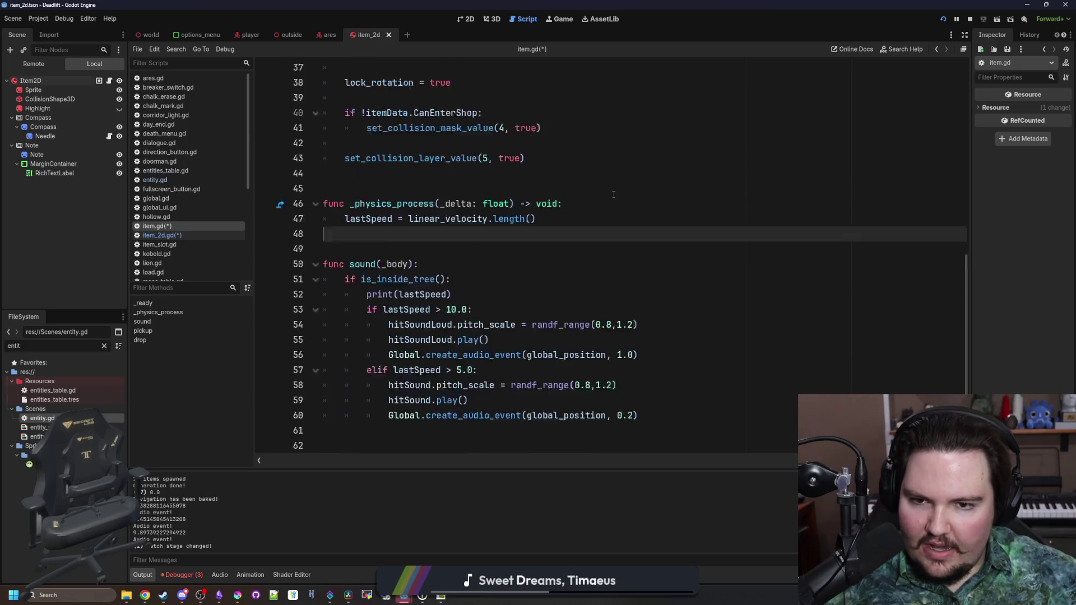
left_click(614, 202)
scroll(608, 224, "up", 4)
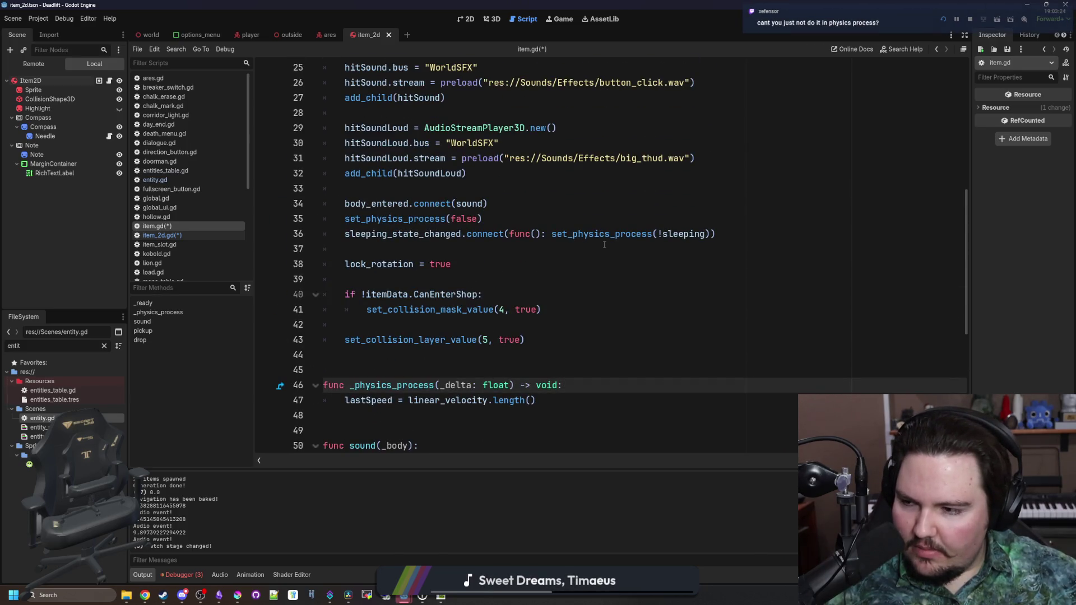
scroll(604, 244, "down", 2)
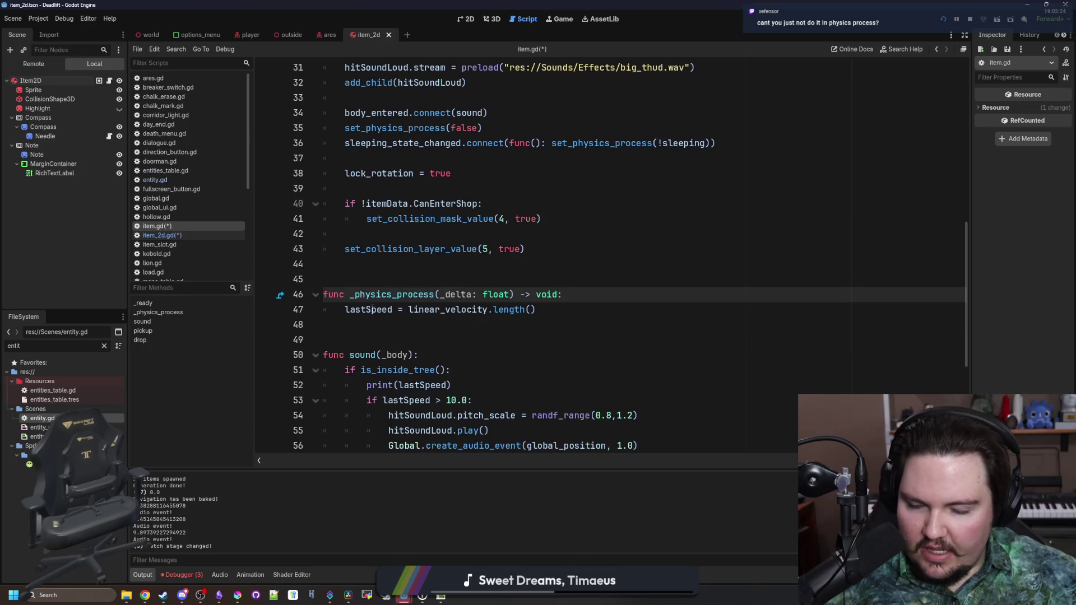
triple_click(372, 309)
left_click(392, 340)
left_click(401, 266)
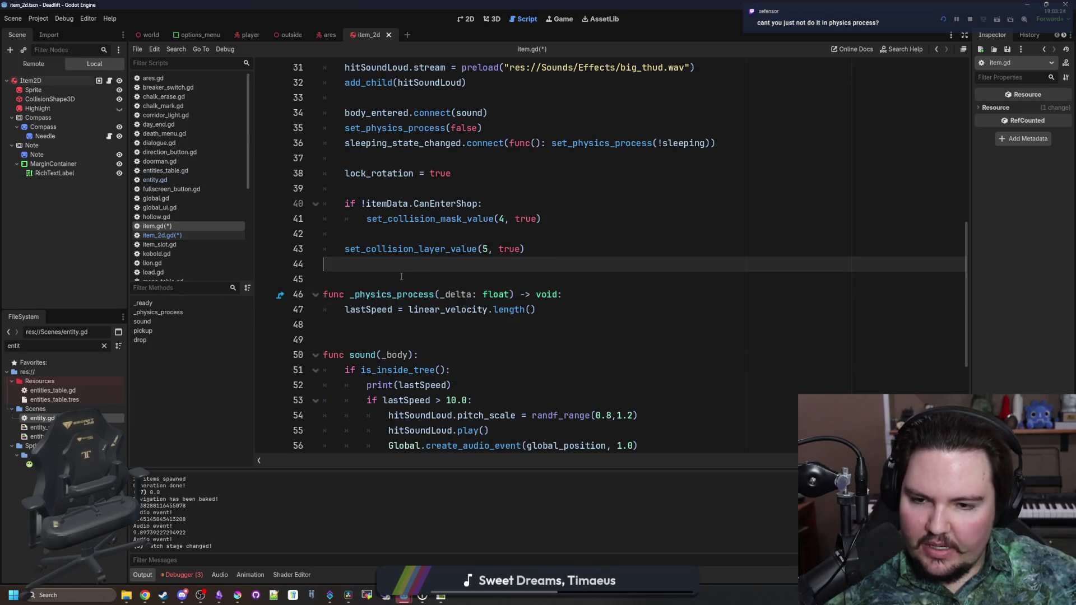
scroll(401, 276, "down", 2)
left_click(396, 224)
left_click(393, 233)
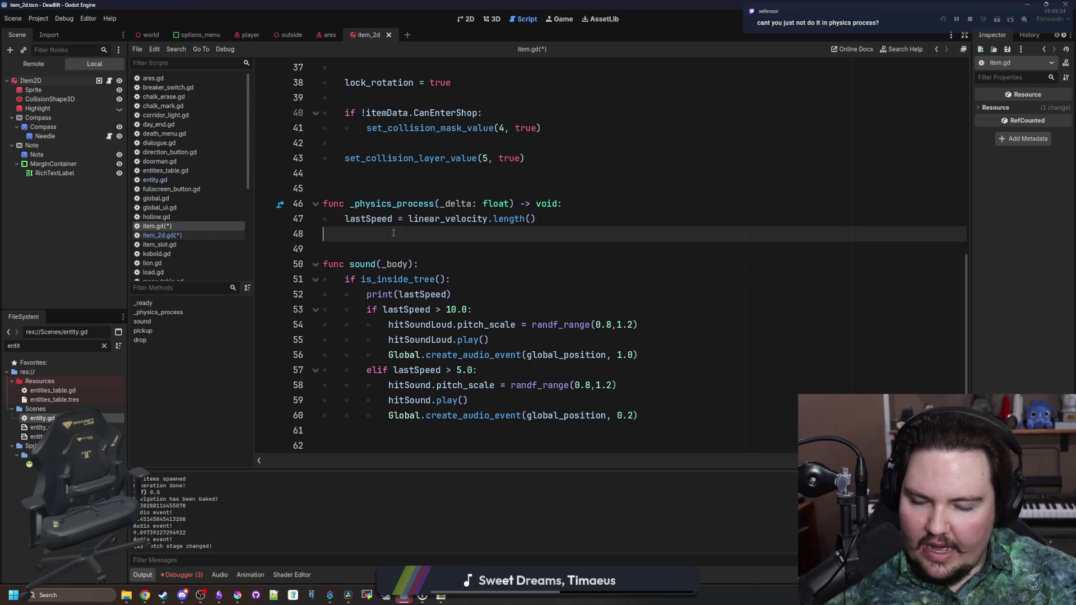
scroll(394, 232, "down", 3)
scroll(394, 234, "up", 5)
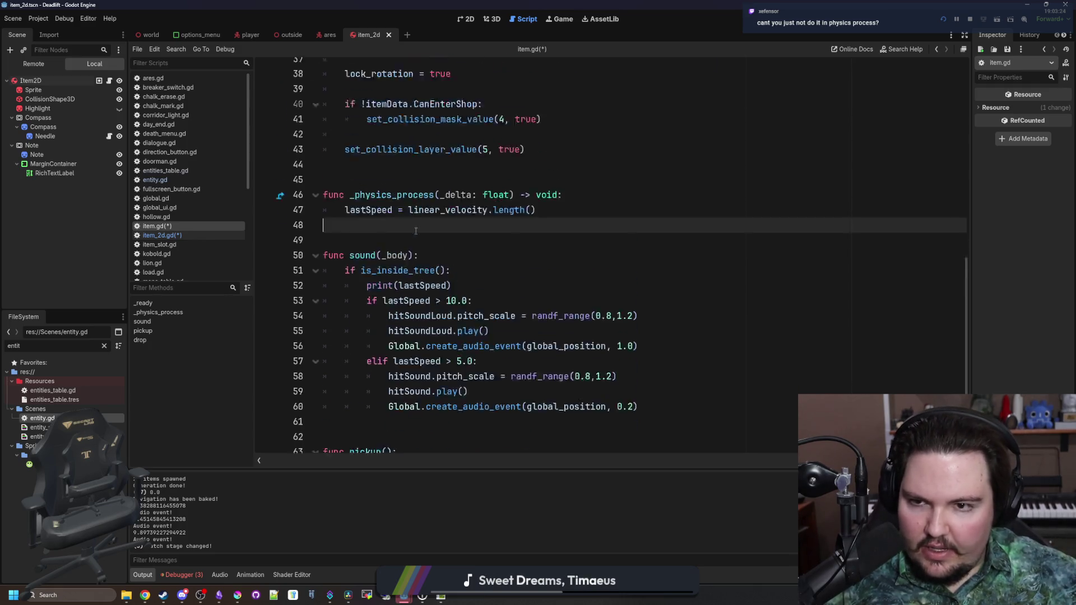
left_click(402, 264)
left_click(397, 294)
left_click(420, 266)
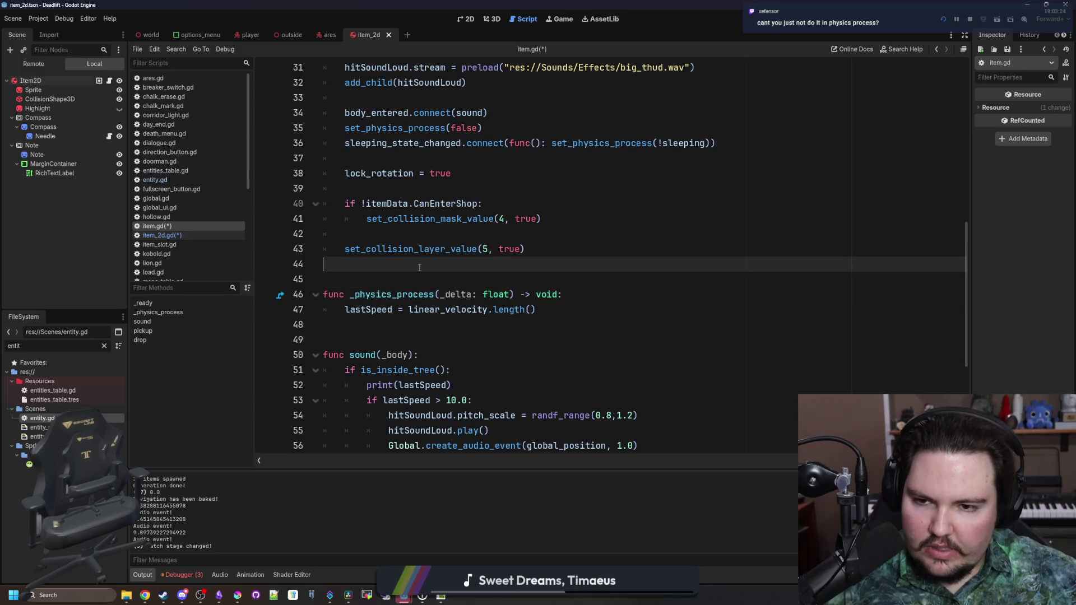
Highlight the lastSpeed assignment on line 47 again, settling the caret on blank line 45.
scroll(420, 268, "up", 9)
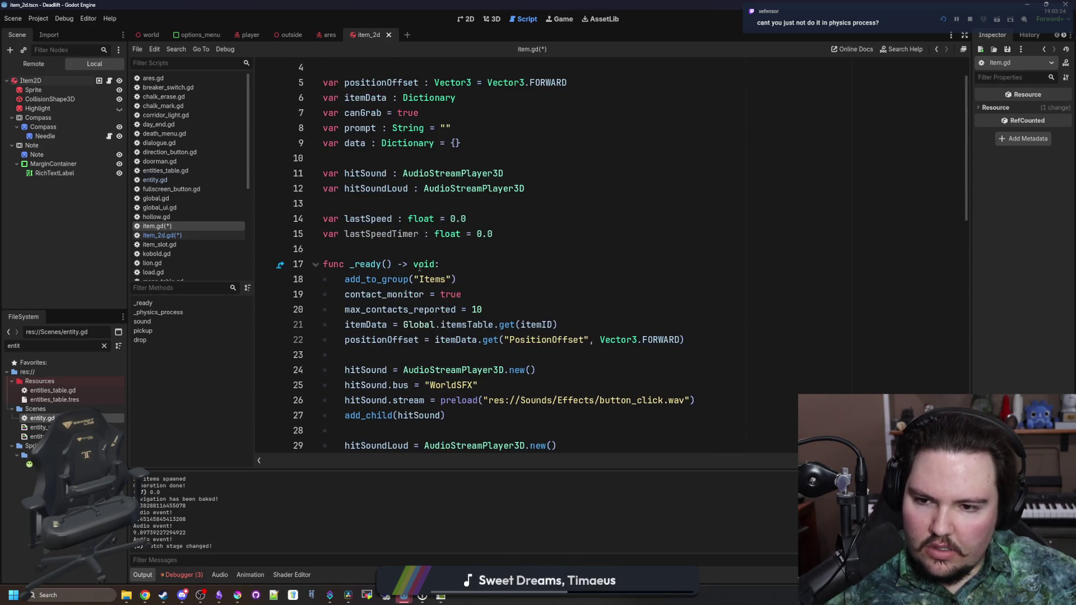
scroll(419, 268, "down", 8)
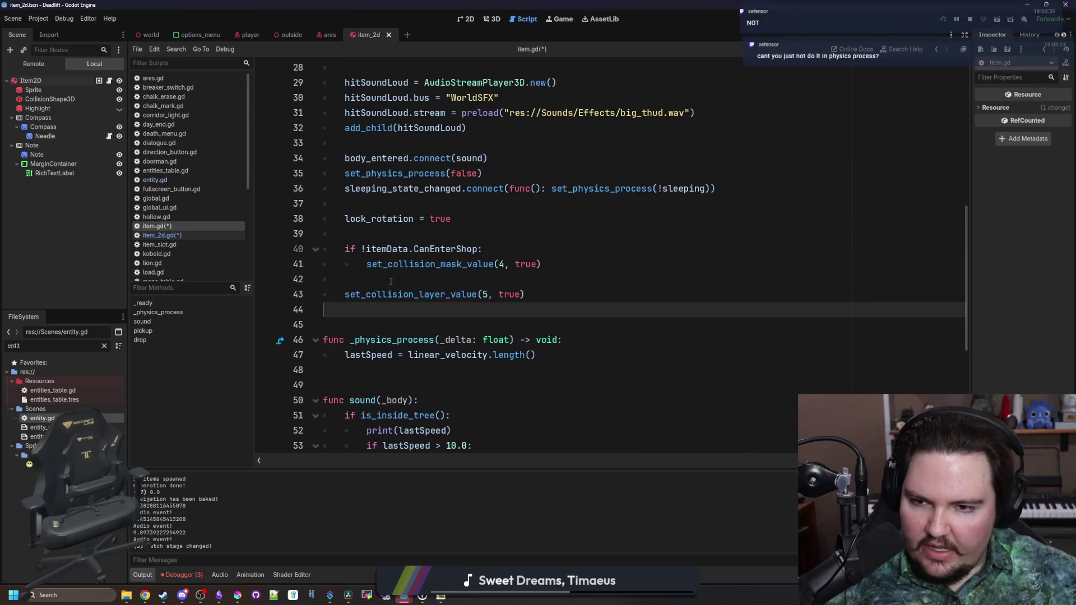
scroll(391, 281, "up", 1)
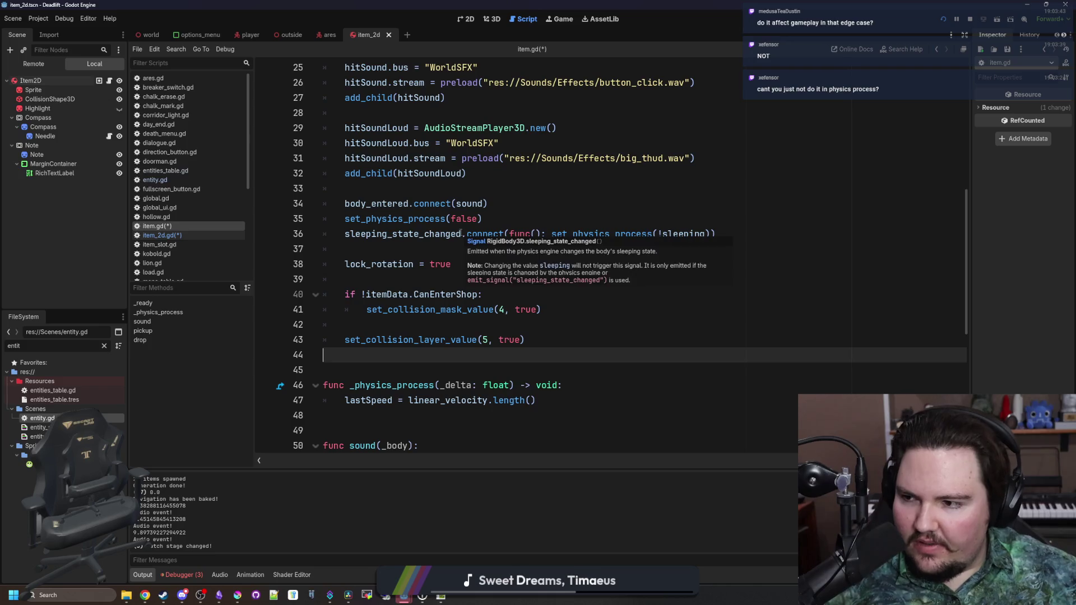
scroll(458, 349, "down", 2)
left_click_drag(569, 308, 344, 309)
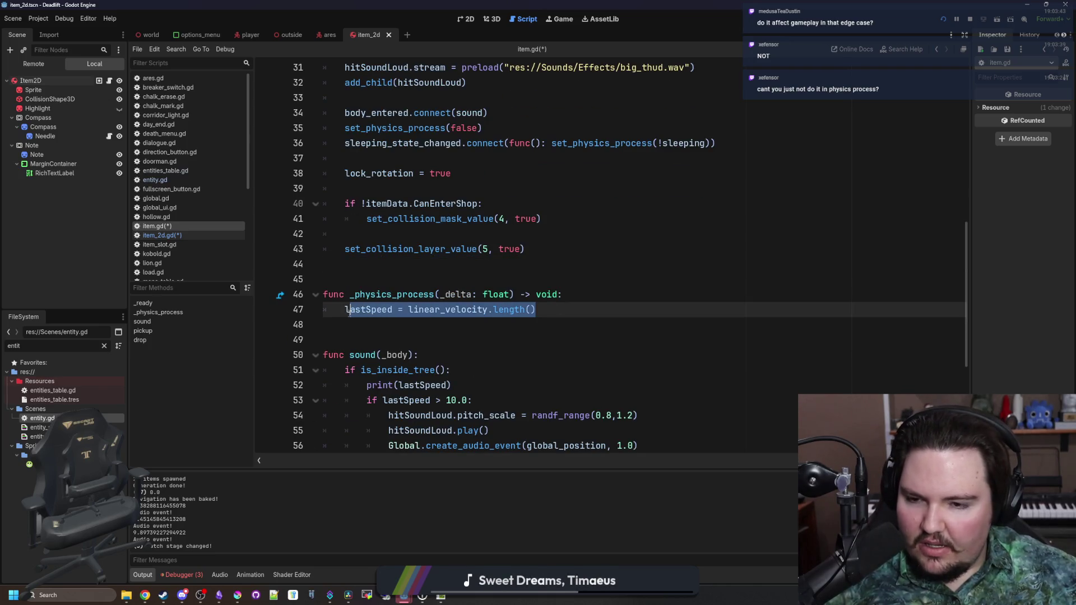
left_click(388, 279)
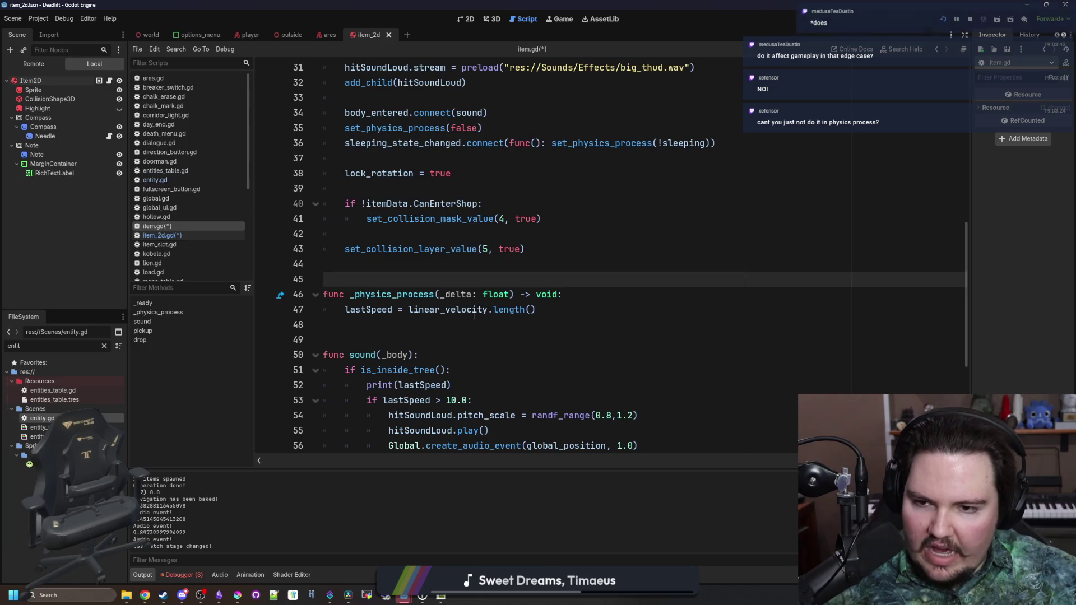
left_click_drag(553, 308, 343, 310)
left_click(363, 280)
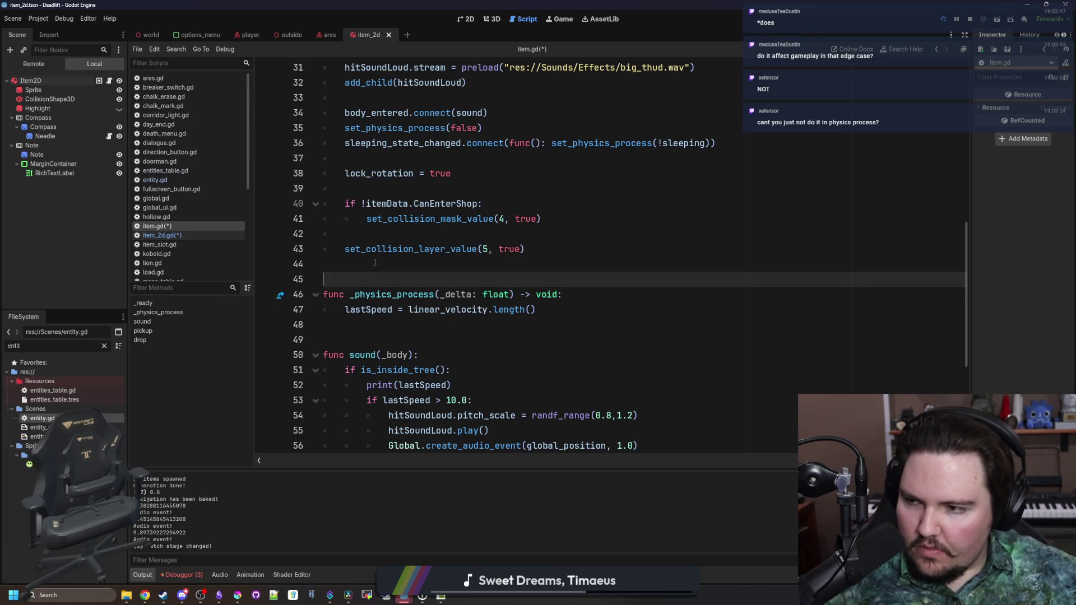
scroll(379, 263, "up", 5)
scroll(387, 264, "down", 10)
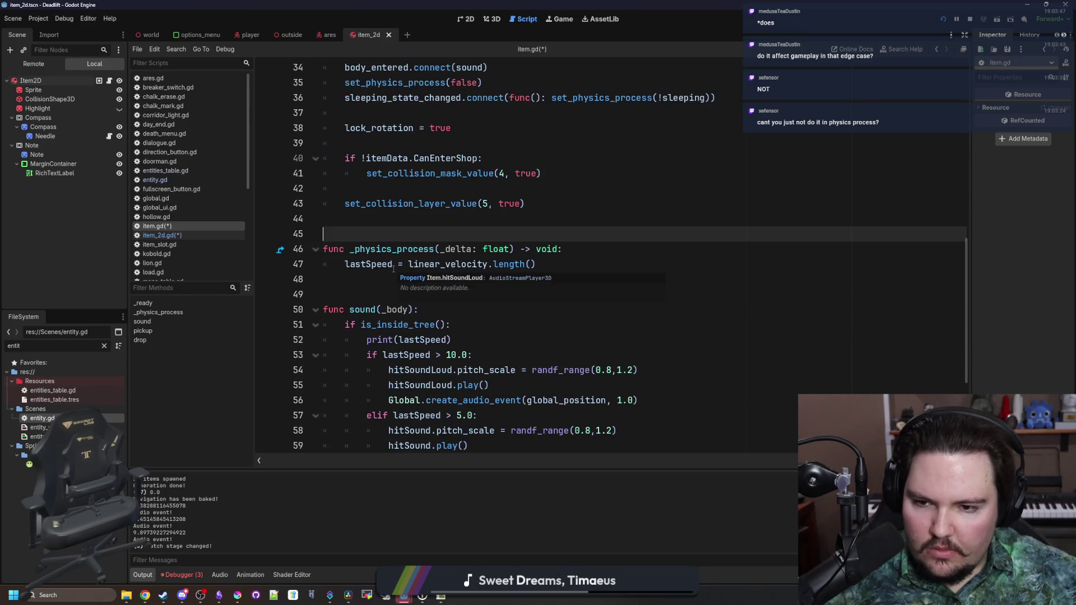
scroll(393, 269, "up", 15)
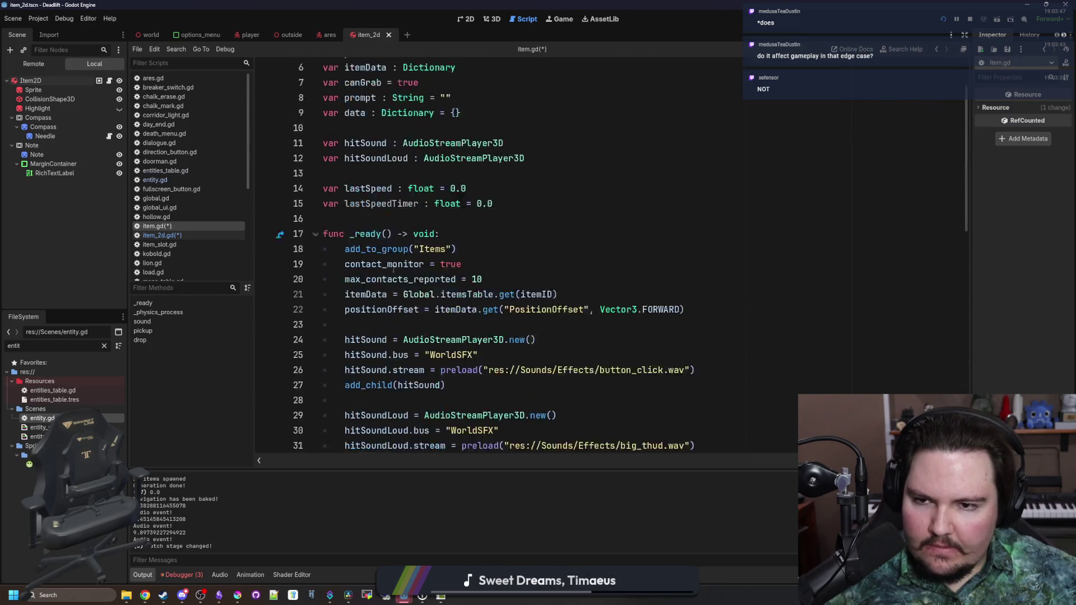
scroll(389, 269, "down", 12)
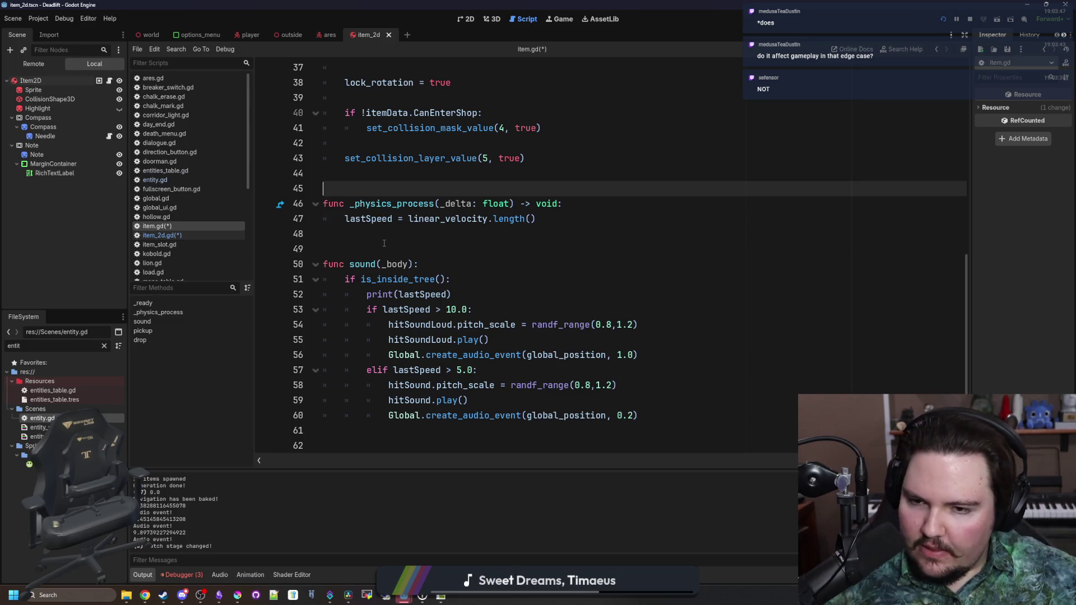
left_click(382, 247)
scroll(387, 257, "up", 2)
left_click(396, 269)
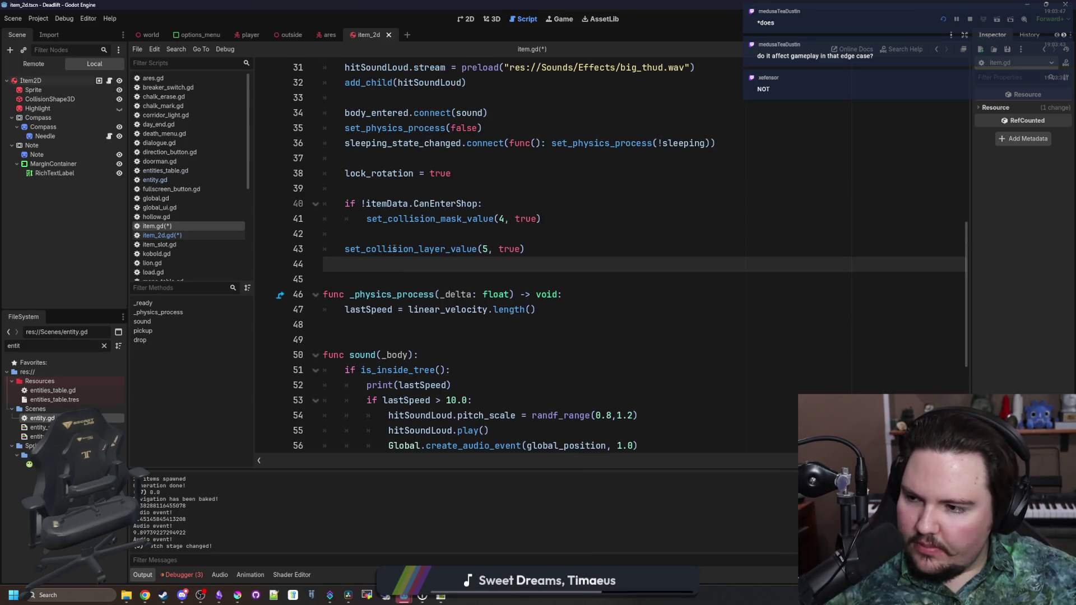
left_click(371, 275)
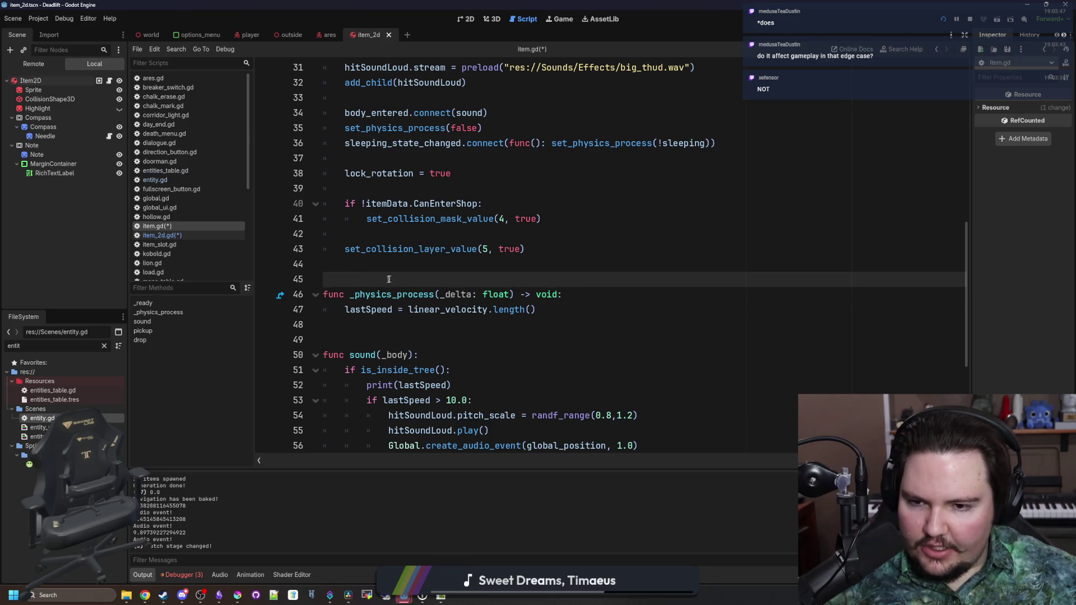
mouse_move(569, 309)
left_mouse_down()
mouse_move(358, 294)
mouse_move(345, 310)
left_mouse_up()
left_click(377, 294)
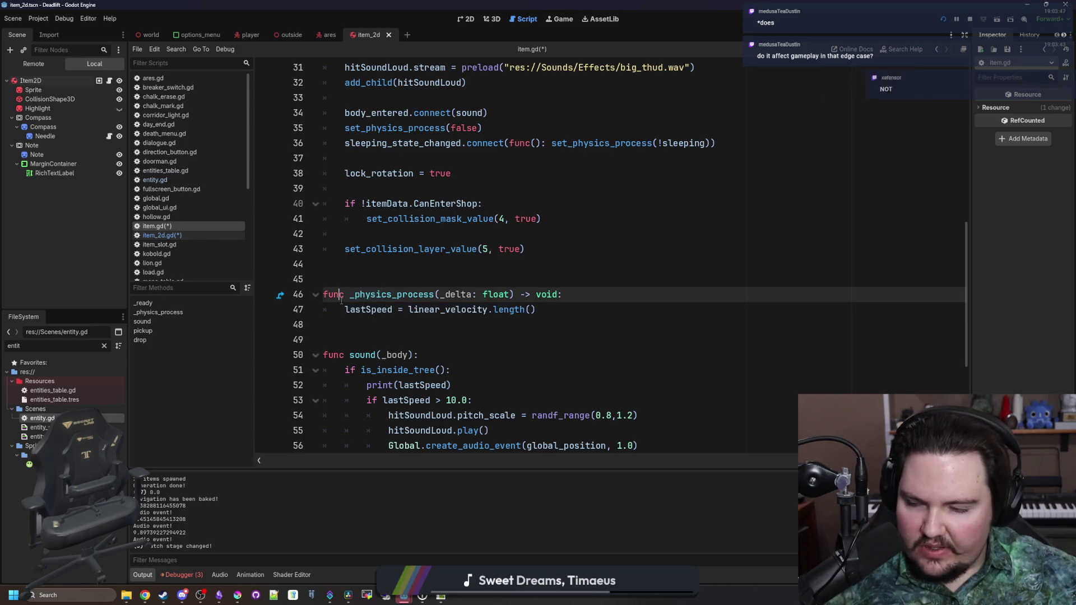
left_click(371, 280)
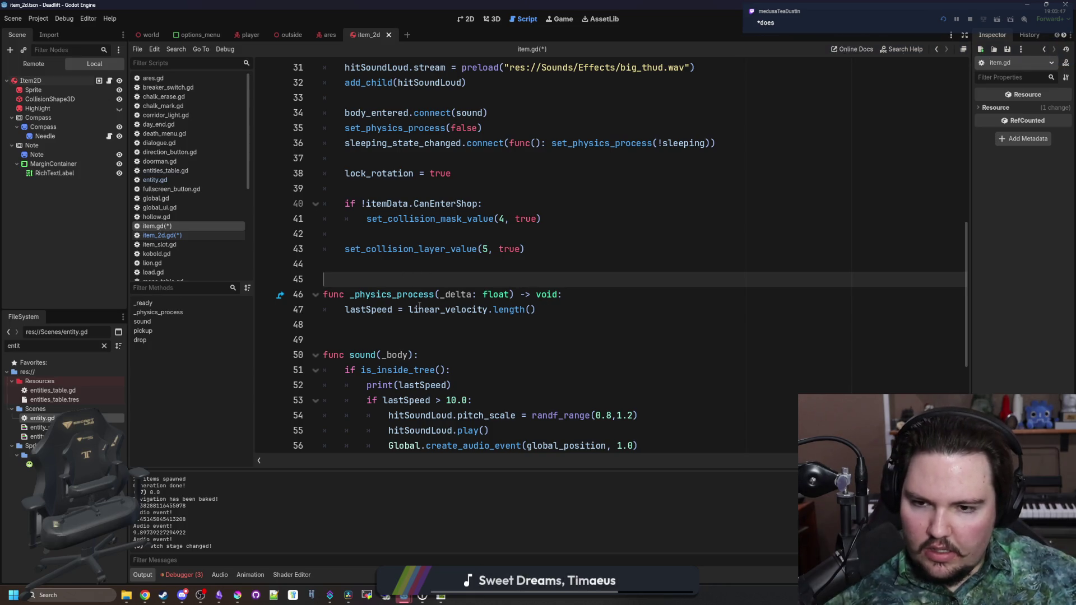
Rename _physics_process to update_last_speed() and remove its _delta: float parameter.
double_click(403, 294)
type("update_last_speed")
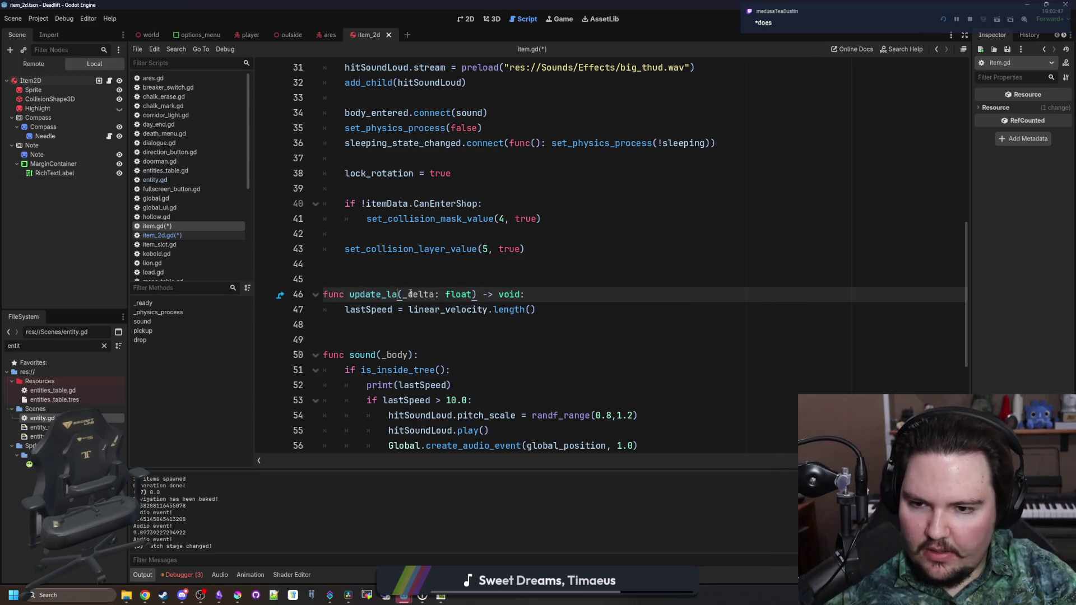
left_click_drag(518, 294, 450, 294)
key("BackSpace")
Recheck the lastSpeed assignment on line 47, then bring the Krita sketch forward.
left_click(470, 281)
left_click(501, 293)
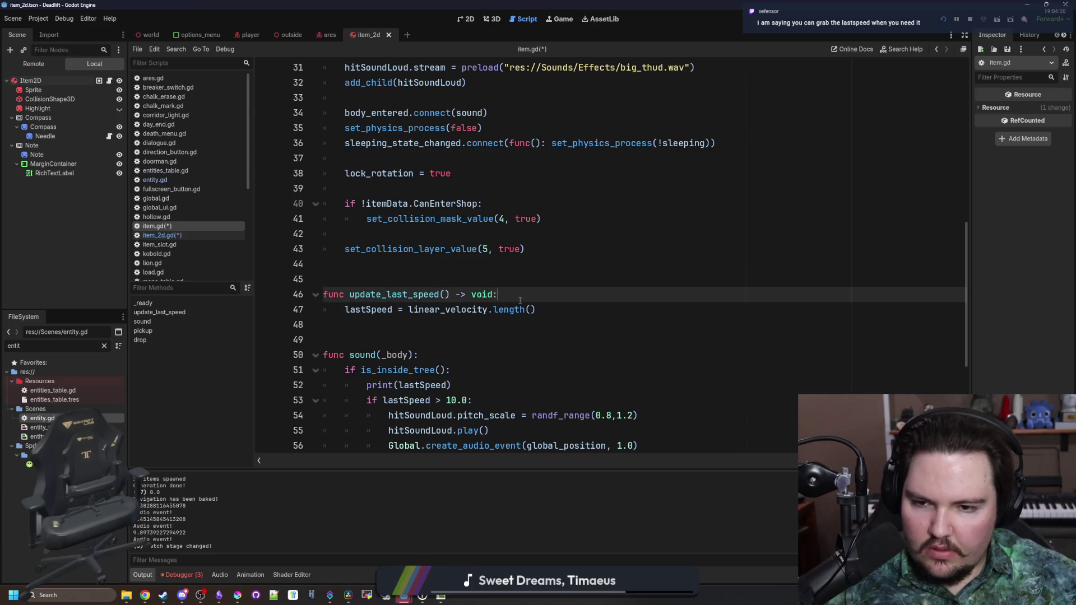
left_click(451, 276)
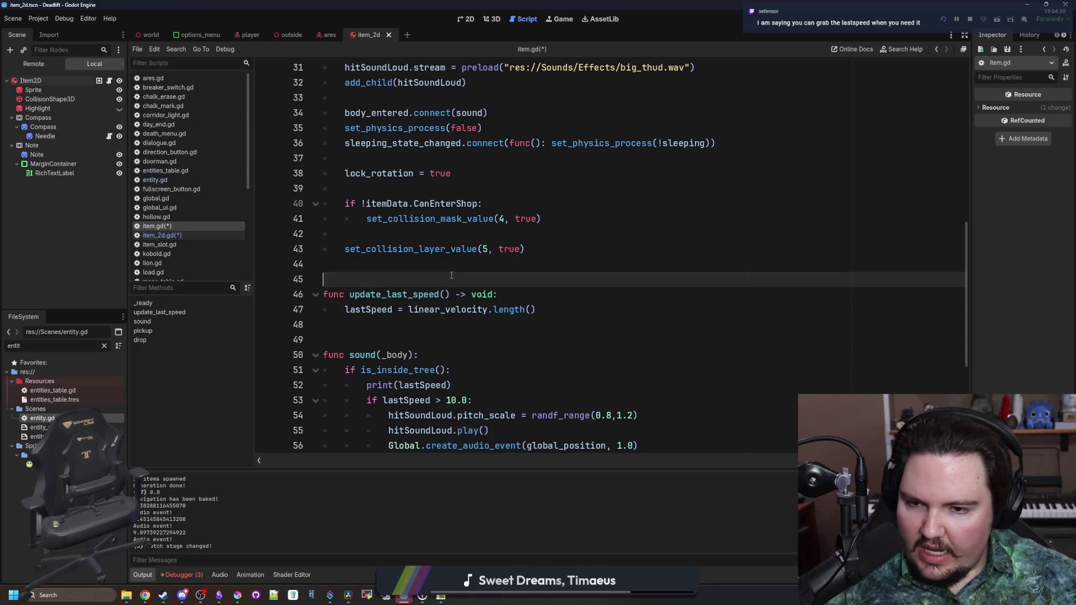
scroll(451, 275, "up", 7)
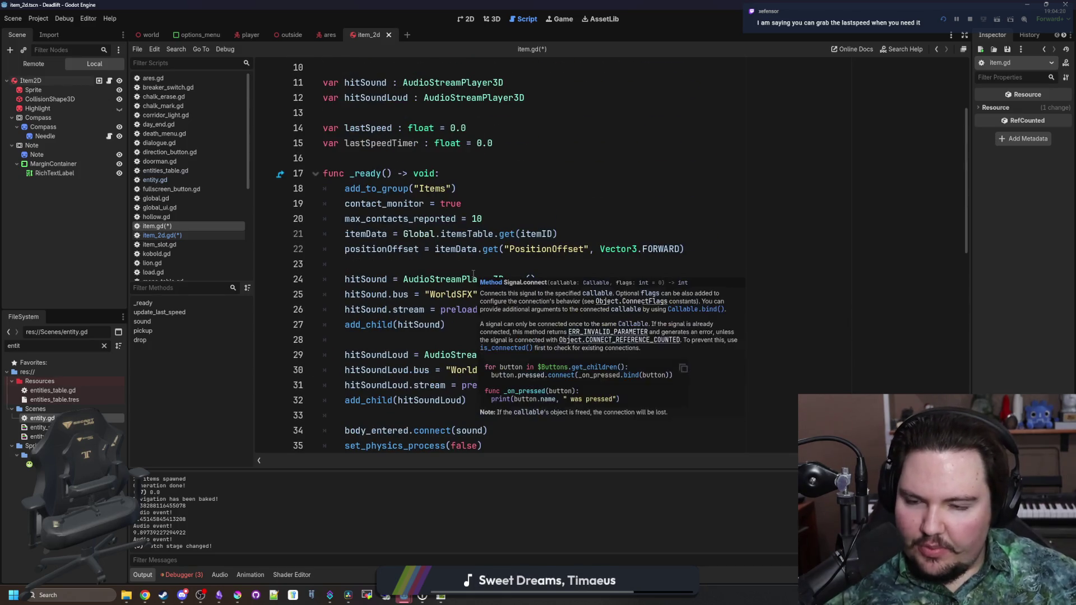
scroll(473, 273, "down", 6)
scroll(463, 273, "down", 2)
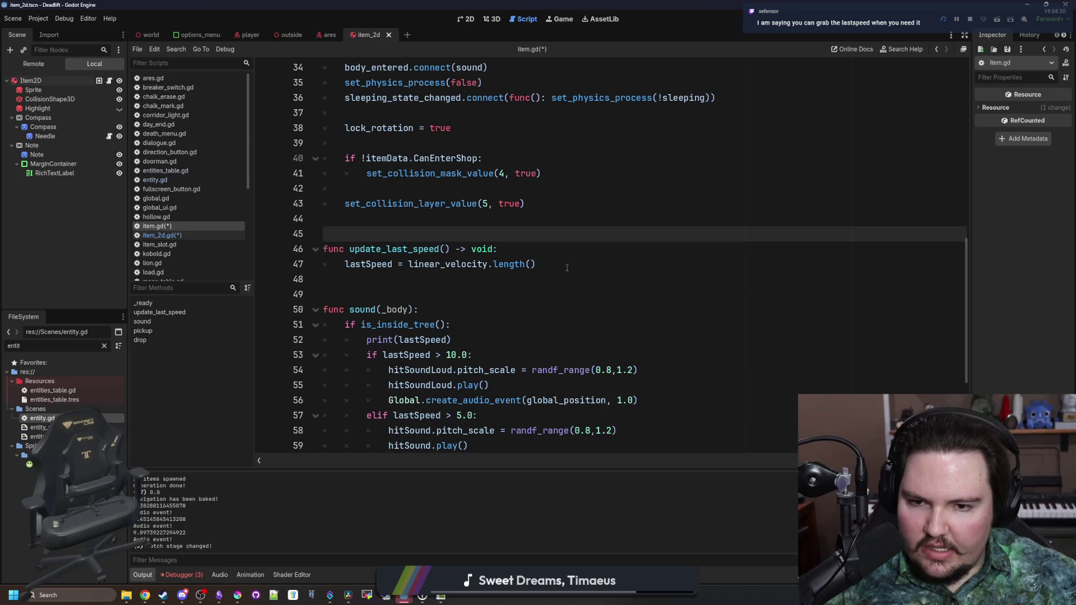
left_click_drag(567, 267, 349, 264)
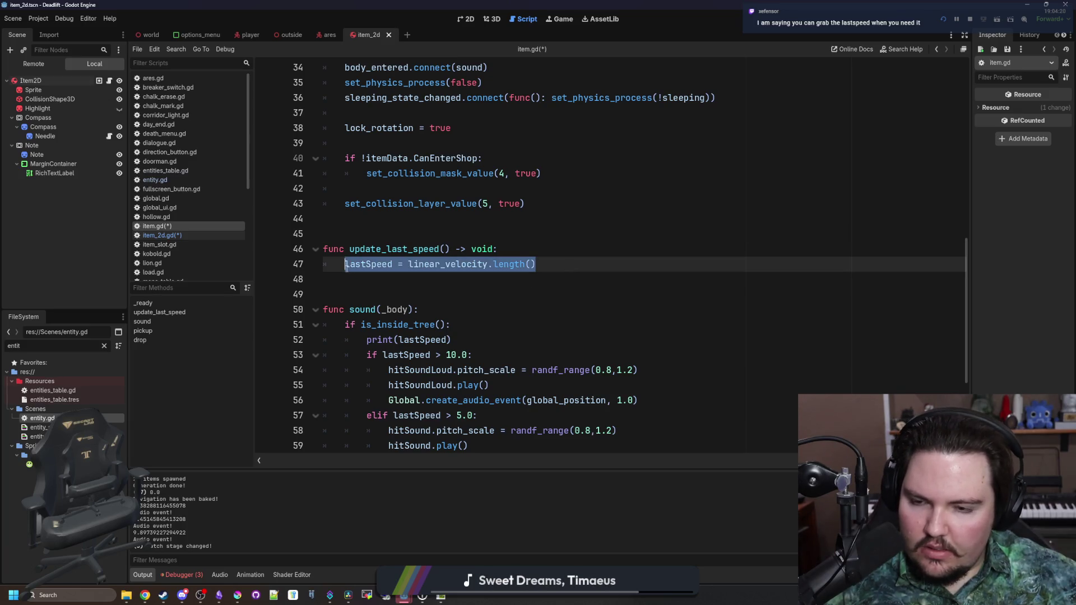
left_click(379, 219)
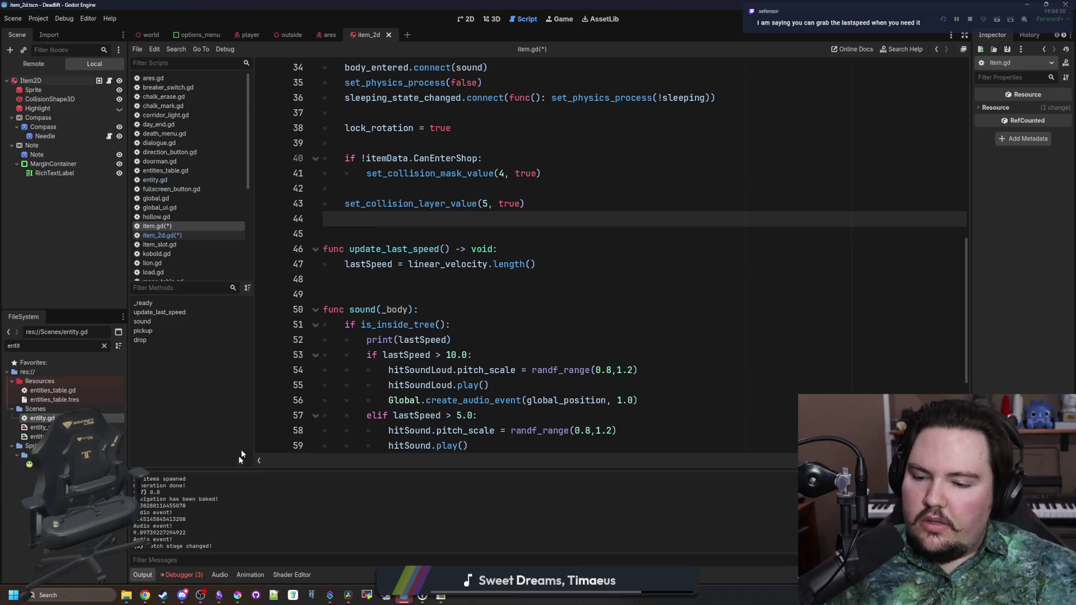
left_click(238, 546)
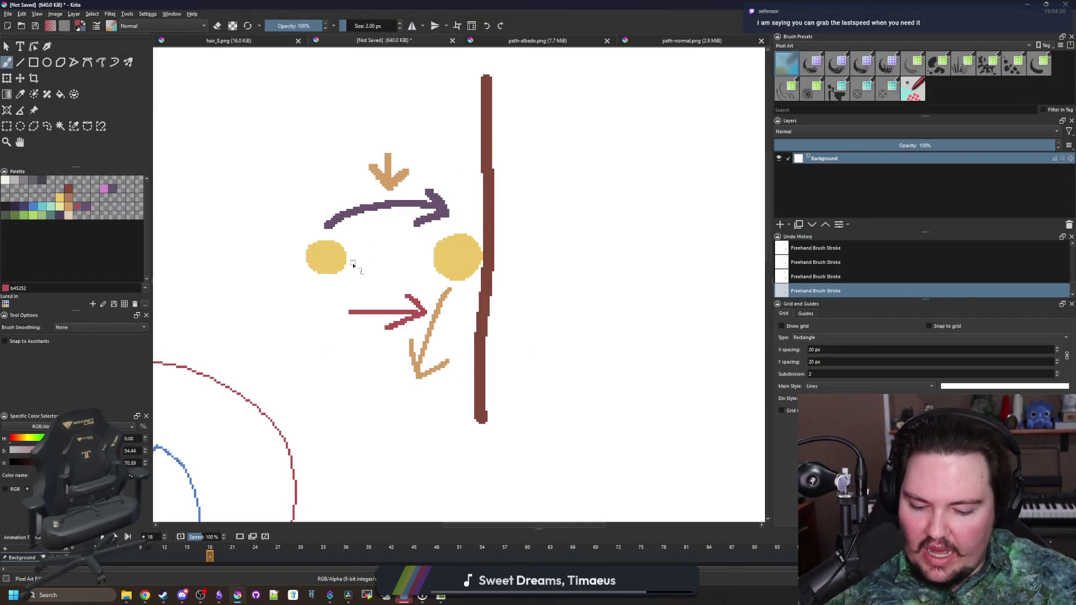
Stamp two larger yellow balls, one in the upper left and one against the brown pole.
left_click(331, 255, "ctrl")
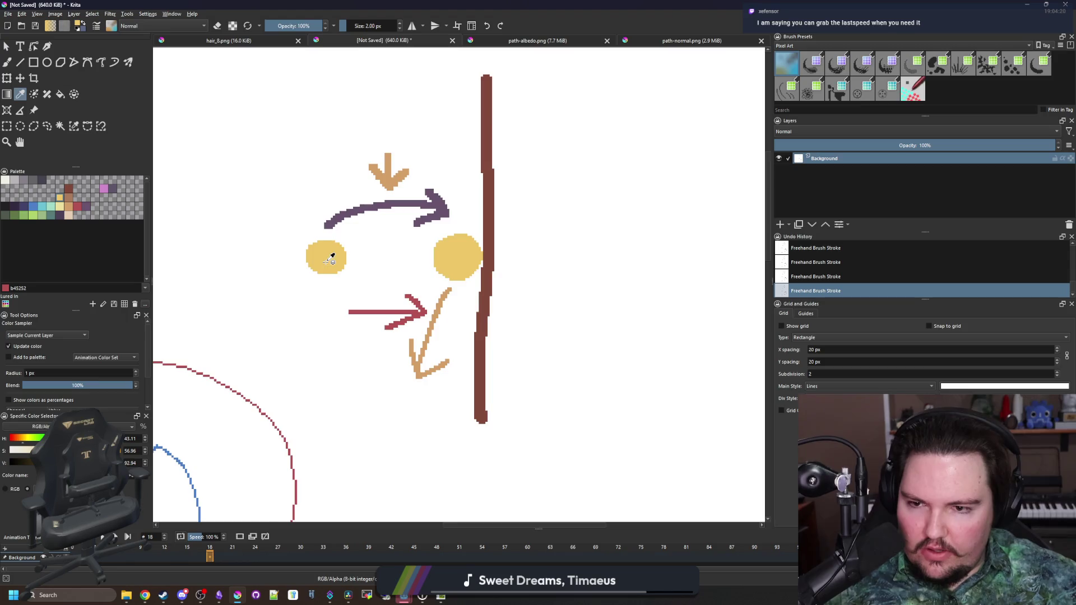
scroll(333, 258, "up", 3)
scroll(353, 284, "down", 5)
scroll(379, 315, "up", 4)
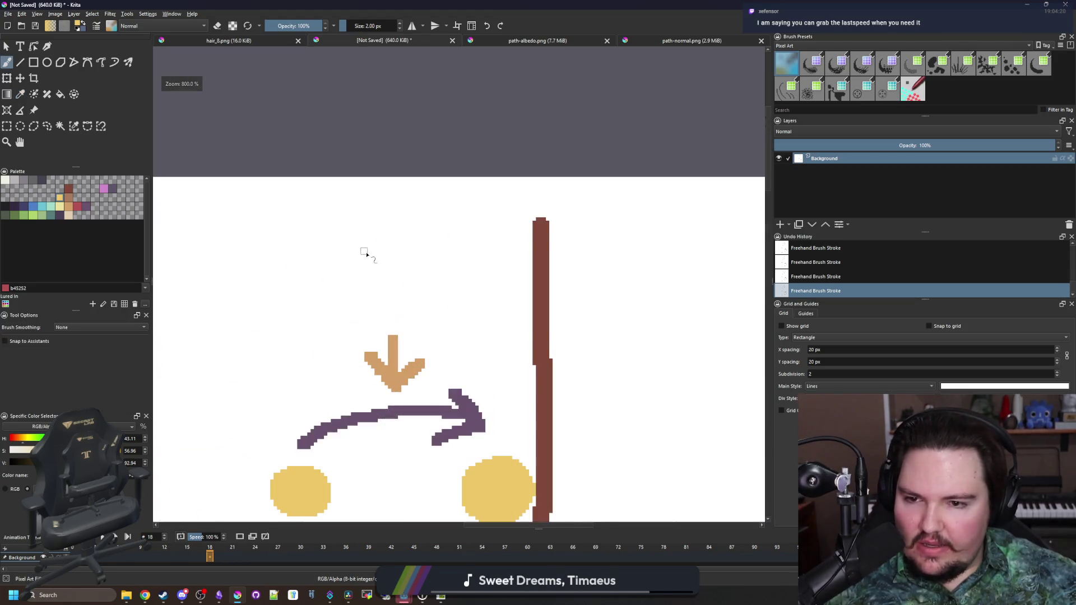
key("bracketright")
key("bracketright")
key("bracketright")
key("bracketright")
key("bracketright")
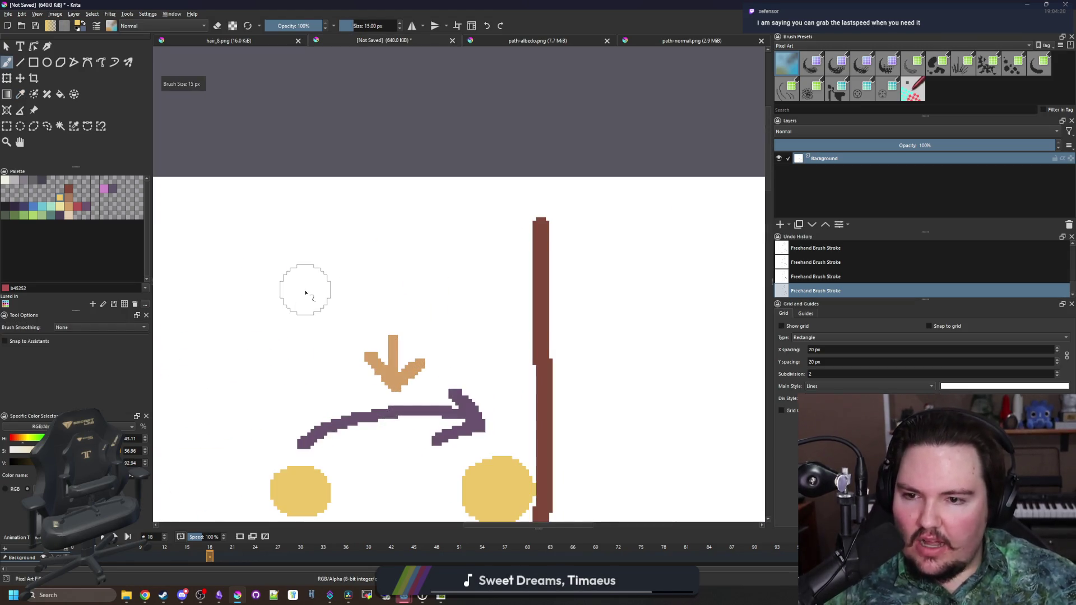
left_click(306, 289)
left_click(511, 262)
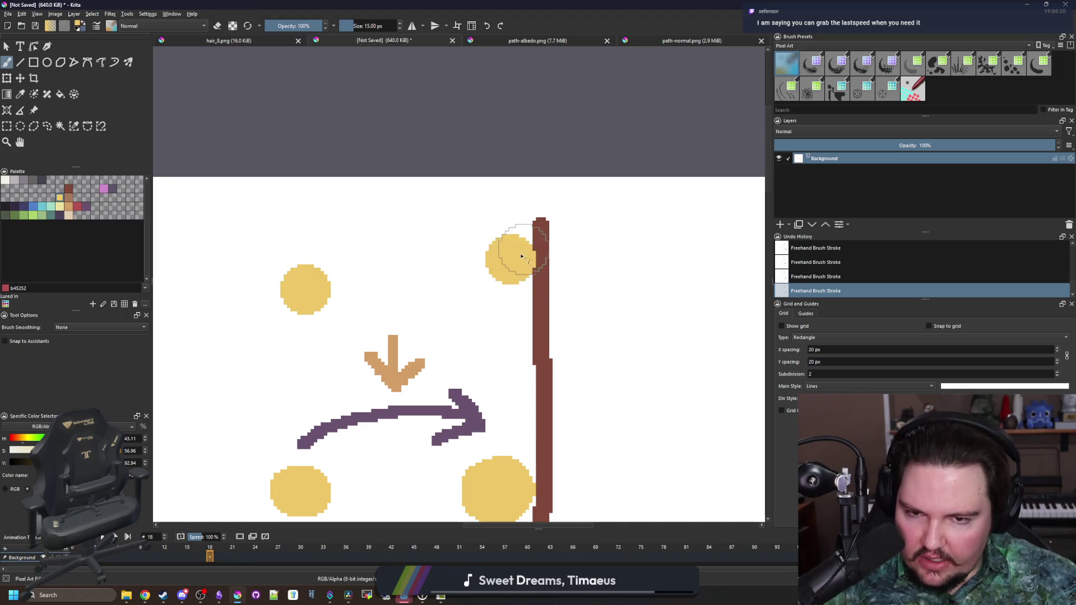
Draw a 1 px red (b45252) arrow toward the ball at the pole, then return to Godot.
key("x")
scroll(452, 242, "up", 2)
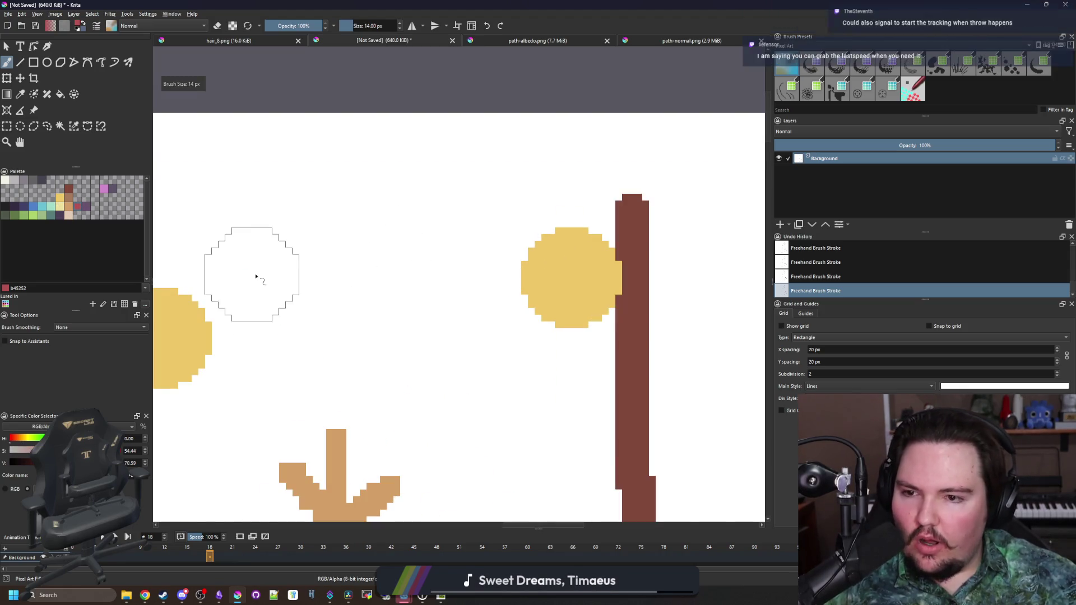
key("bracketleft")
key("bracketleft")
key("bracketleft")
mouse_move(233, 292)
left_mouse_down()
mouse_move(487, 262)
mouse_move(449, 311)
left_mouse_up()
scroll(493, 269, "down", 2)
scroll(530, 259, "up", 3)
scroll(529, 260, "down", 5)
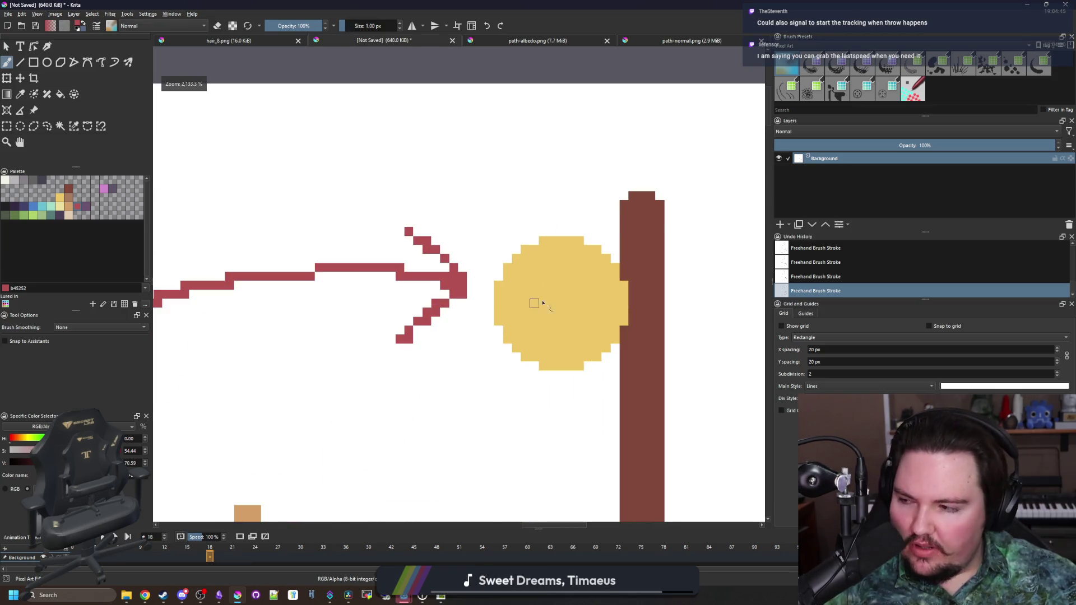
key("alt+Tab")
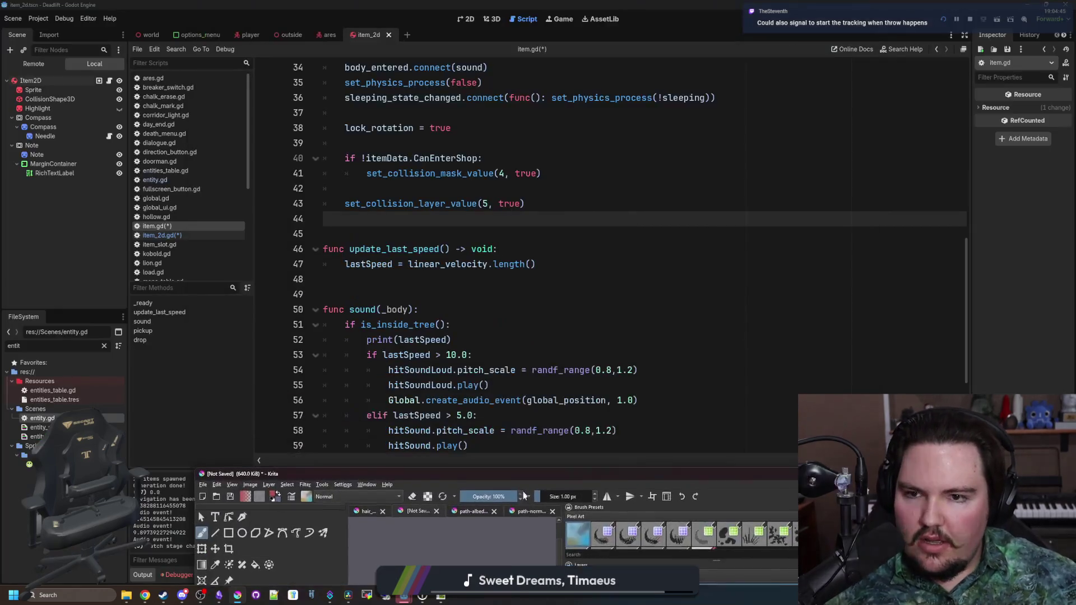
Review the sound() function body with its lastSpeed thresholds of 10.0 and 5.0.
mouse_move(638, 336)
left_mouse_down()
mouse_move(336, 218)
mouse_move(325, 188)
left_mouse_up()
left_click(363, 161)
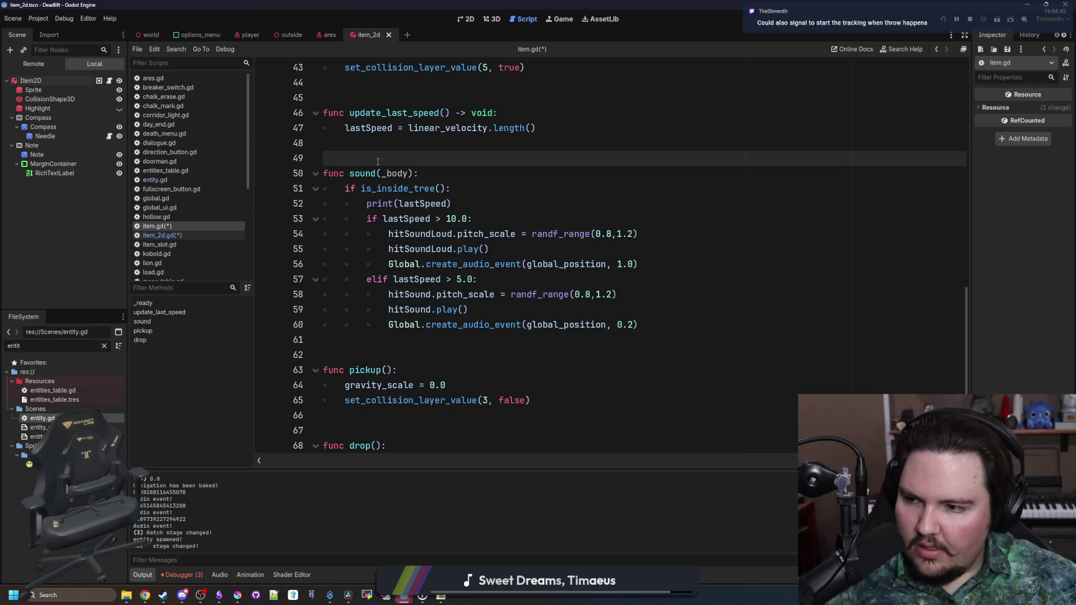
left_click_drag(638, 333, 328, 191)
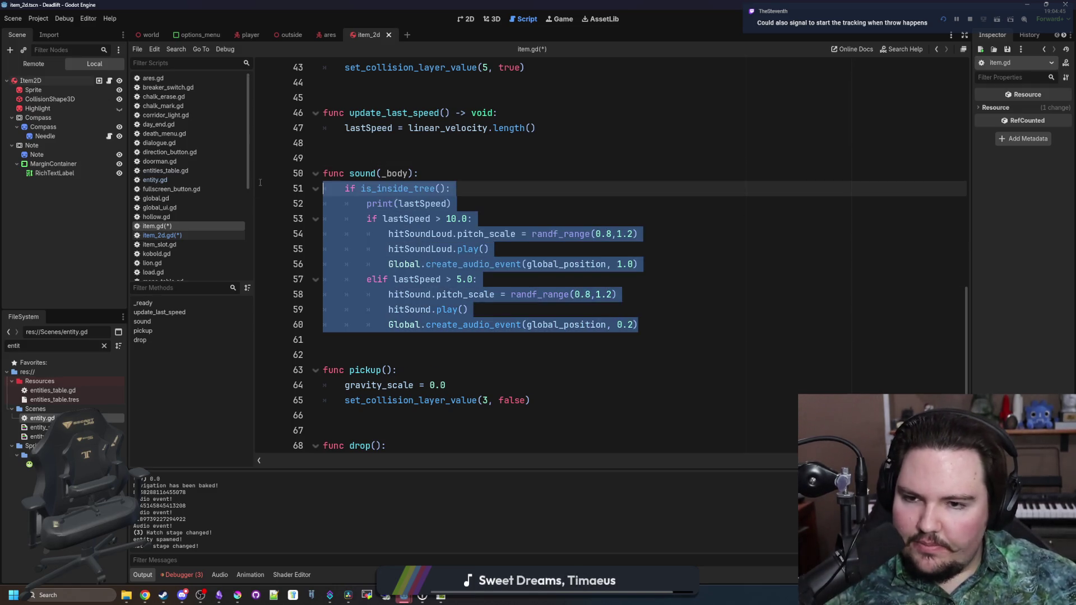
left_click(363, 158)
Open the RigidBody3D reference at the body_entered signal from body_entered.connect.
scroll(488, 333, "up", 4)
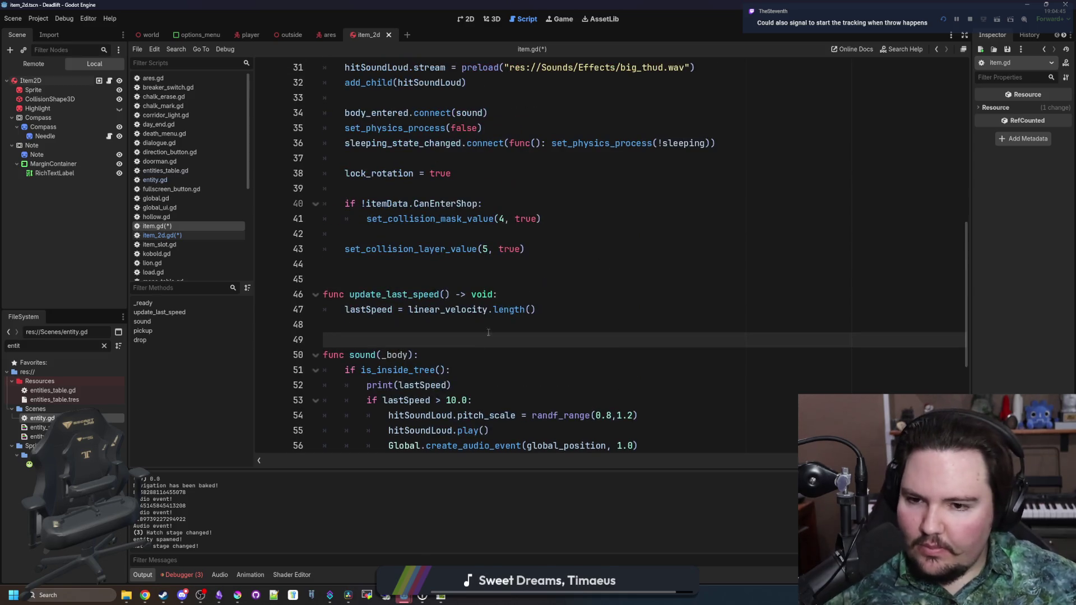
scroll(442, 336, "down", 3)
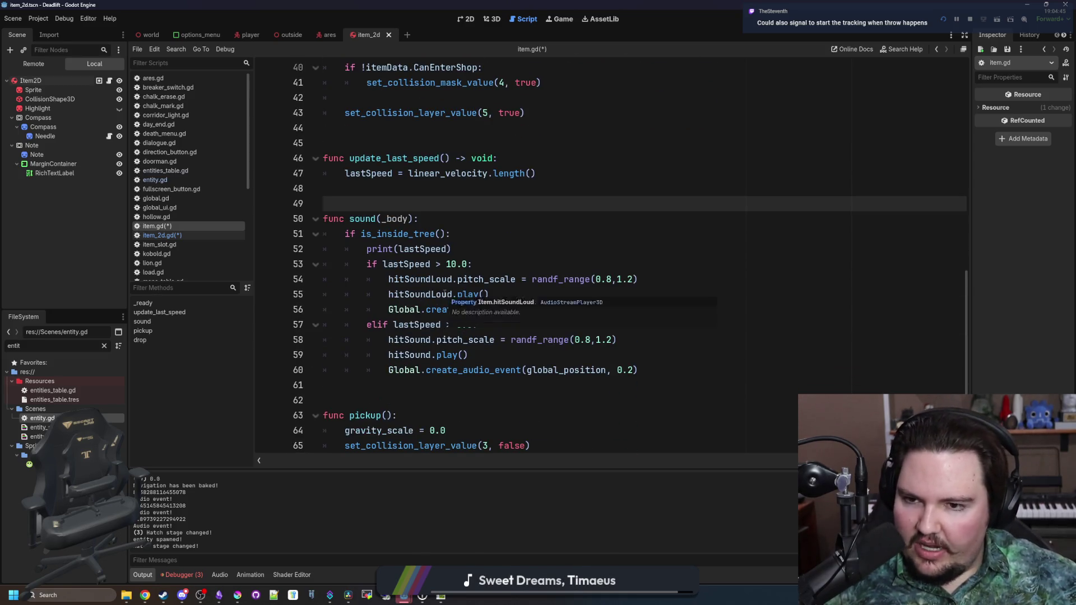
scroll(445, 293, "up", 6)
scroll(442, 292, "up", 7)
scroll(436, 292, "down", 5)
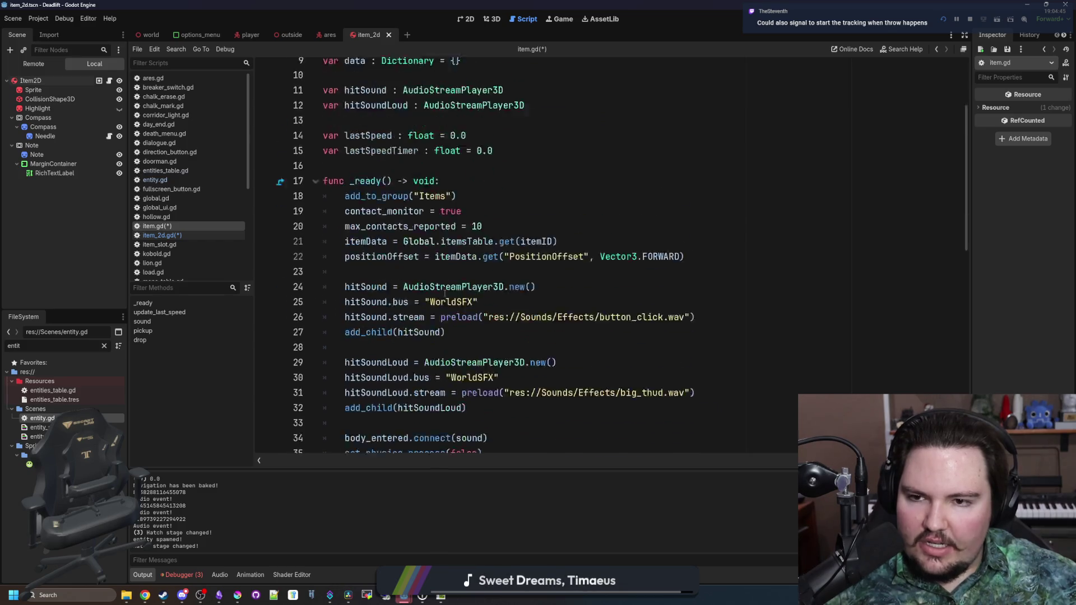
scroll(434, 292, "down", 3)
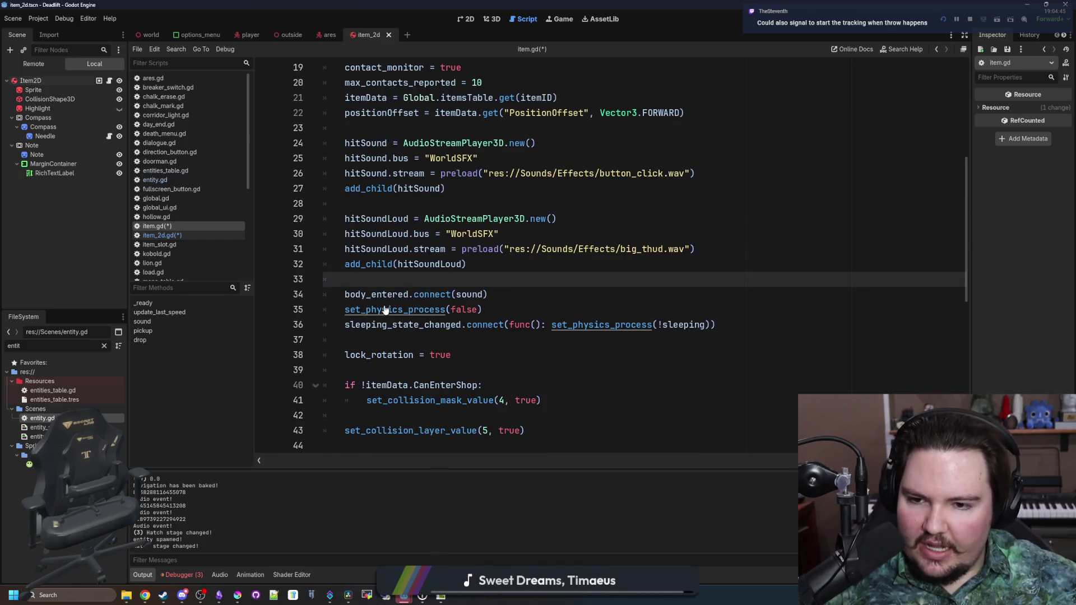
left_click(390, 296, "ctrl")
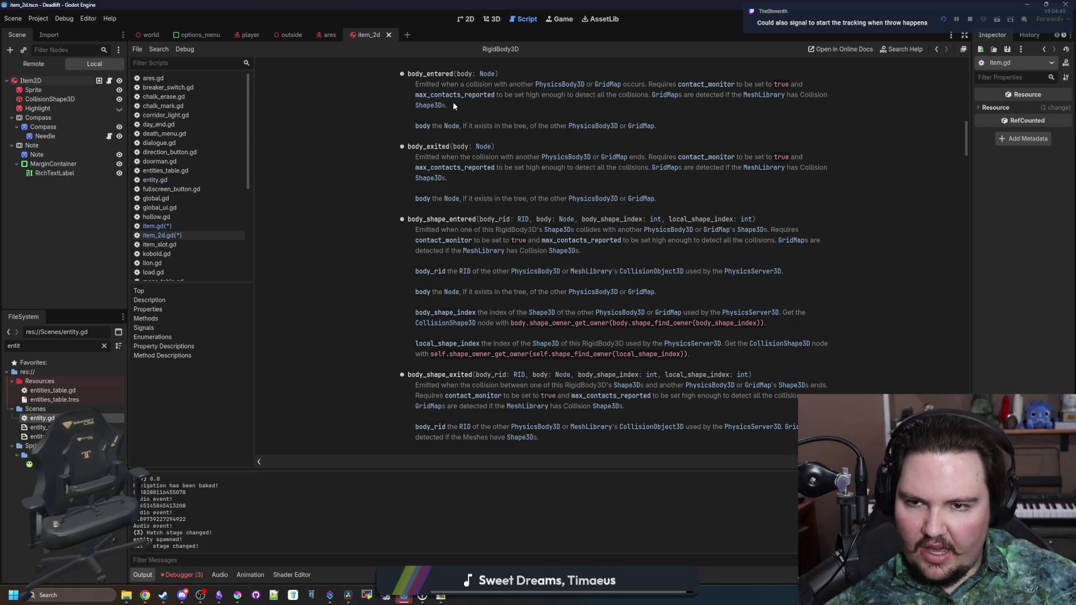
scroll(522, 139, "up", 2)
left_click_drag(557, 193, 668, 204)
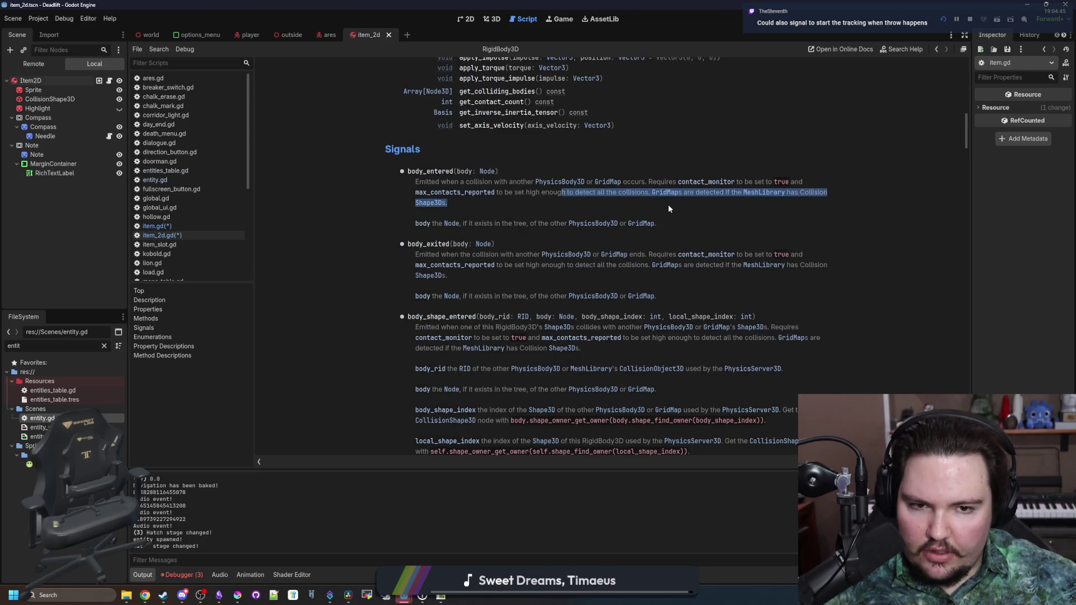
left_click(681, 216)
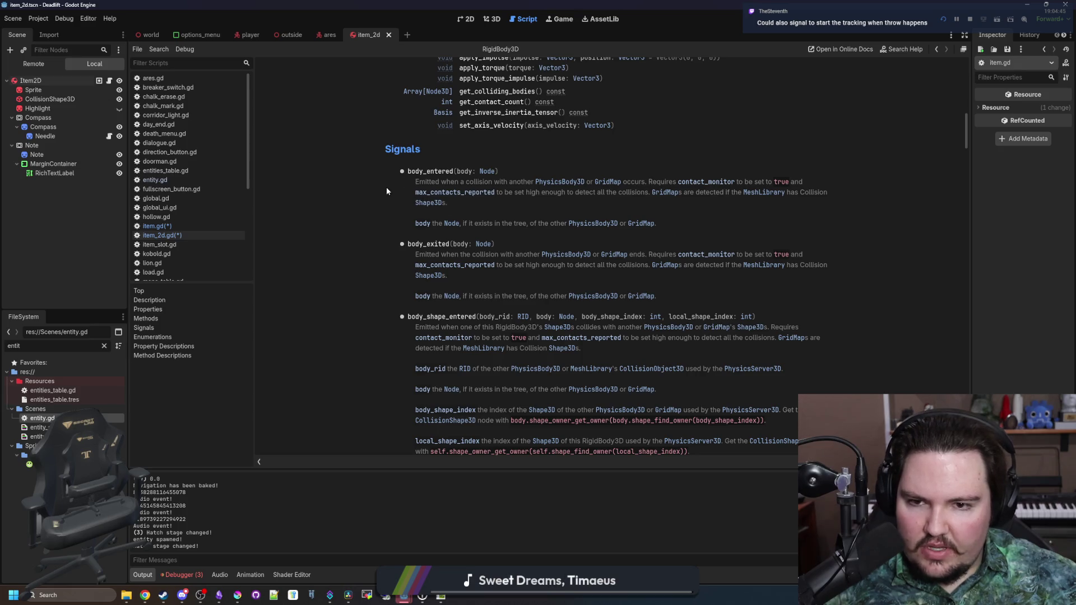
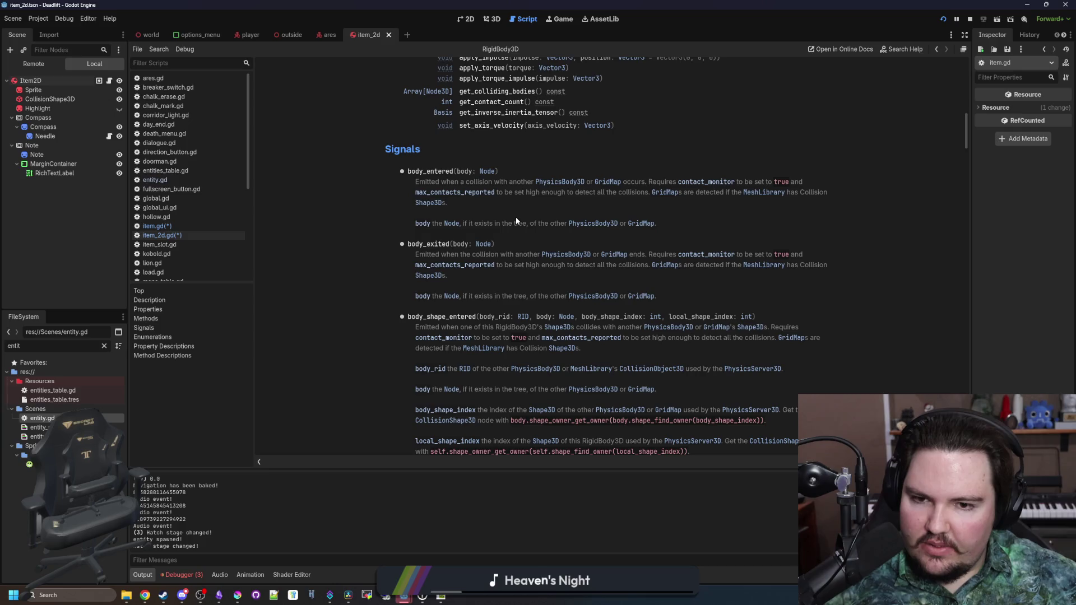
Return from the RigidBody3D docs to item.gd and review its _ready physics-process lines.
left_click(205, 226)
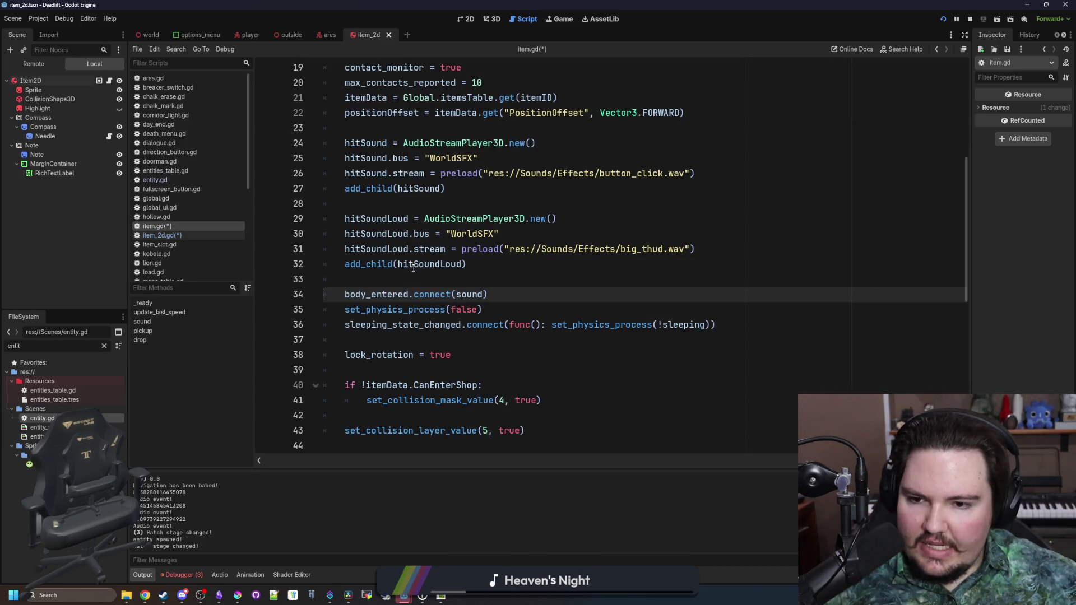
scroll(427, 269, "down", 1)
scroll(428, 269, "down", 1)
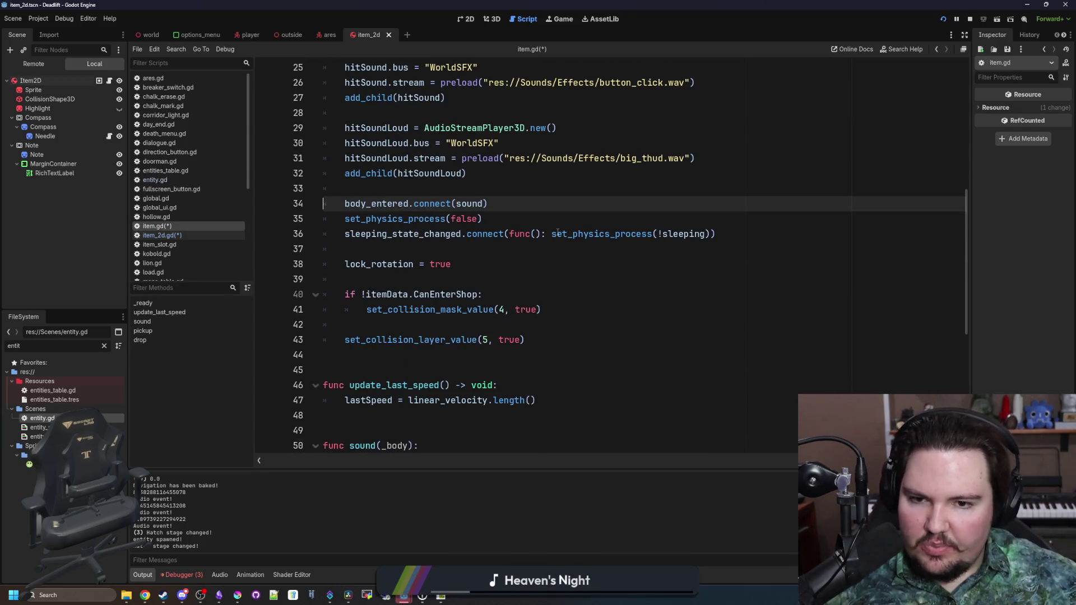
left_click_drag(555, 232, 345, 218)
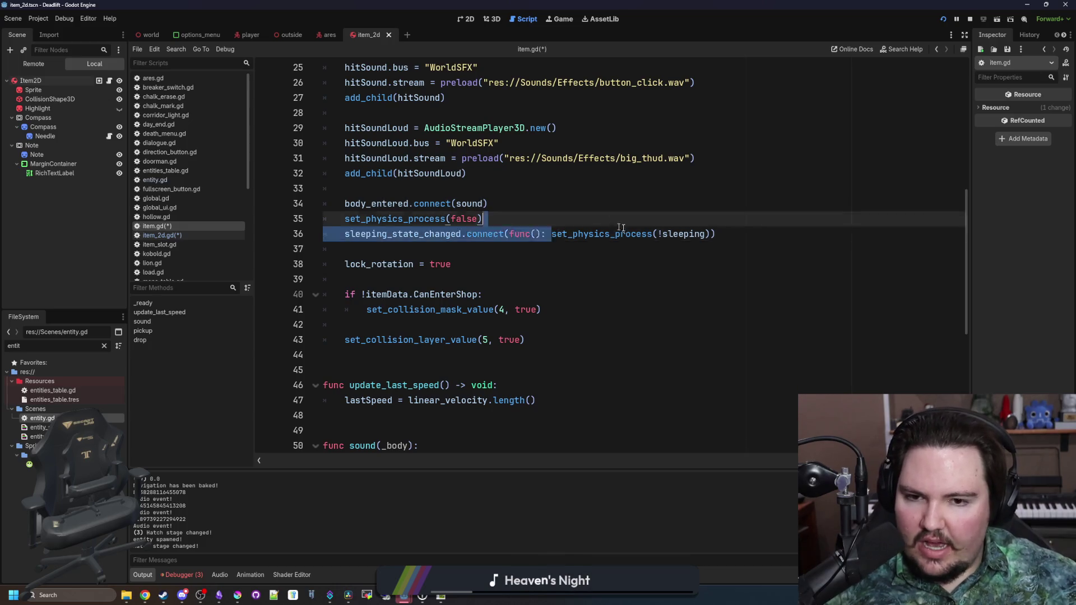
left_click(659, 224)
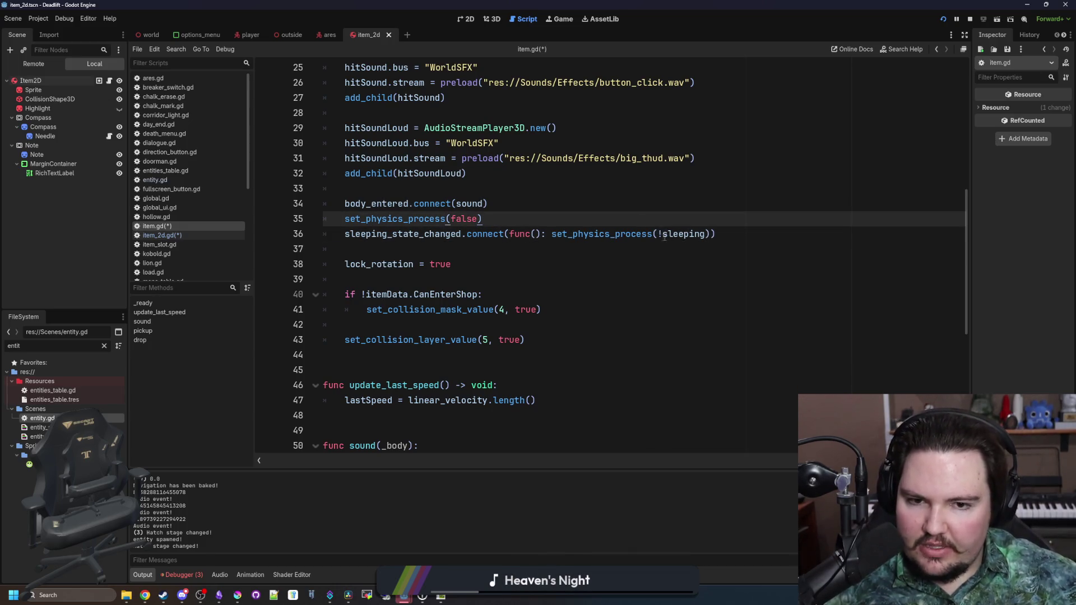
double_click(664, 234)
left_click(682, 221)
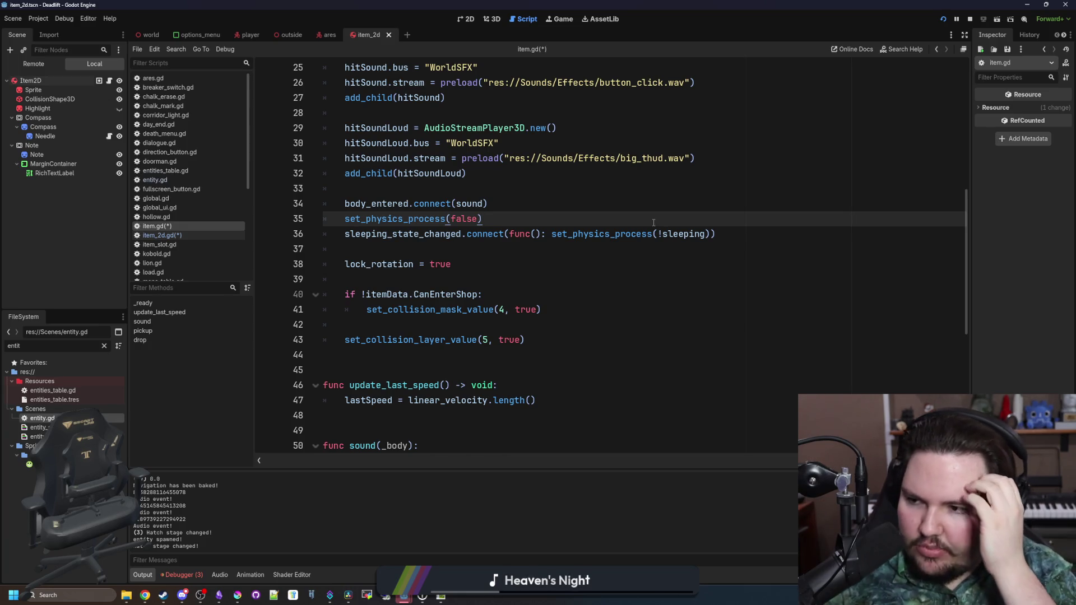
Inspect the sleeping_state_changed and lock_rotation lines, then place the caret on empty line 45.
left_click(537, 258)
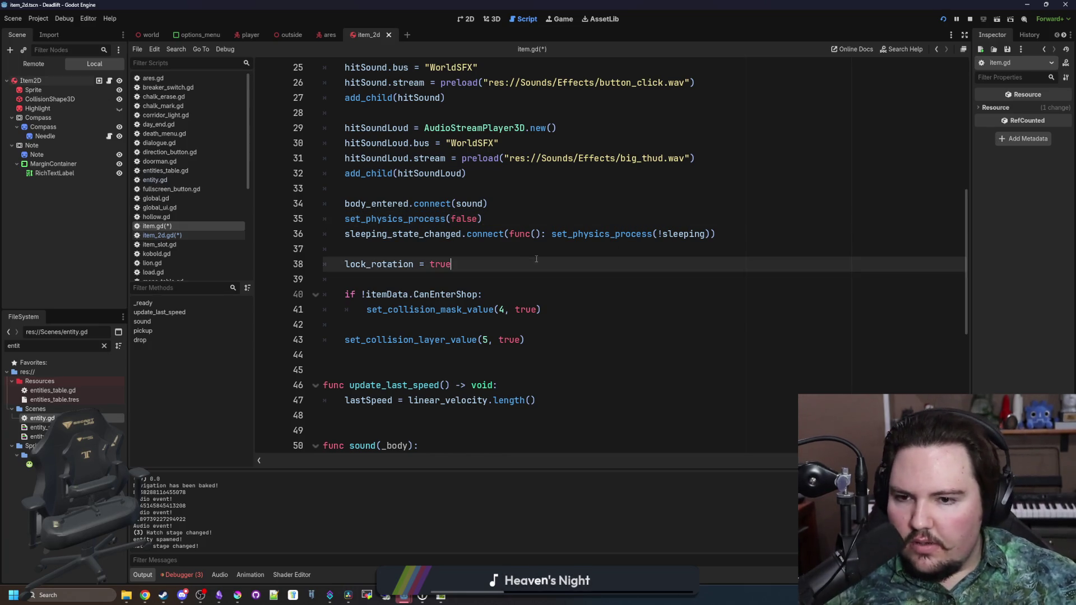
left_click_drag(716, 234, 344, 234)
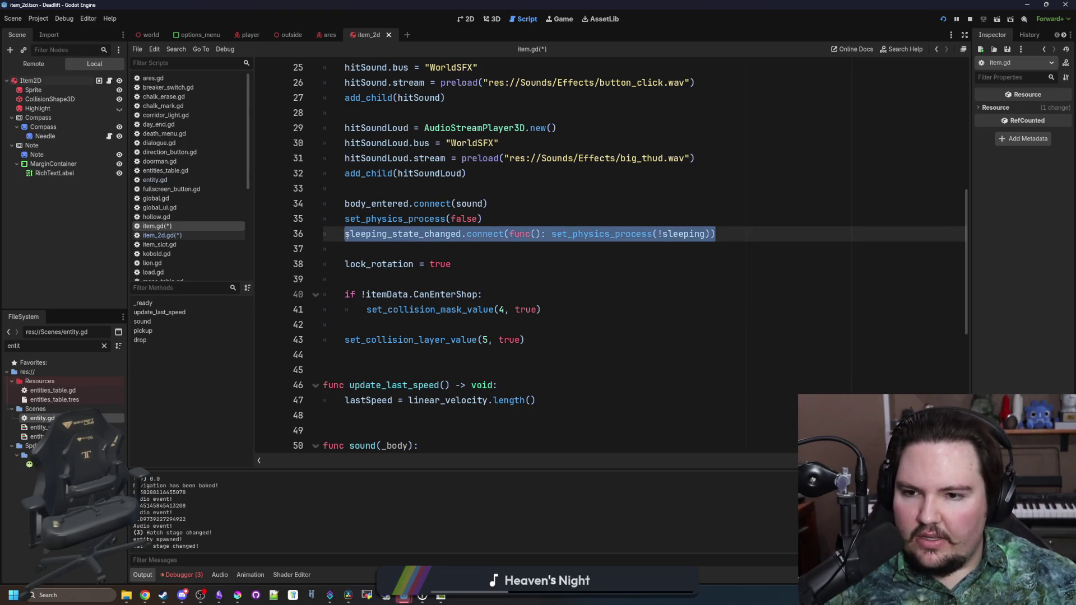
left_click(352, 250)
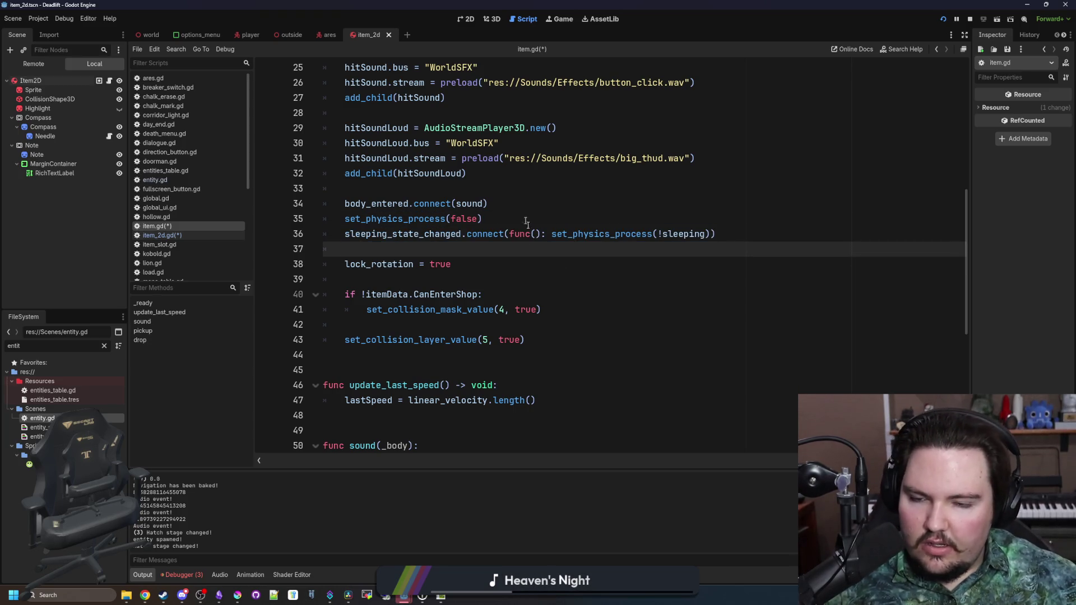
scroll(526, 241, "down", 3)
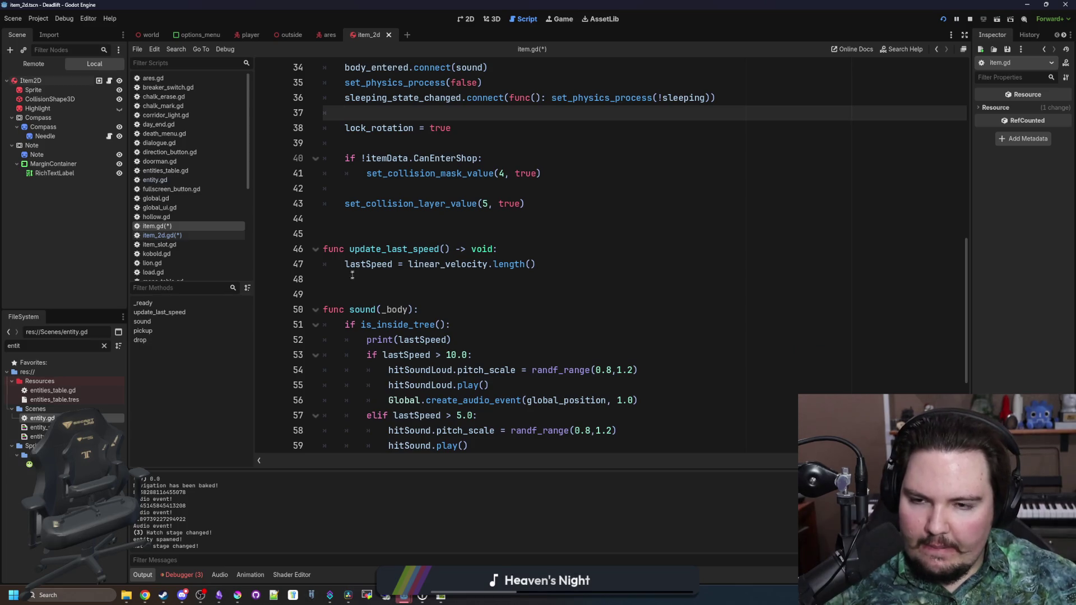
left_click(380, 235)
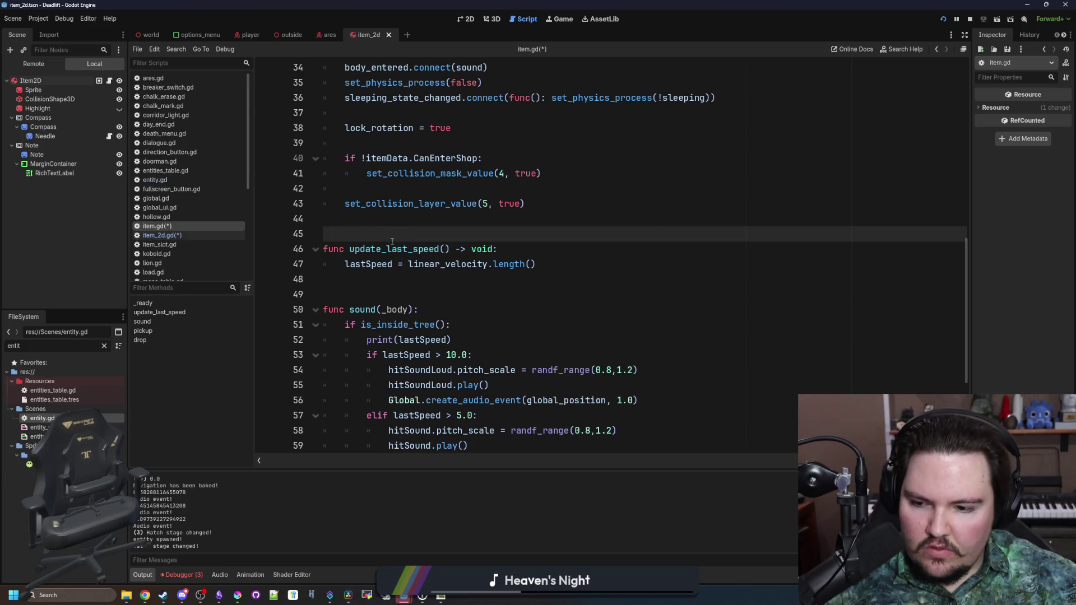
scroll(413, 245, "up", 3)
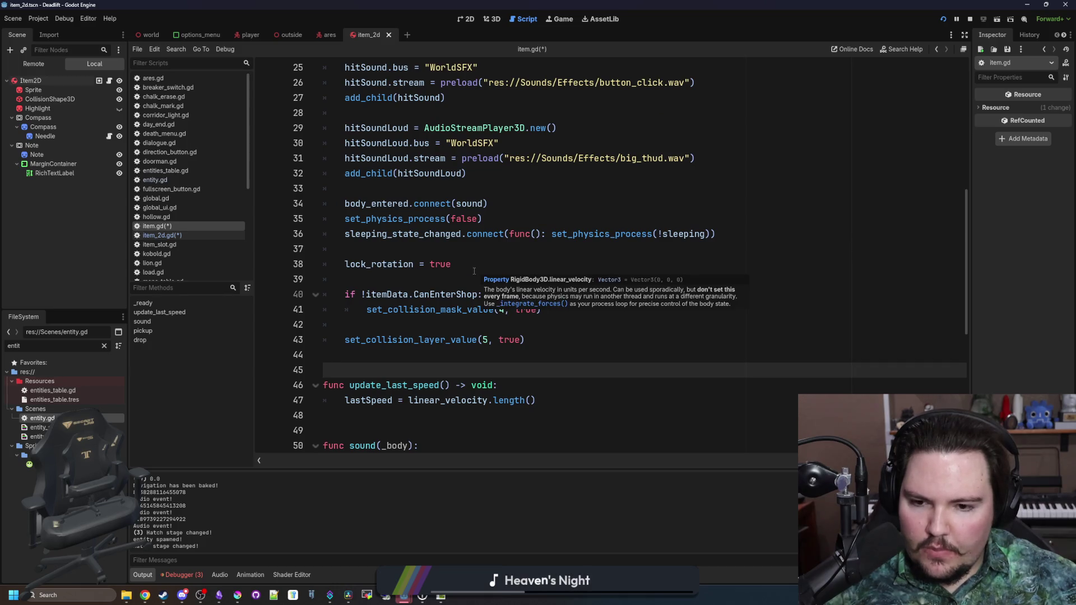
scroll(475, 271, "down", 2)
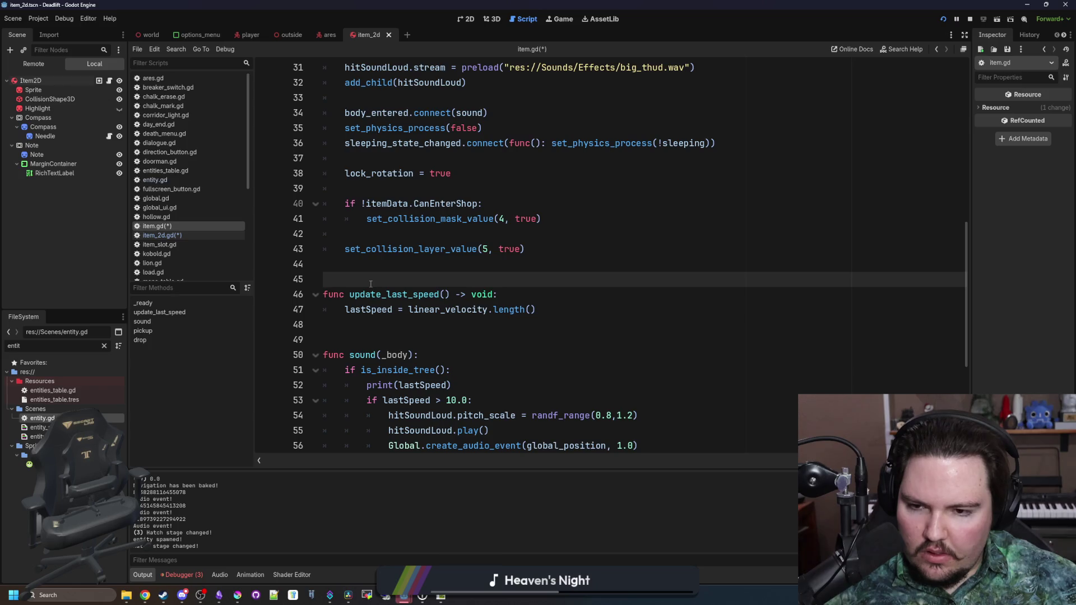
Rename the speed variable on line 47 from lastSpeed to newSpeed.
left_click(570, 294)
key("Return")
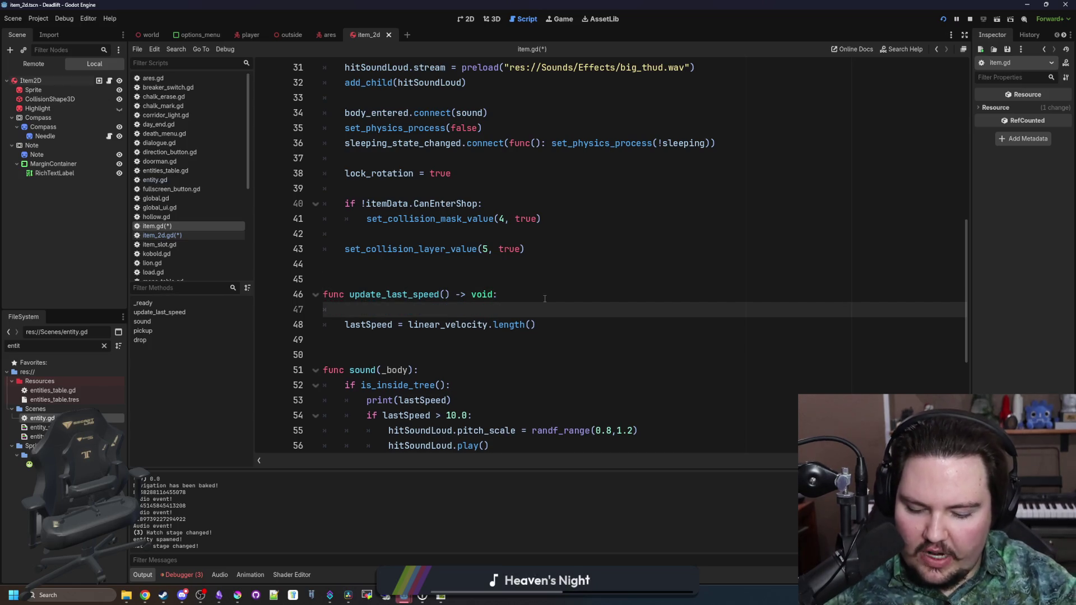
type("if last")
key("Escape")
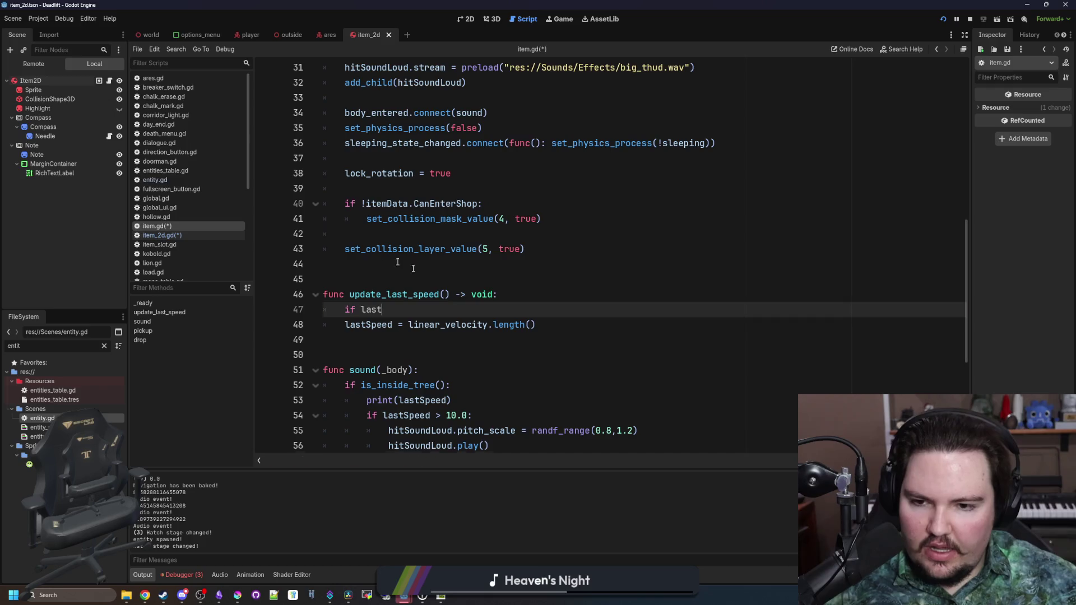
left_click_drag(382, 310, 323, 309)
key("BackSpace")
key("BackSpace")
double_click(379, 304)
type("newSpeed")
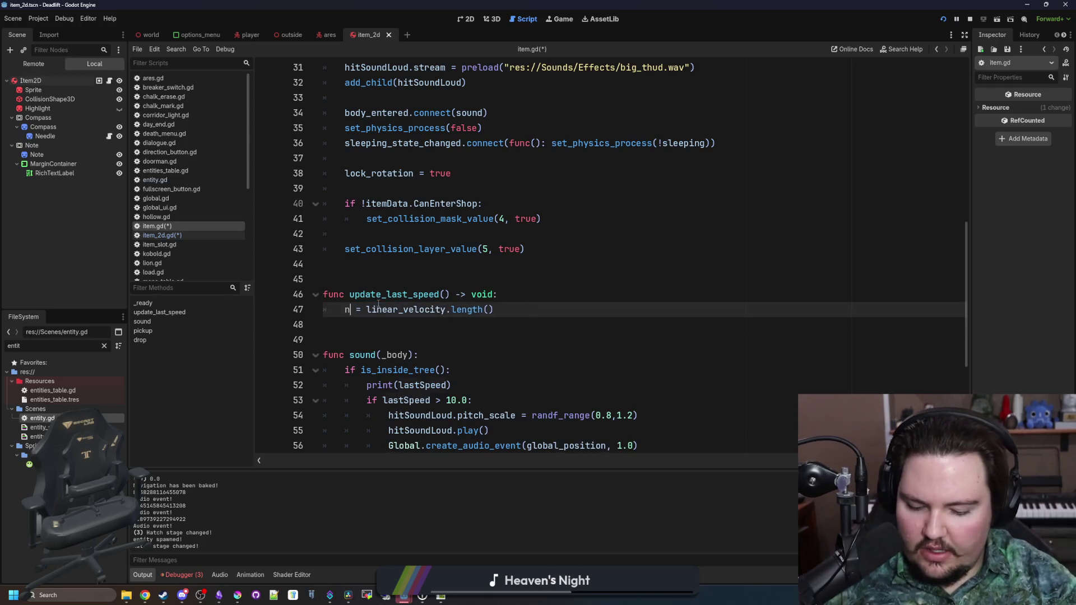
Add 'if newSpeed > 0.1: lastSpeed = newSpeed' and declare newSpeed with var.
left_click(535, 310)
key("Return")
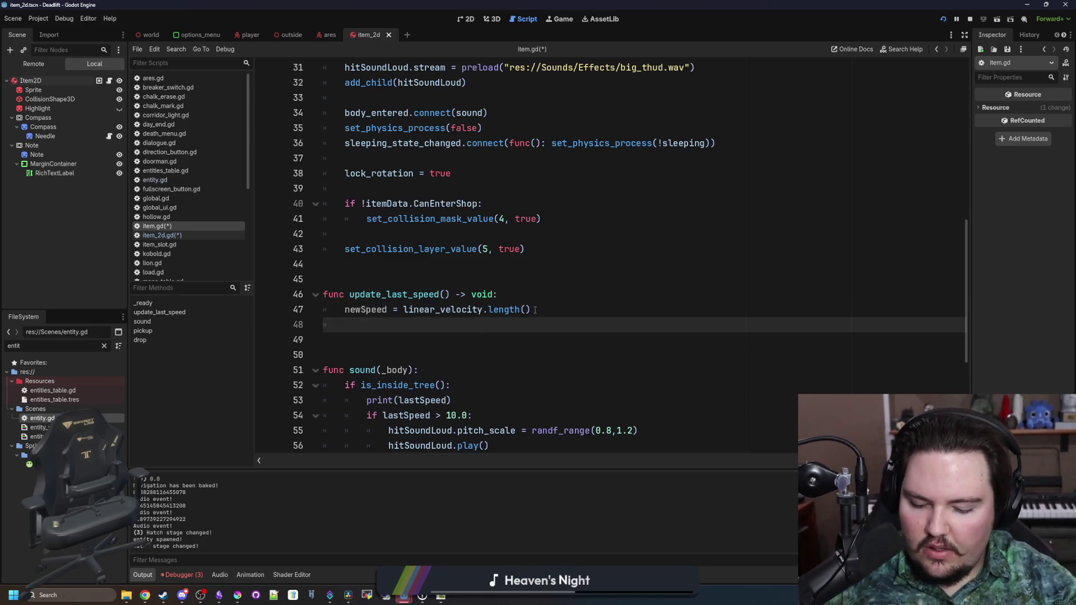
type("if newSpeed > ")
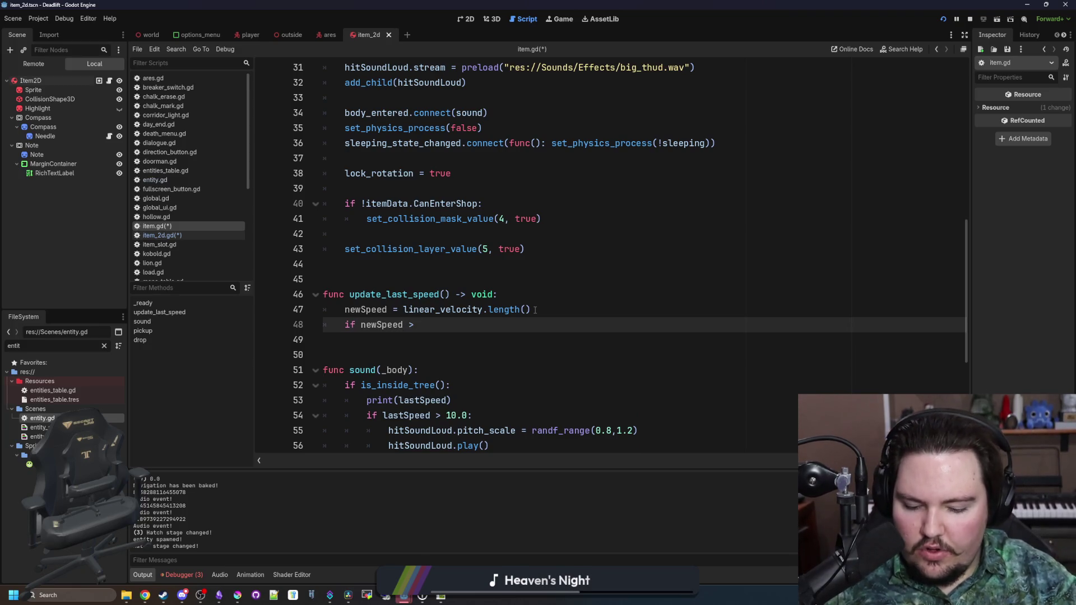
type("0.1:")
key("Return")
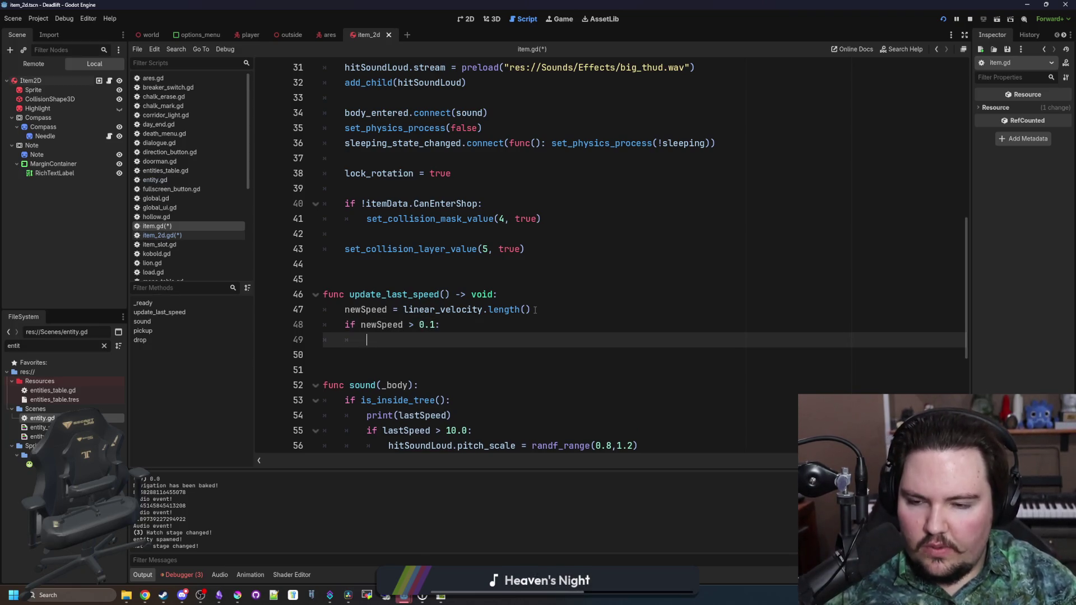
type("speed")
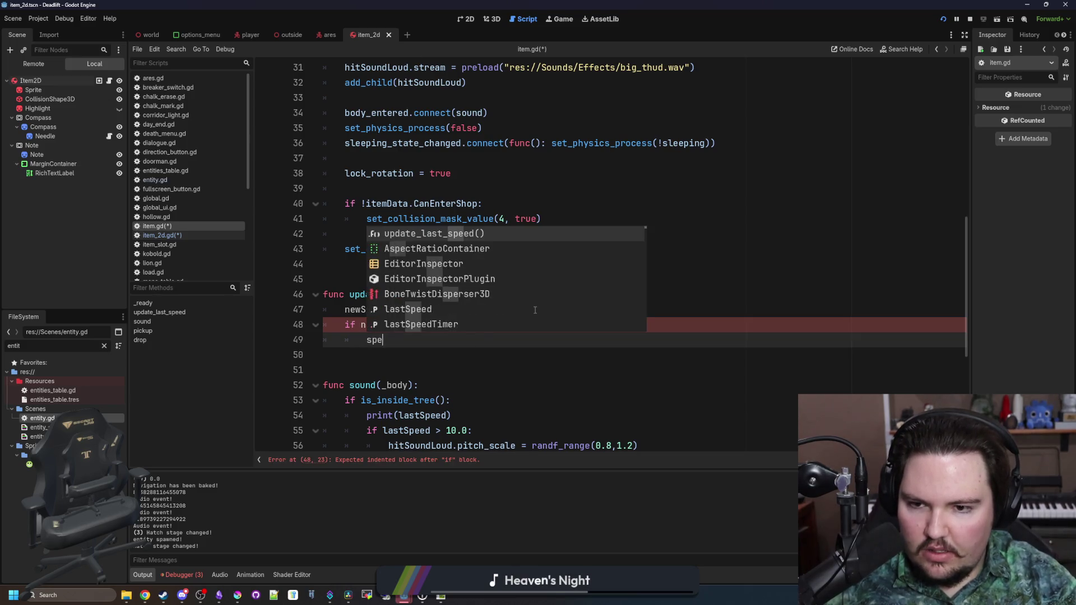
key("Down")
key("Return")
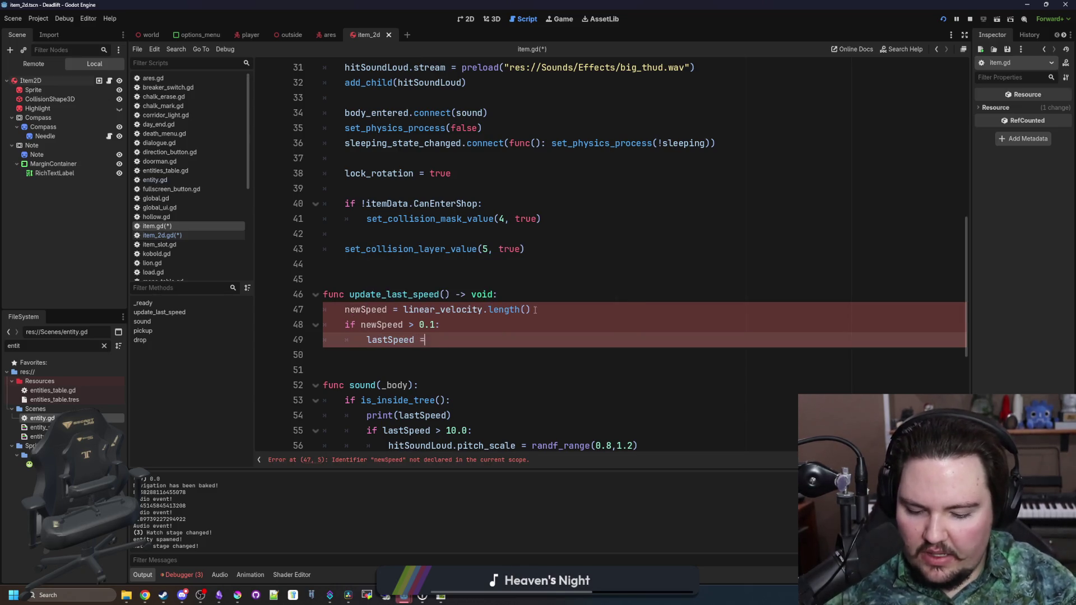
type("newSpeed")
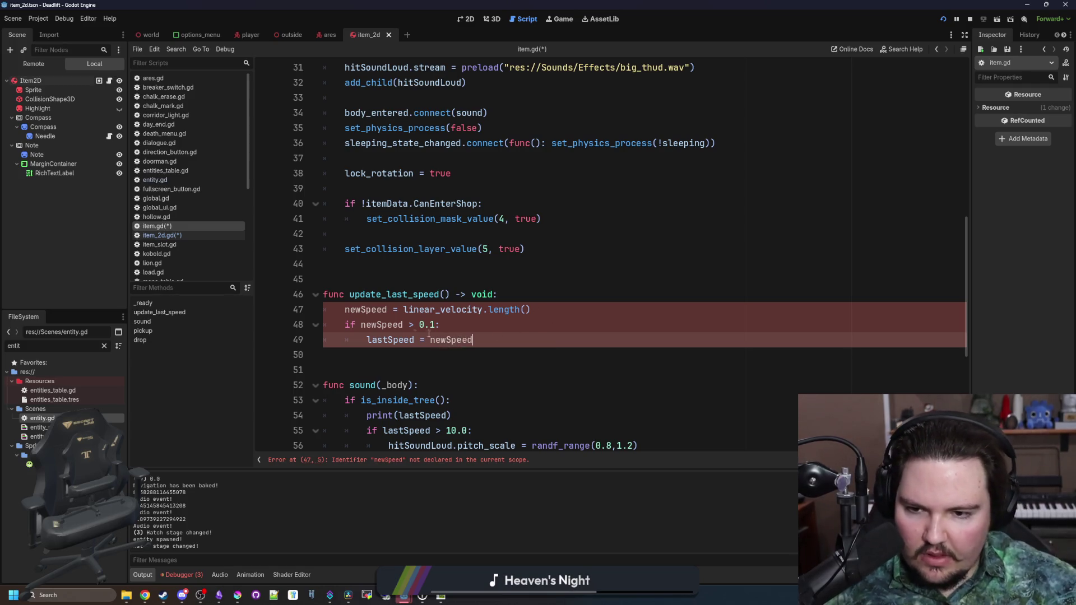
left_click(471, 330)
left_click(345, 311)
type("vart")
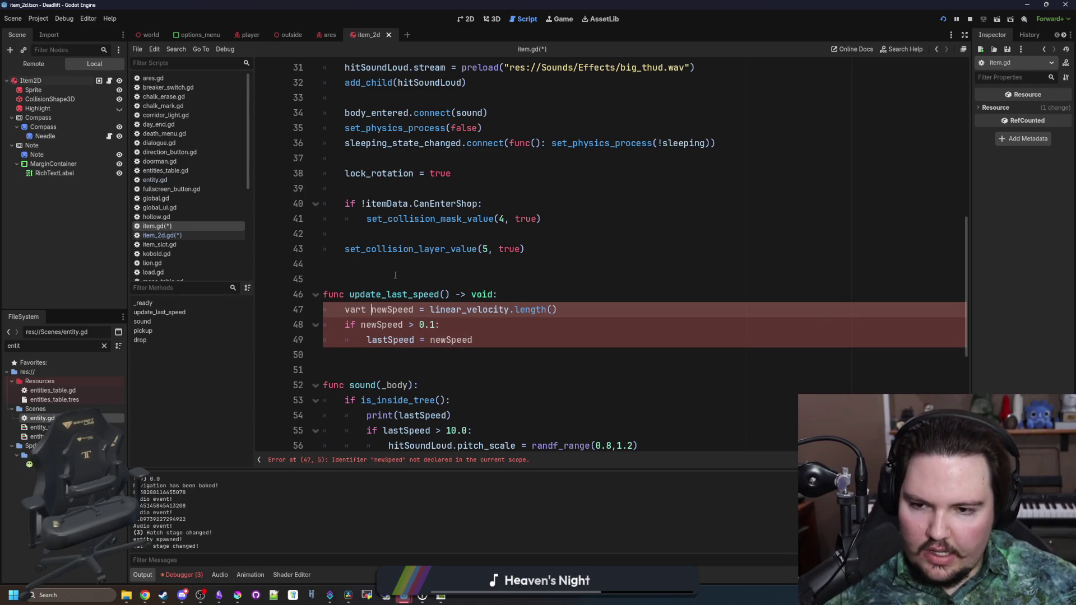
key("BackSpace")
key("BackSpace")
Save item.gd and resume the running game from its pause menu.
left_click(395, 275)
key("ctrl+s")
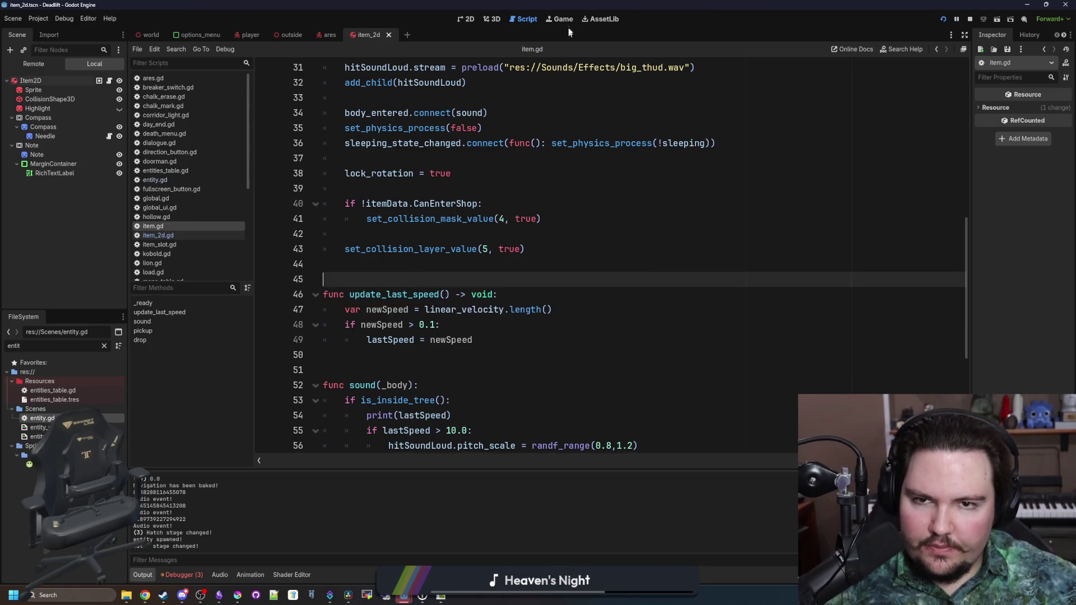
left_click(562, 19)
left_click(547, 256)
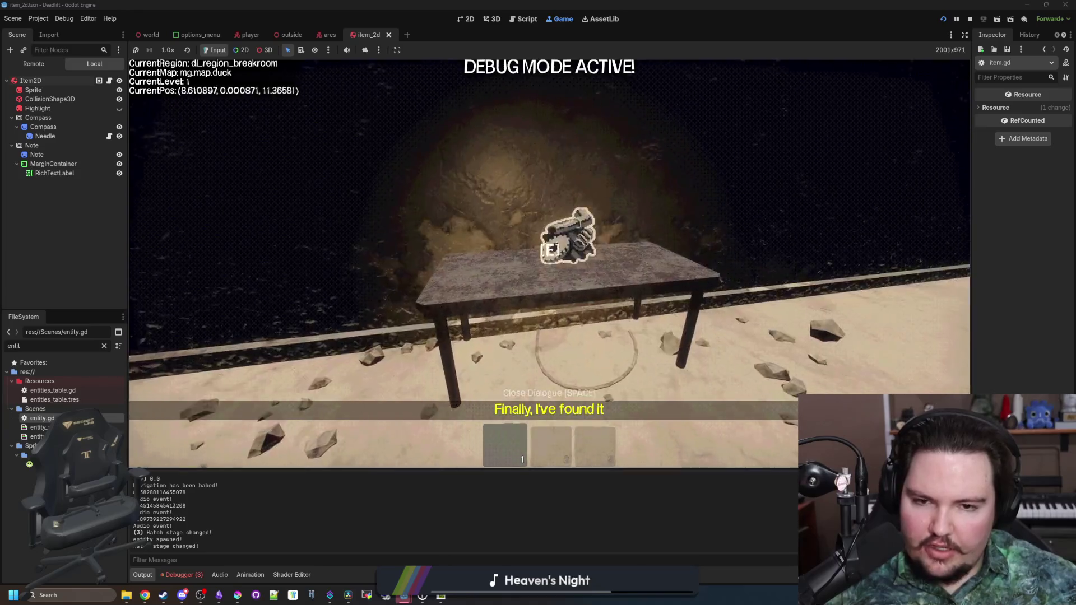
Pick up the gear, walk the corridor, throw it, retrieve it and throw it onto the walkway.
left_click(549, 263)
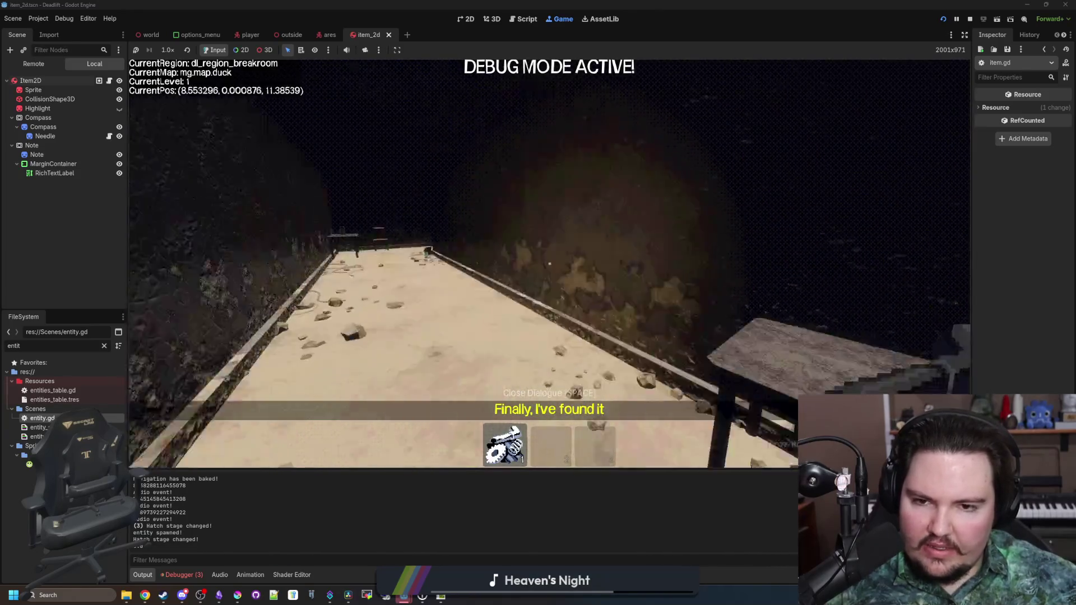
key("w")
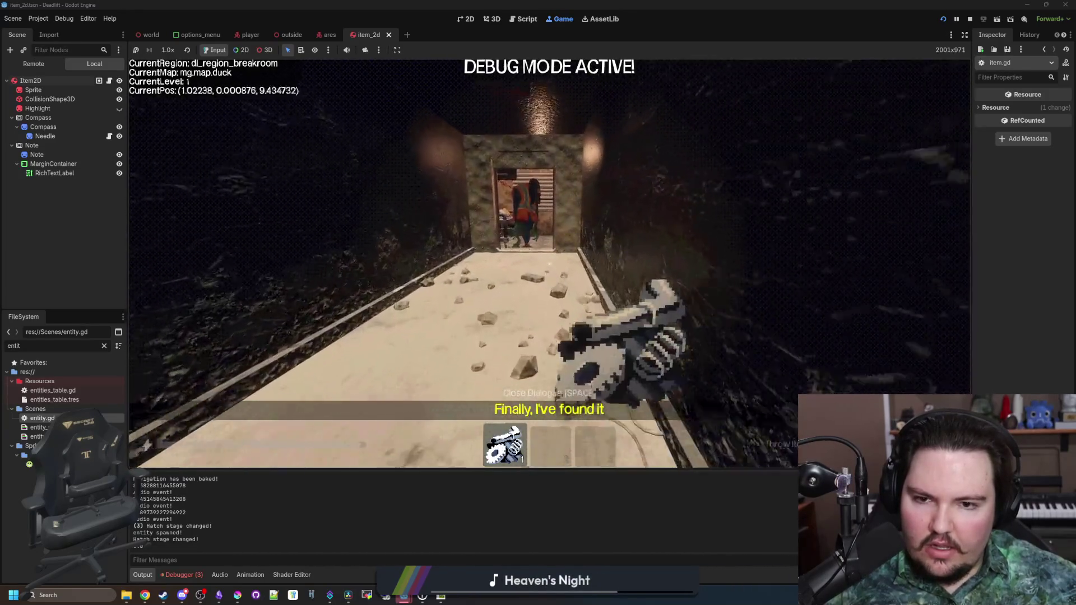
key("w")
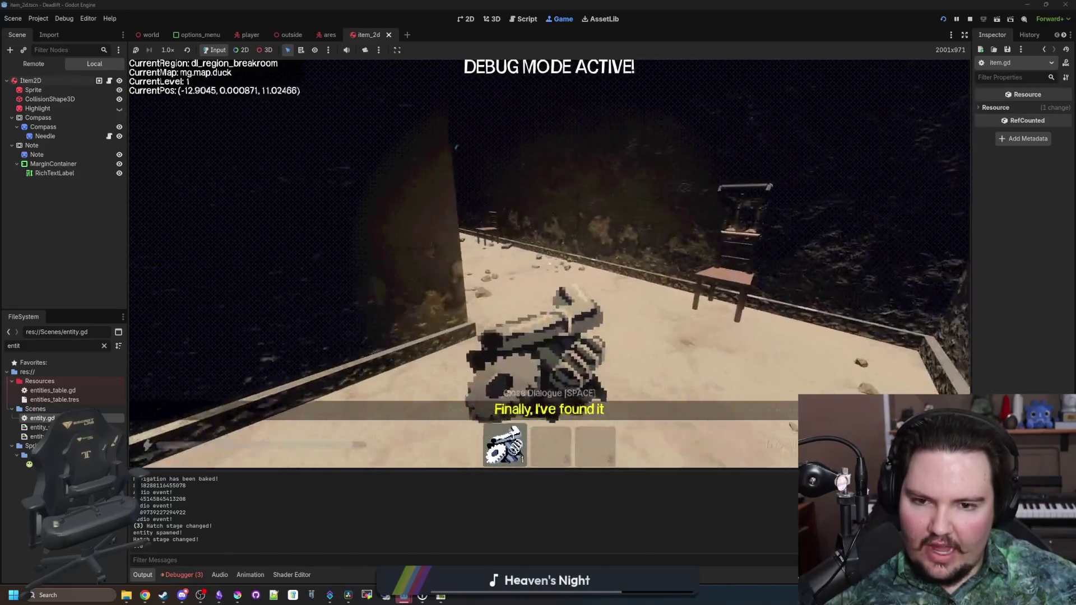
key("w")
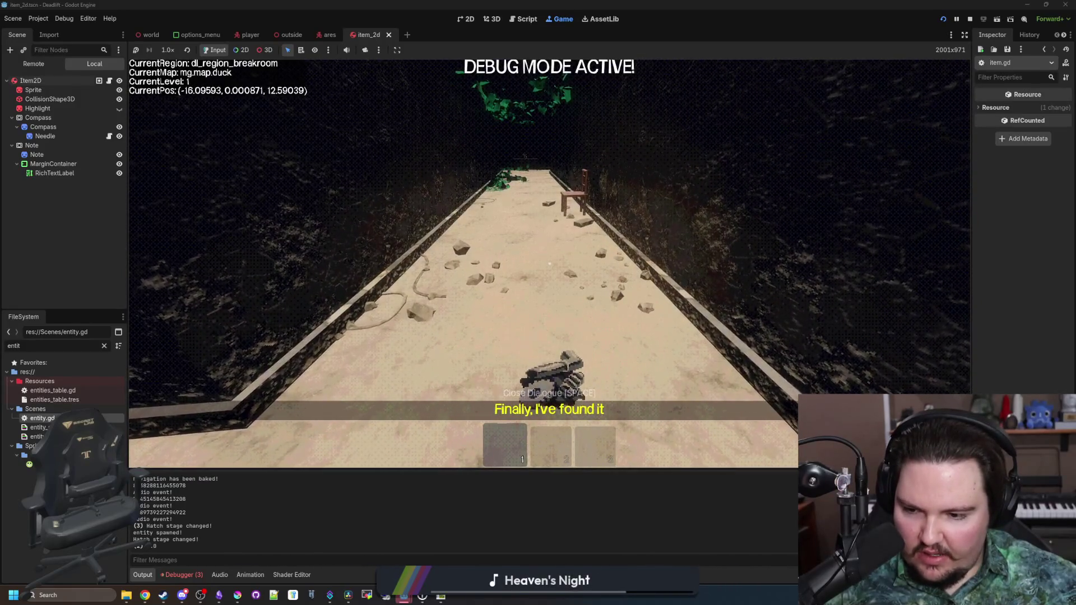
key("q")
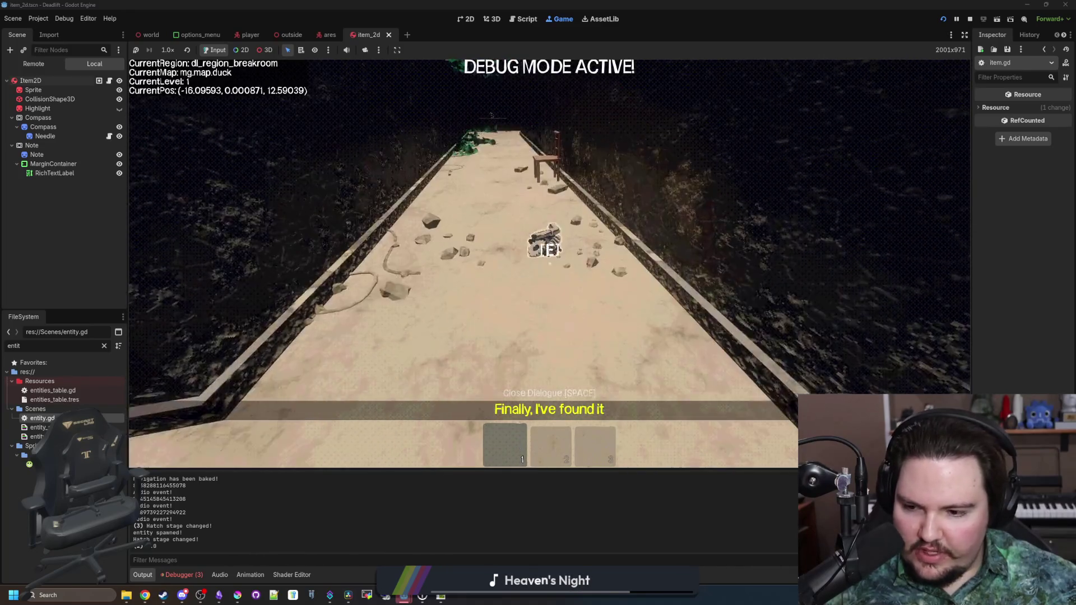
key("w")
key("e")
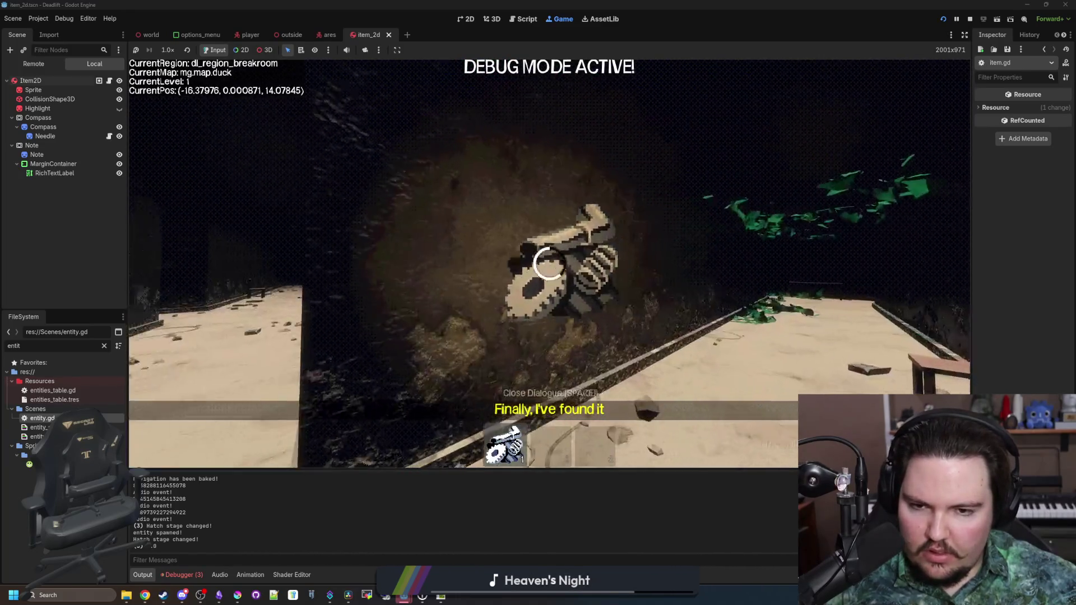
key("w")
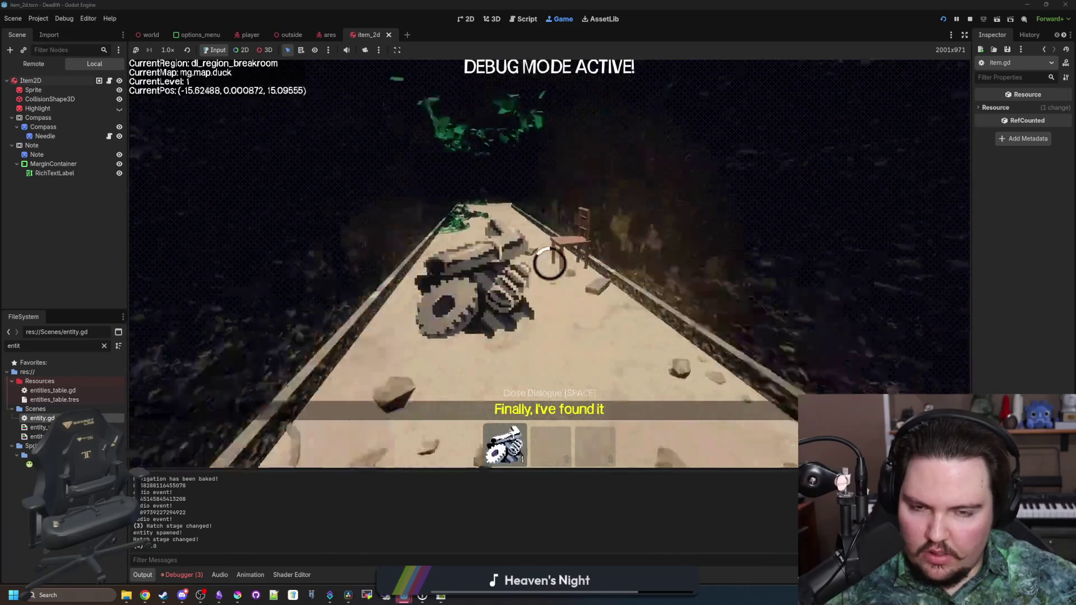
key("q")
Pause the game and reopen item.gd in the script editor.
key("Escape")
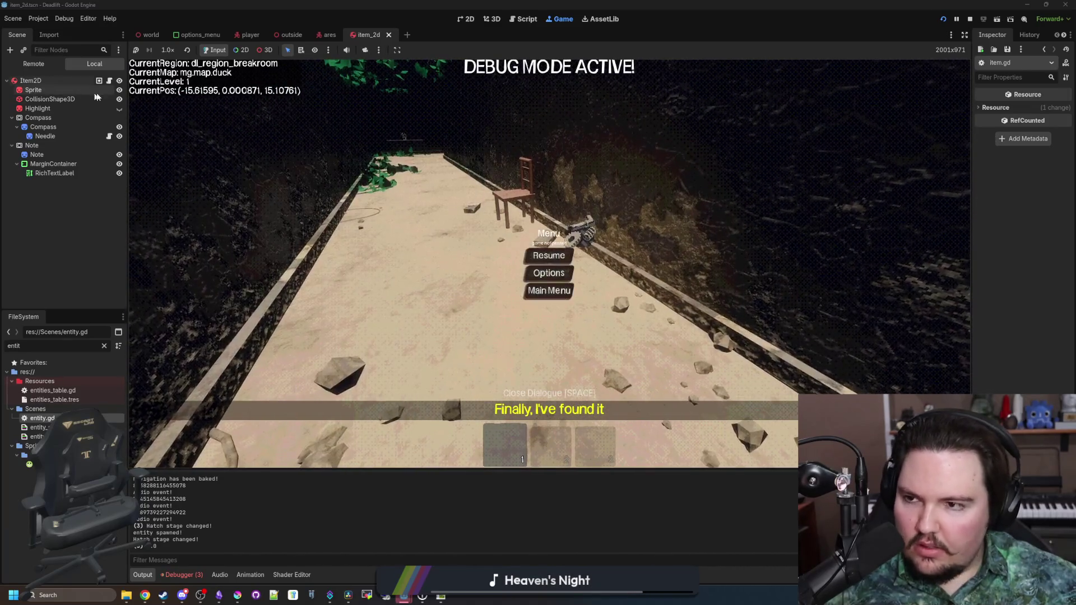
left_click(109, 80)
left_click(153, 226)
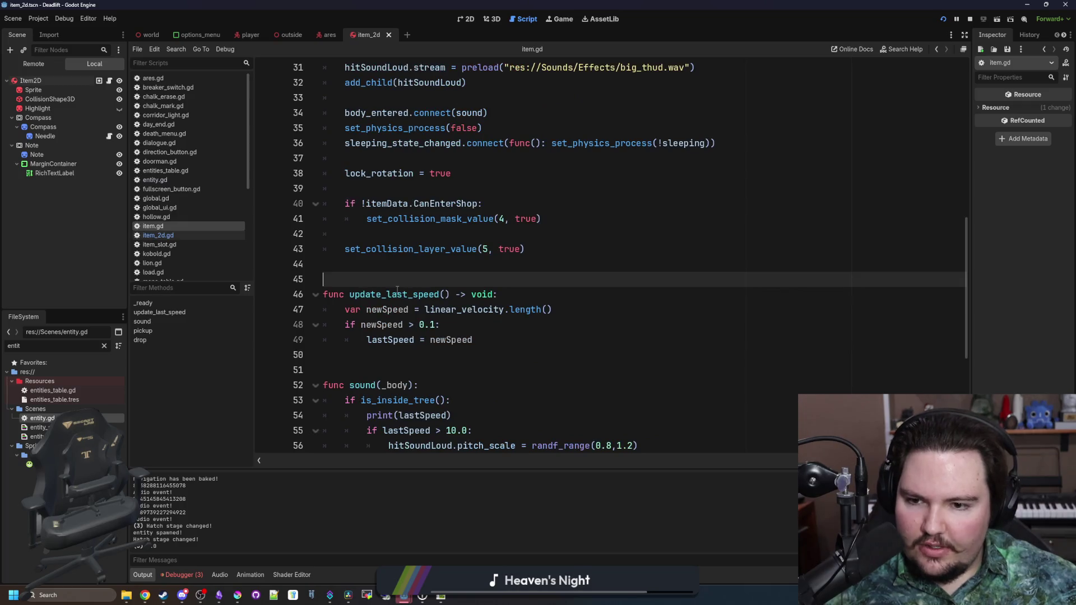
Rename update_last_speed to _physics_process via autocomplete and select the duplicated return type.
key("BackSpace")
type("physic")
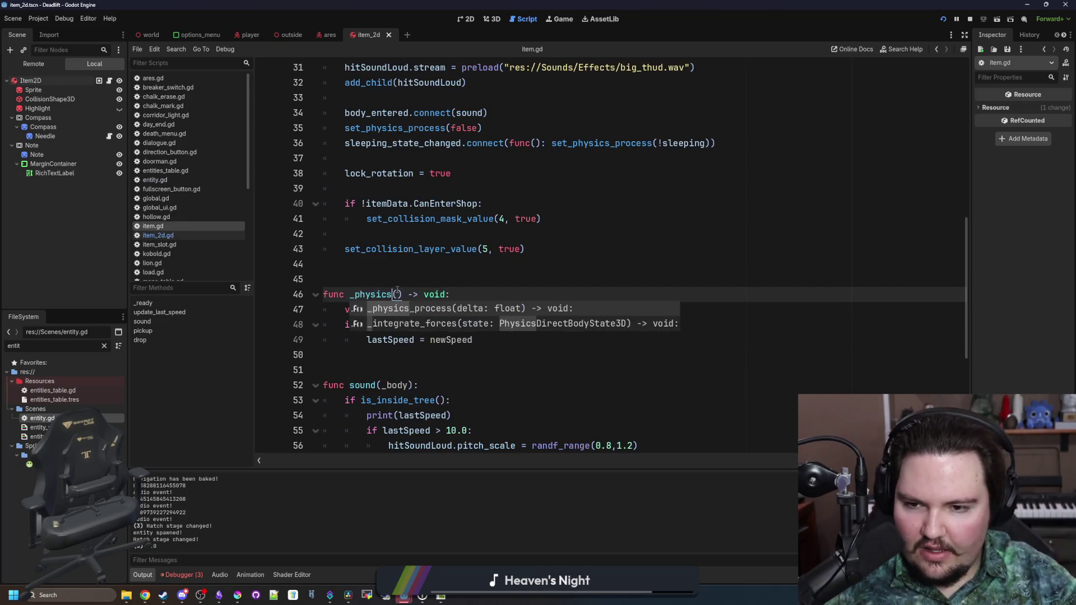
key("Return")
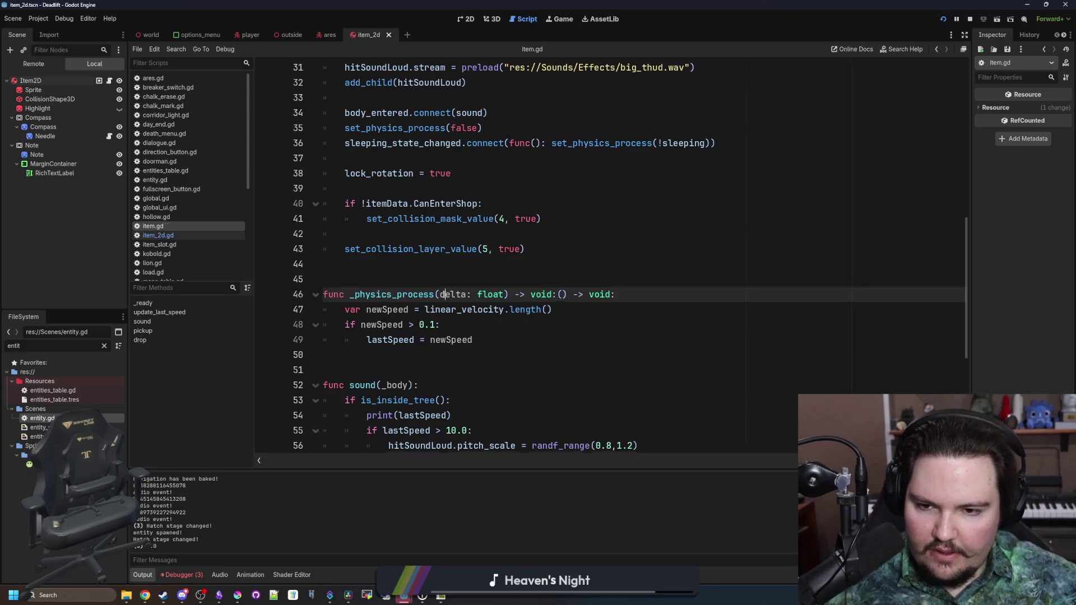
left_click_drag(676, 292, 588, 294)
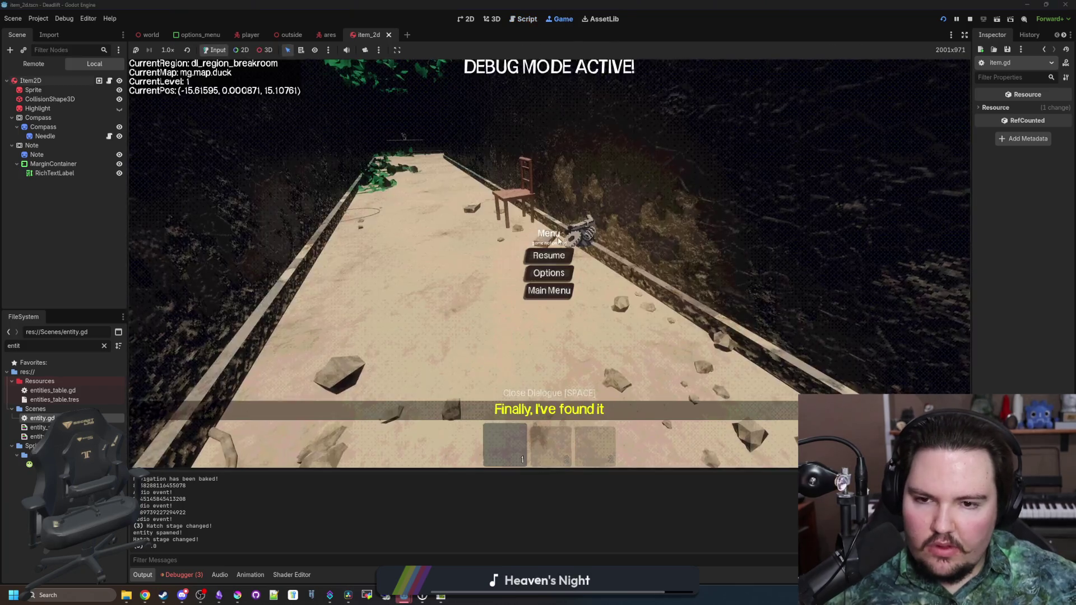
Restart the game from the title screen, carry the item outside, then pause.
left_click(563, 18)
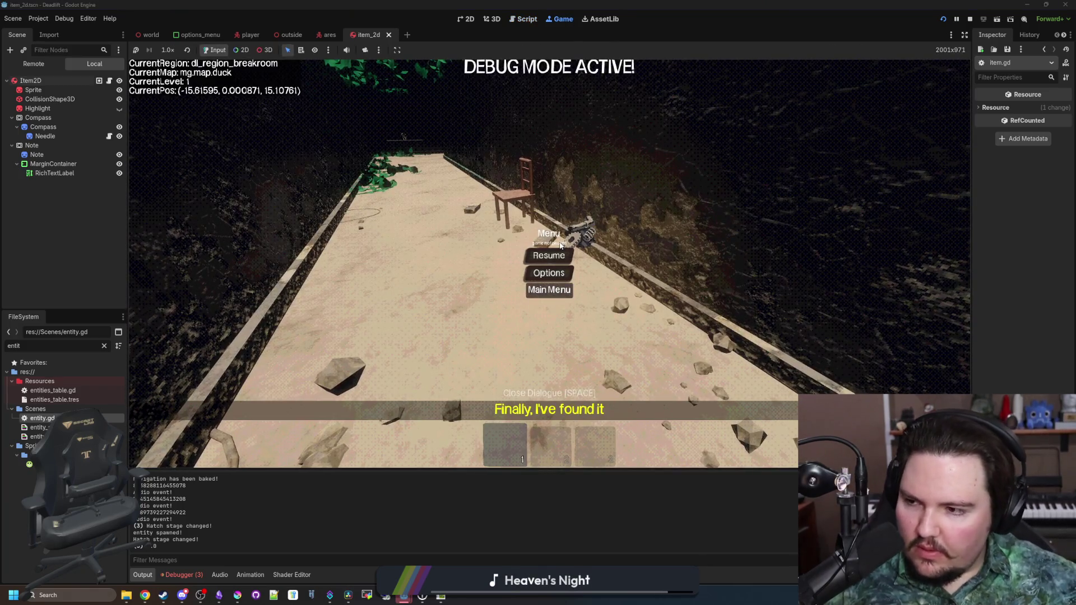
left_click(549, 289)
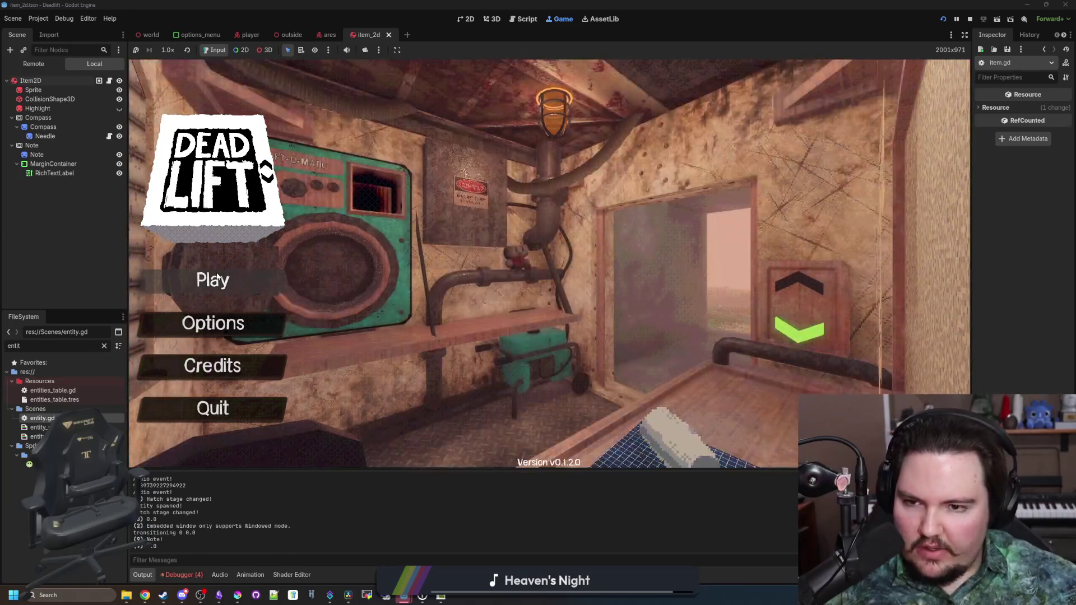
left_click(217, 279)
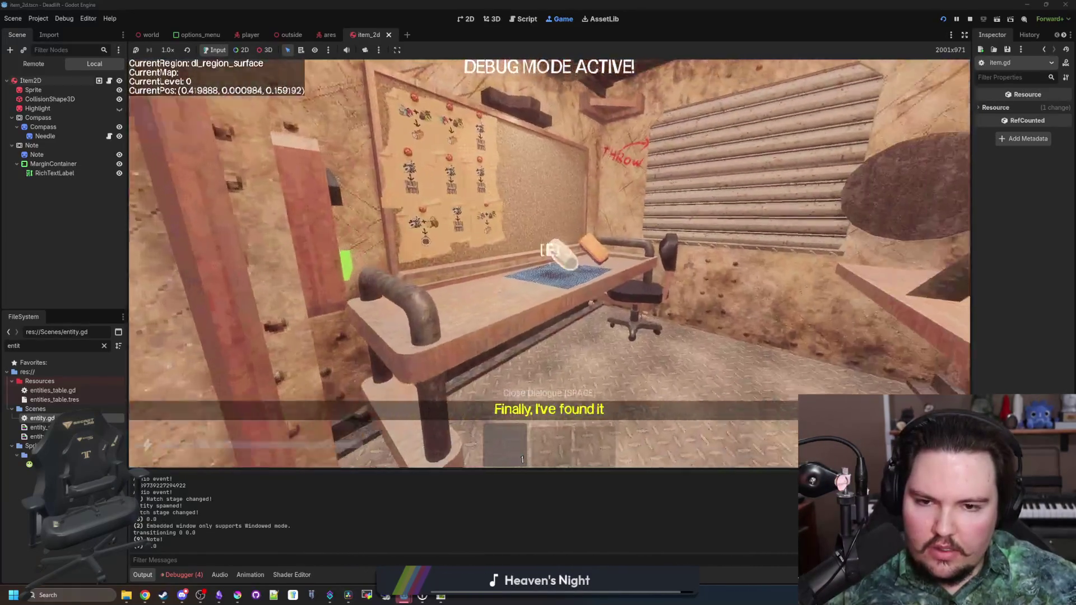
key("w")
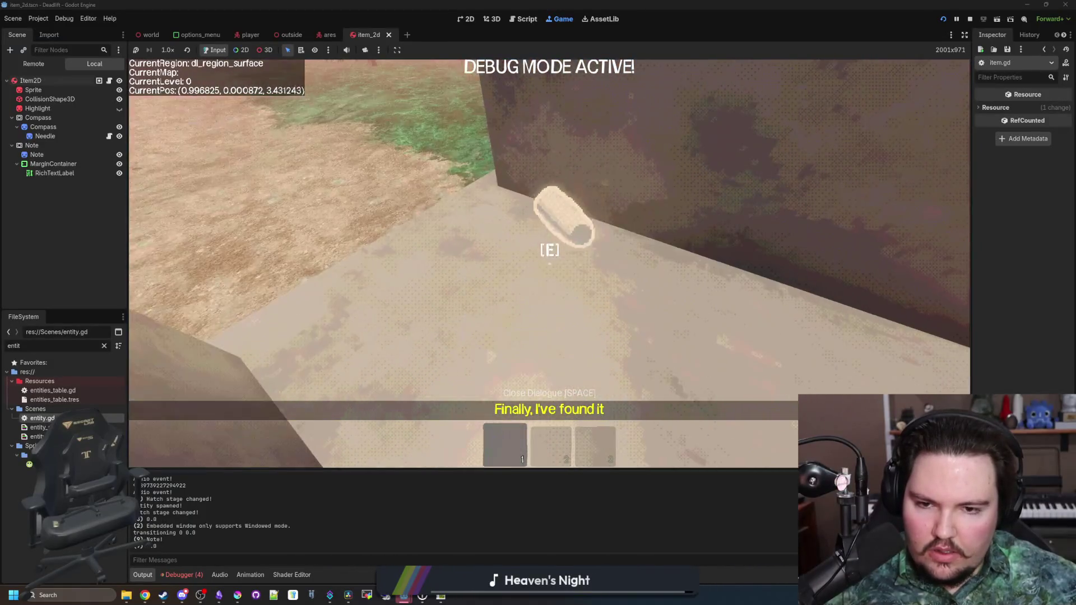
key("w")
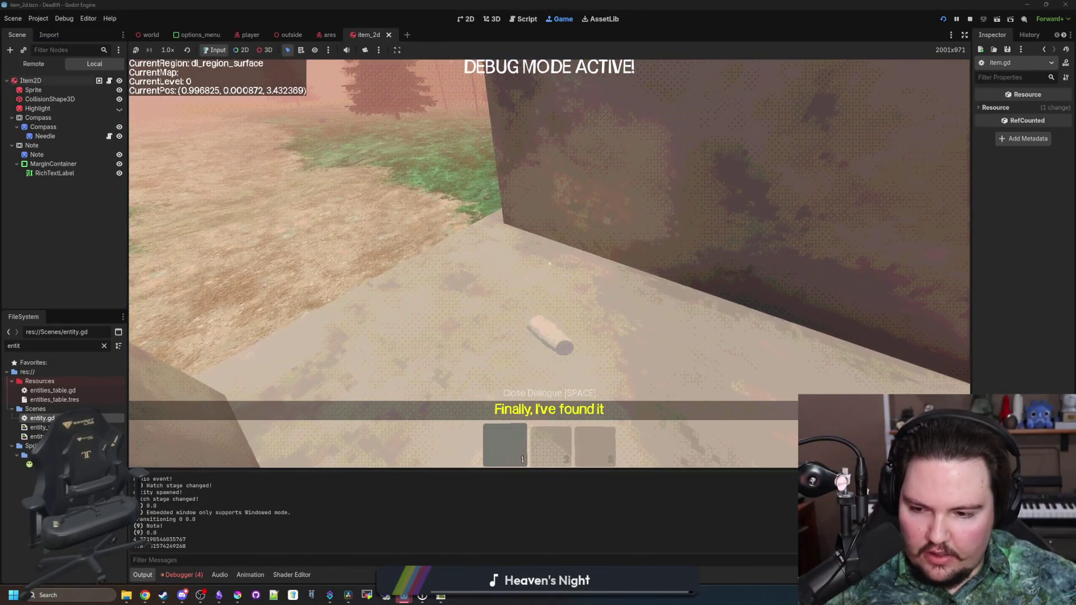
key("w")
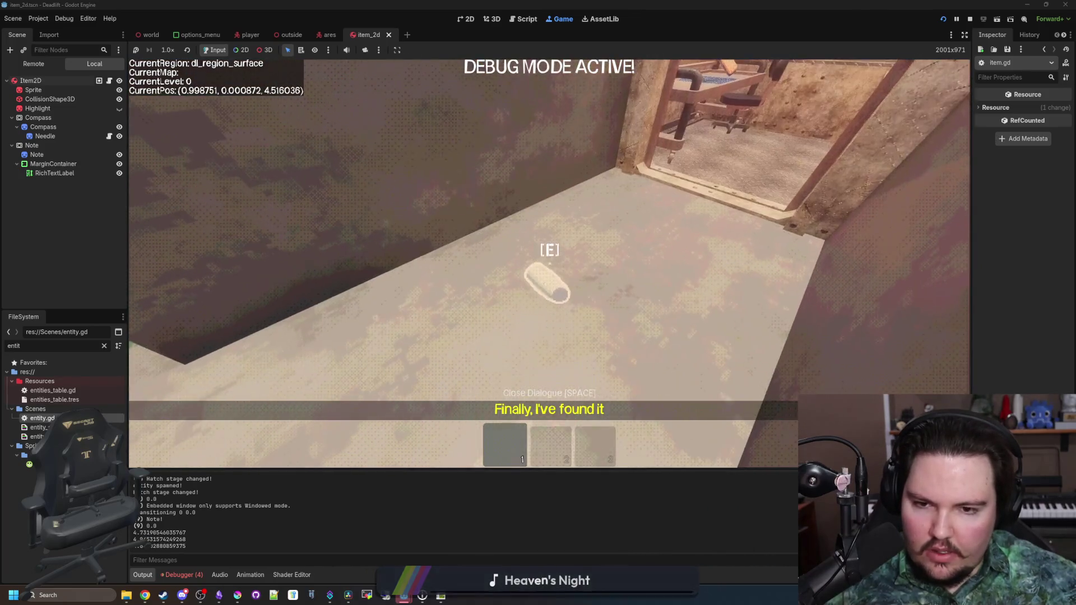
key("w")
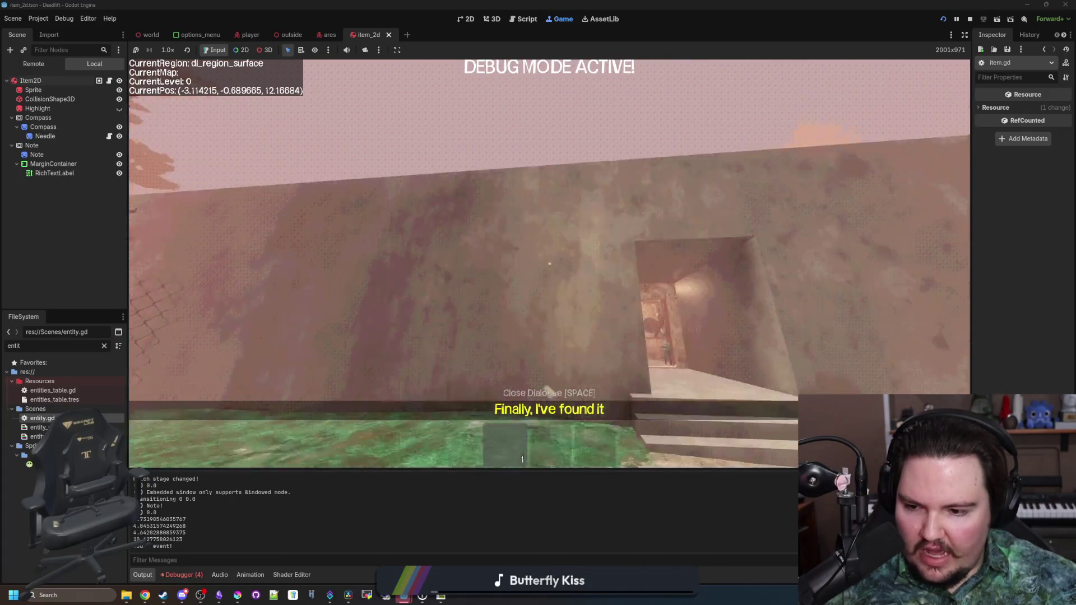
key("w")
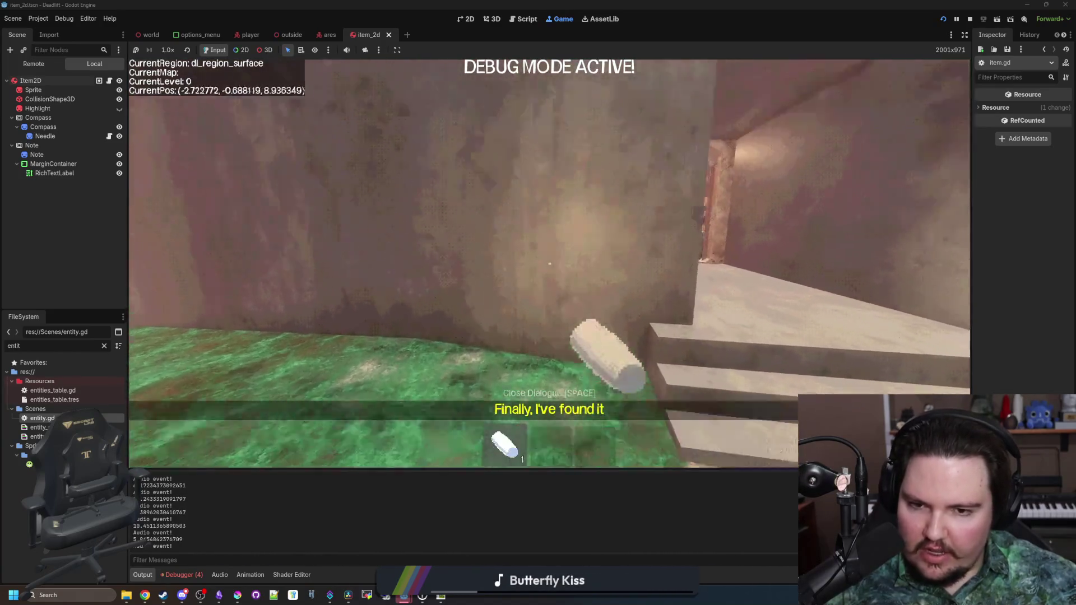
key("Escape")
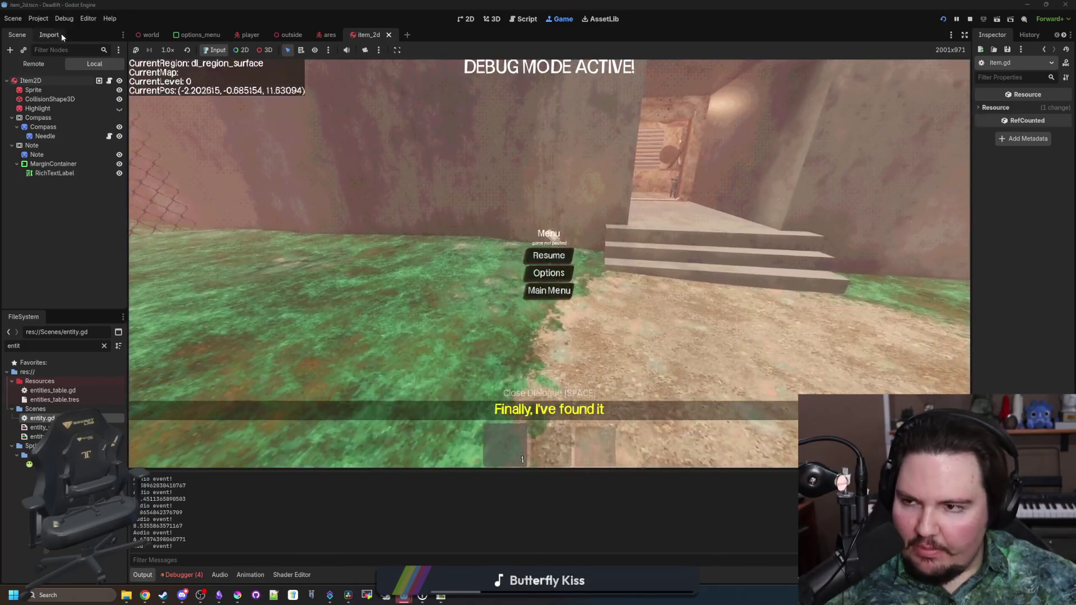
Open the parent Item script and select the set_physics_process(false) line in its setup code.
left_click(523, 19)
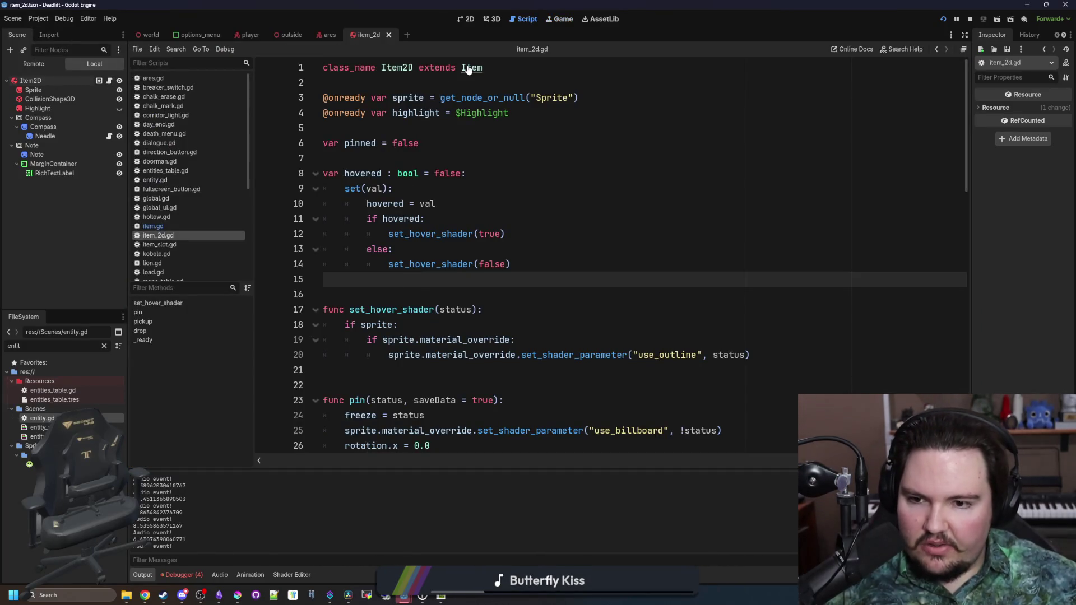
scroll(438, 256, "down", 10)
scroll(438, 256, "down", 4)
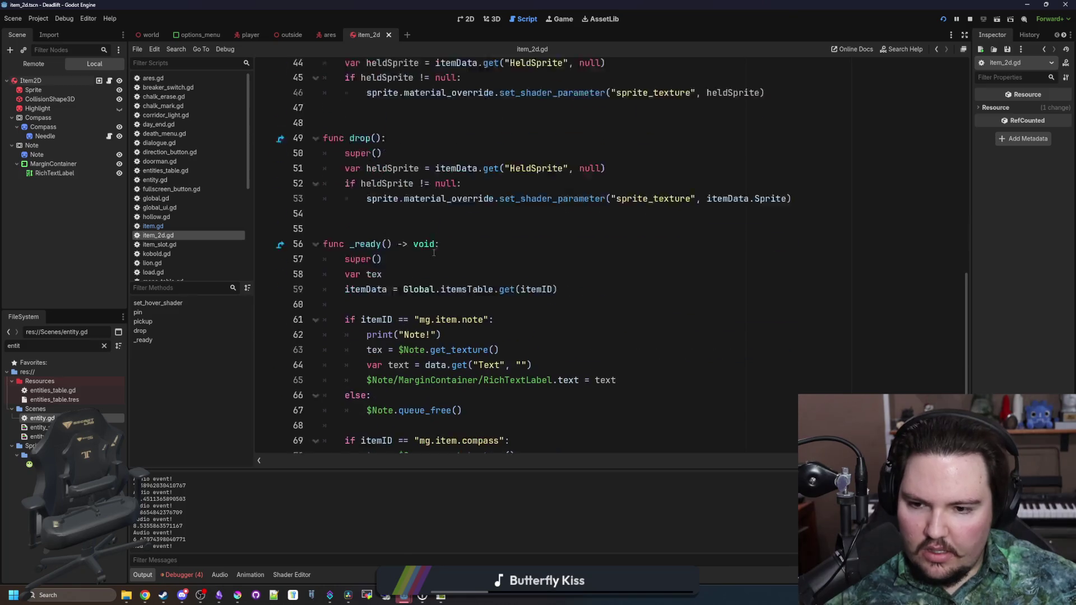
scroll(438, 256, "up", 14)
left_click(472, 69, "ctrl")
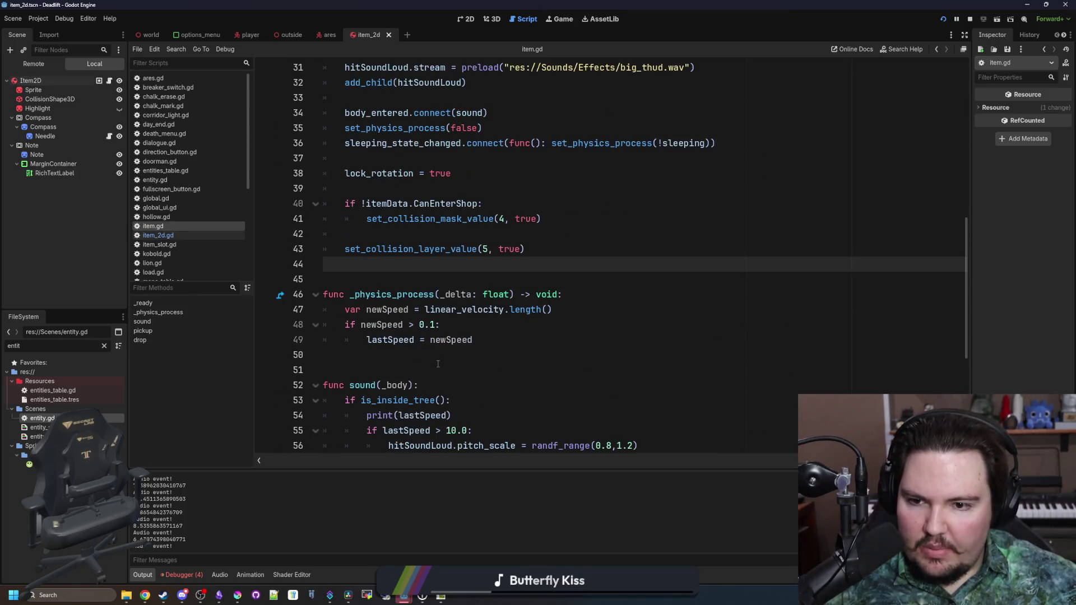
scroll(357, 224, "down", 1)
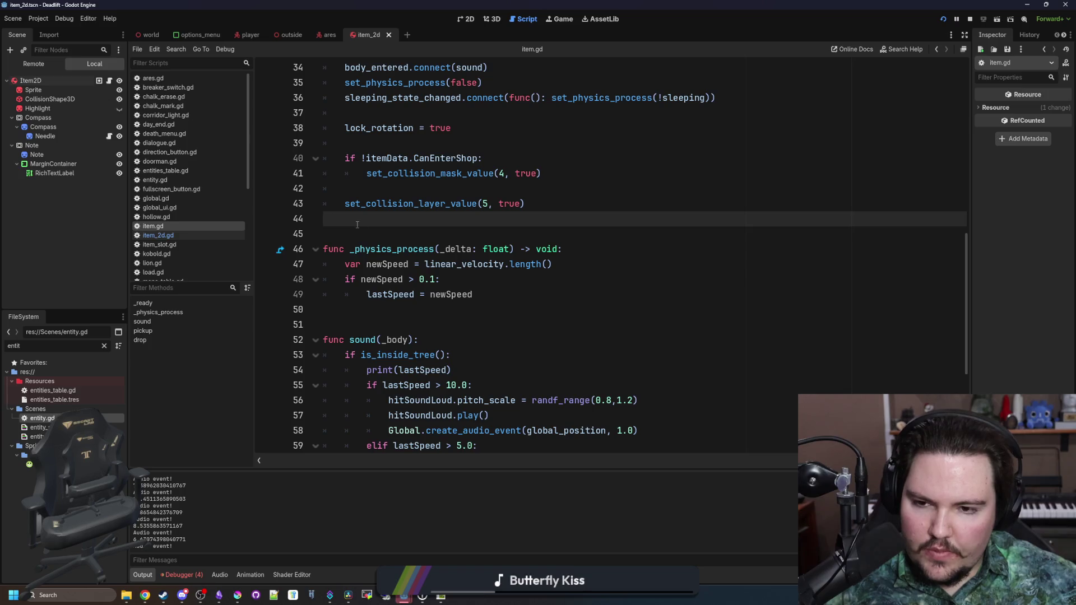
left_click(388, 235)
scroll(387, 235, "up", 4)
left_click(473, 281)
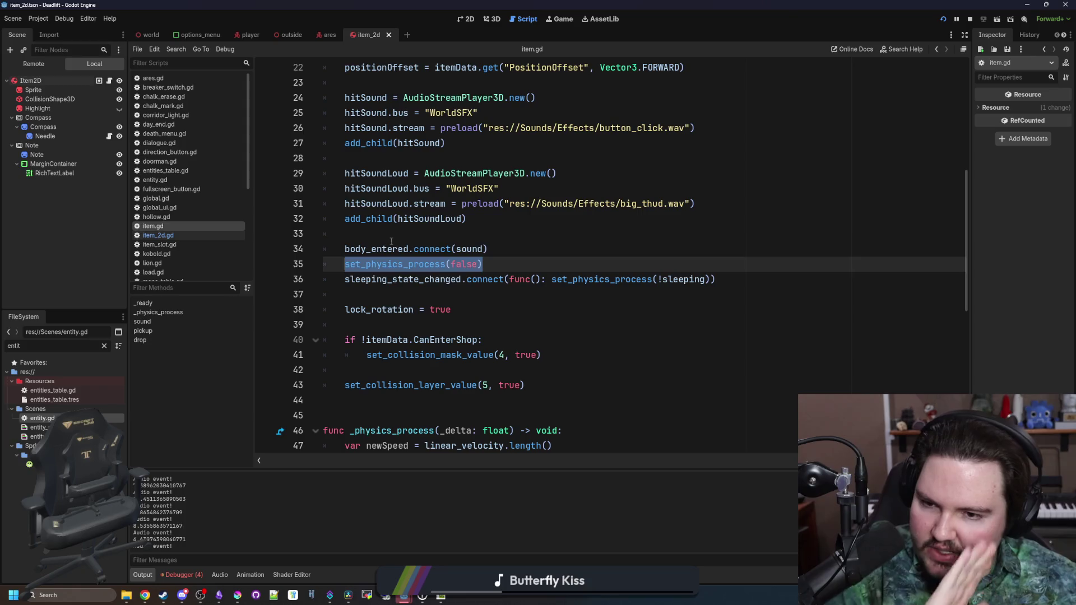
key("shift+Right")
key("shift+Right")
key("shift+Right")
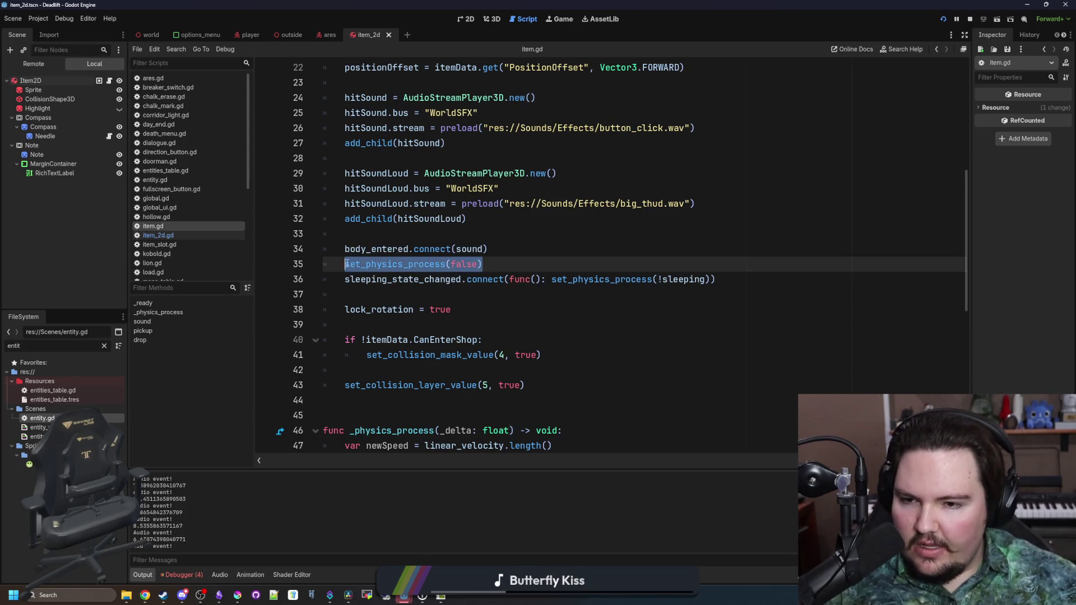
left_click(378, 236)
left_click_drag(344, 280, 690, 269)
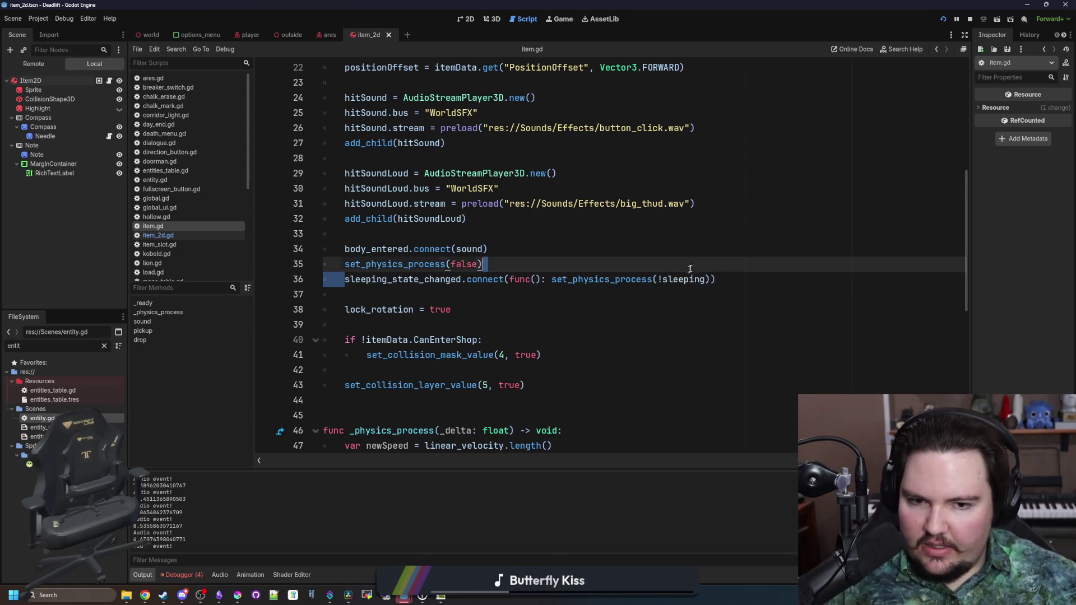
Walk through the room to the outdoor exit and pick up the log outside.
left_click(563, 18)
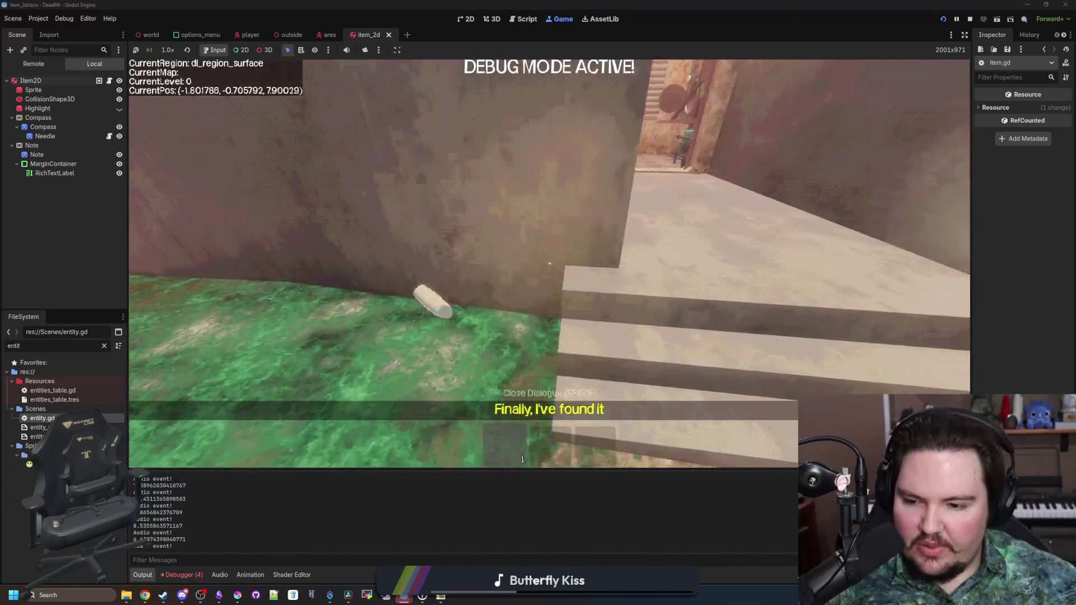
key("w")
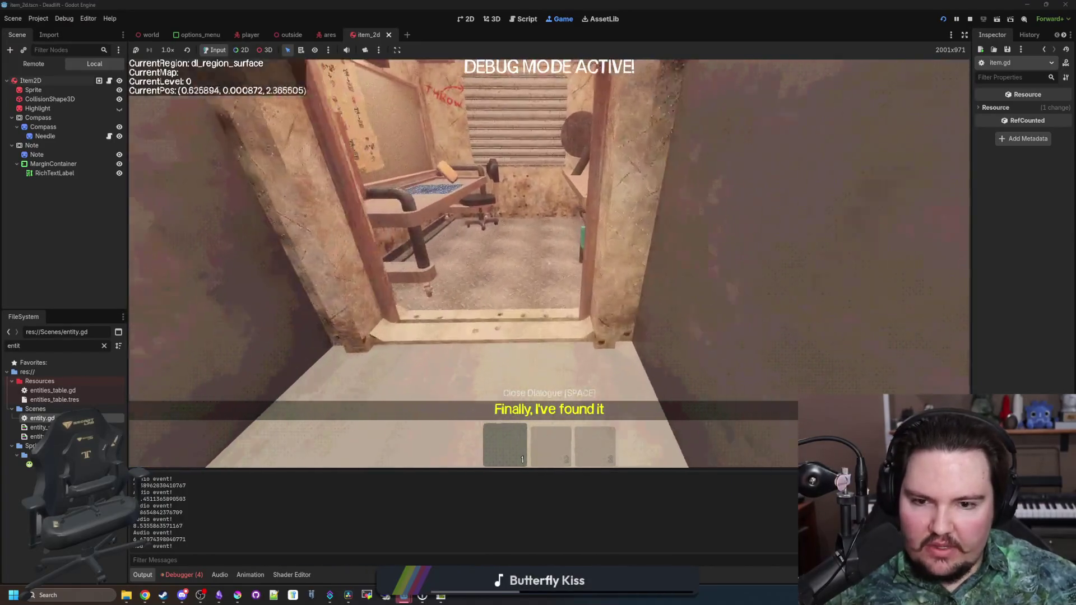
key("w")
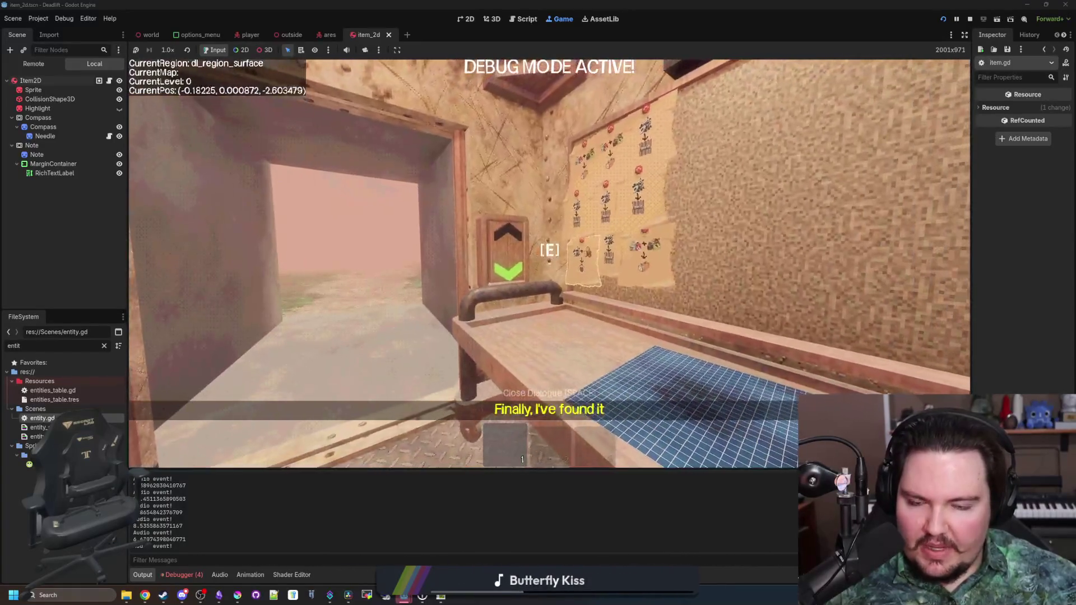
key("w")
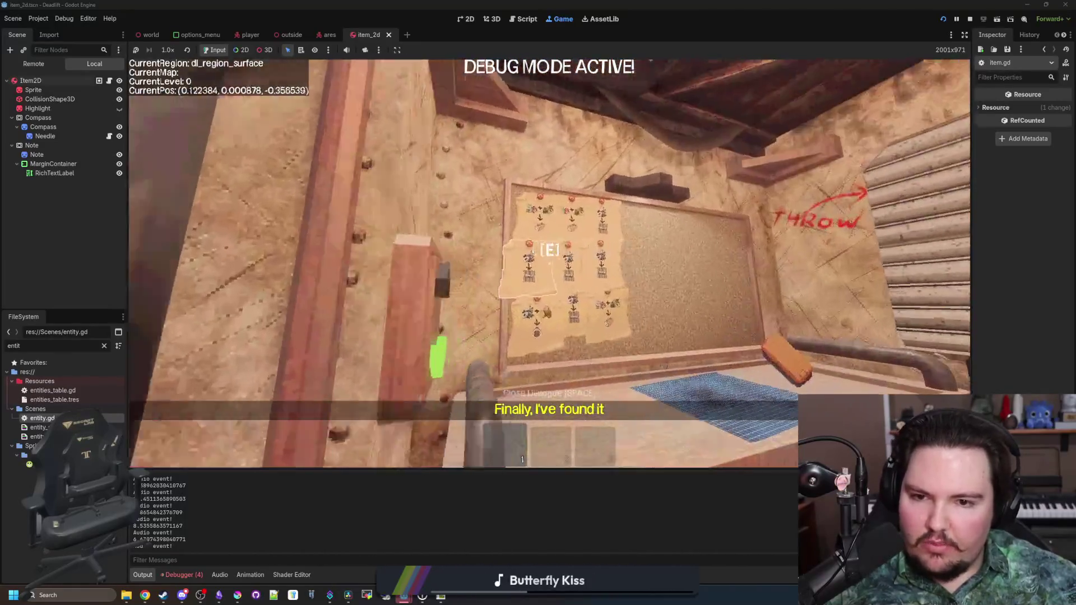
key("w")
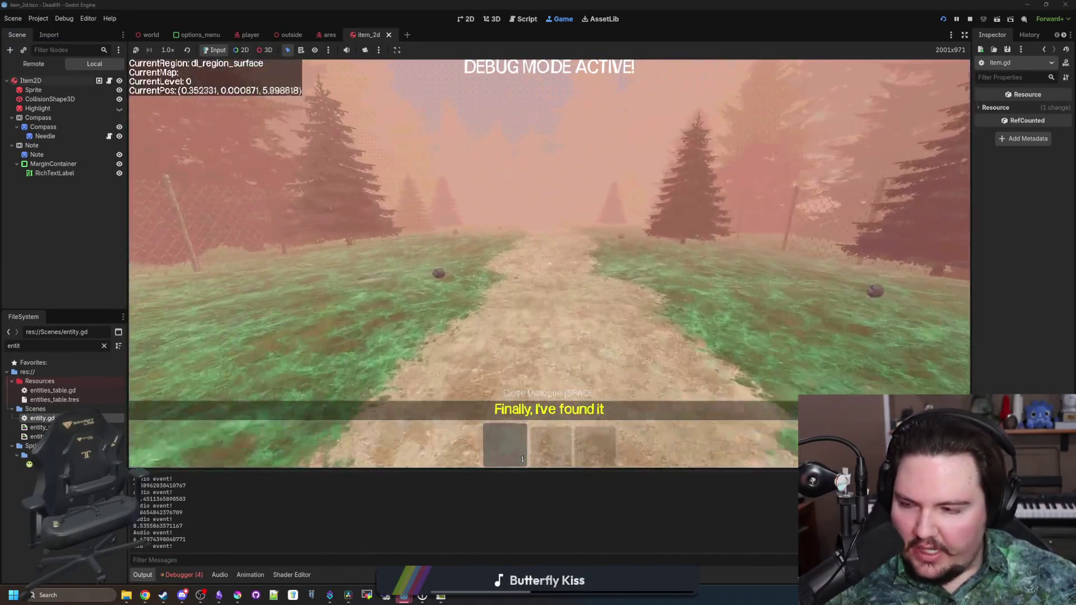
key("w")
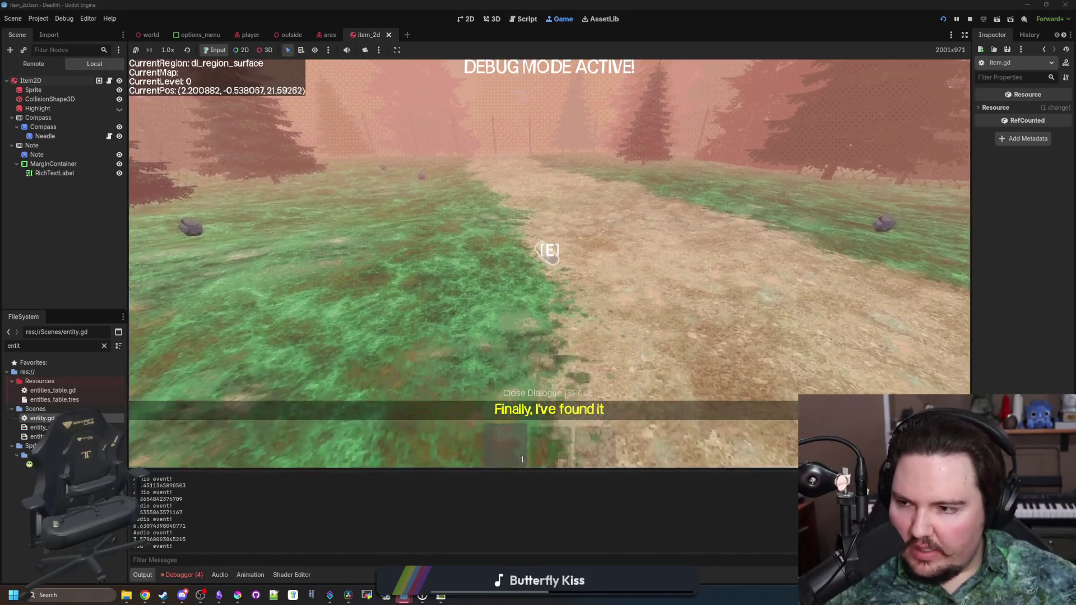
key("e")
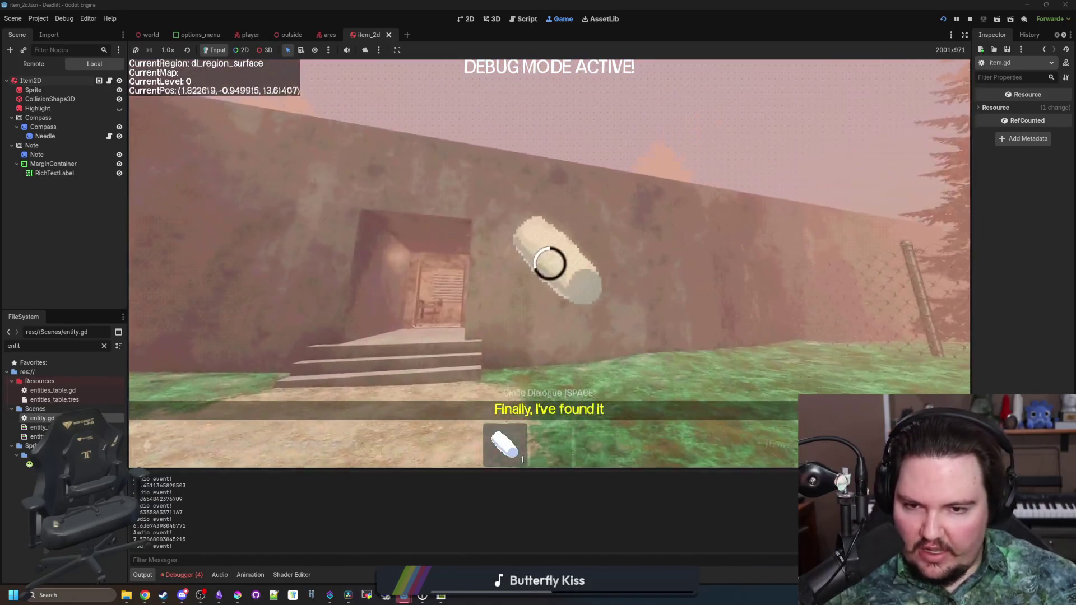
Walk across the grass to trigger footsteps, pick up the rock, and head toward the elevator.
key("w")
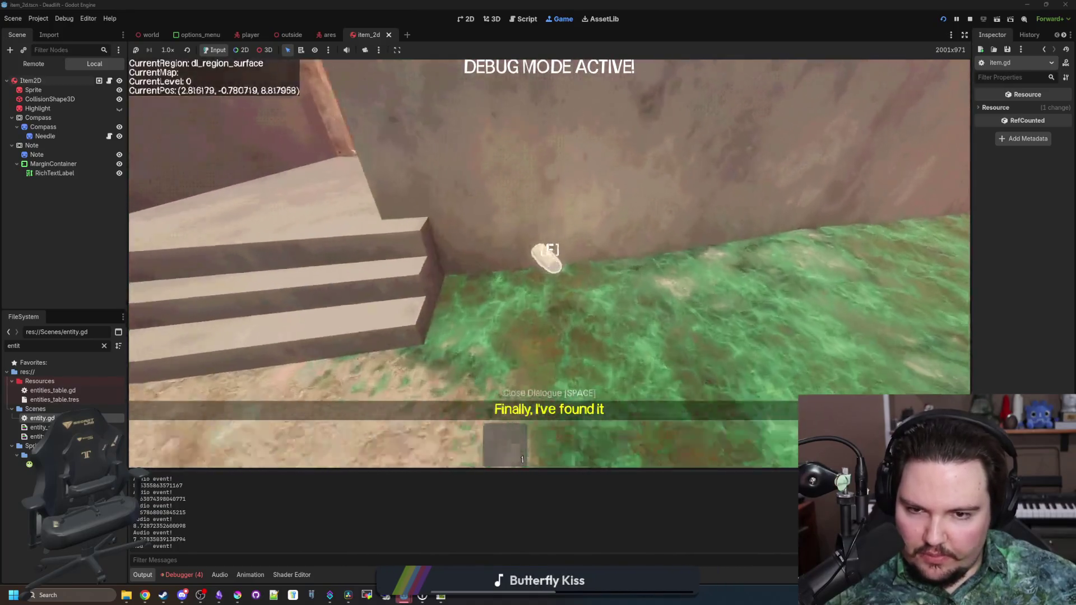
key("s")
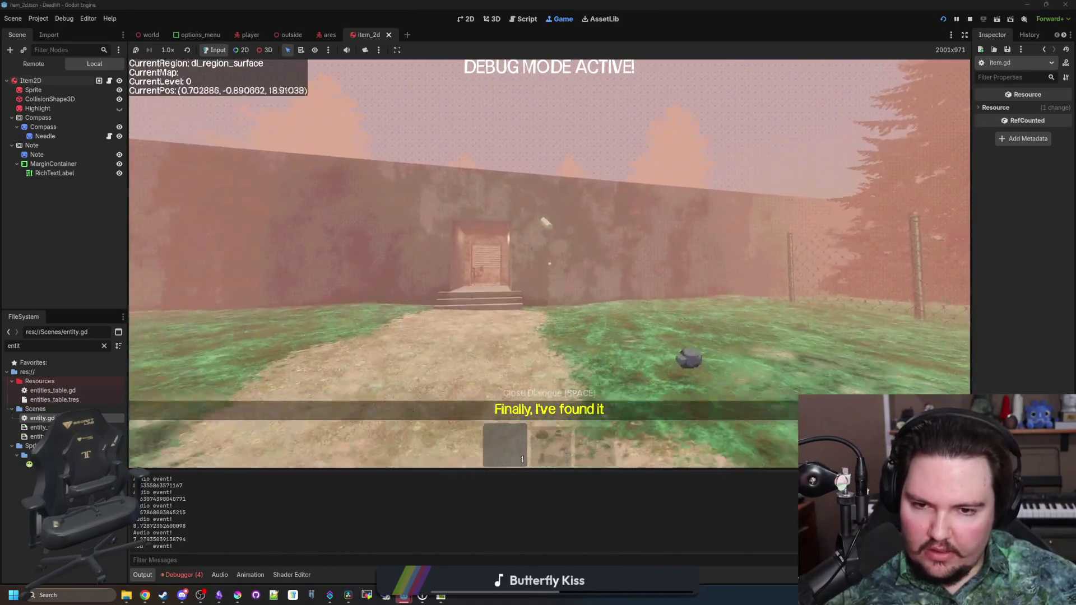
key("w")
key("e")
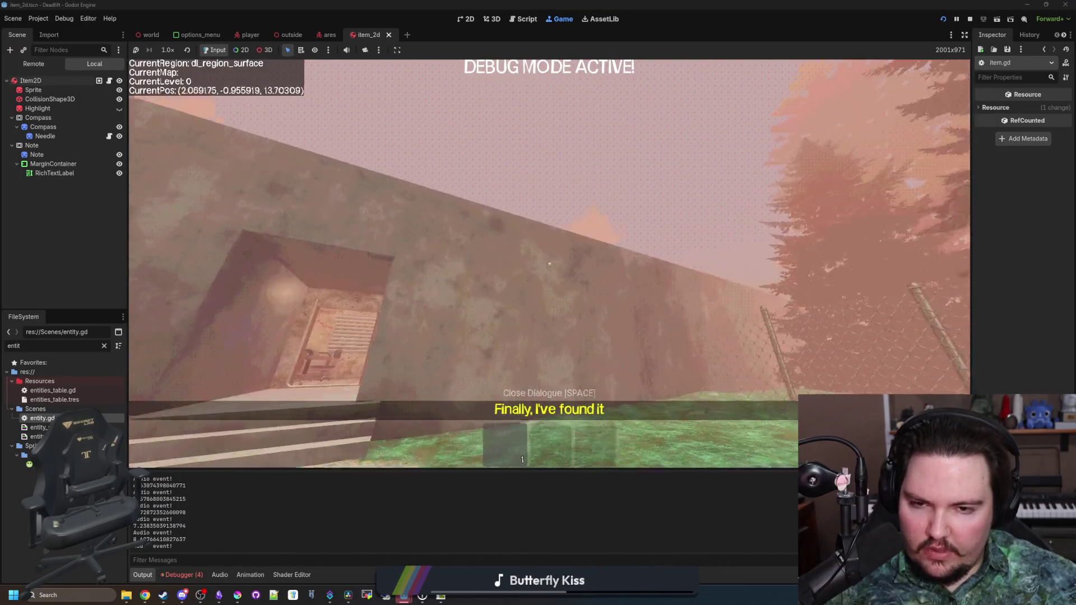
key("w")
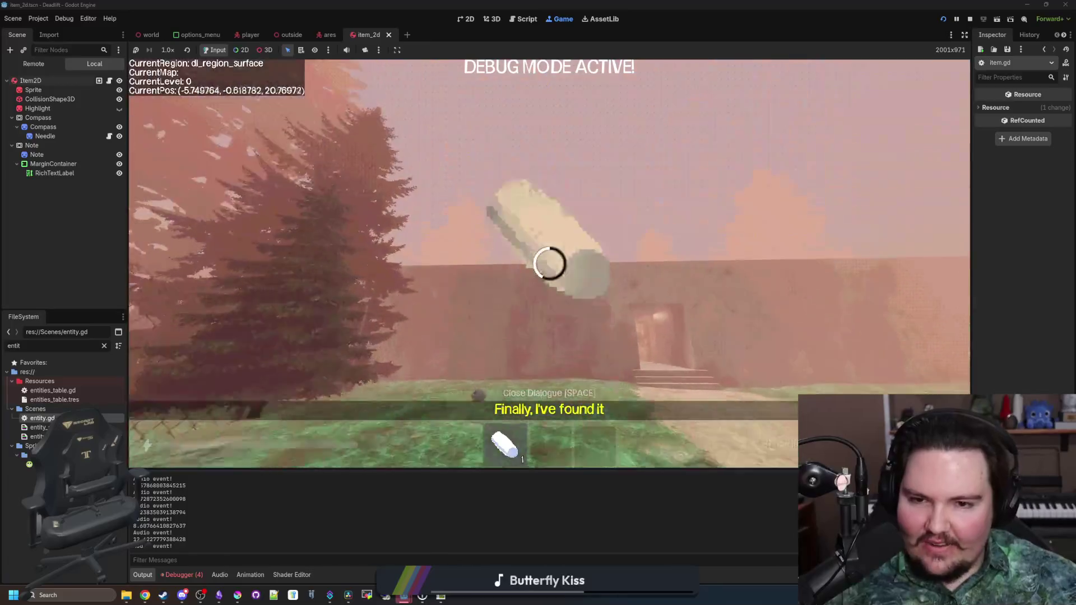
key("w")
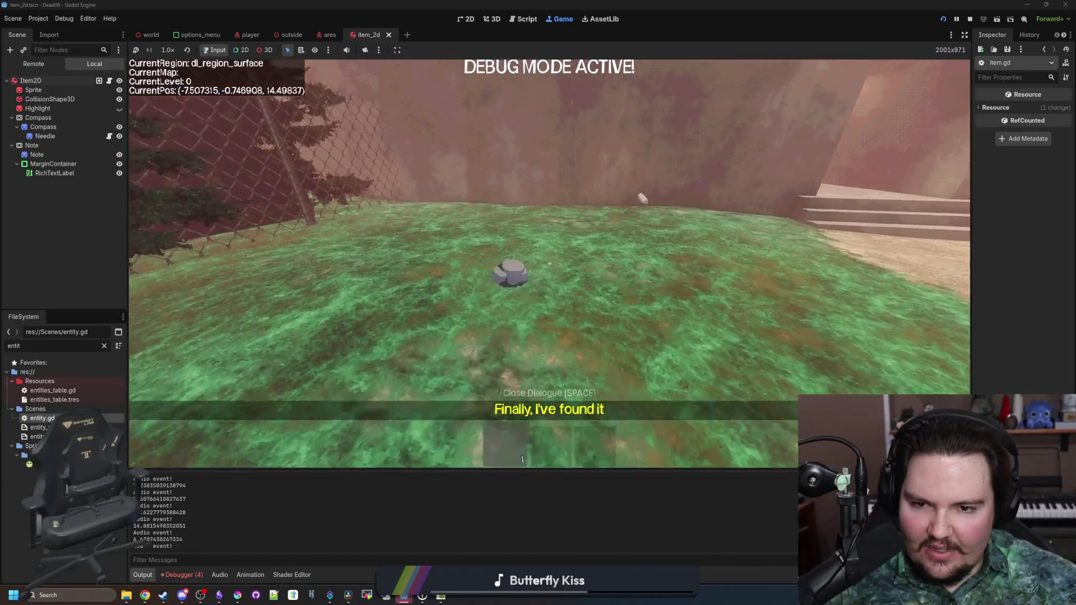
key("w")
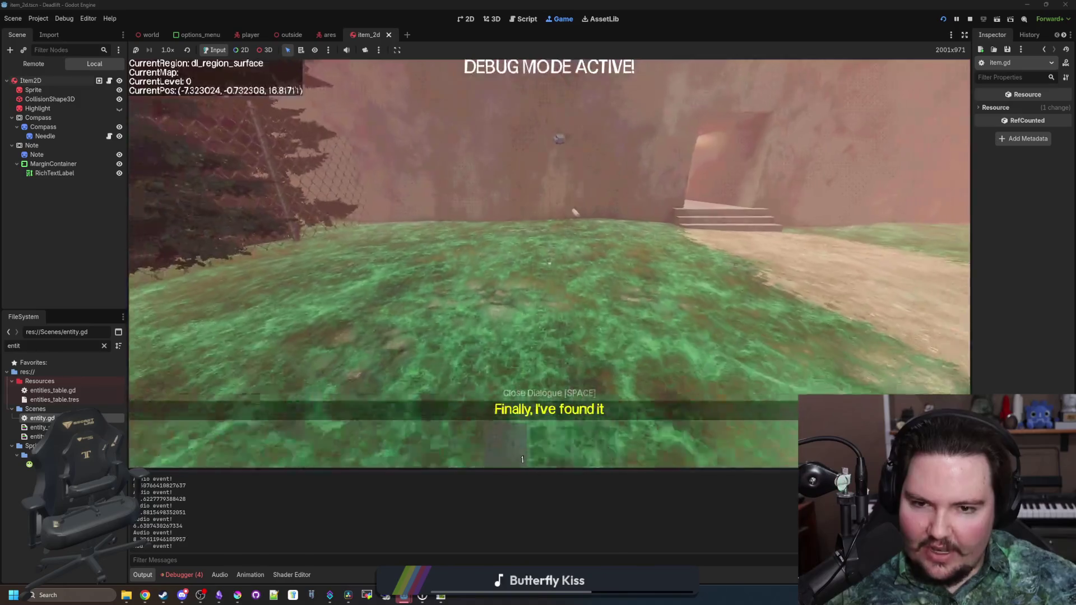
key("e")
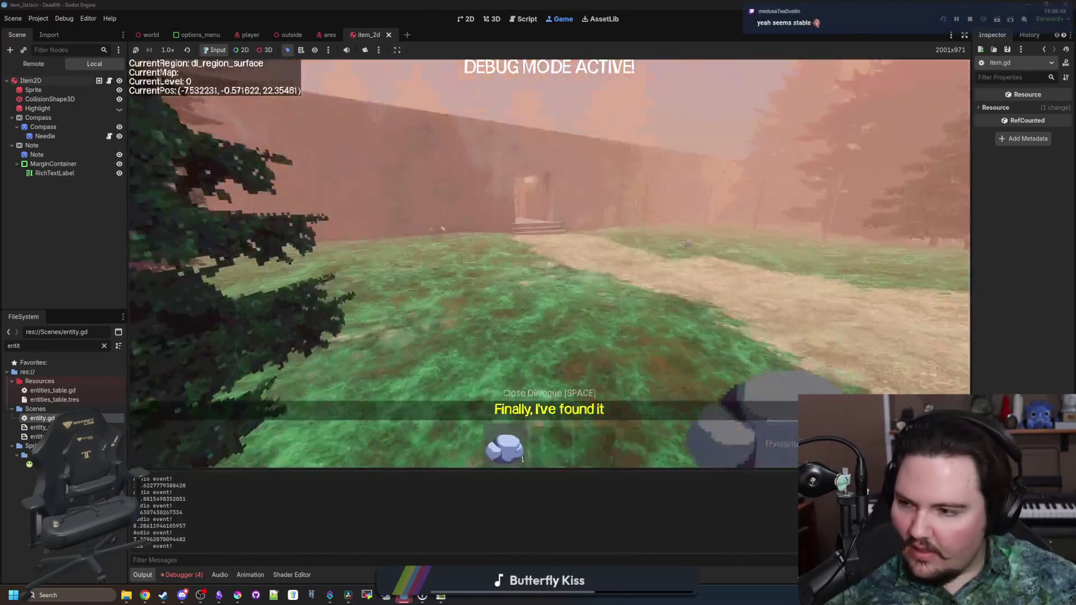
key("w")
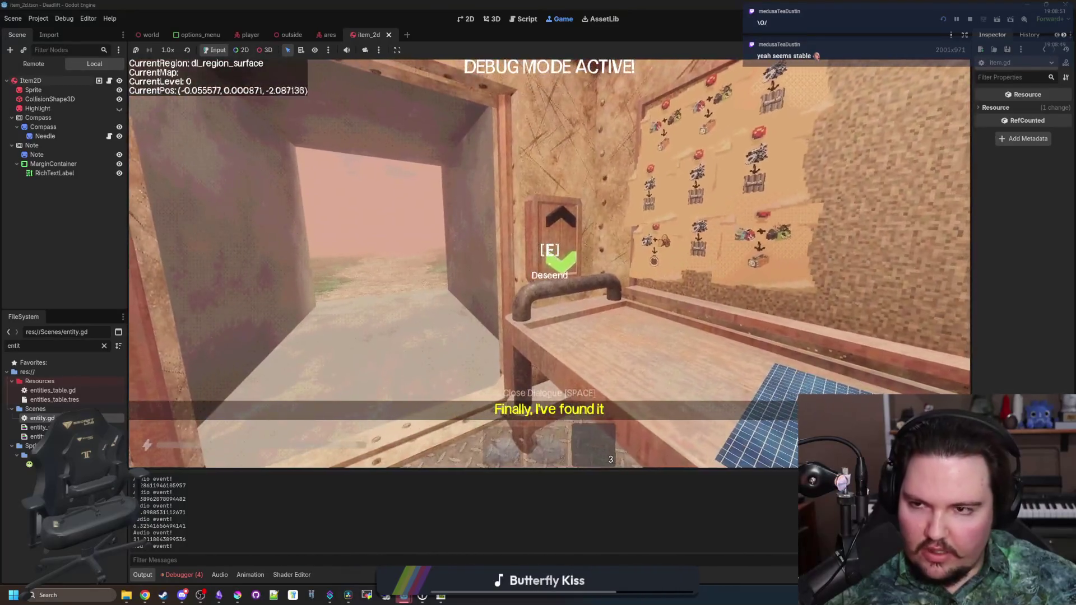
Ride the elevator down to level 1, walk past the red creature, and switch to the rock.
key("e")
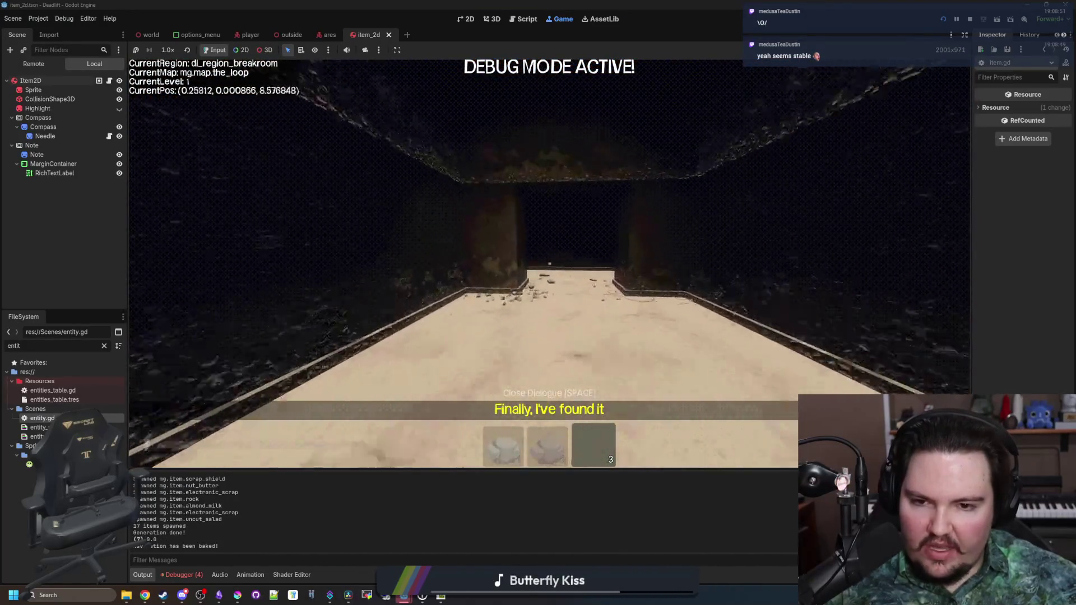
key("shift+w")
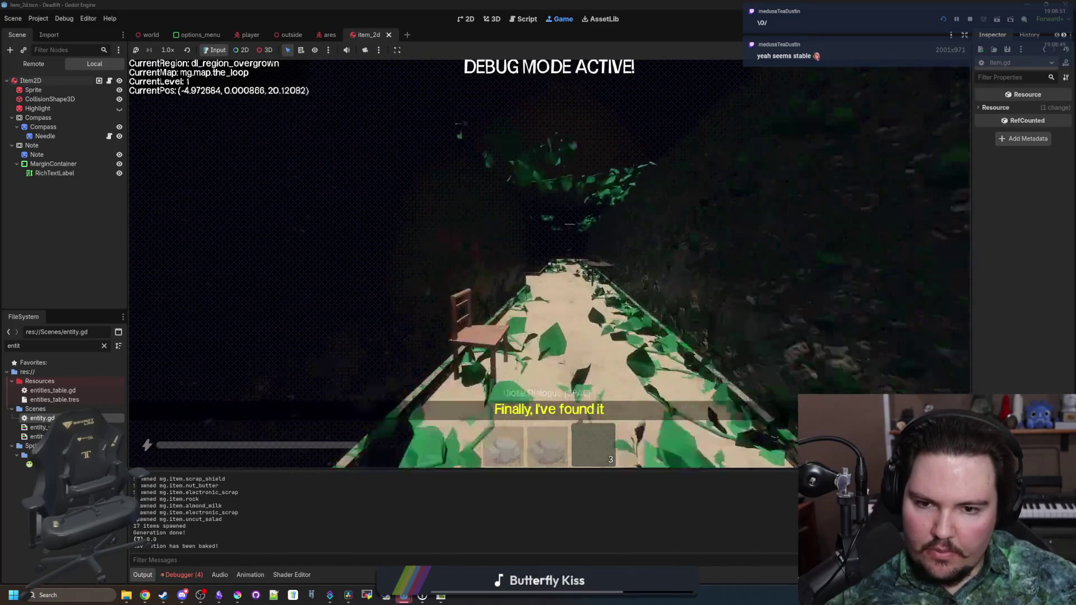
key("w")
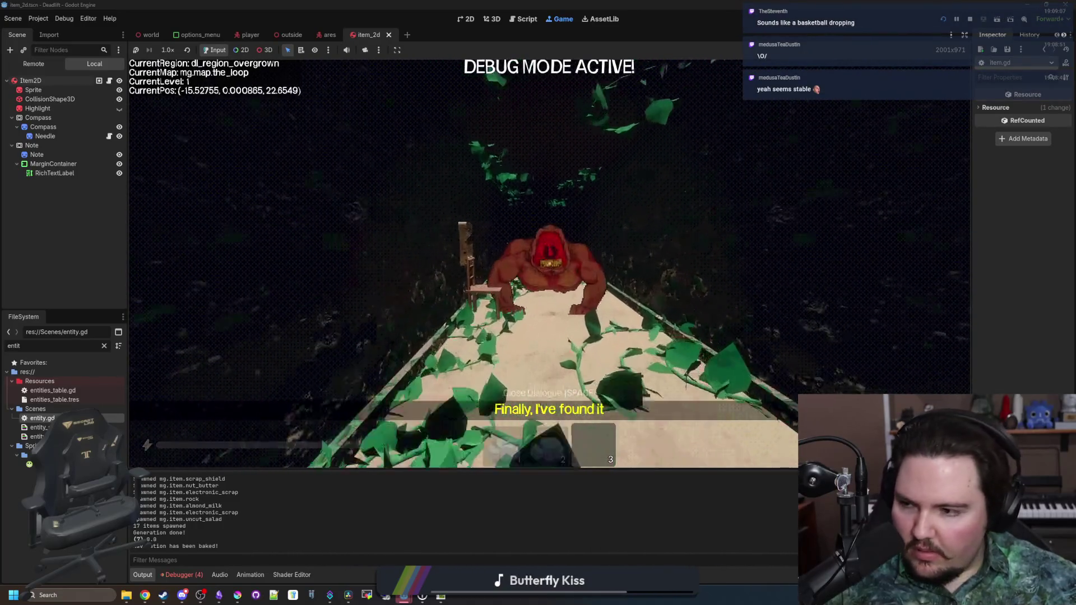
key("w")
key("w")
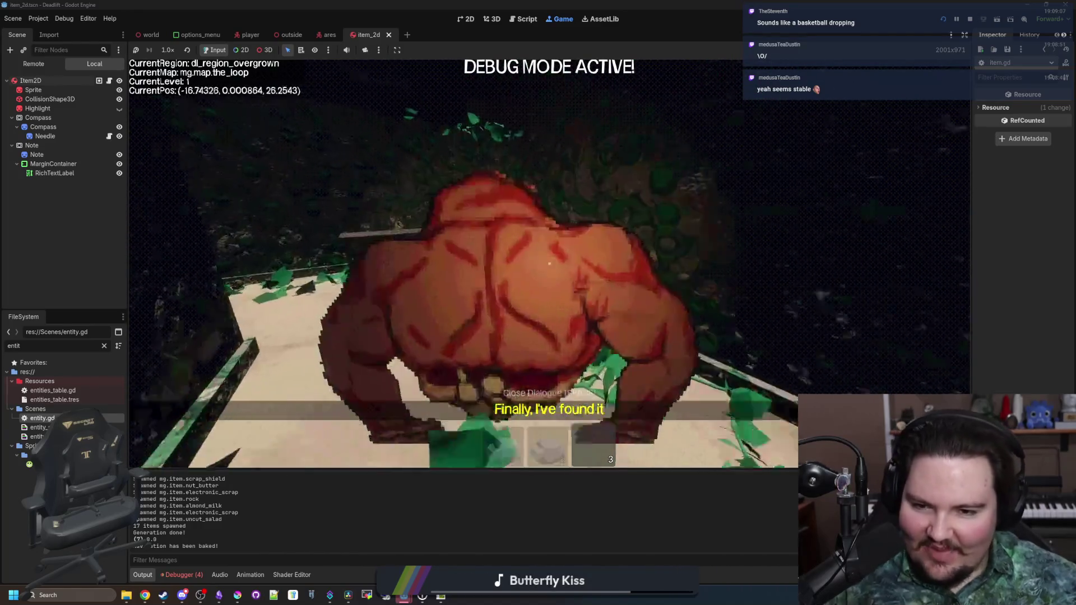
key("w")
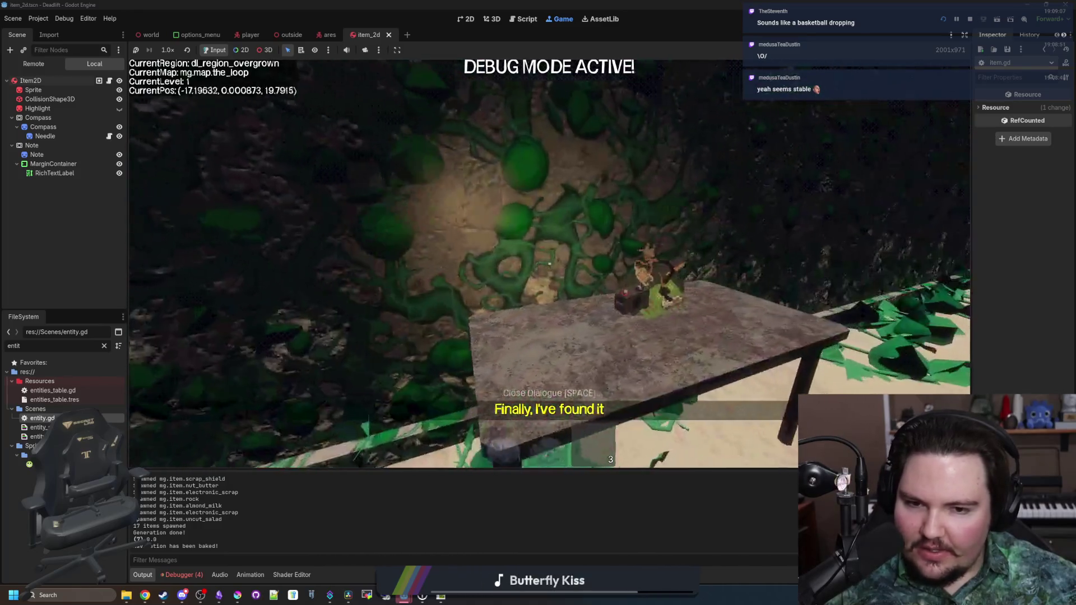
key("w")
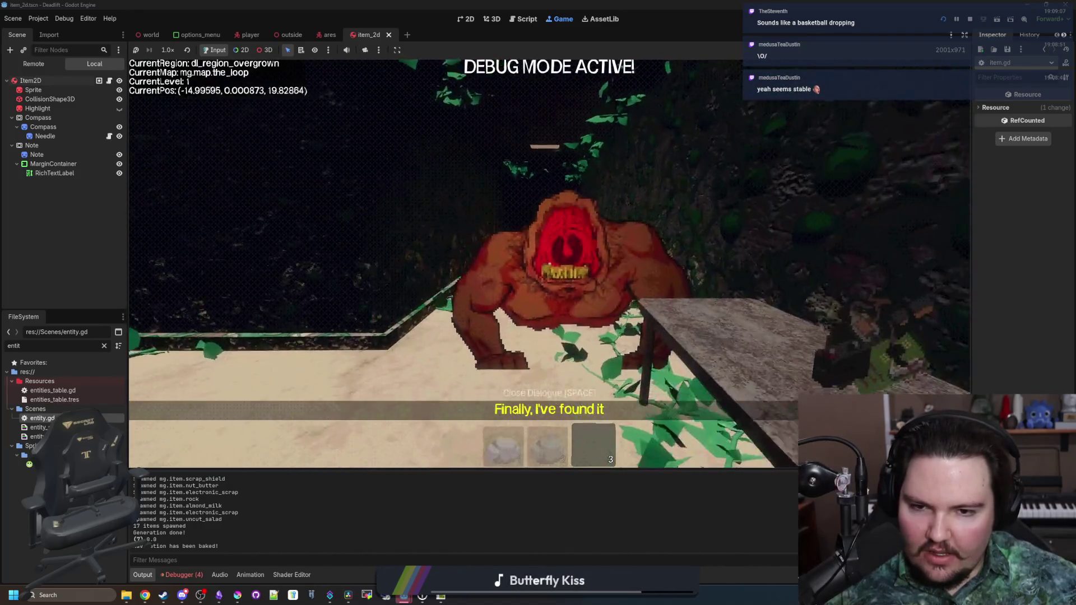
key("2")
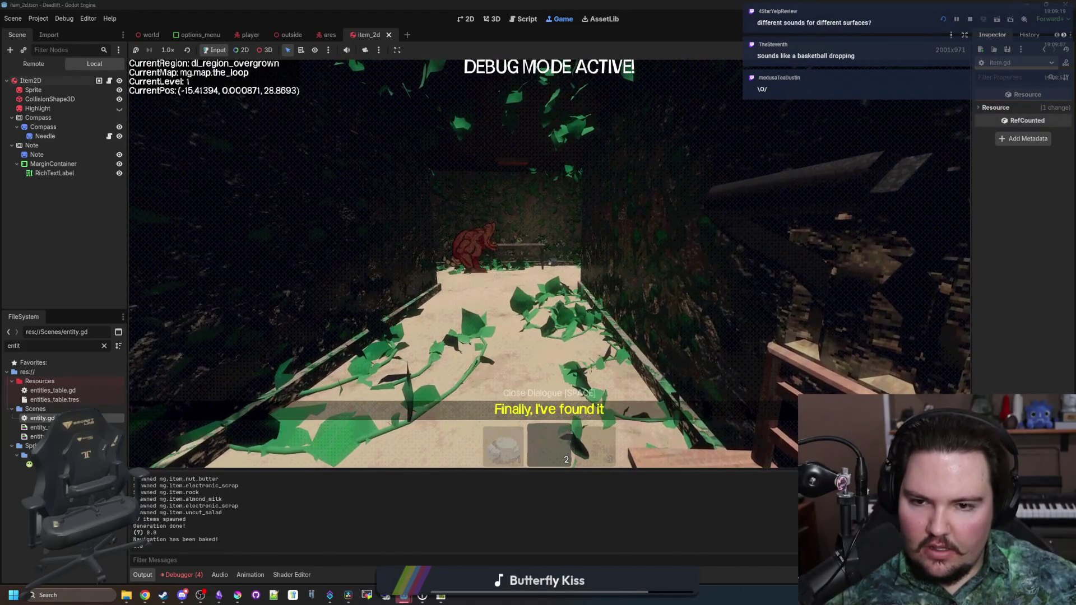
Back down the corridor, throw the rock, then pick it up and throw it again.
key("w")
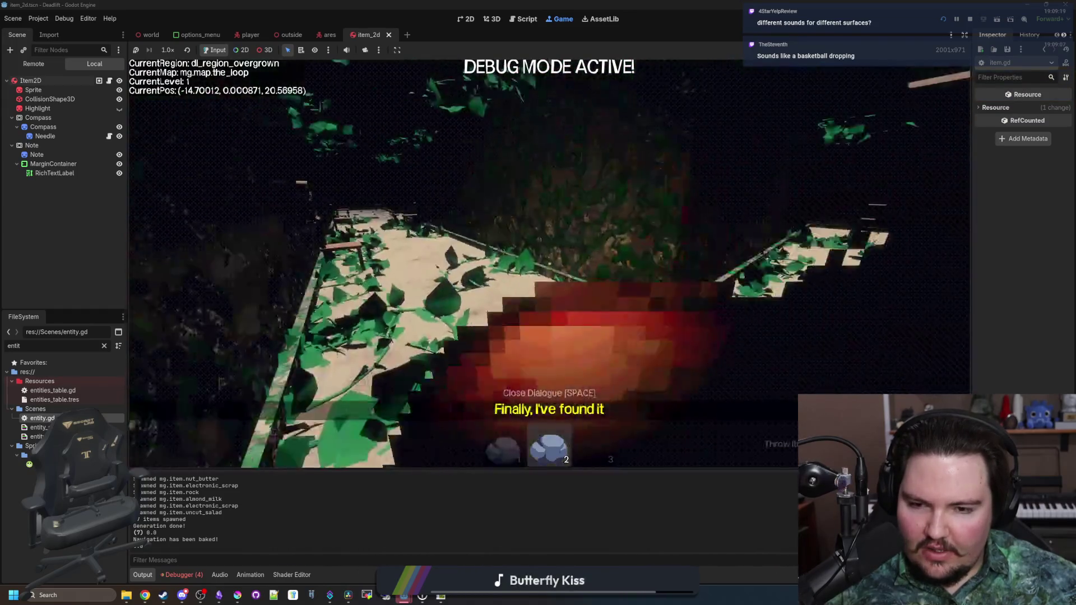
key("s")
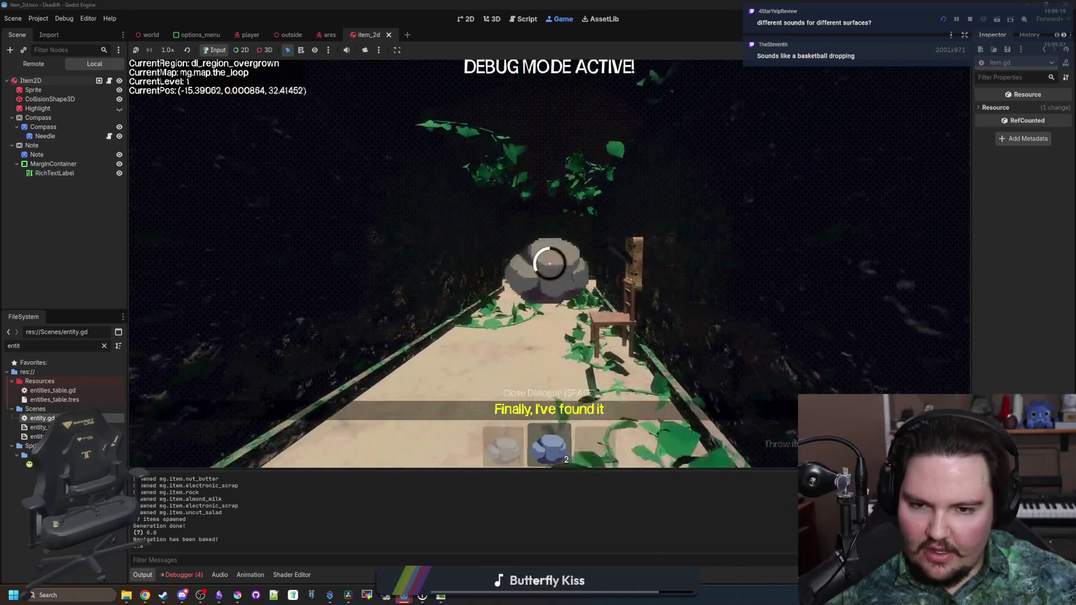
key("s")
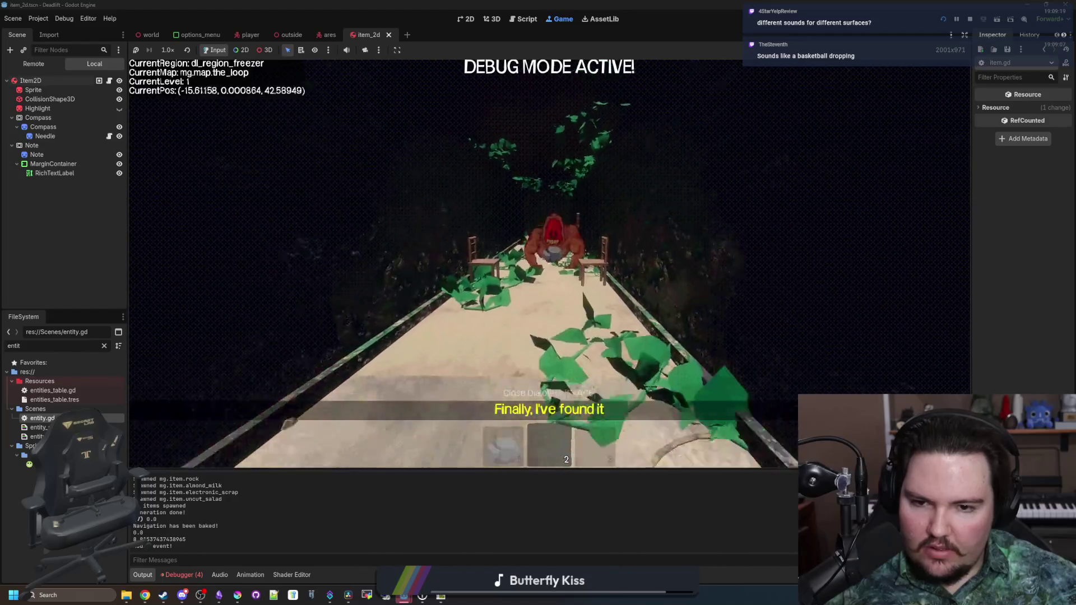
key("s")
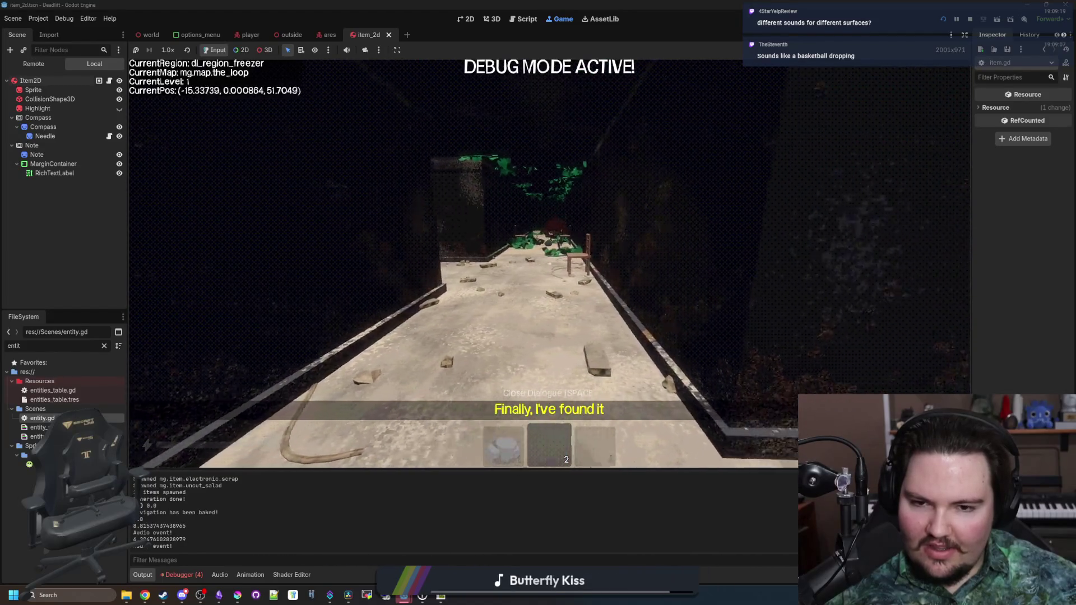
key("1")
key("w")
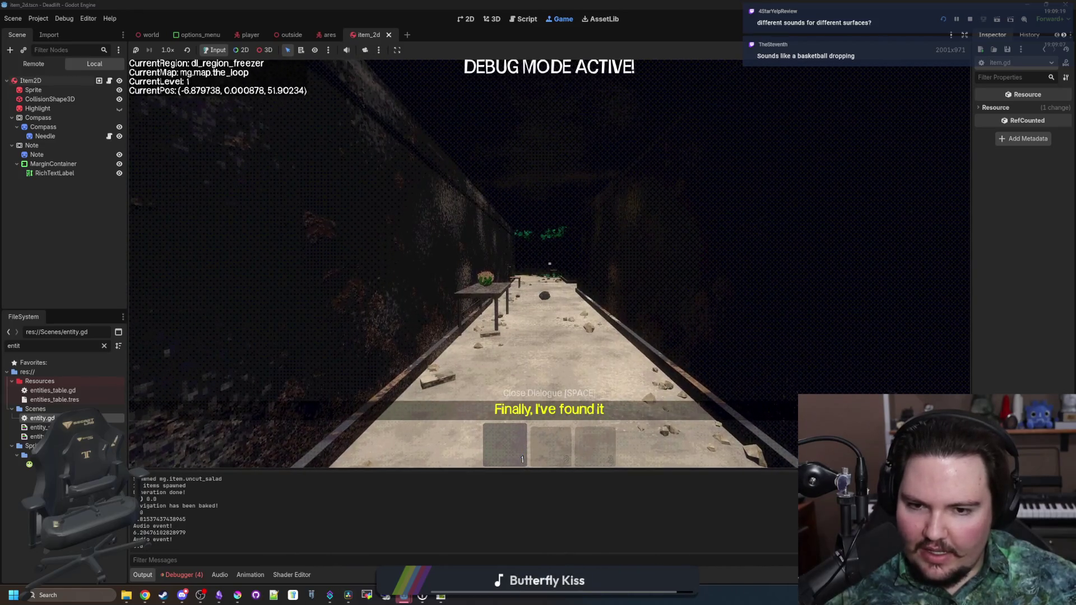
key("w")
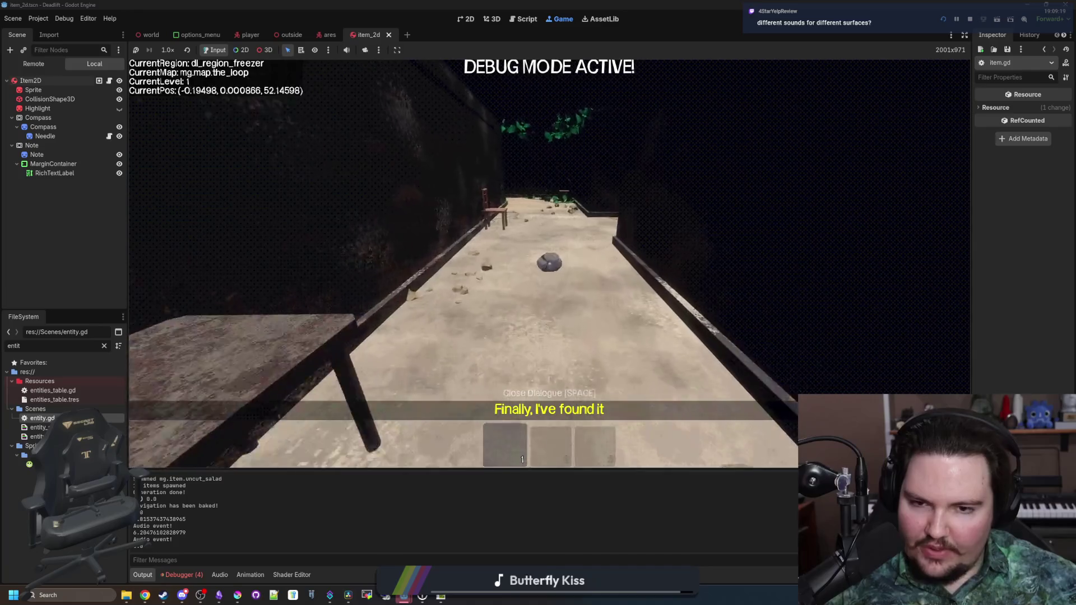
key("e")
key("w")
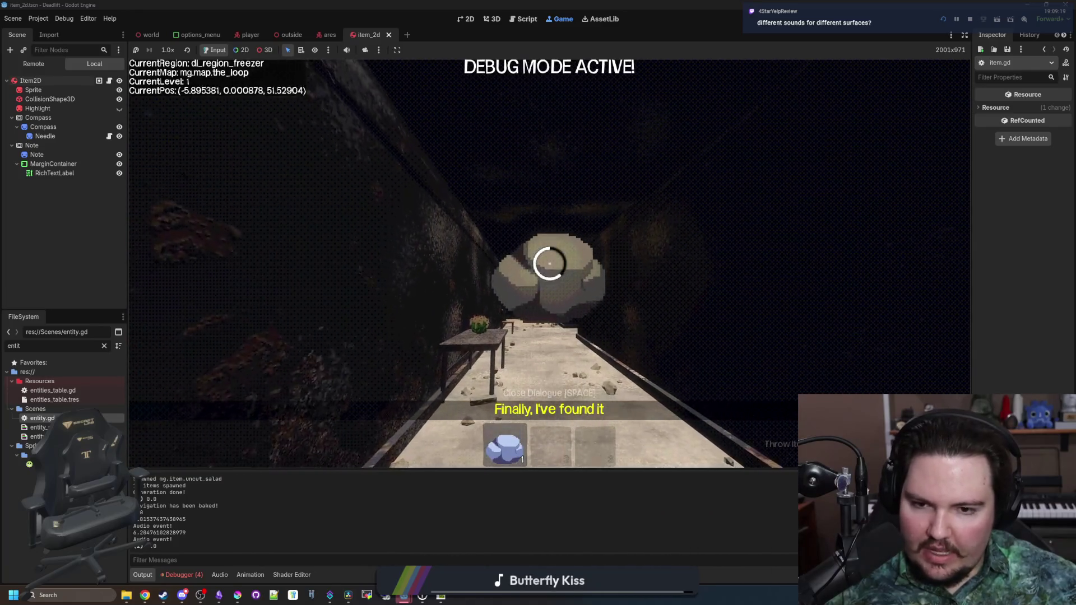
Walk down the dark corridor toward the table, looking around the overhang and doorway.
key("w")
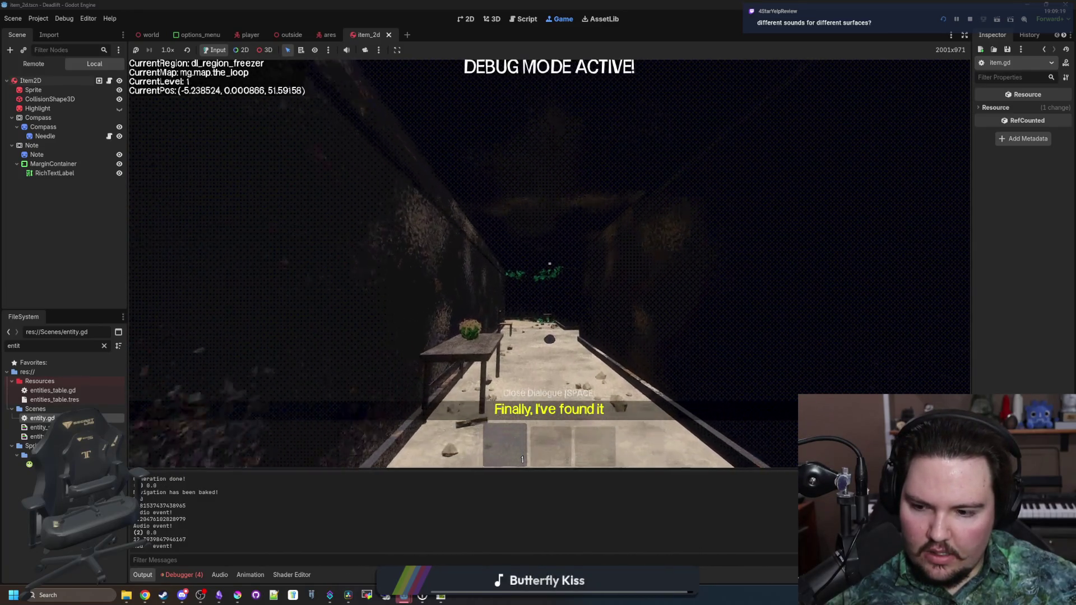
key("w")
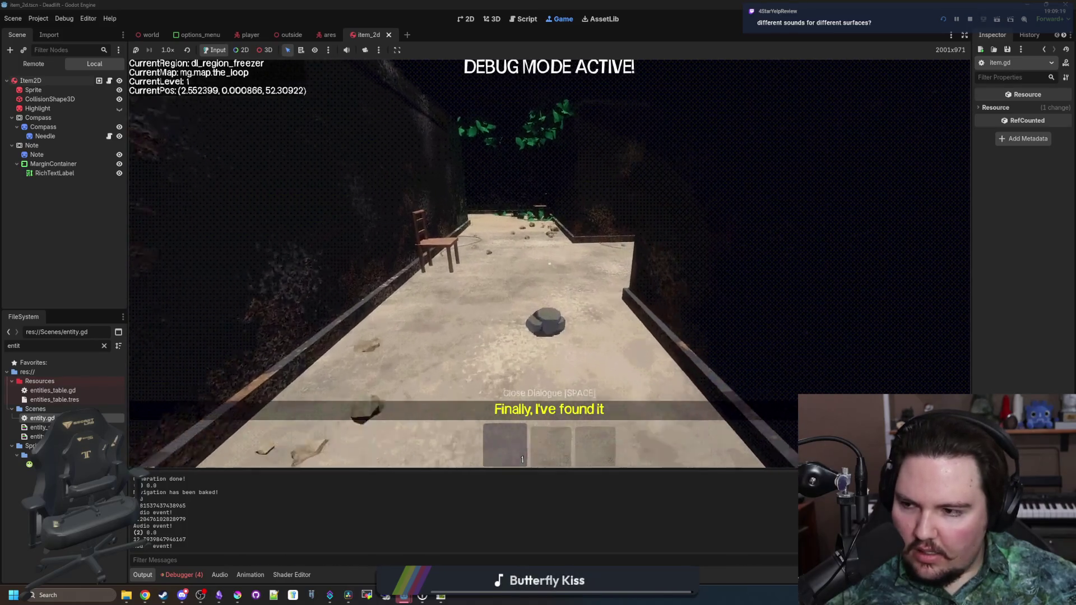
key("w")
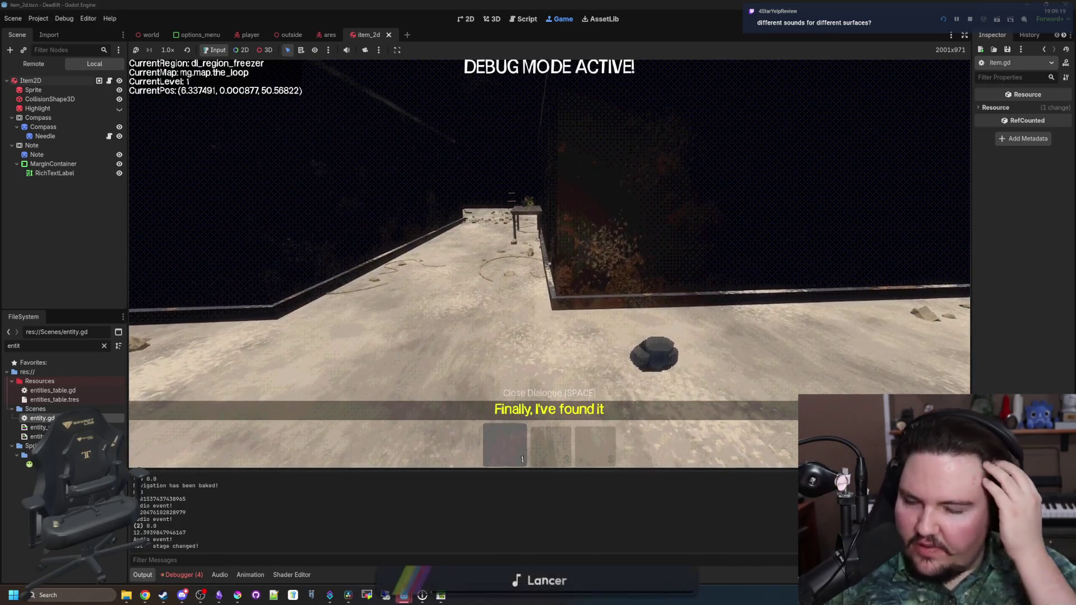
key("w")
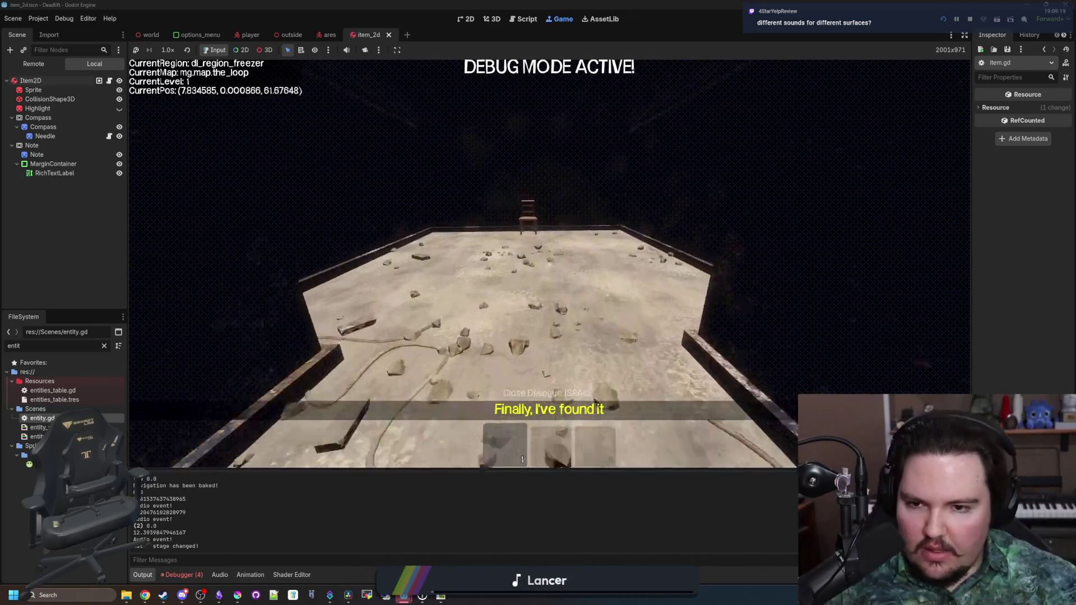
key("w")
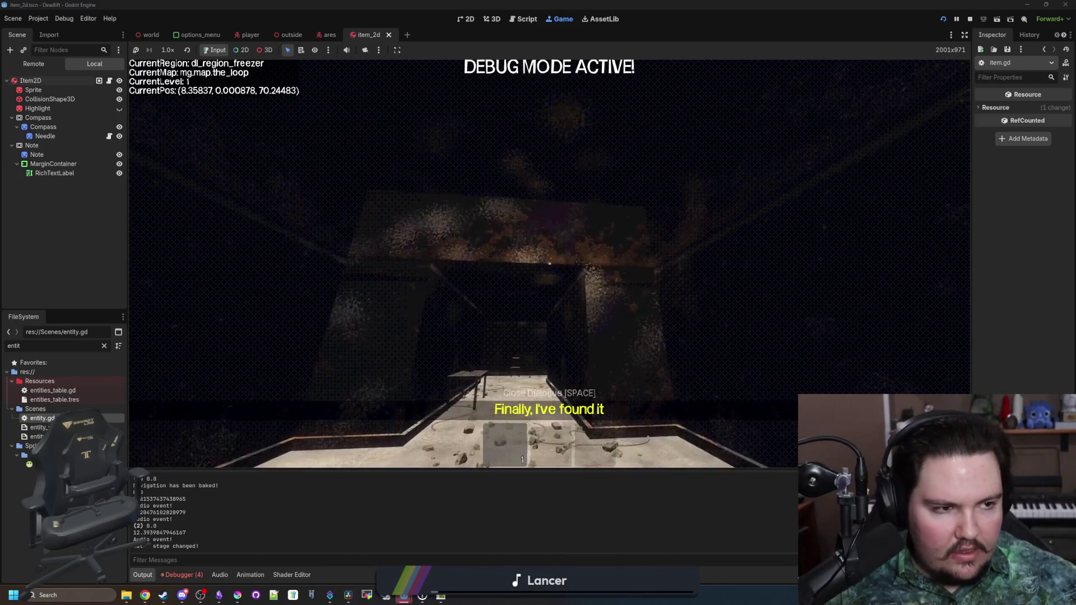
key("w")
key("w")
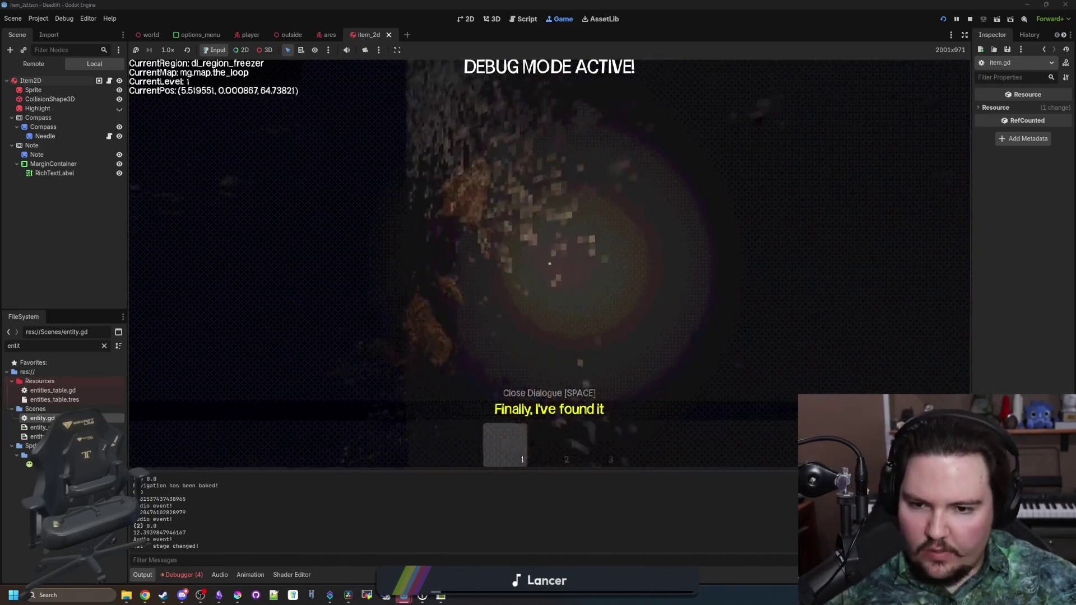
key("w")
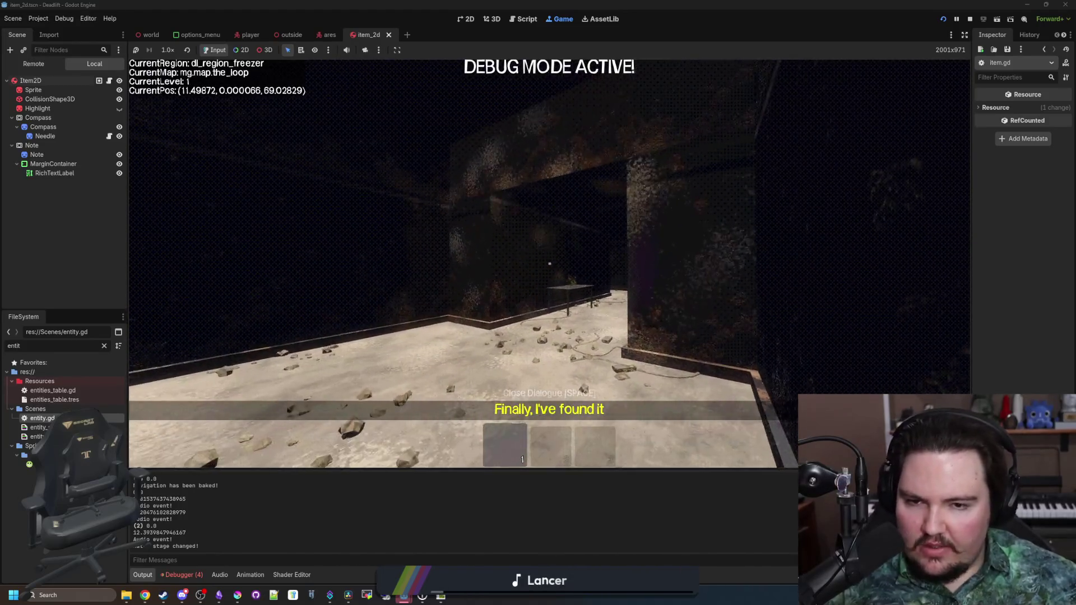
key("w")
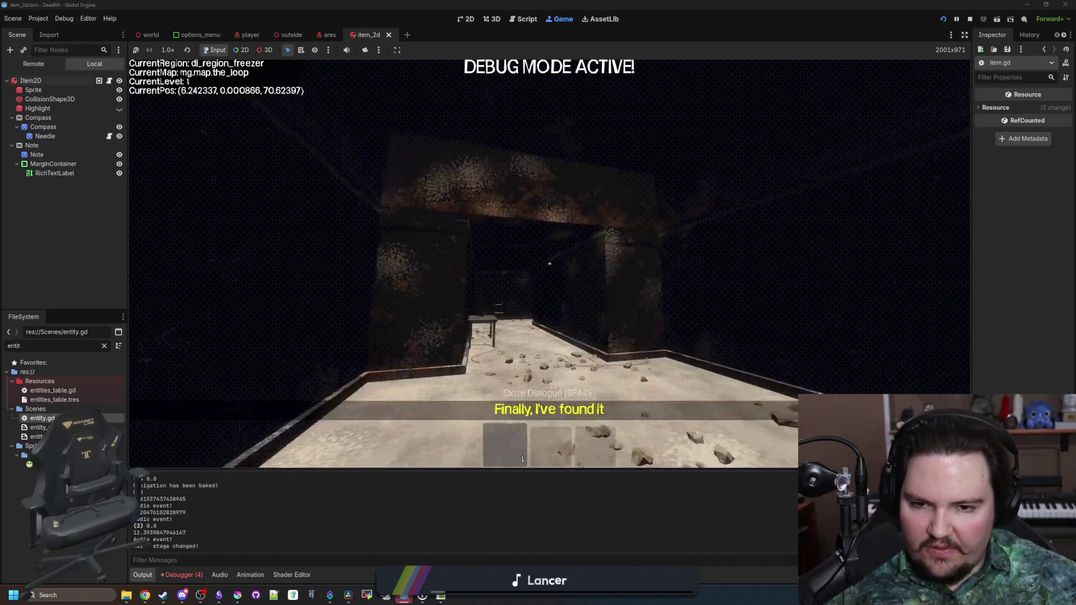
key("w")
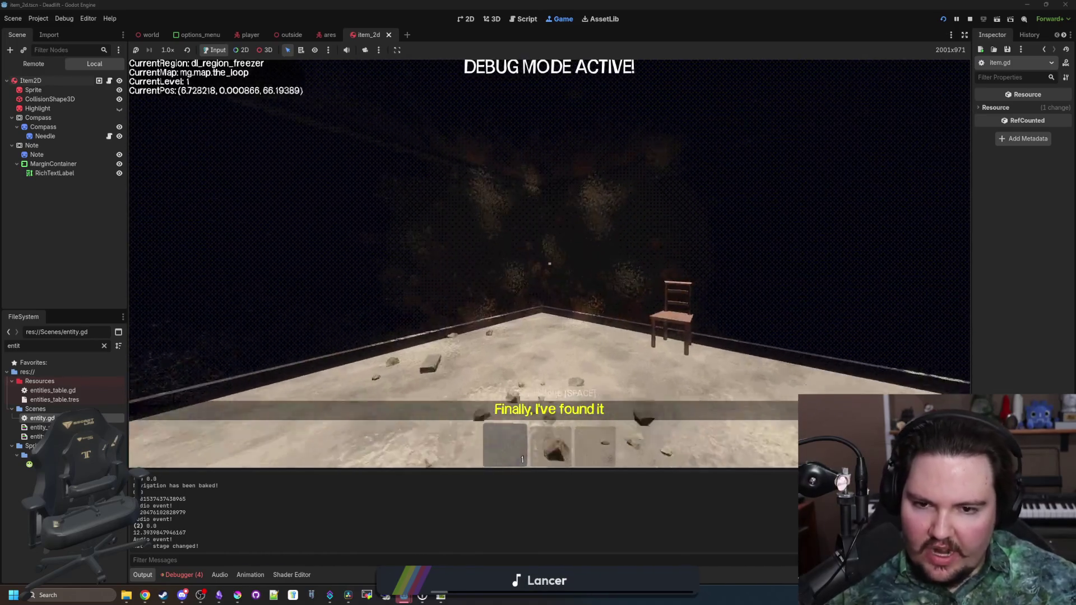
Walk up to the table and pick up its item.
key("w")
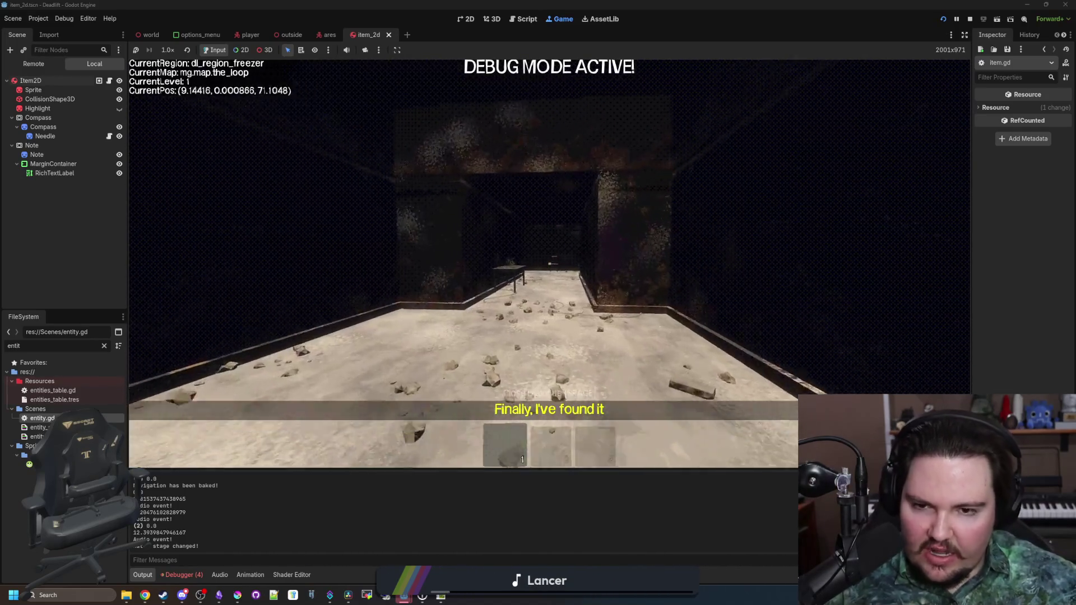
key("w")
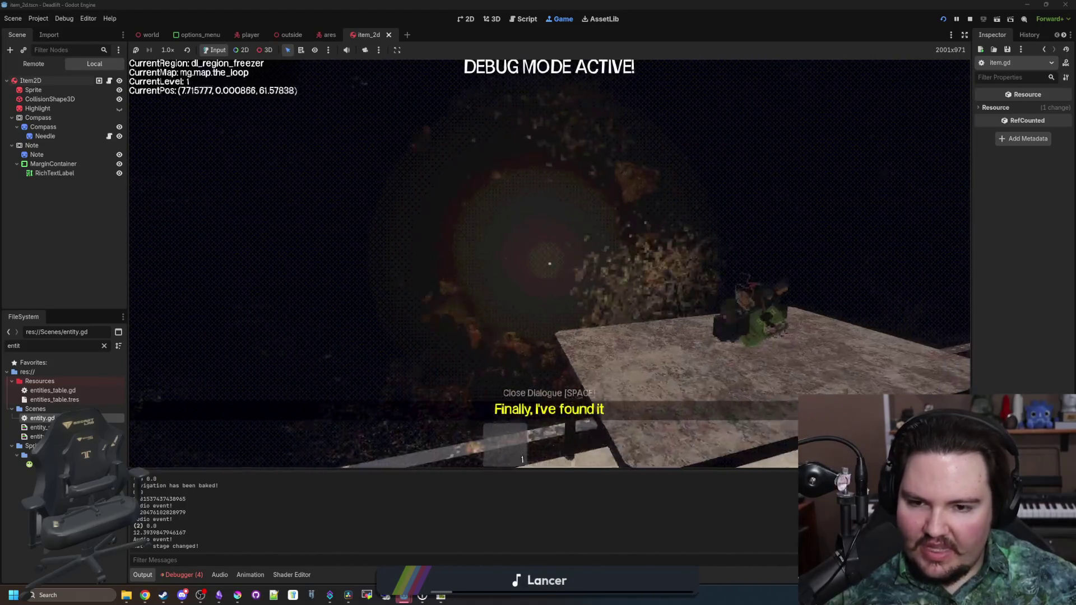
key("s")
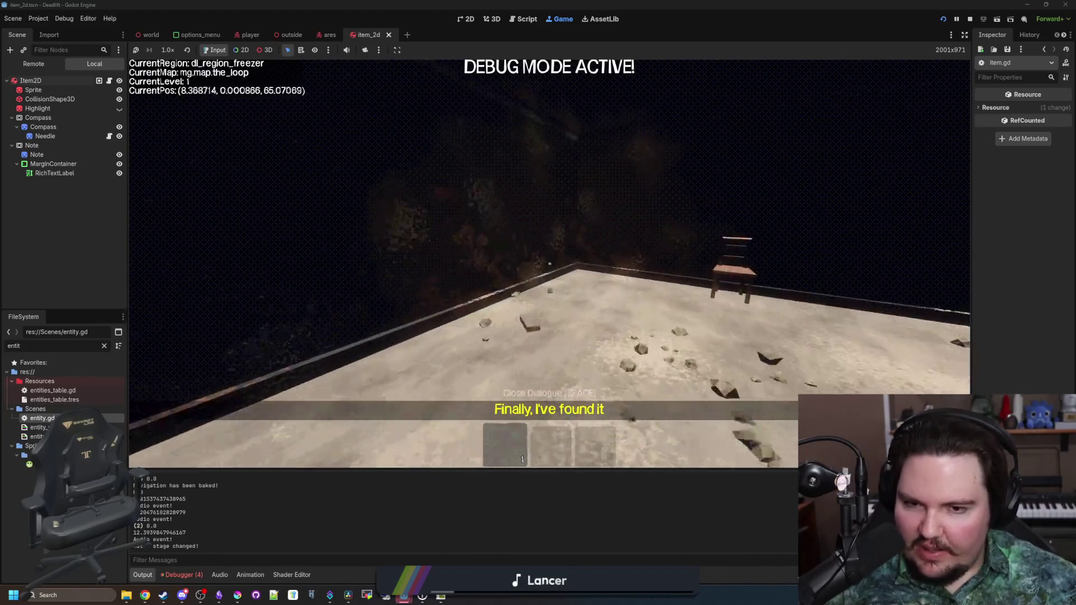
key("w")
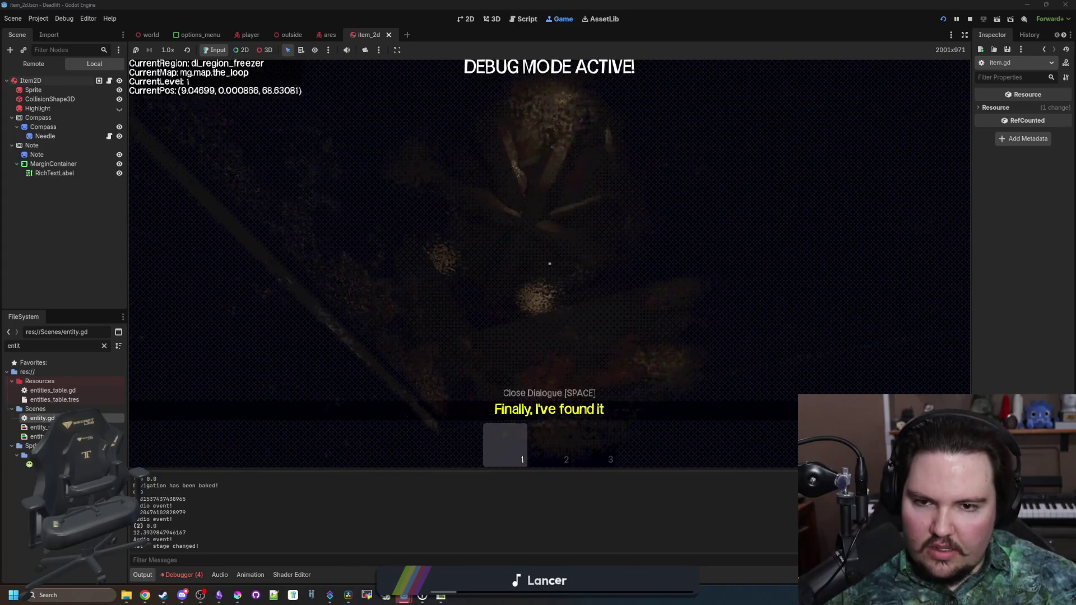
key("w")
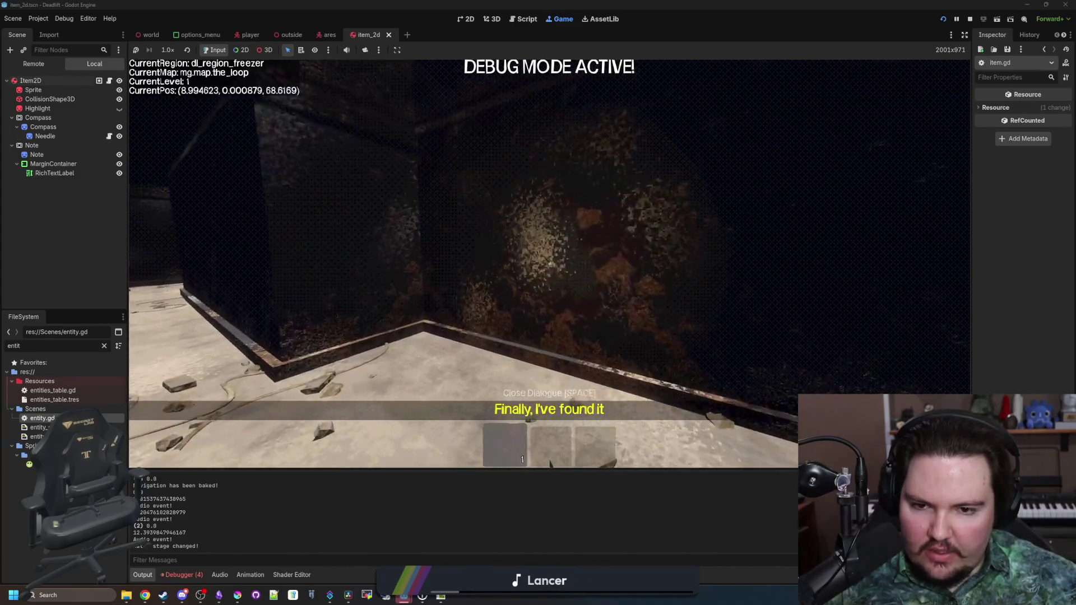
key("w")
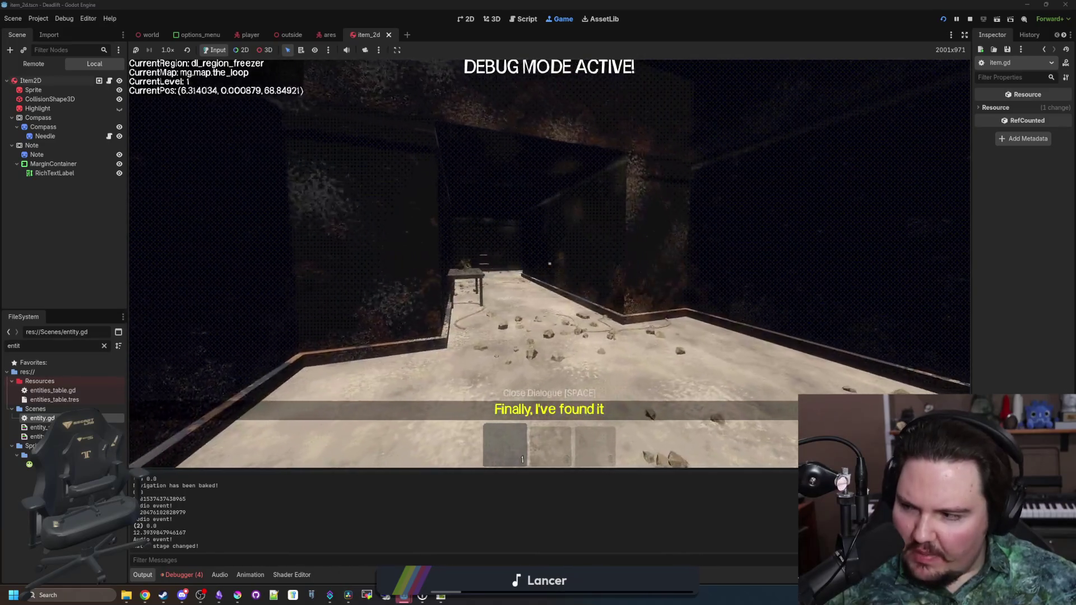
key("w")
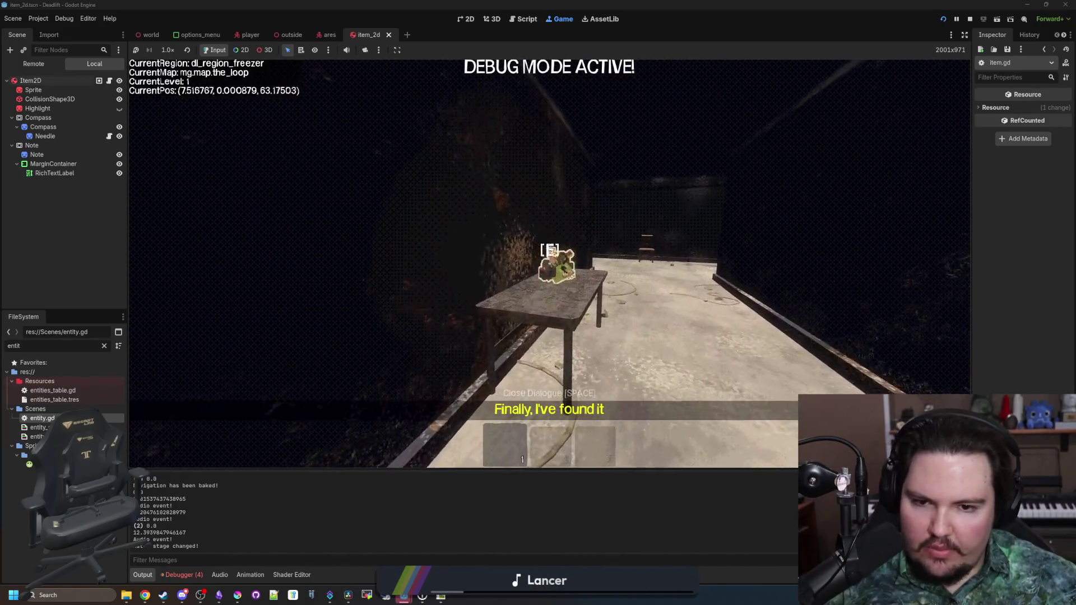
key("w")
key("e")
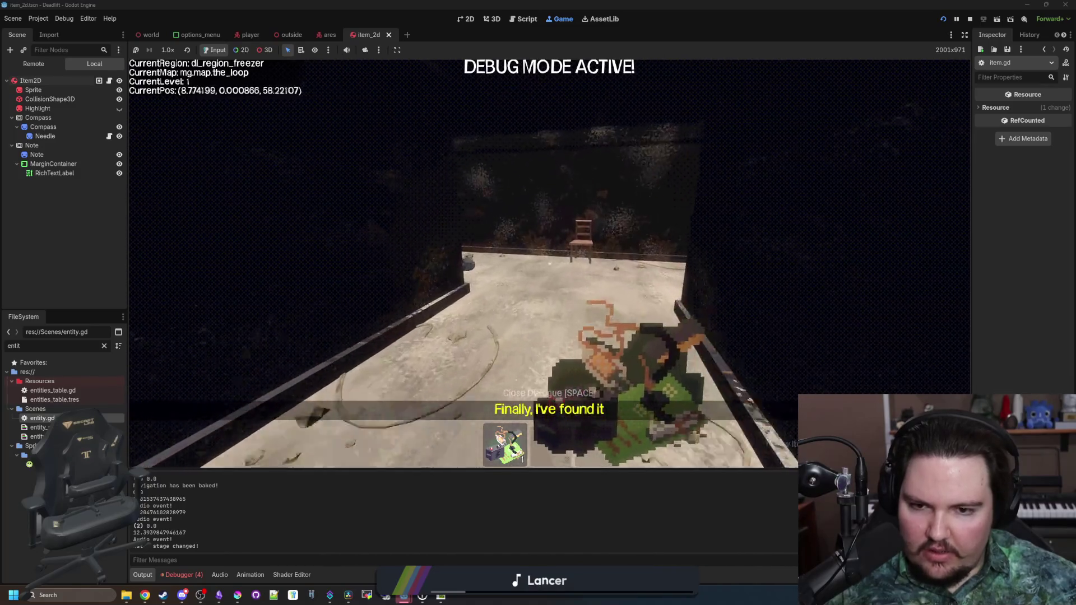
Throw the held item down the corridor, then walk up and throw one near the red creature.
key("w")
key("w")
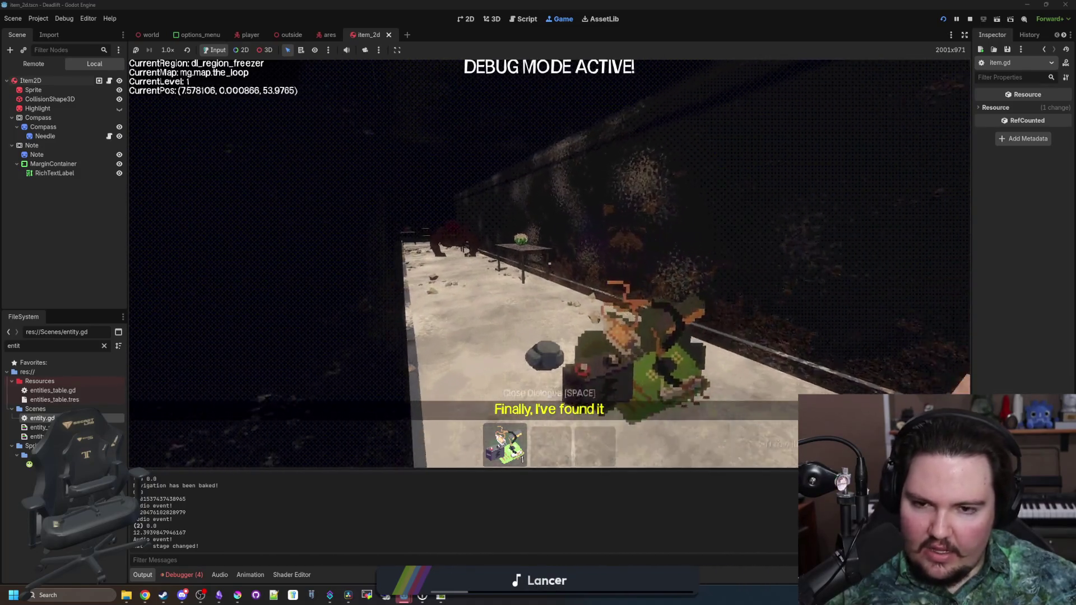
key("e")
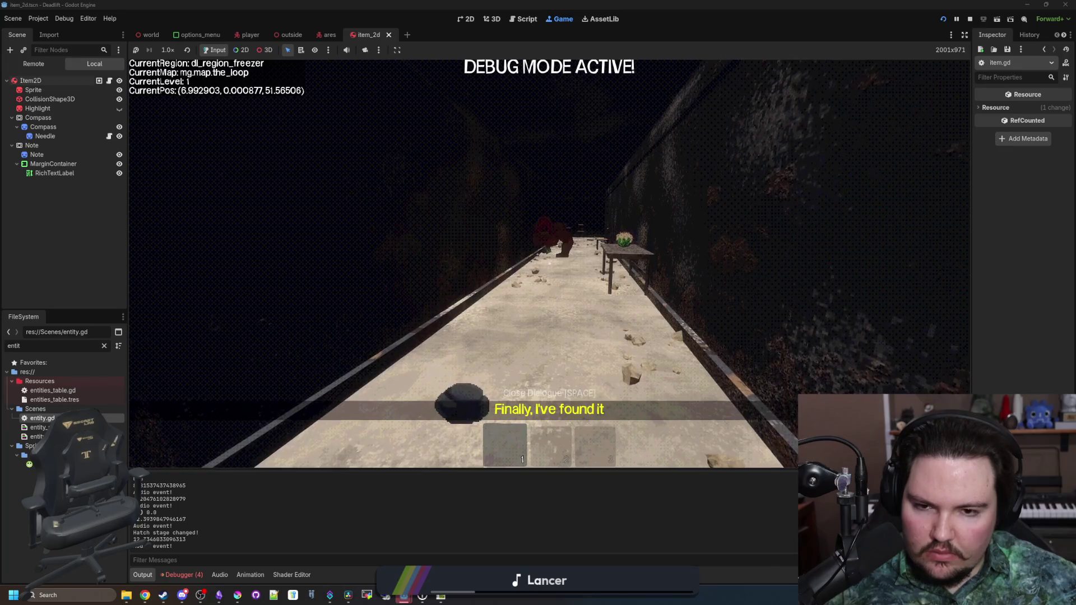
key("e")
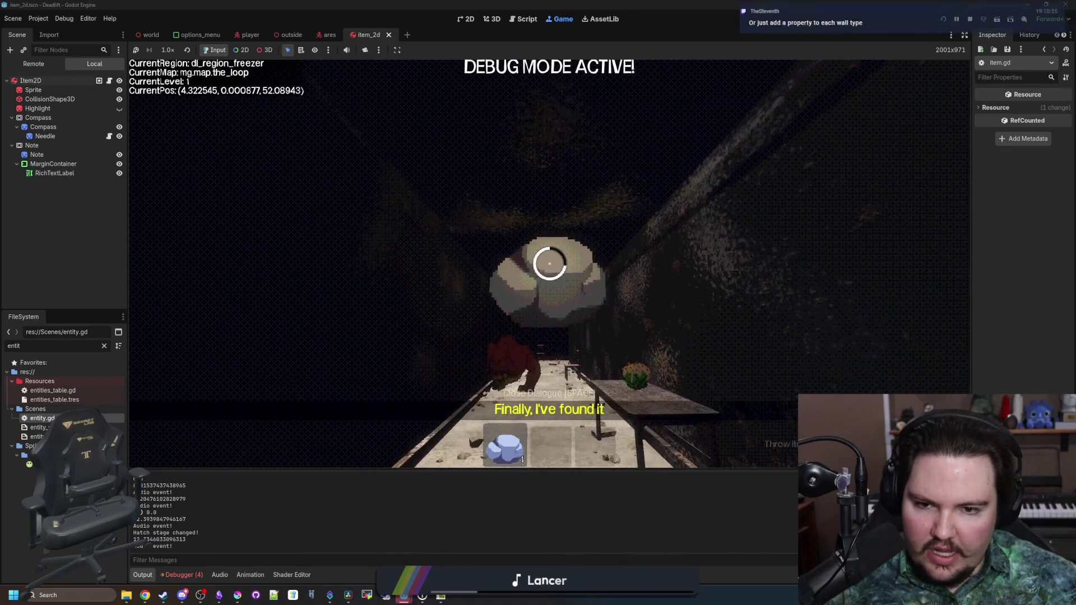
key("q")
key("w")
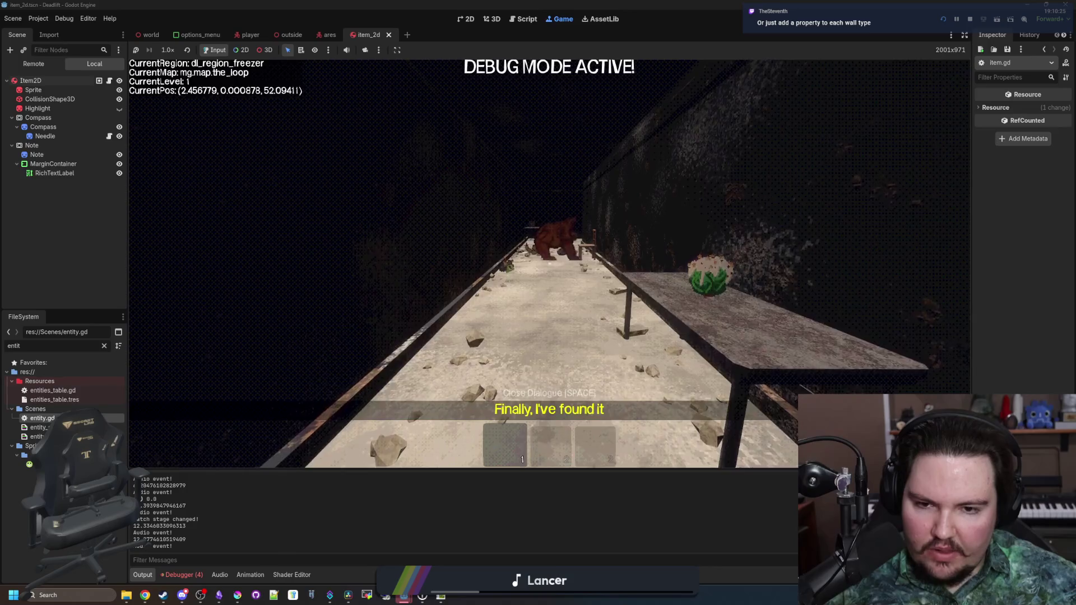
key("w")
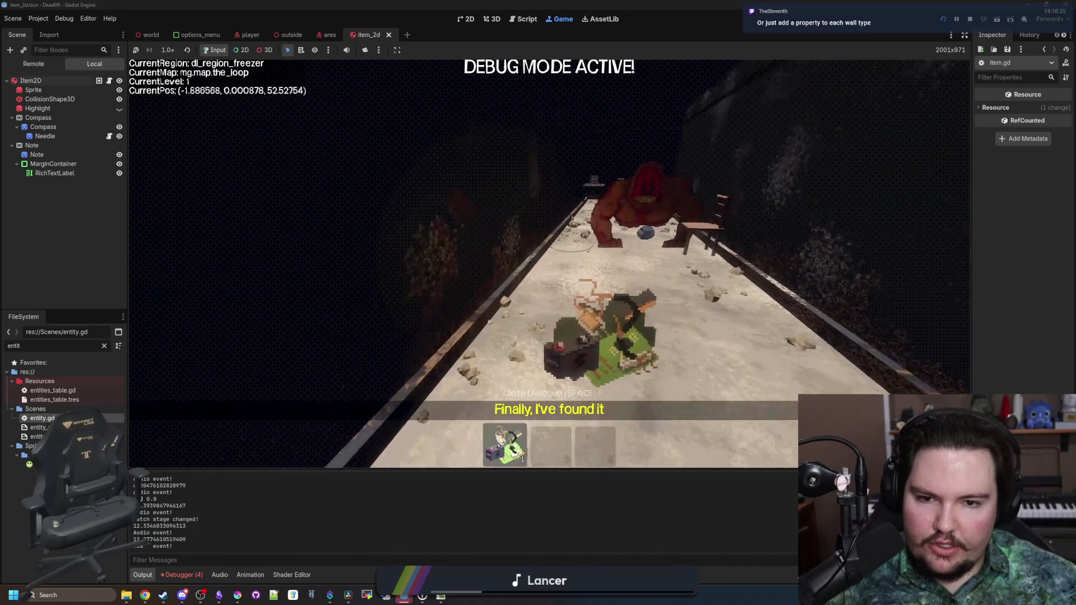
key("q")
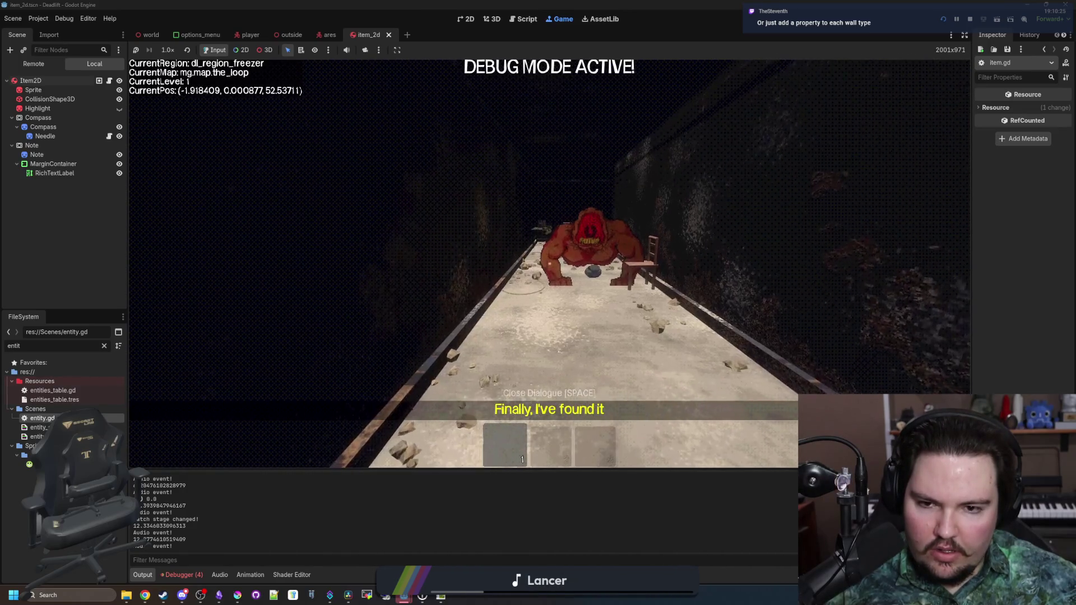
Walk up to the red creature, pick up the floor rock, move around the breakroom and drop it.
key("w")
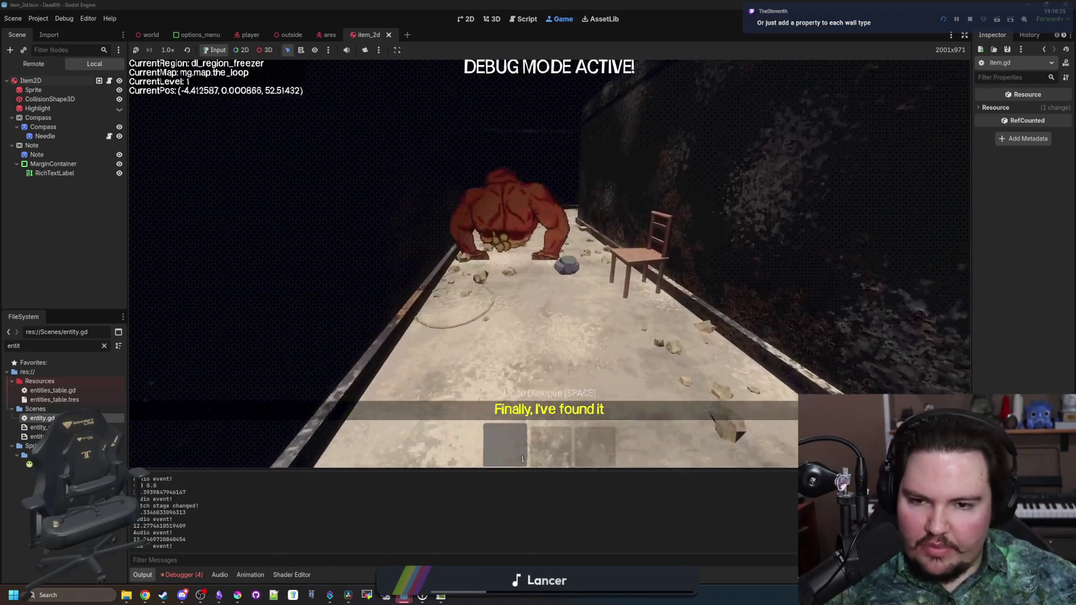
key("w")
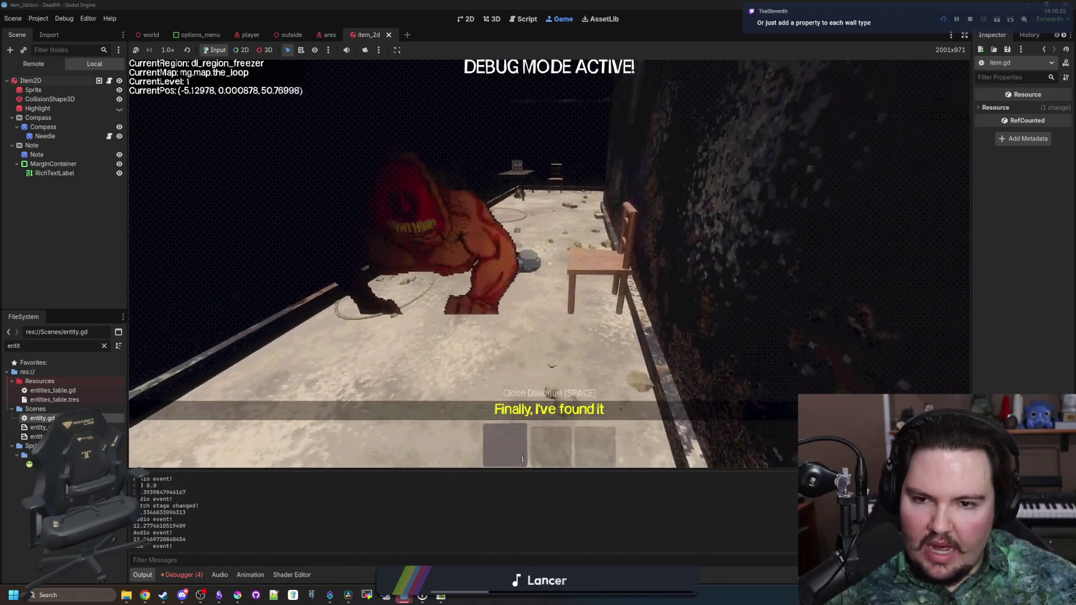
key("e")
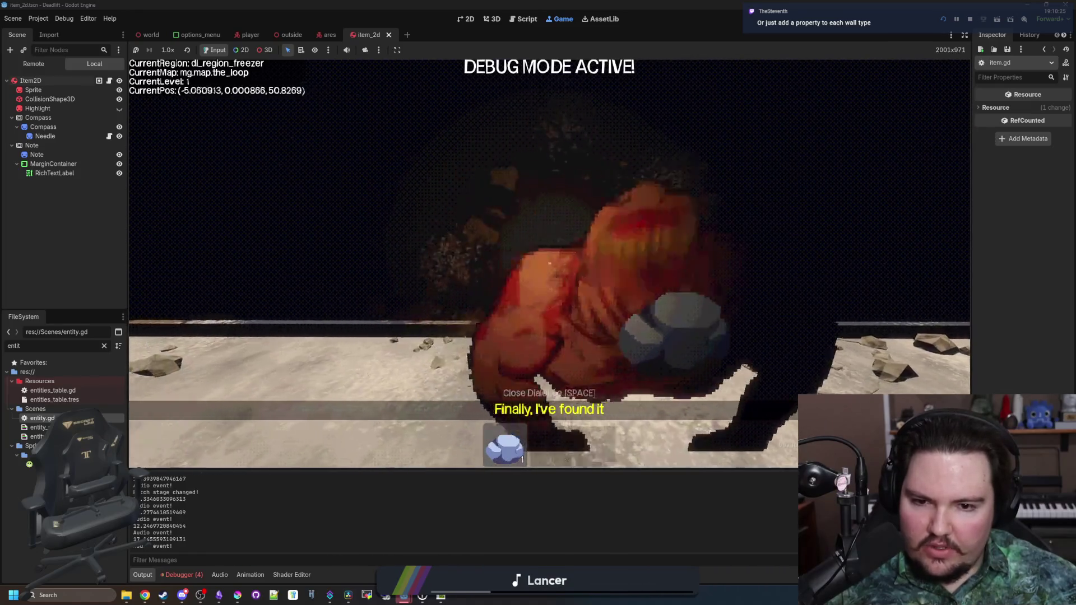
key("w")
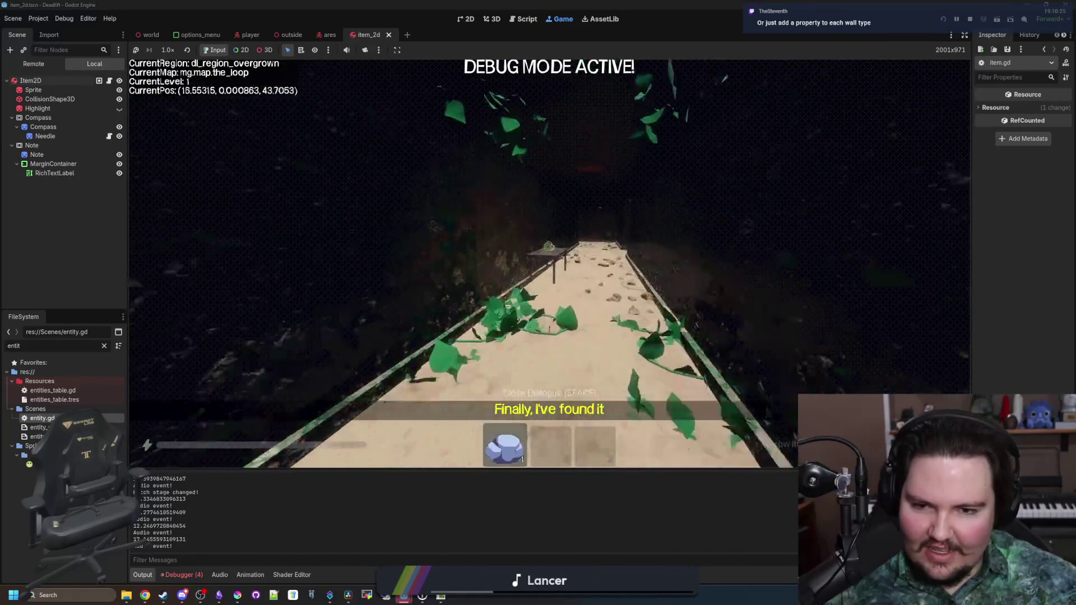
key("w")
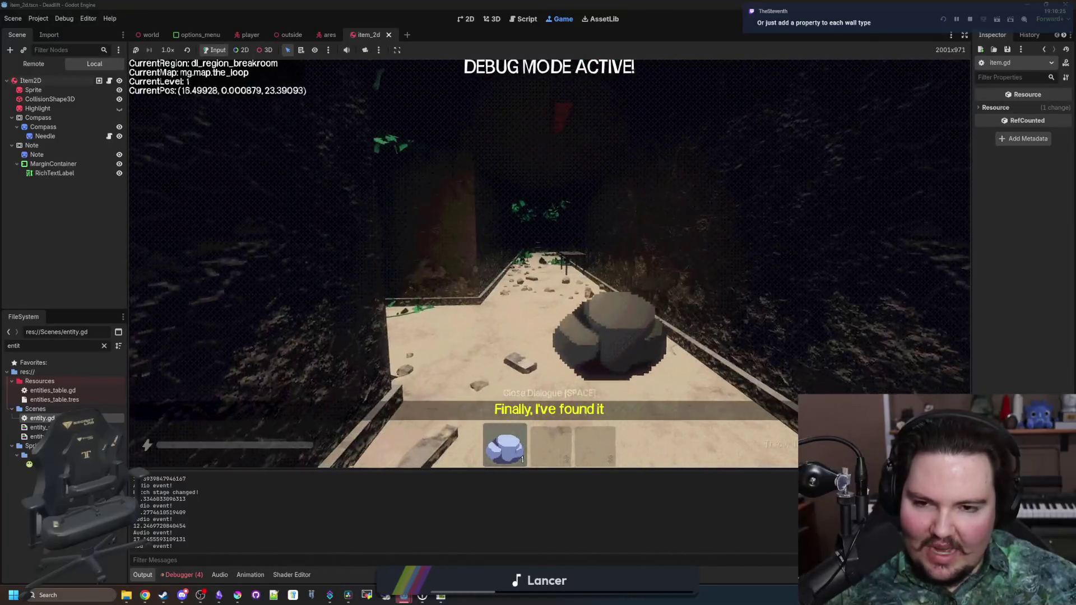
key("s")
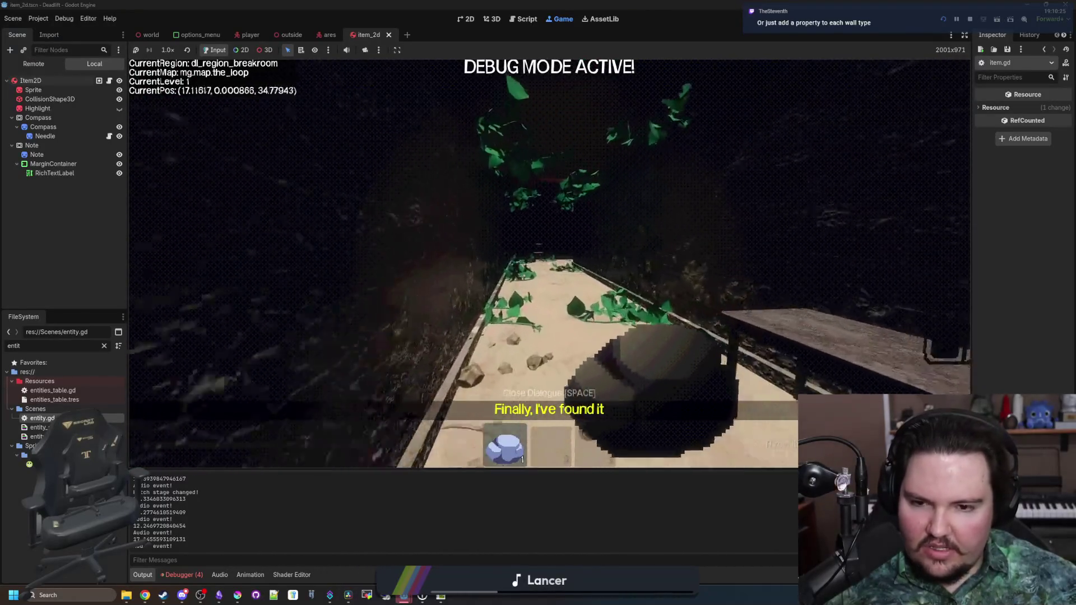
key("s")
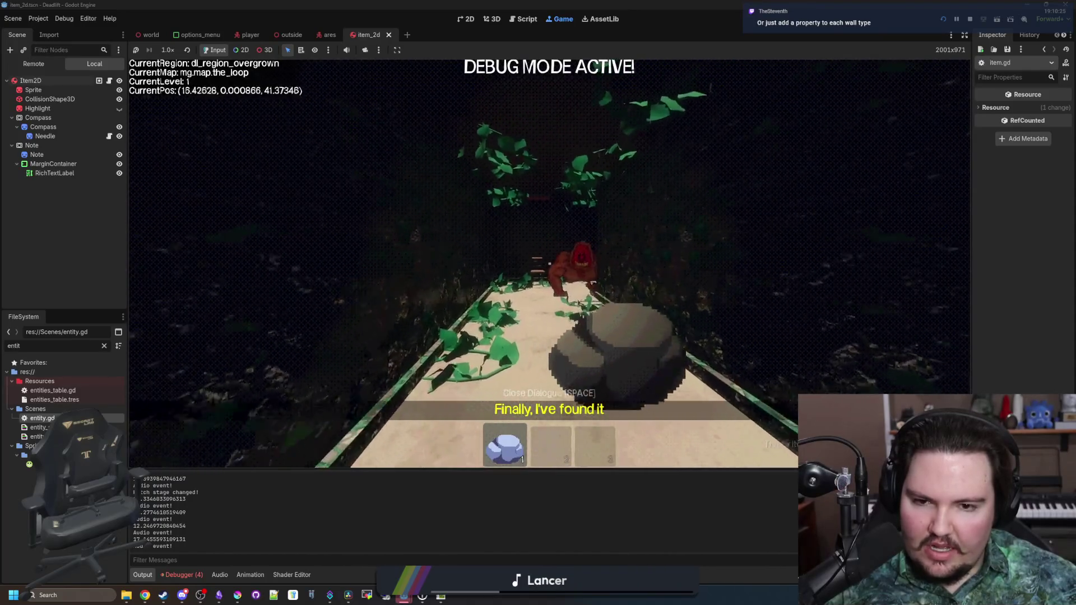
key("w")
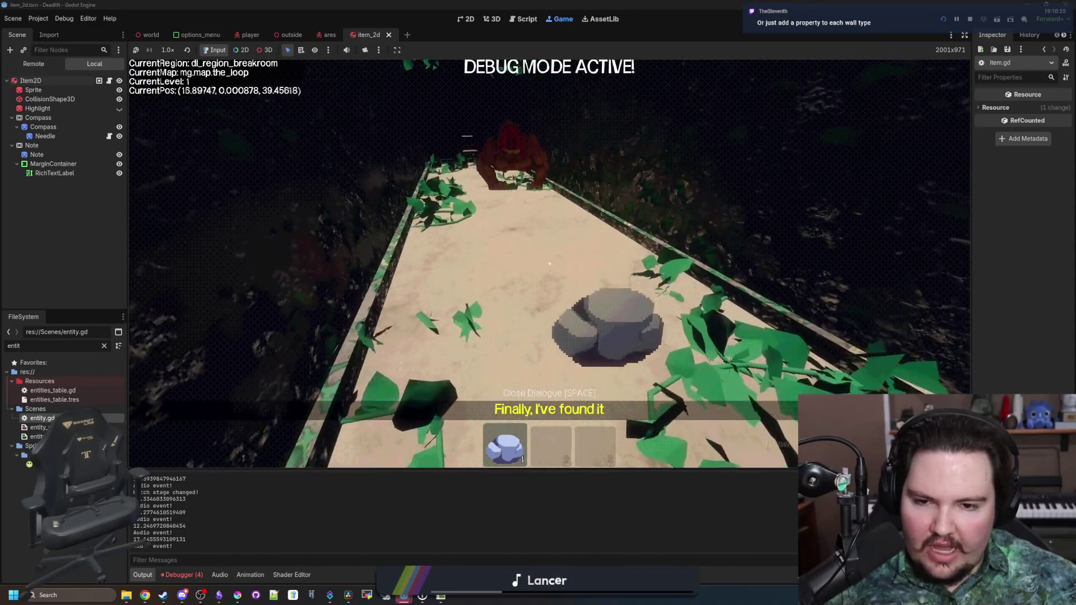
key("q")
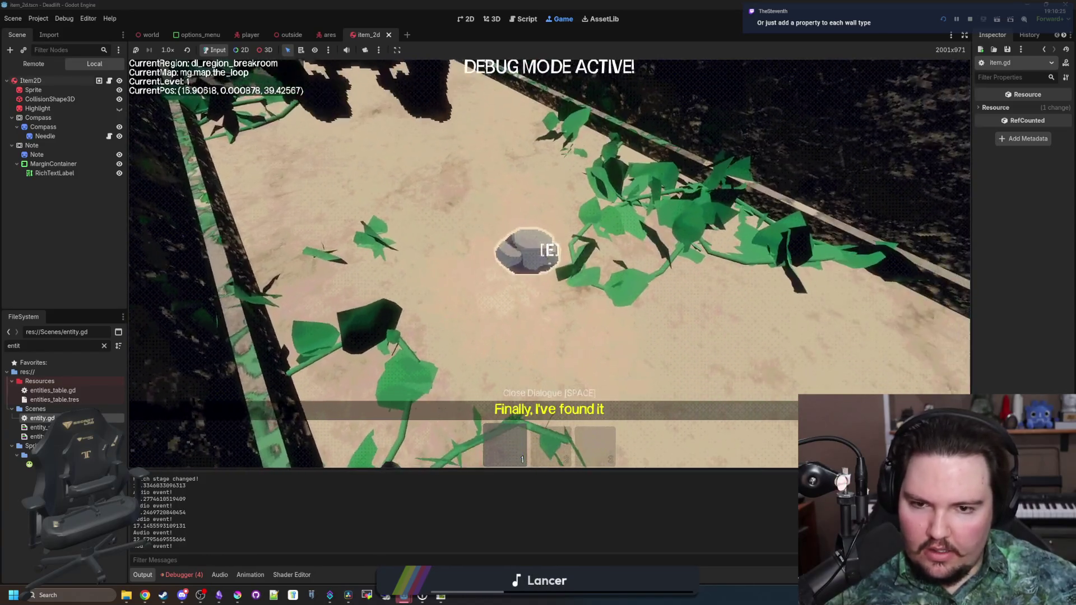
key("w")
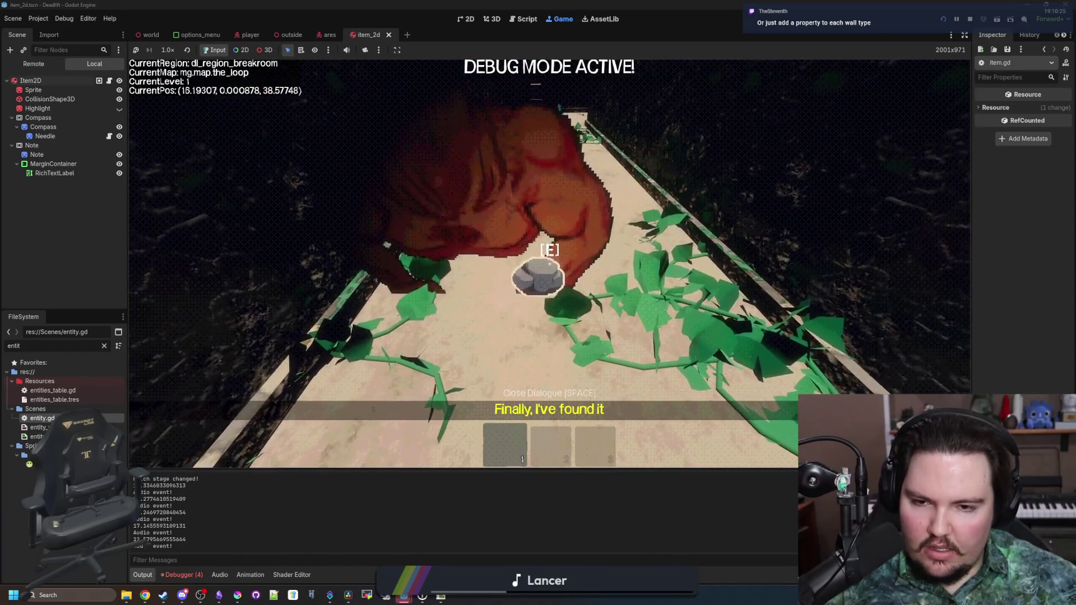
Sprint into the overgrown corridor, walk past the creature into the leafy corridor, then stop the game.
key("shift+w")
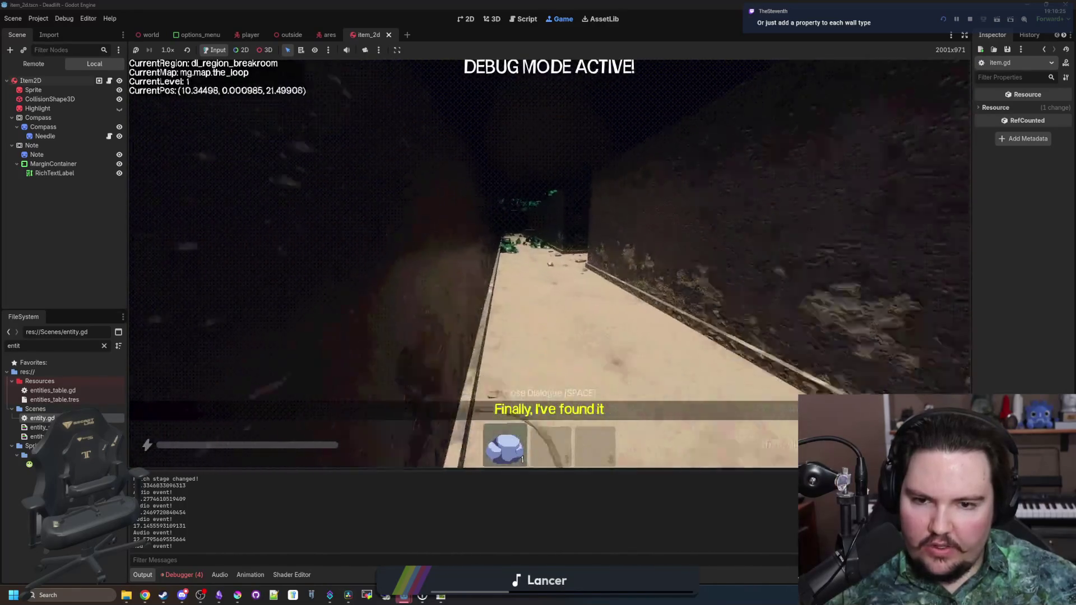
key("shift+w")
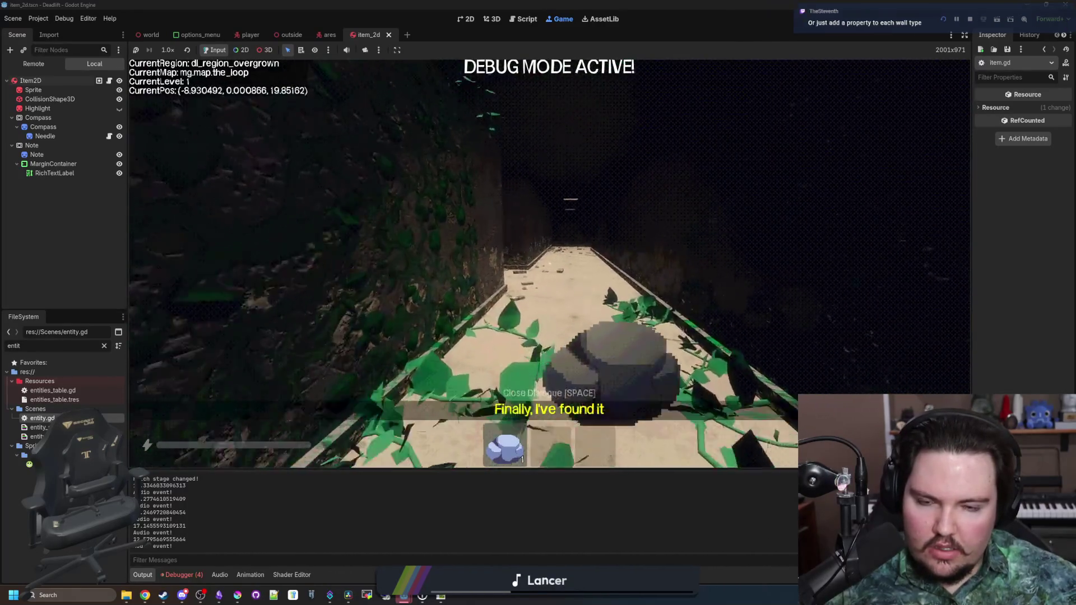
key("shift+w")
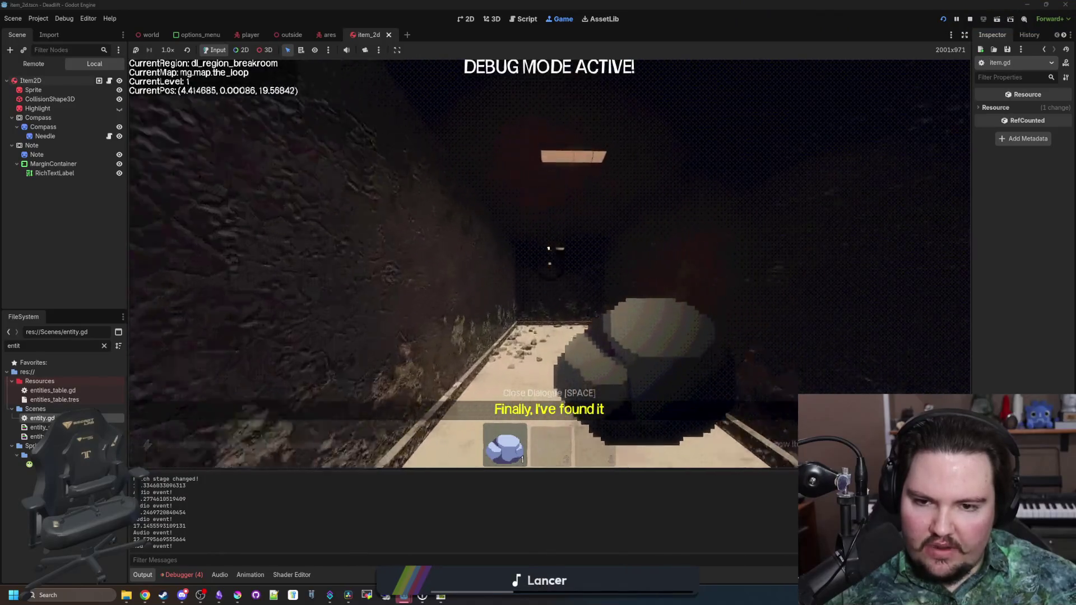
key("w")
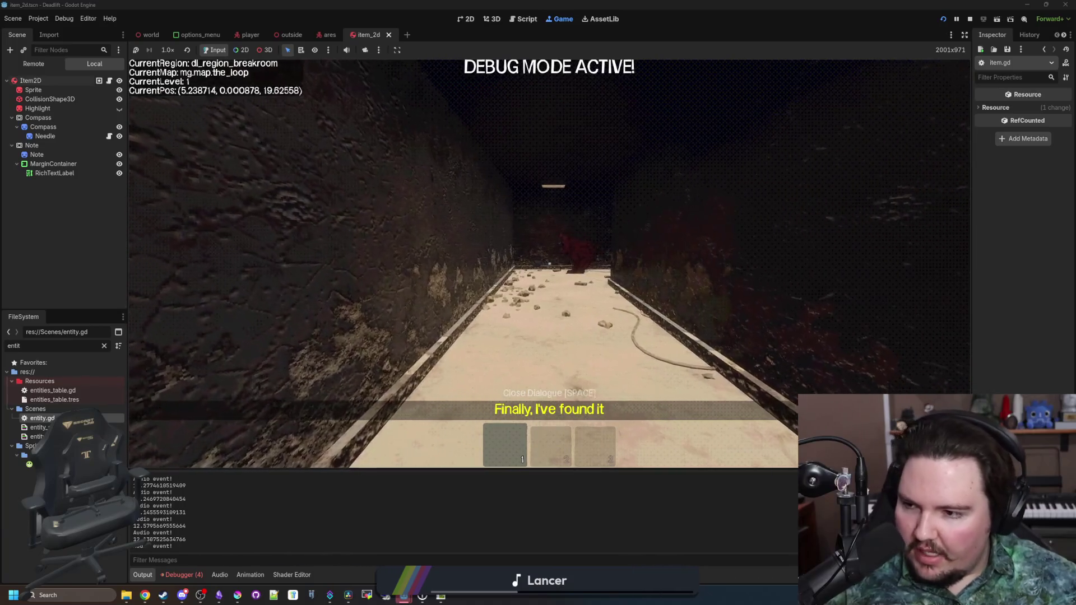
key("w")
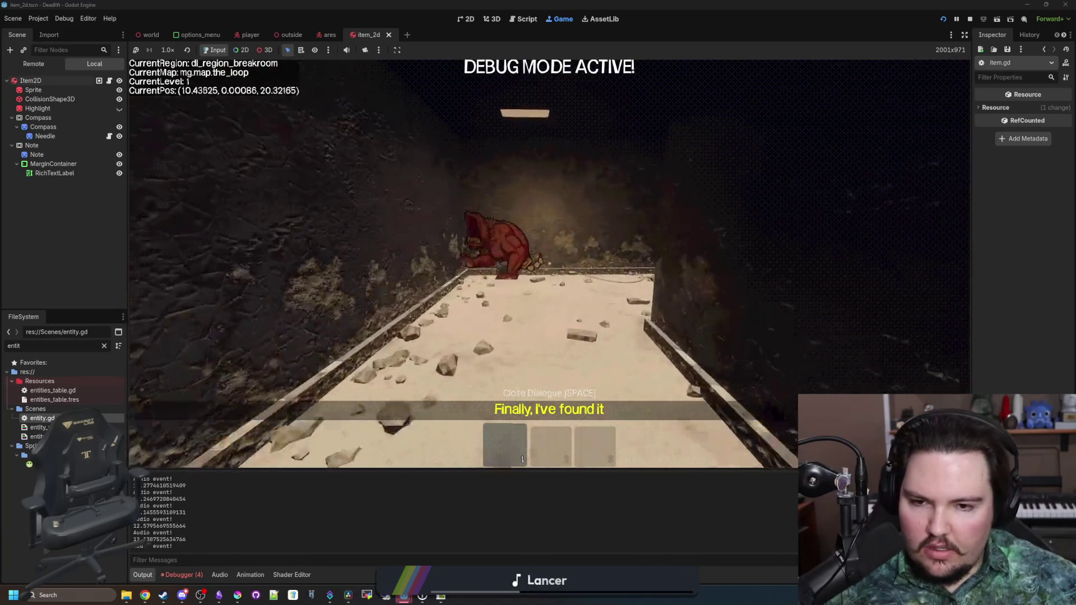
key("w")
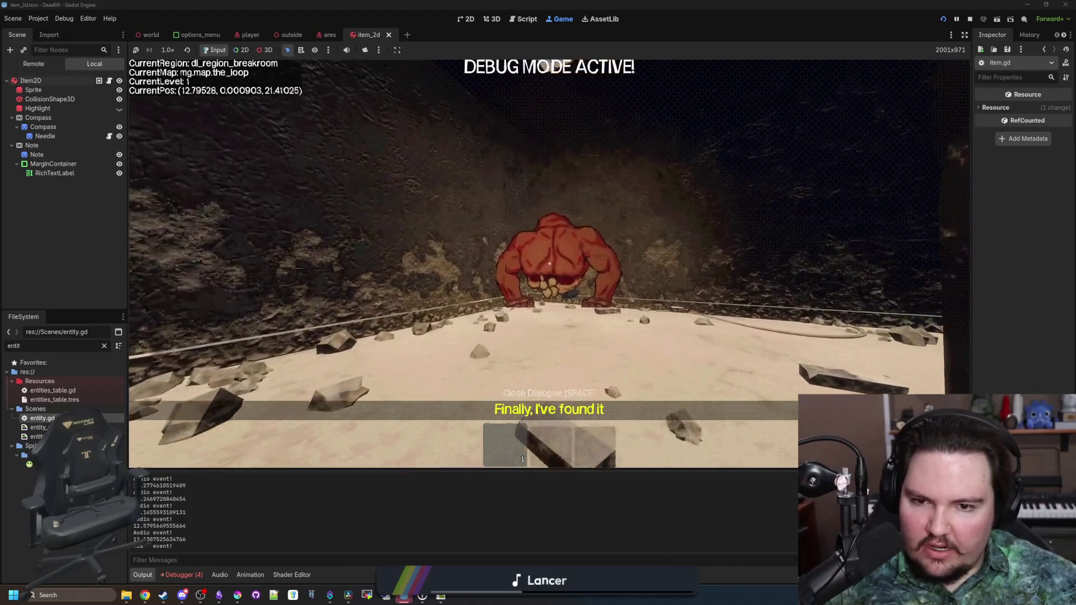
key("w")
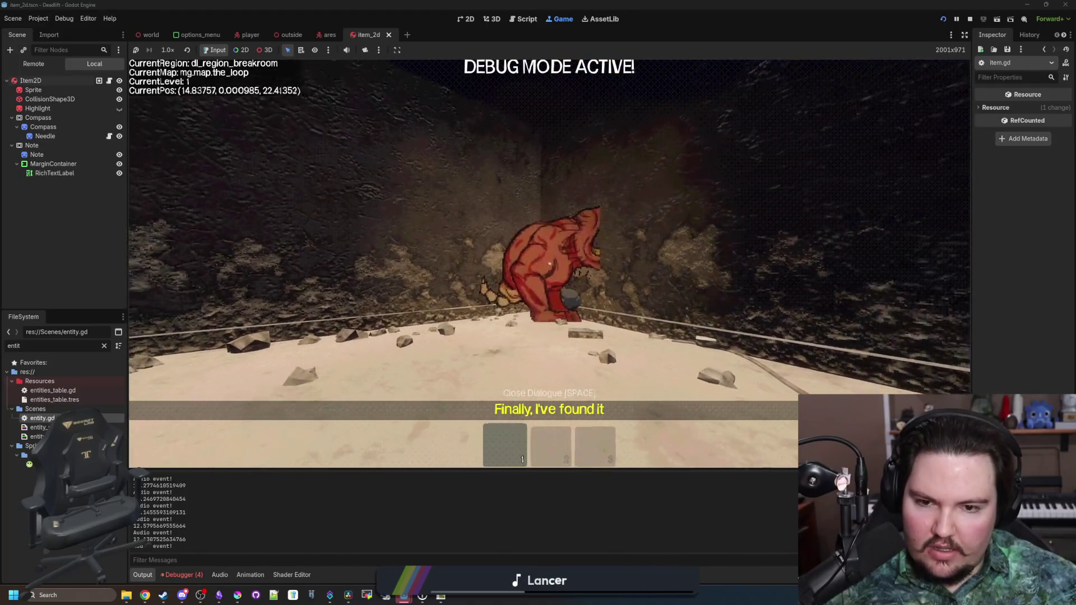
key("w")
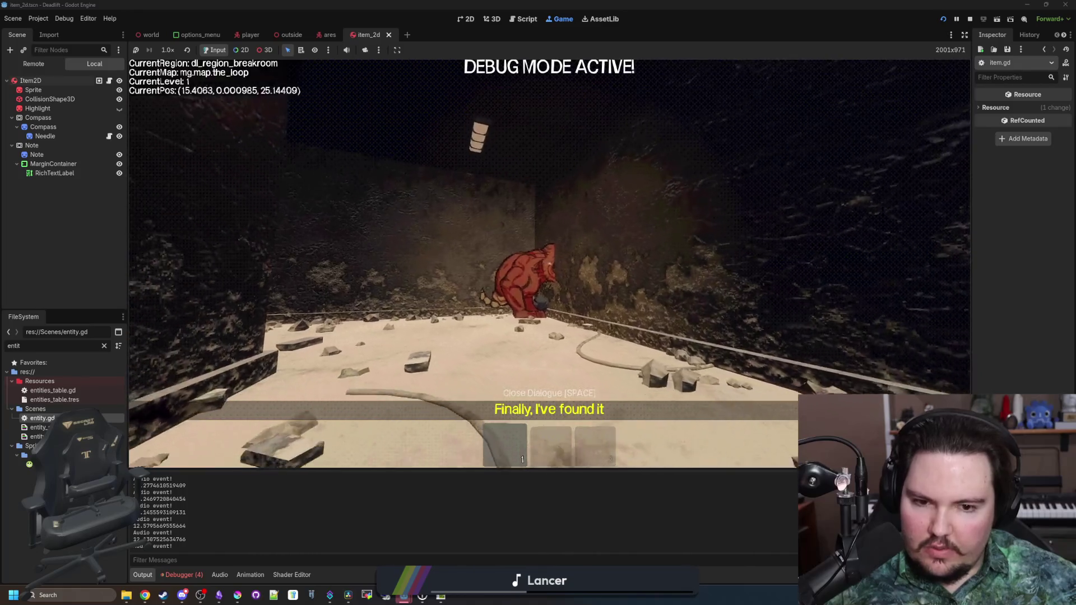
key("w")
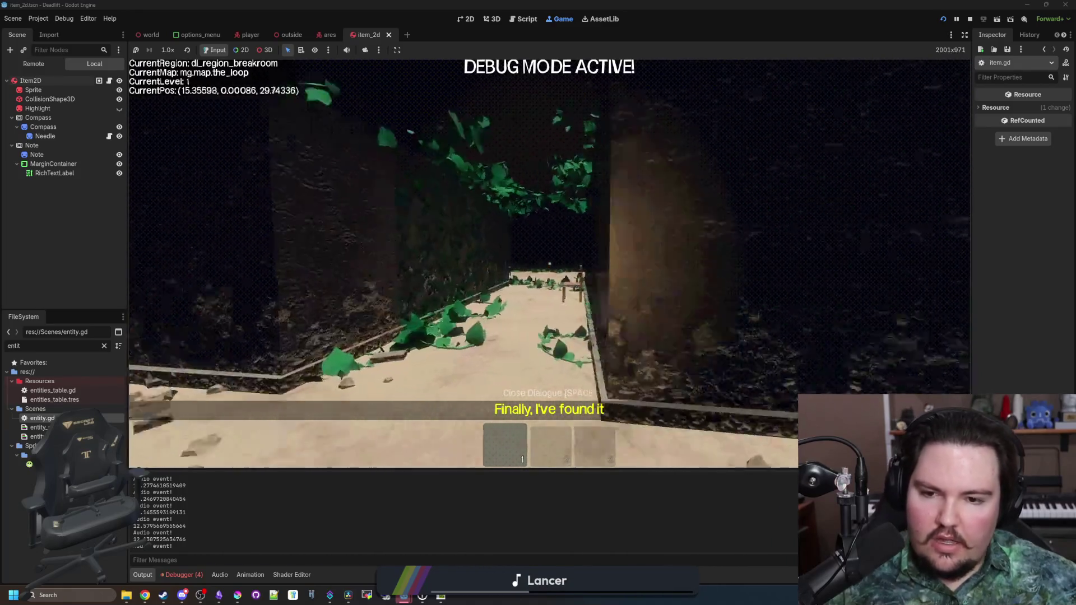
key("Escape")
Stop the game and review item.gd's _physics_process code and its print(lastSpeed) line.
left_click(970, 18)
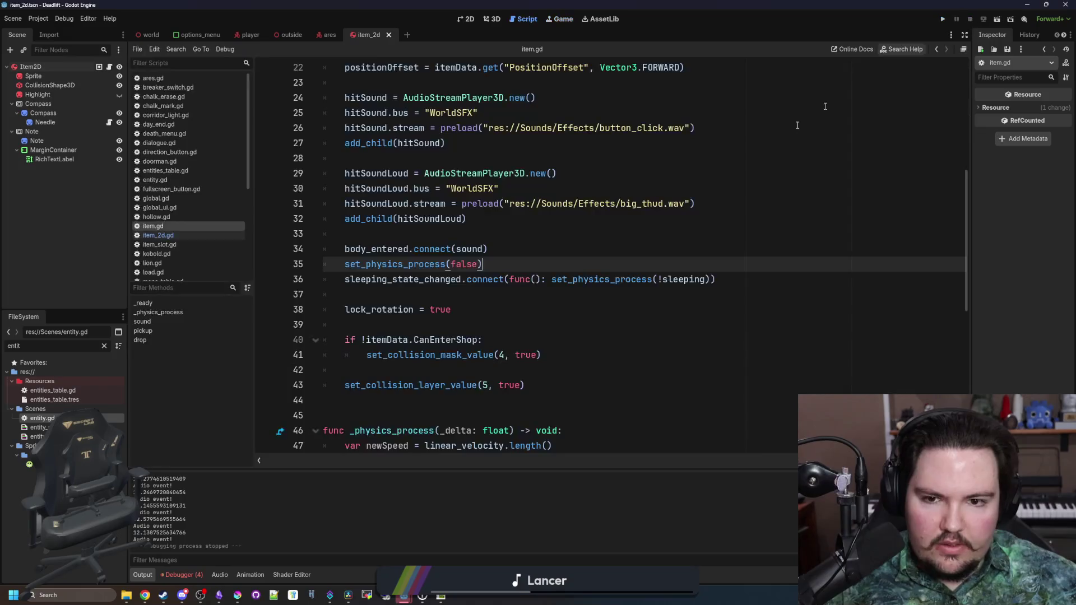
left_click(501, 247)
left_click(476, 239)
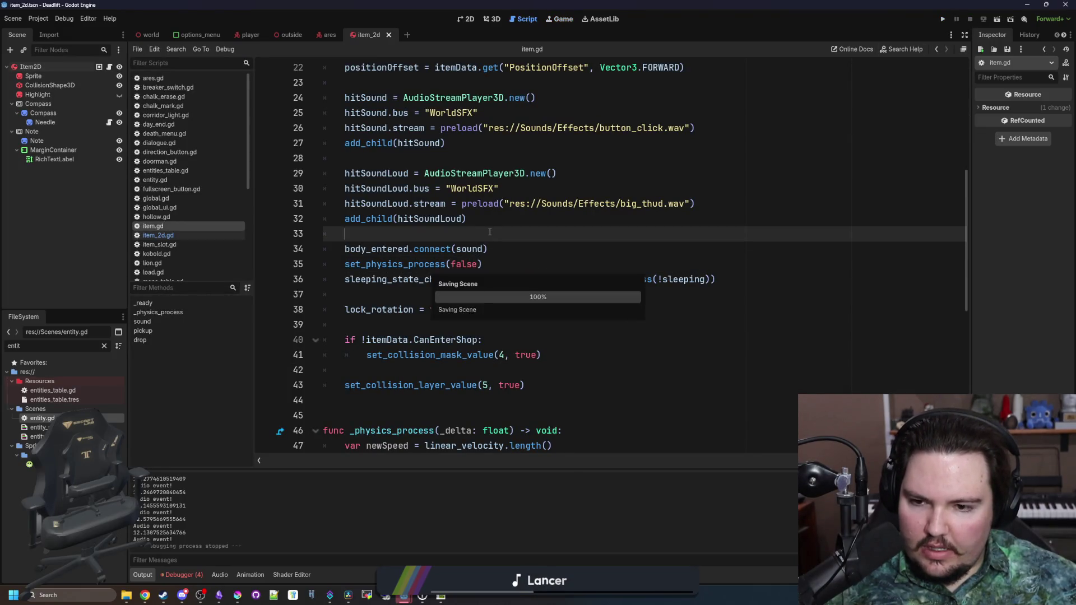
scroll(429, 307, "down", 4)
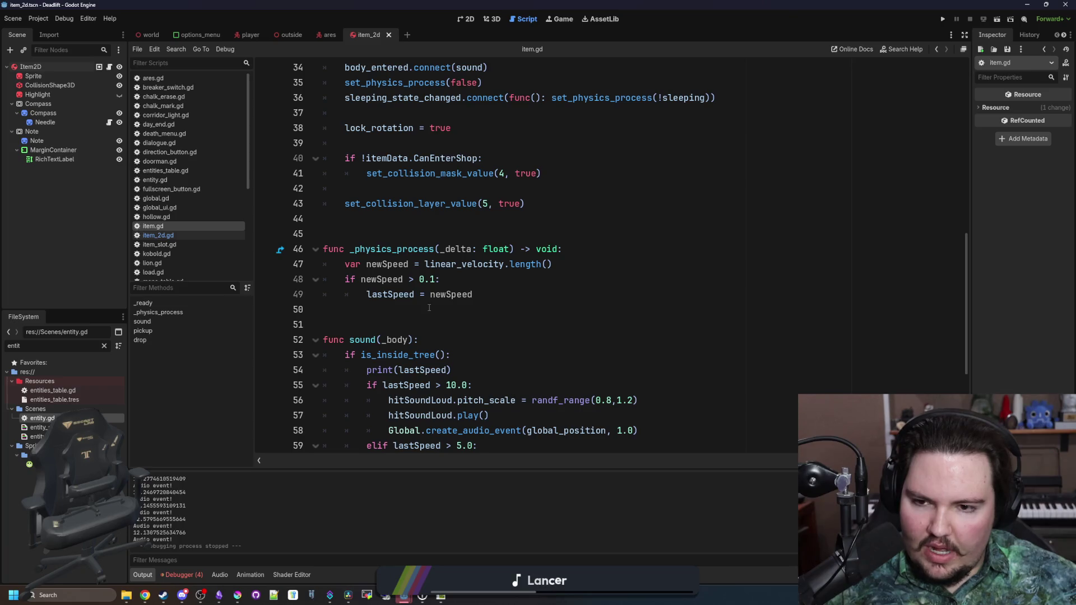
left_click(455, 274)
left_click(368, 315)
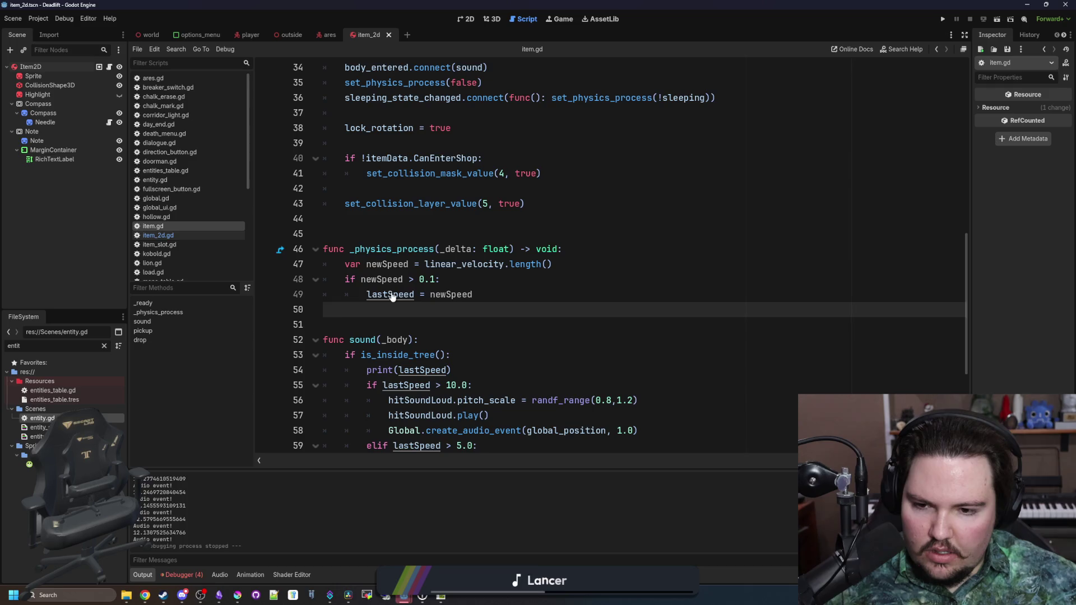
scroll(392, 297, "down", 1)
left_click_drag(453, 326, 331, 325)
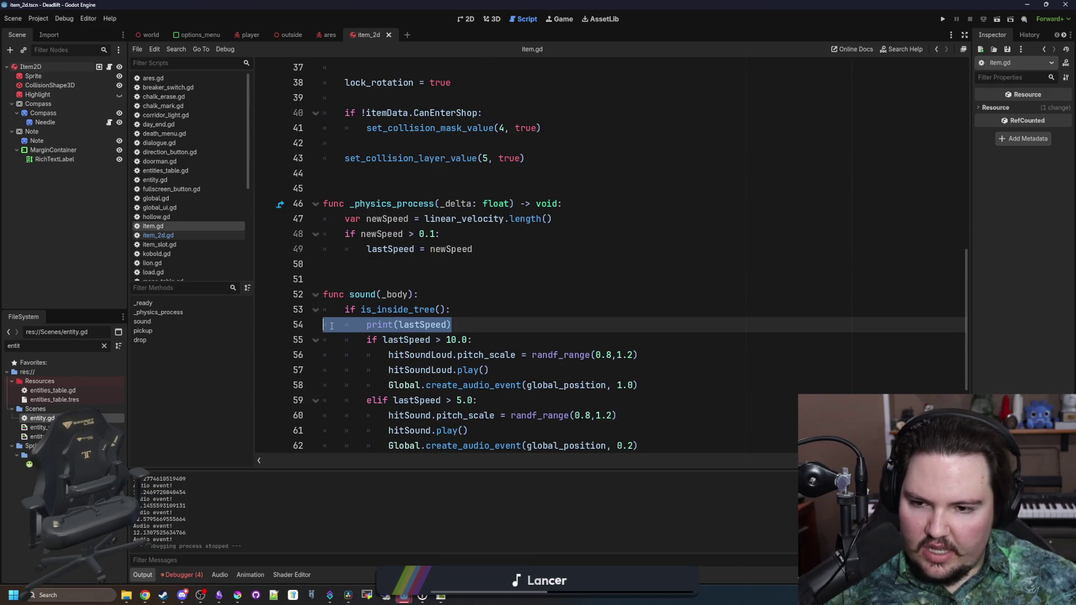
left_click(464, 318)
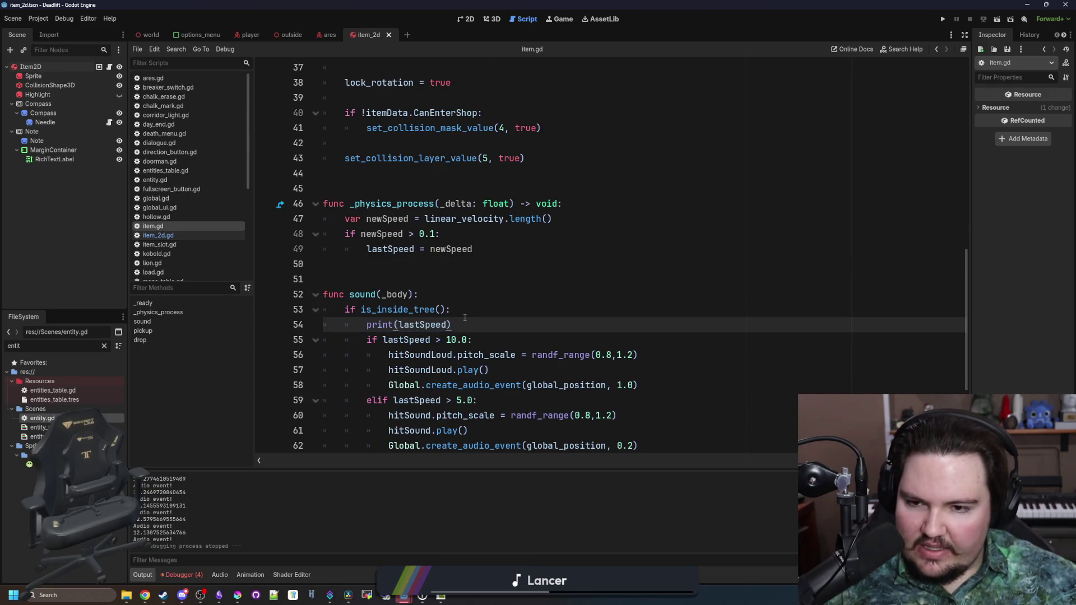
scroll(466, 317, "down", 2)
scroll(467, 314, "up", 14)
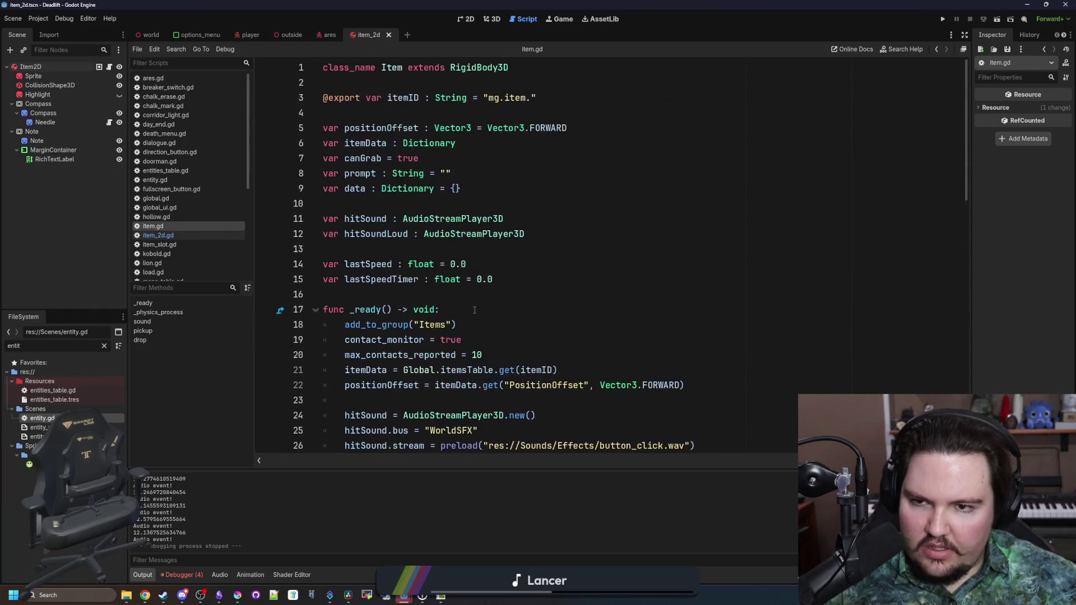
Change line 35 to set_physics_process(true) and run the project again in the game view.
left_click_drag(473, 261, 324, 262)
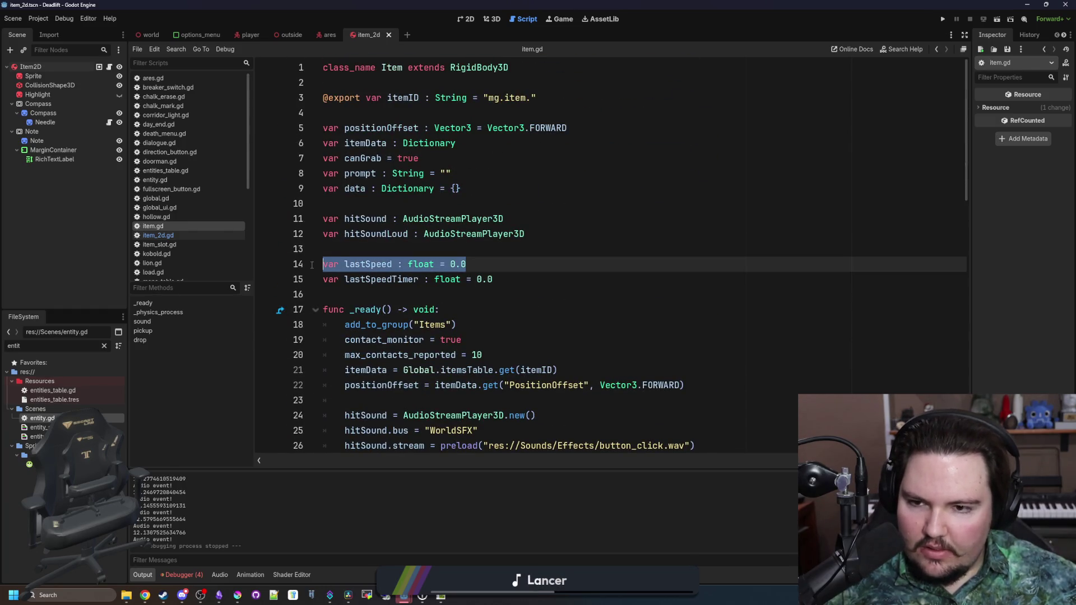
left_click(364, 247)
scroll(366, 241, "down", 5)
scroll(366, 241, "down", 4)
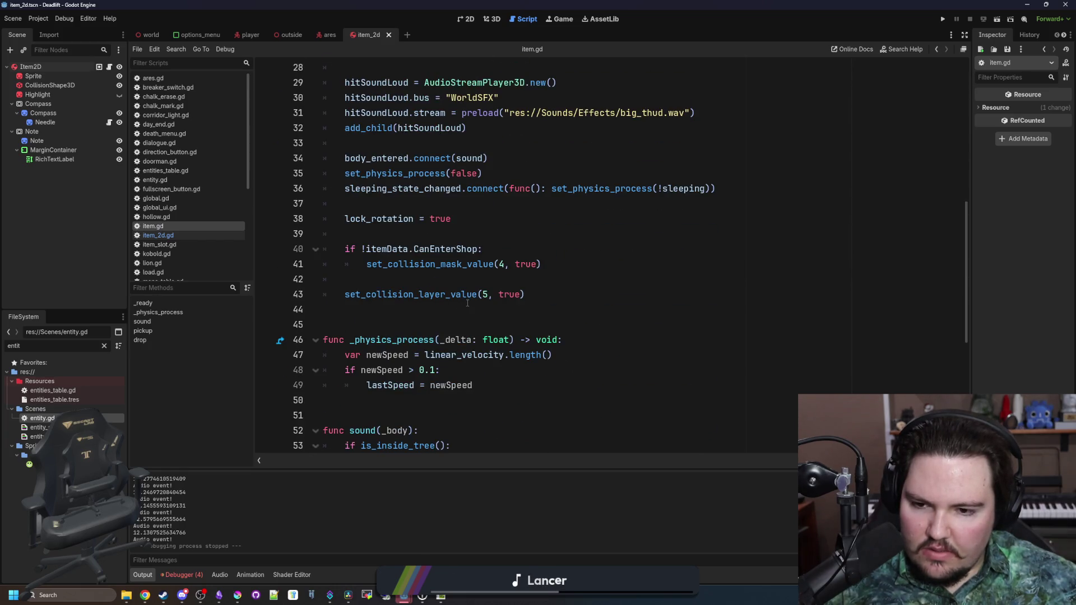
scroll(468, 304, "down", 1)
mouse_move(512, 337)
left_mouse_down()
mouse_move(387, 326)
mouse_move(324, 295)
left_mouse_up()
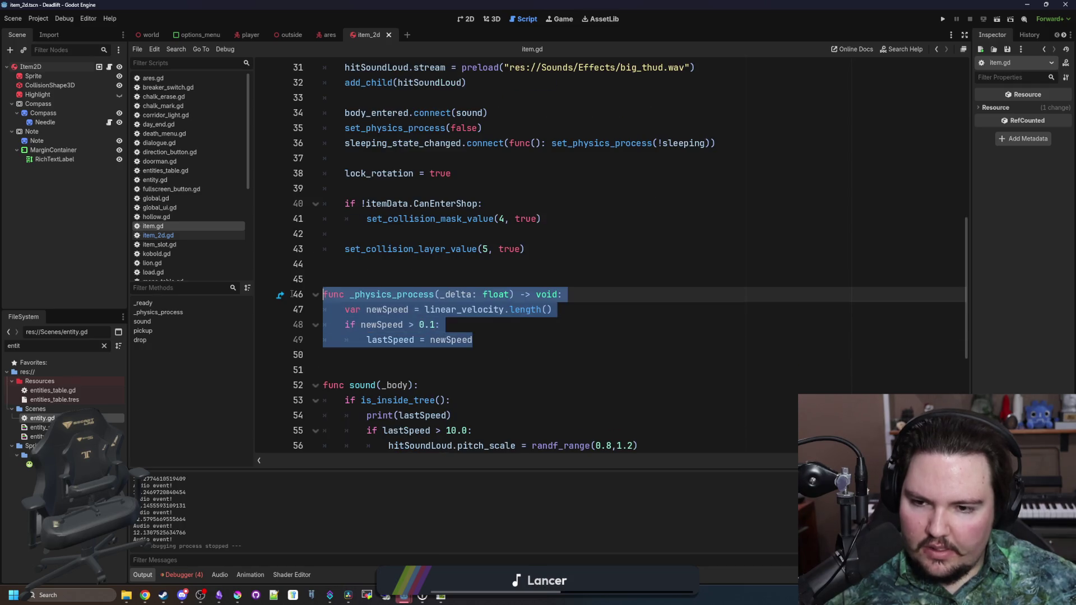
left_click(456, 280)
left_click_drag(515, 341, 323, 301)
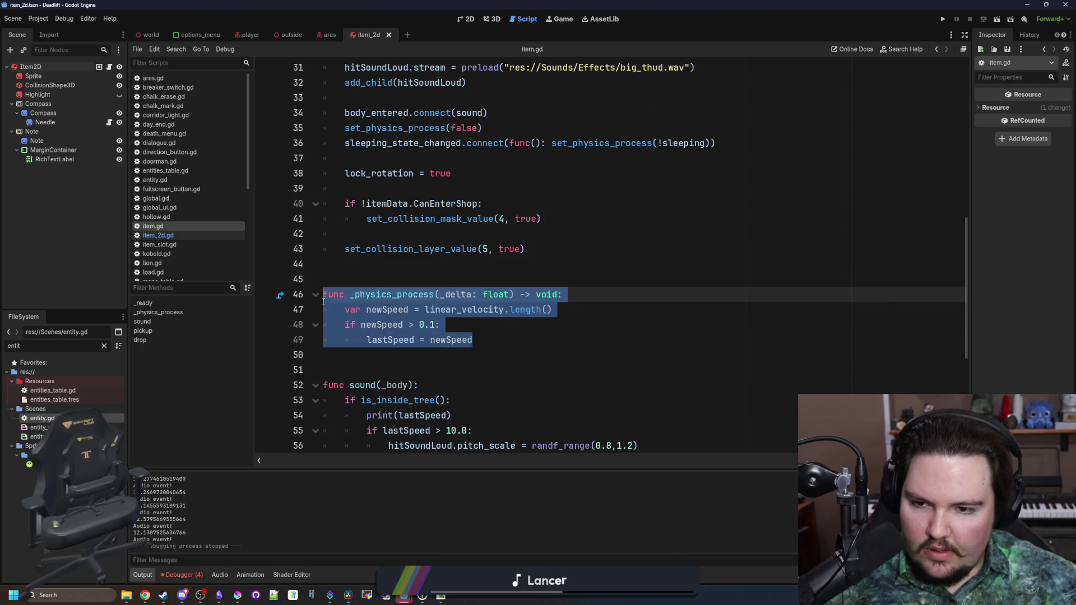
left_click(394, 274)
scroll(394, 273, "up", 2)
left_click(465, 219)
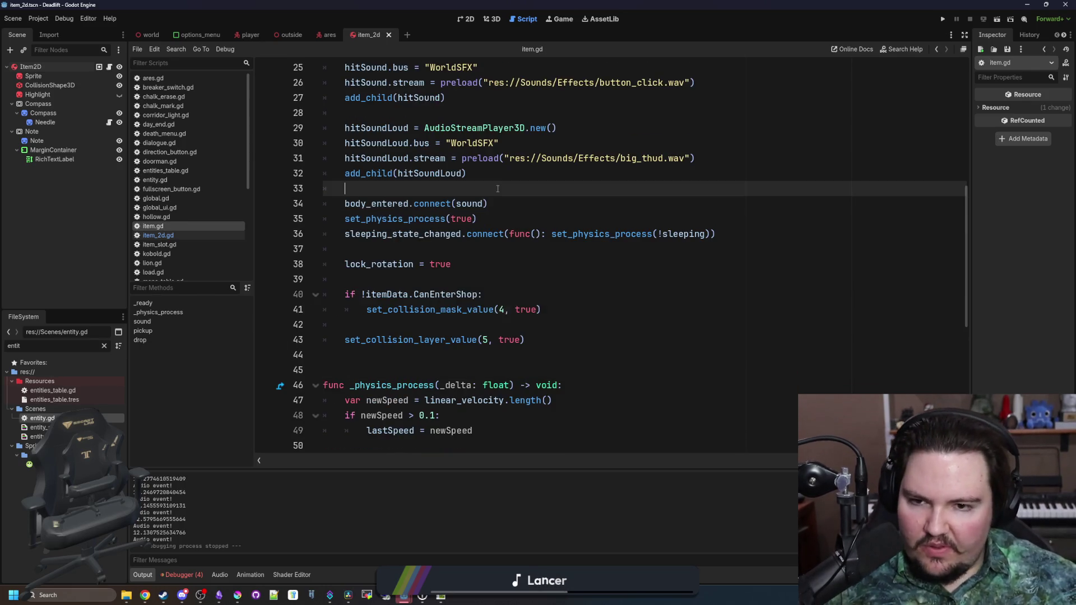
left_click(565, 20)
left_click(941, 19)
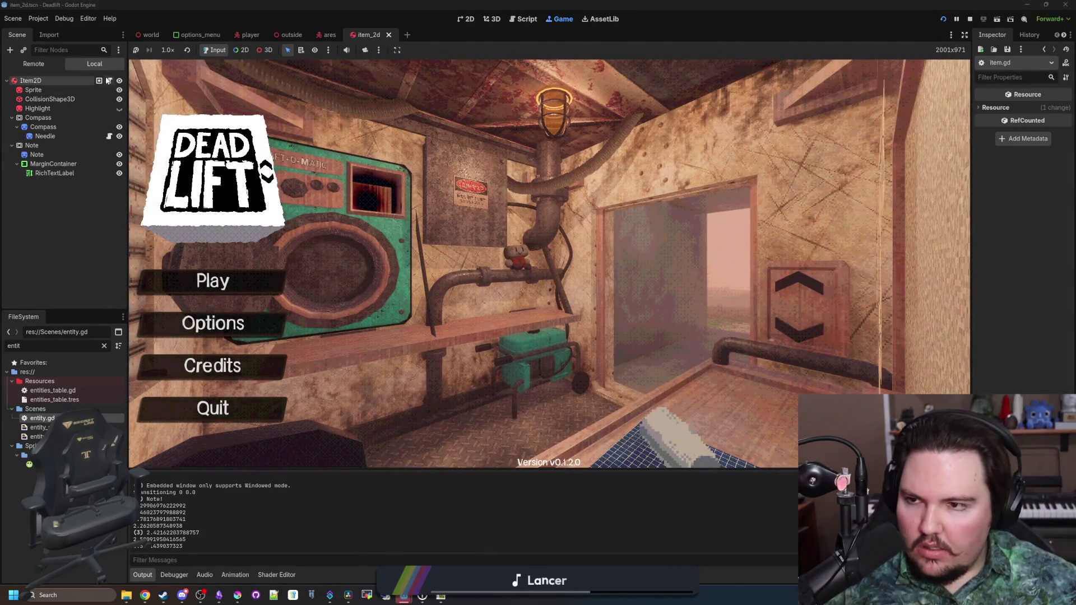
Open the Item2D script, item_2d.gd, in the script editor.
left_click(108, 80)
Jump to the parent item.gd and replace true on line 35 with sleeping.
left_click(478, 69, "ctrl")
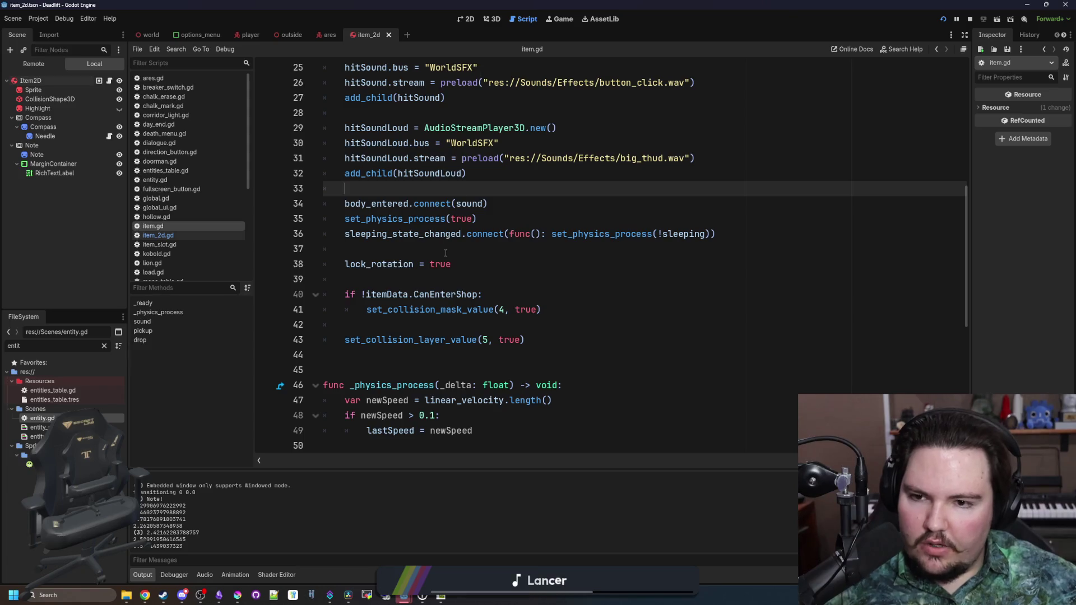
scroll(446, 252, "up", 7)
scroll(531, 290, "down", 5)
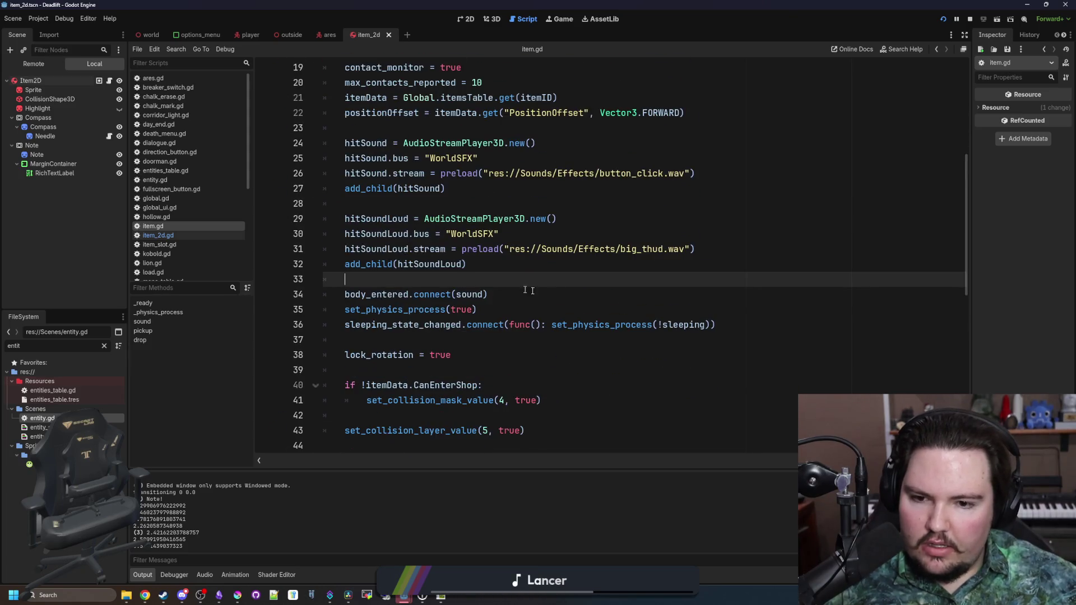
double_click(468, 311)
type("sleeping")
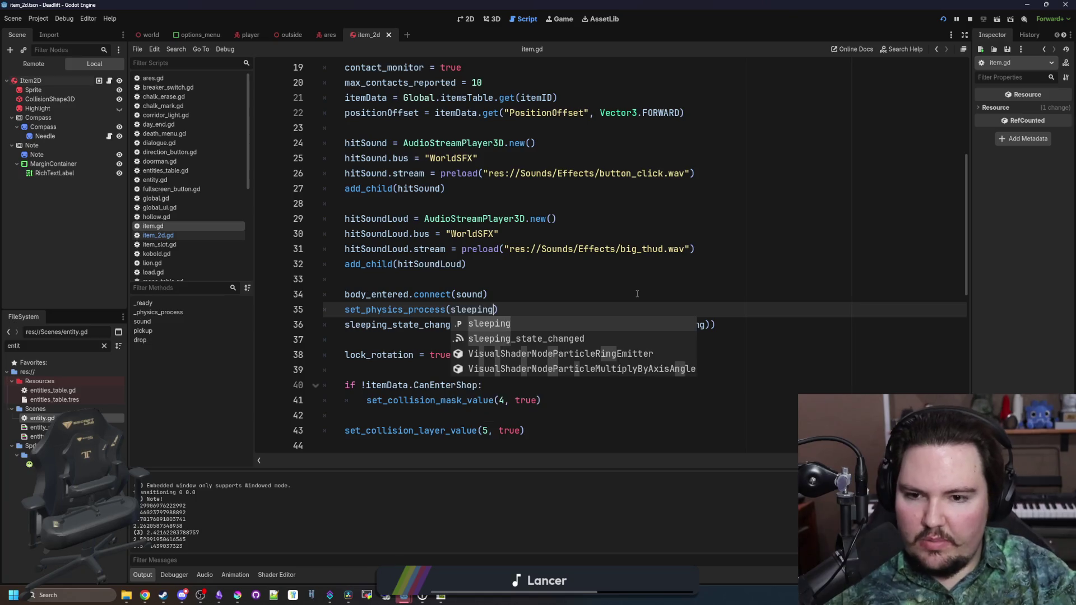
left_click(637, 293)
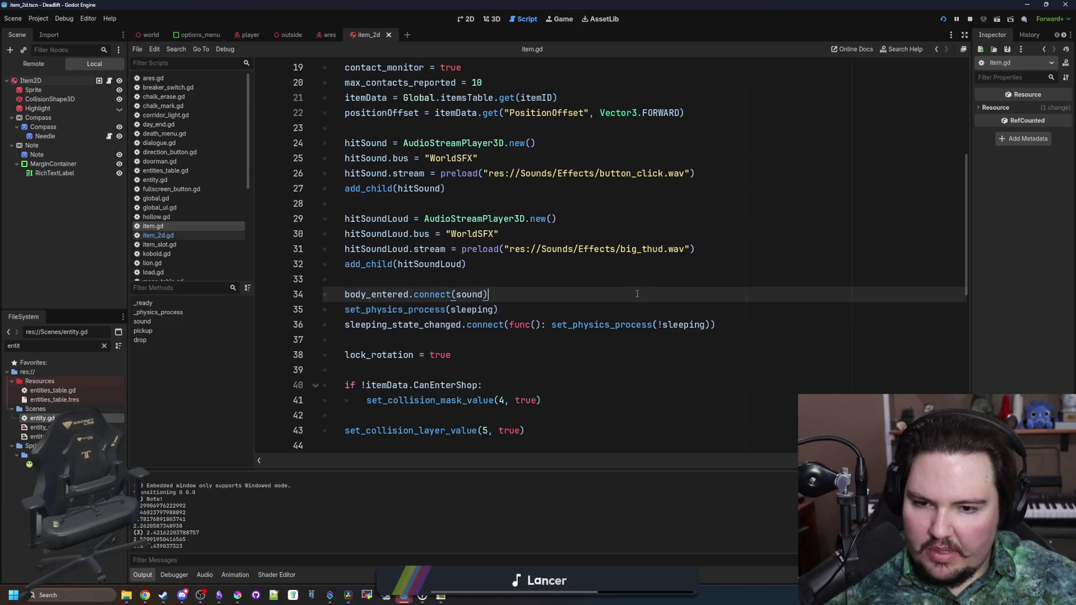
Start a new game, reselect the rock in hotbar slot 1, drop it on the path and pick it up.
left_click(560, 21)
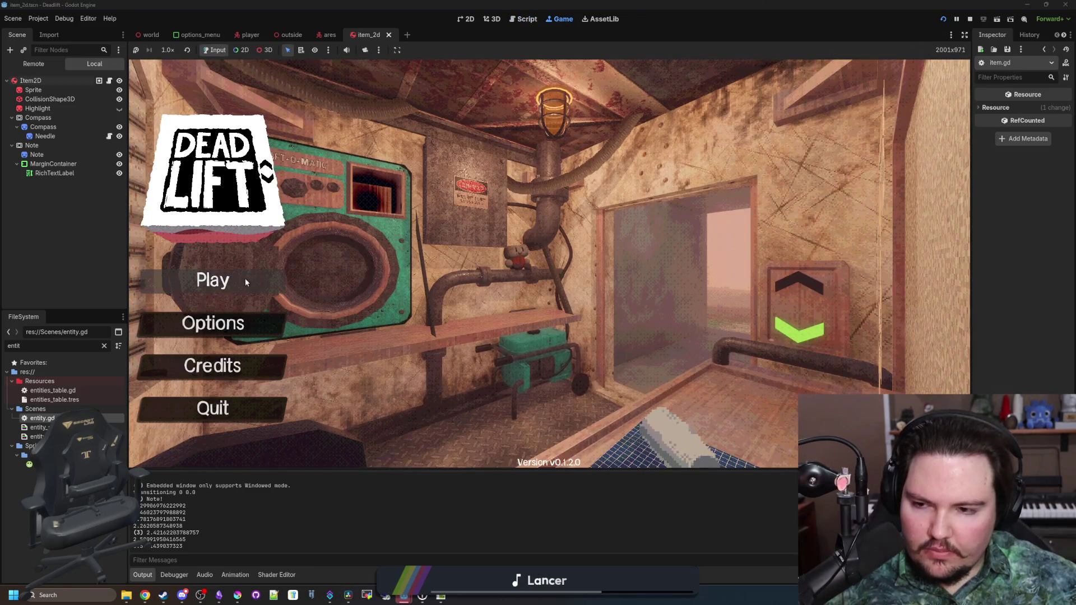
left_click(230, 273)
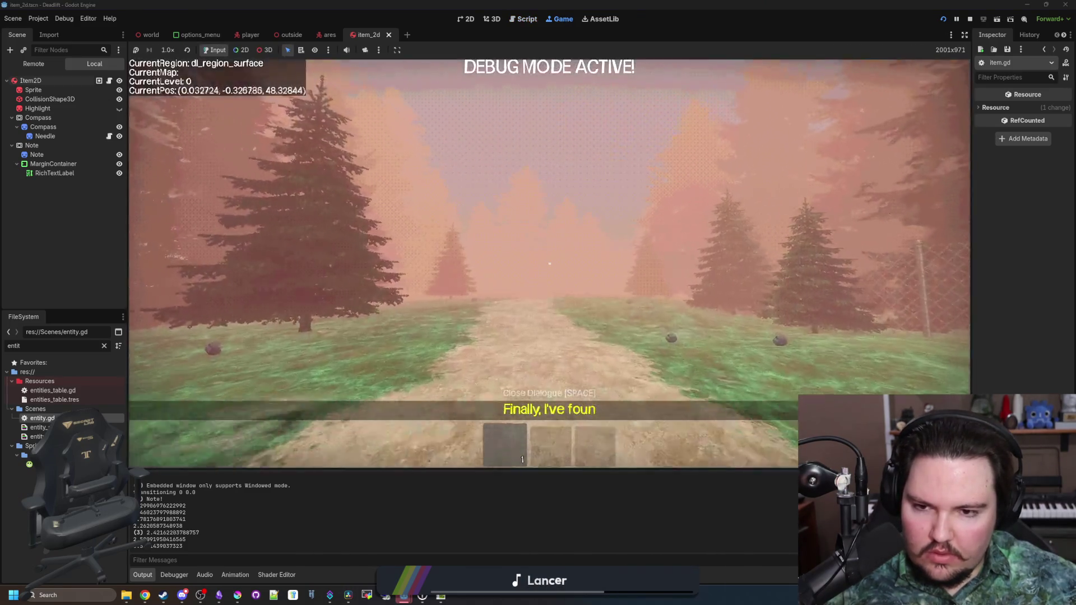
key("w")
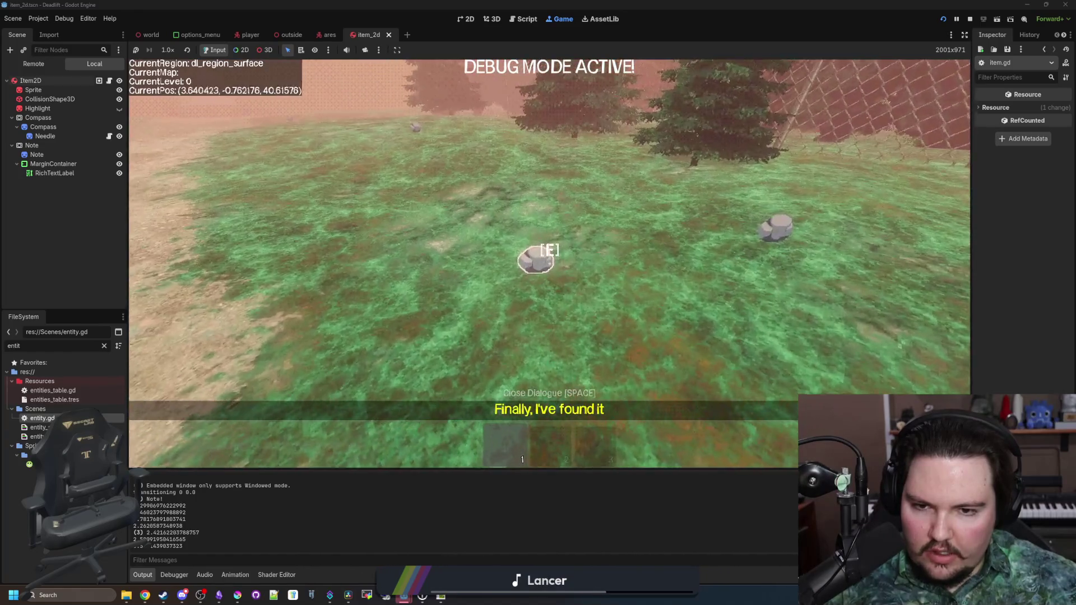
key("2")
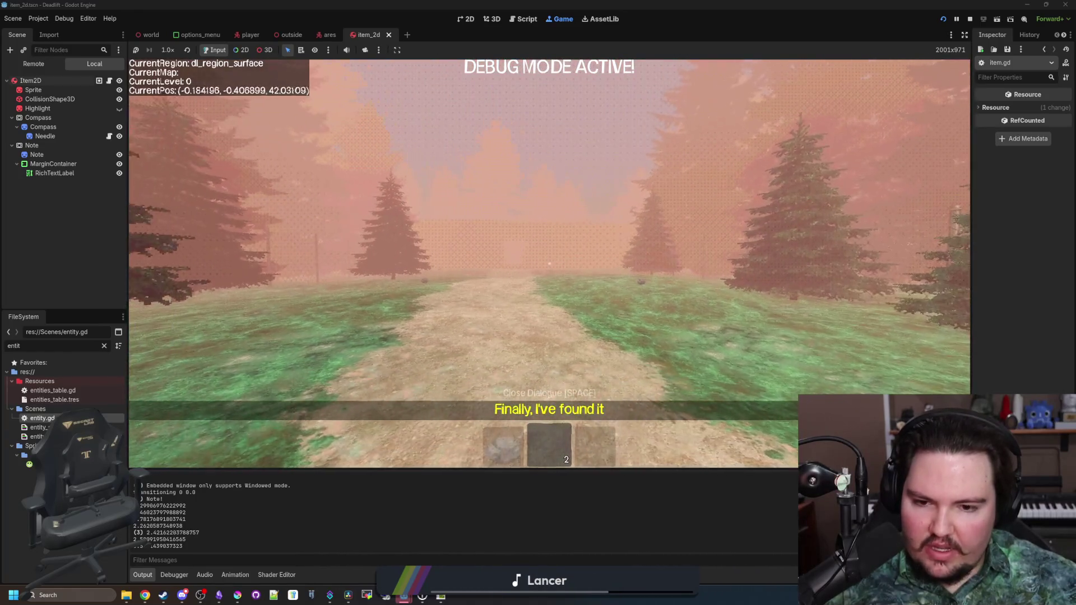
key("1")
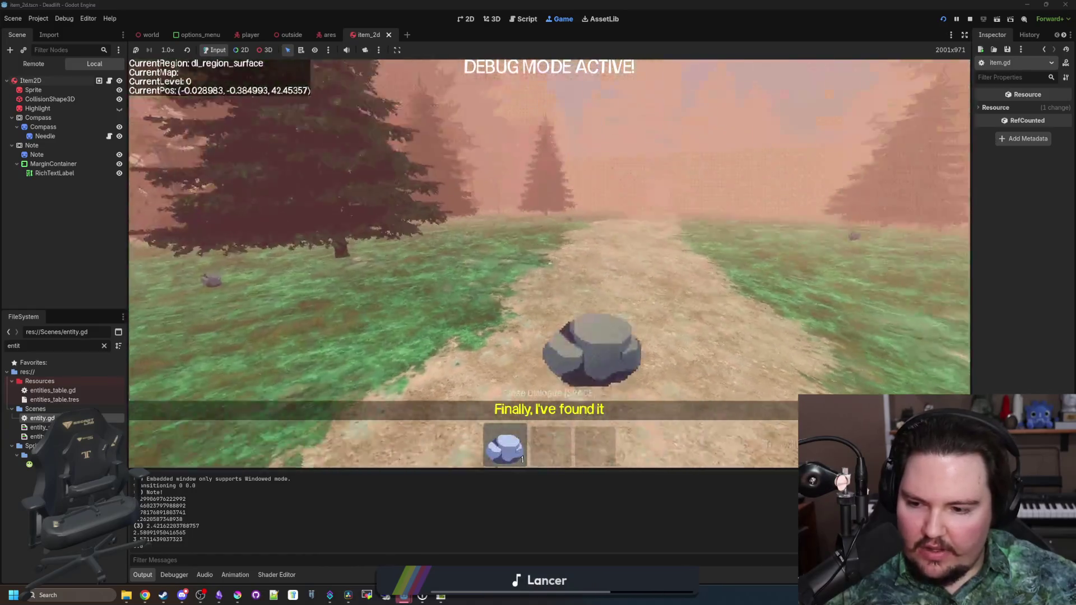
key("q")
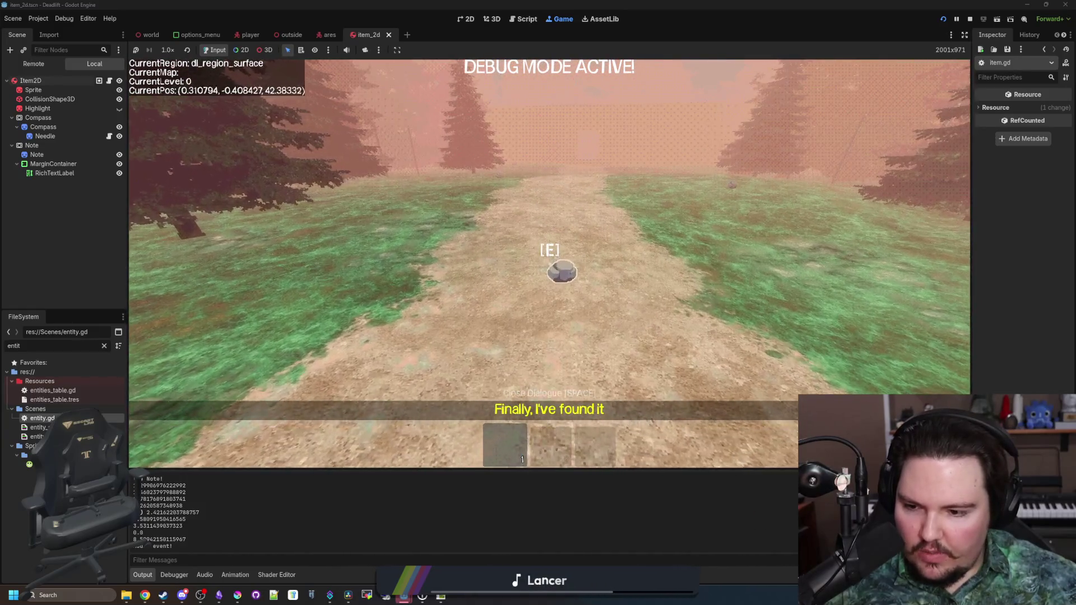
key("w")
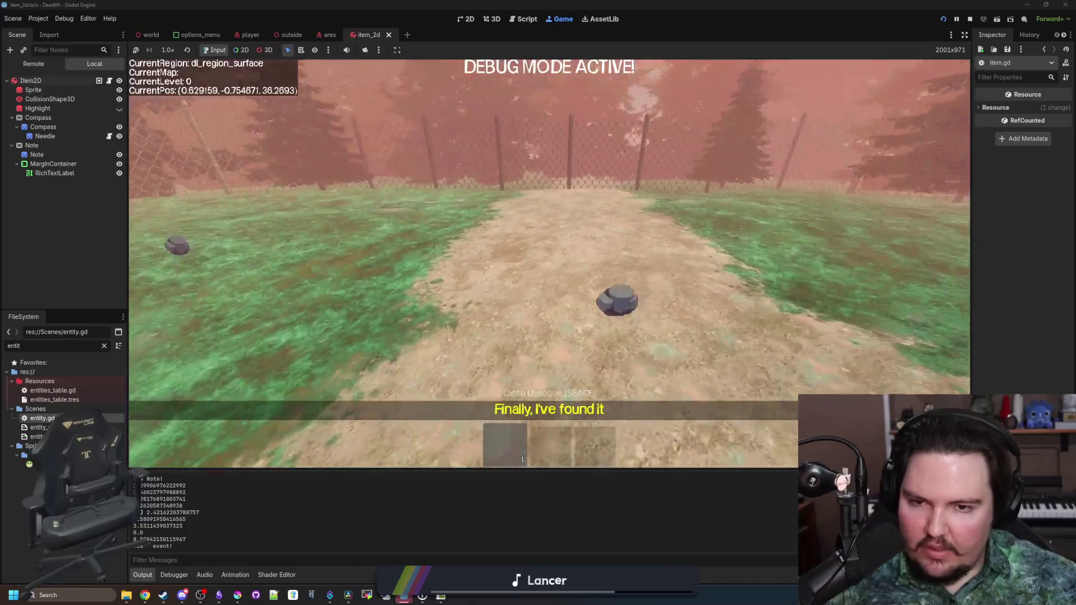
key("e")
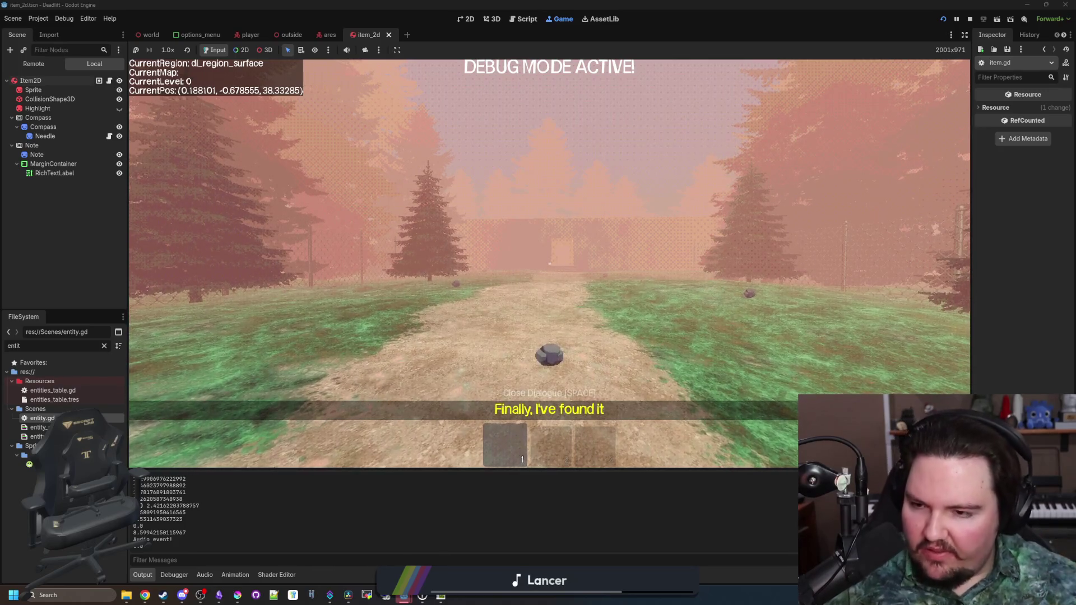
In item.gd, replace sleeping with false in set_physics_process on line 35 and save.
left_click(109, 81)
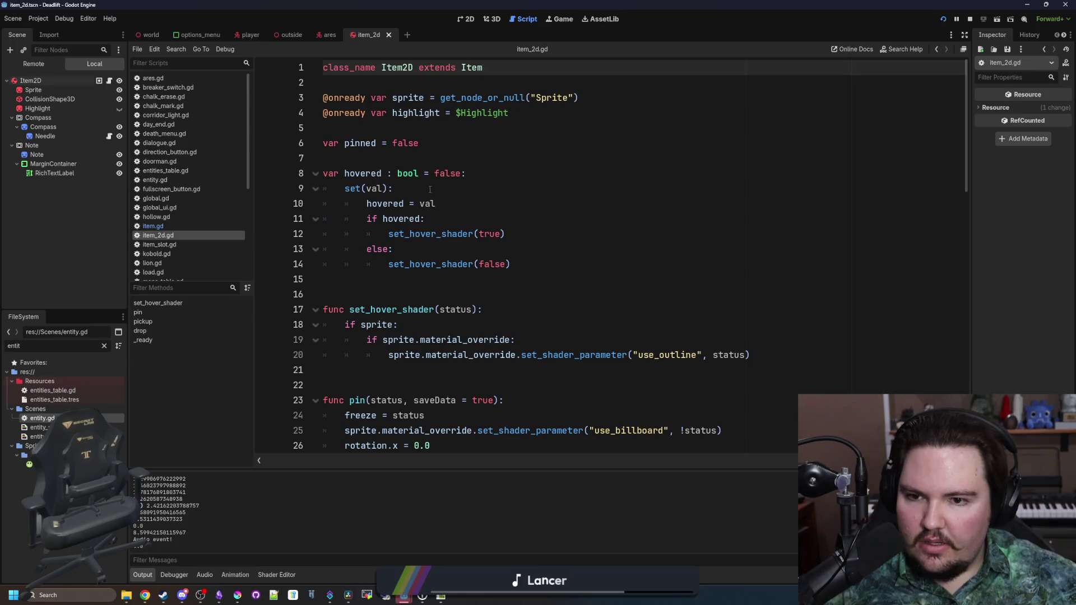
left_click(477, 65, "ctrl")
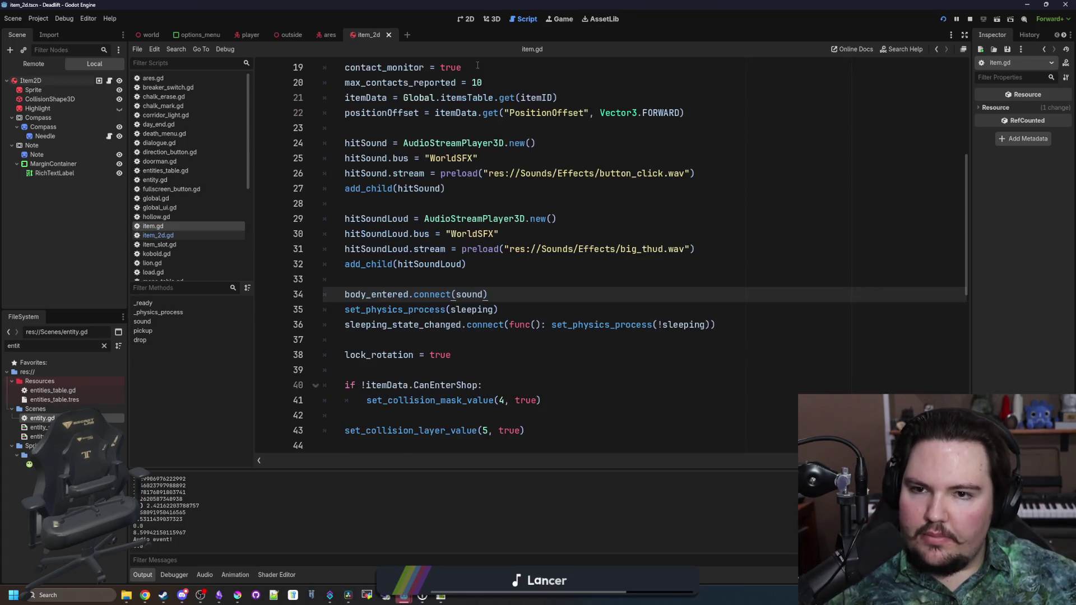
left_click(404, 204)
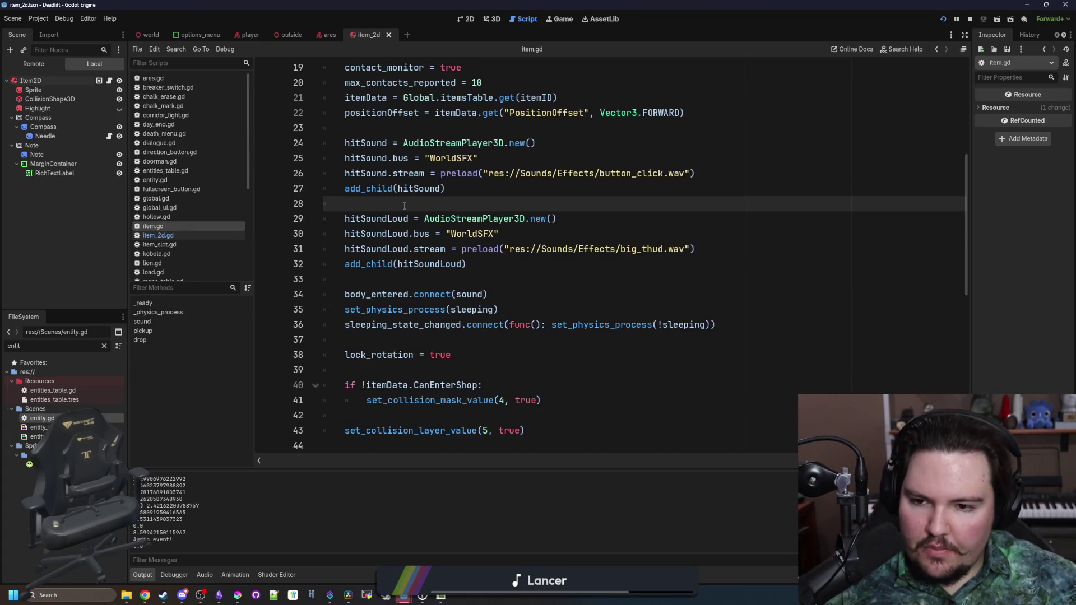
scroll(479, 308, "down", 1)
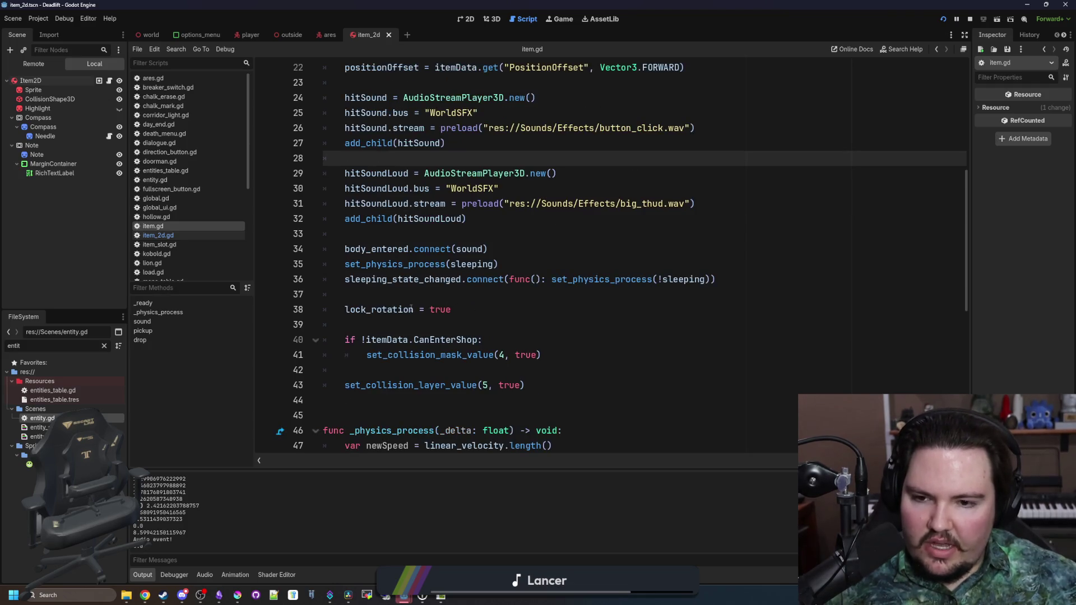
left_click(392, 309)
left_click(344, 279)
left_click_drag(345, 280, 715, 279)
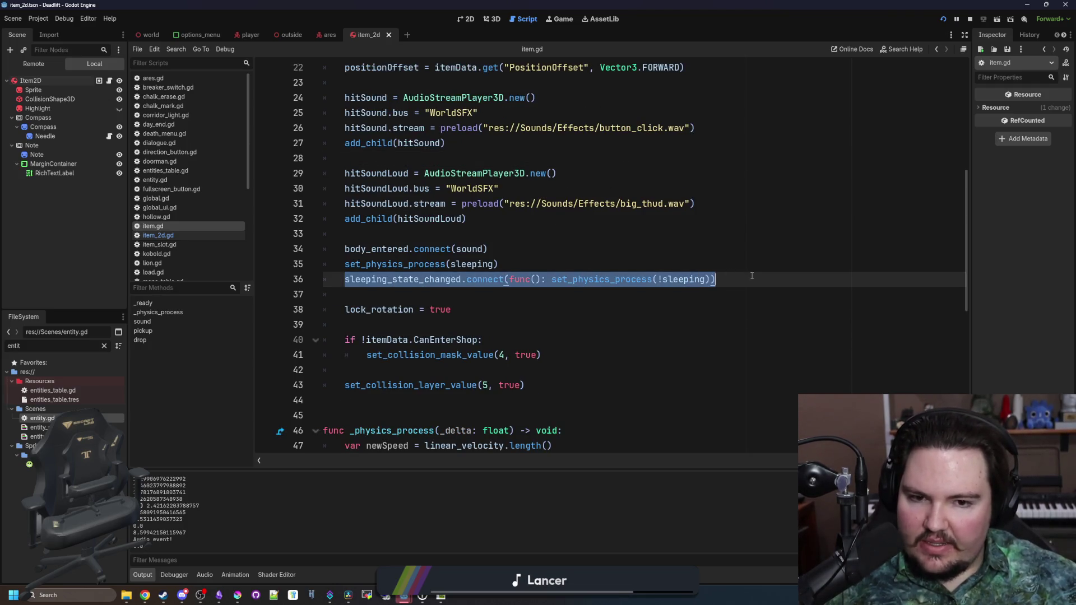
left_click(715, 279)
double_click(472, 264)
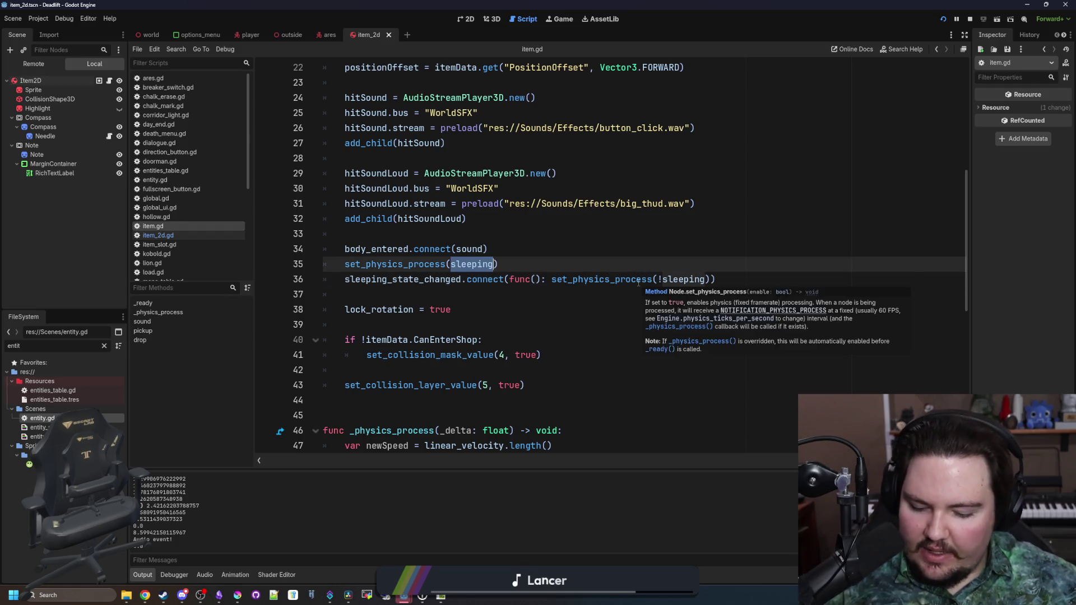
type("false")
left_click(543, 229)
key("ctrl+s")
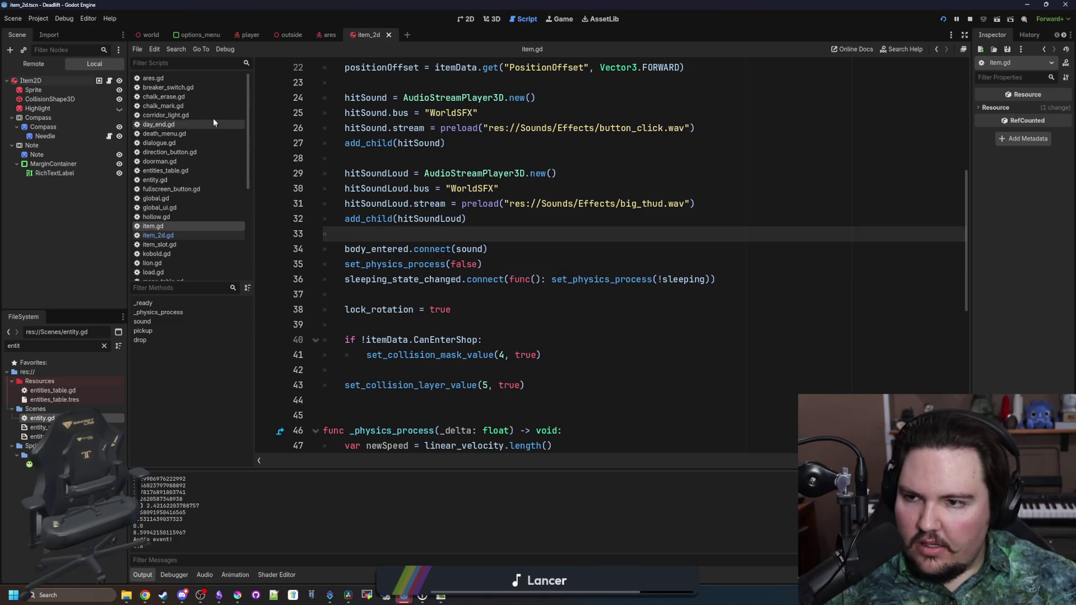
Filter the FileSystem for 'player', open player.gd and add a new line after line 543.
scroll(213, 118, "down", 3)
left_click(104, 345)
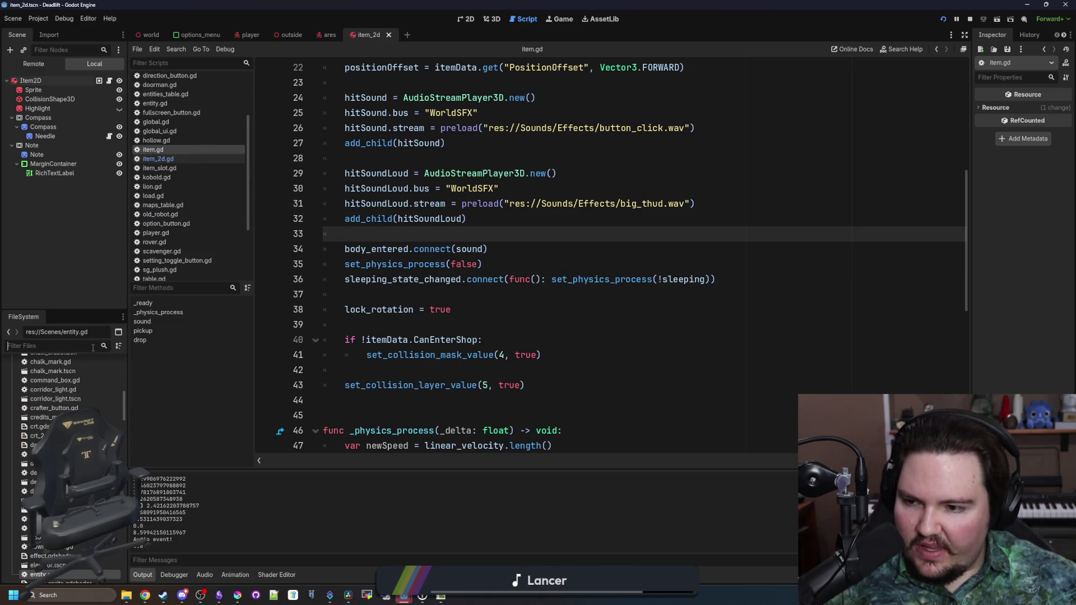
type("player")
double_click(35, 392)
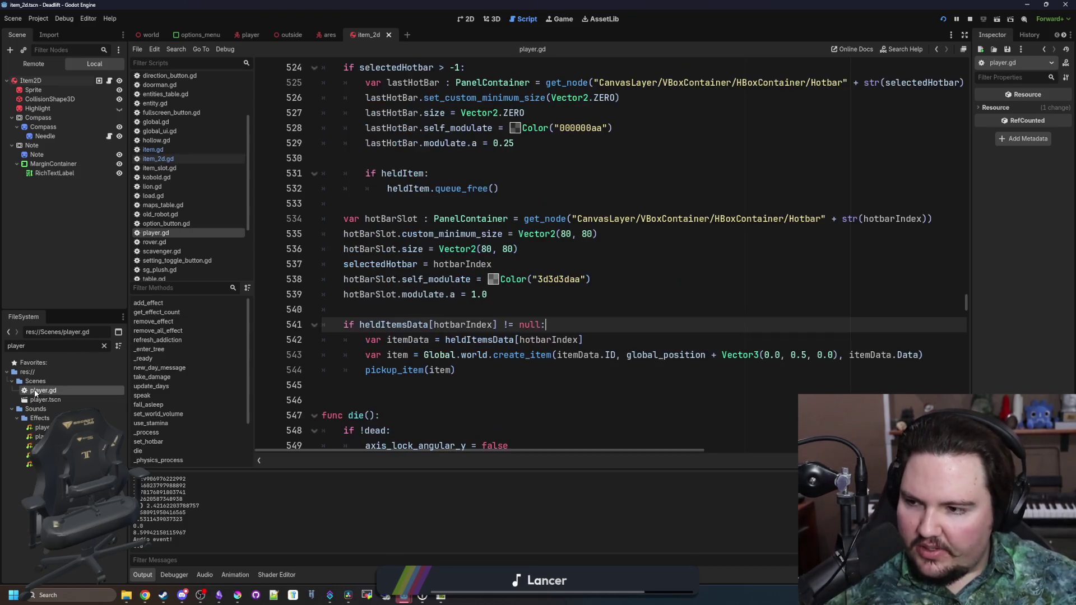
left_click(935, 355)
key("Return")
type("item.set_physics_process(true)")
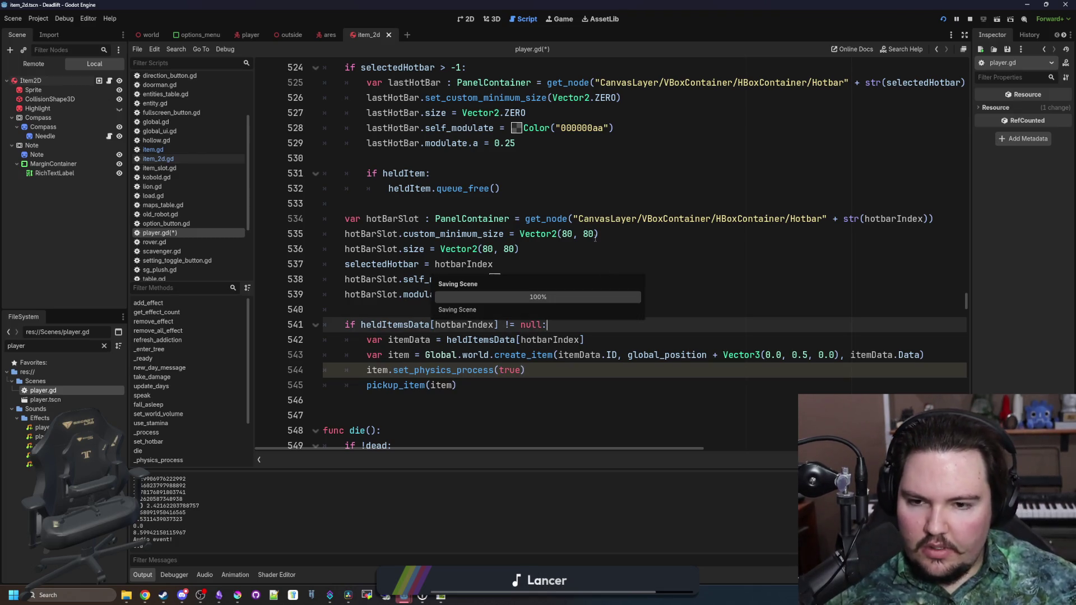
Resume the game and drop and pick up the rock twice along the path.
left_click(558, 22)
key("Escape")
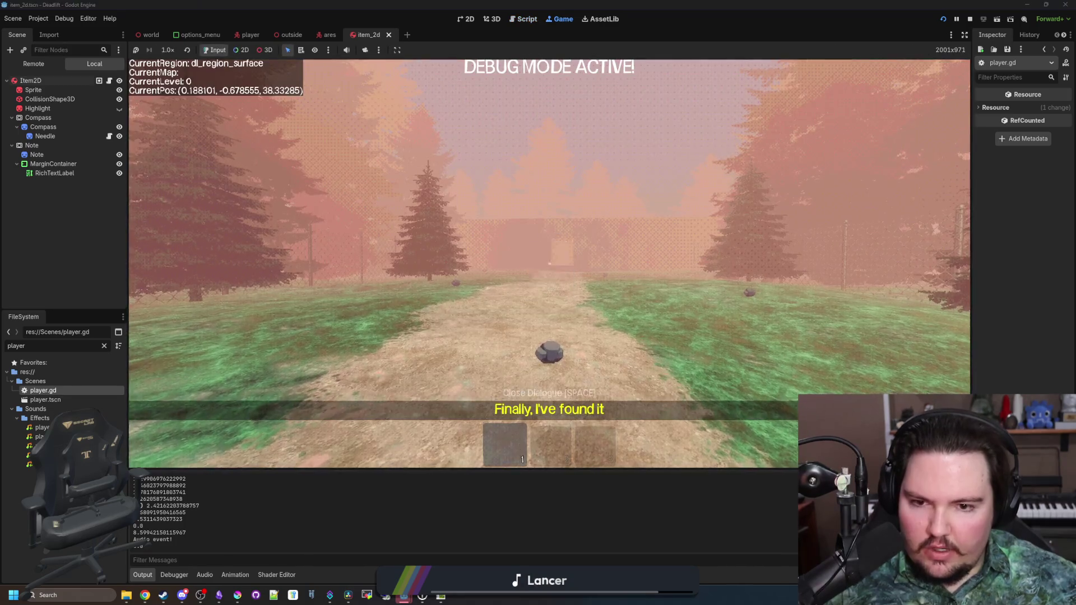
key("w")
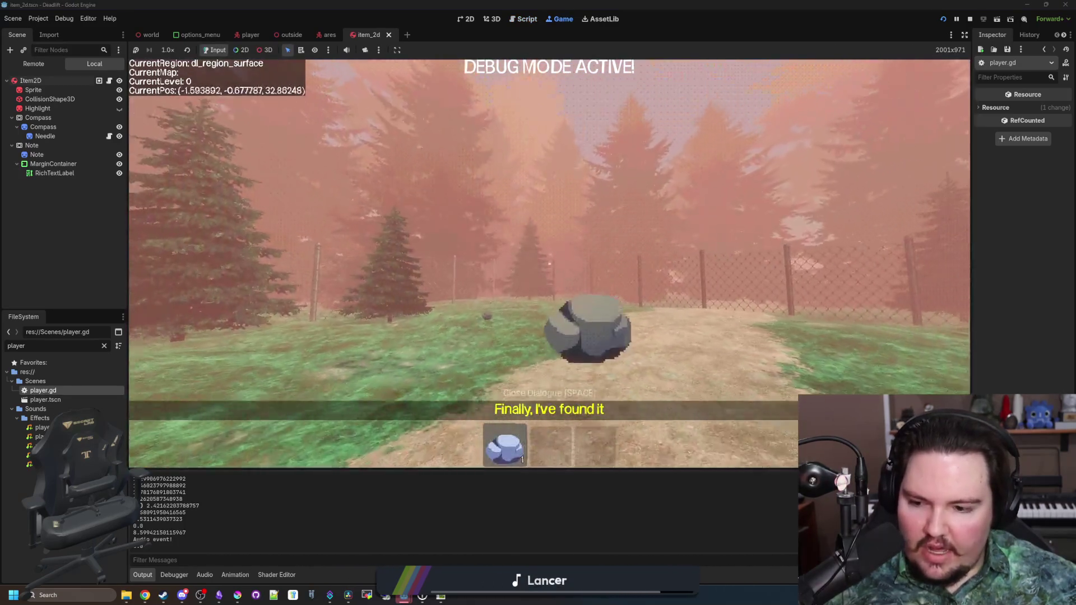
key("1")
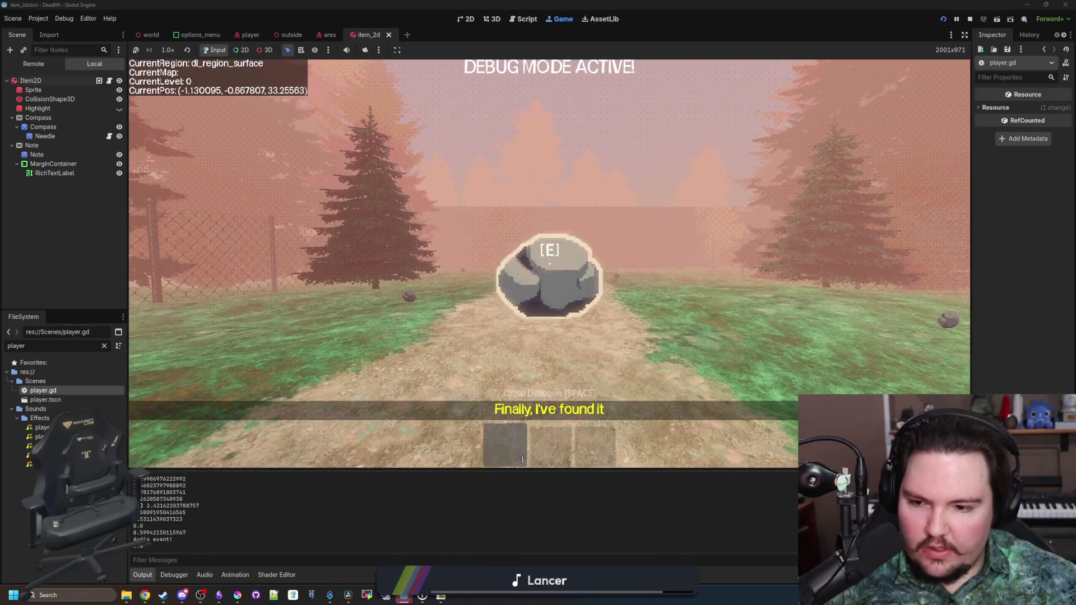
key("q")
key("w")
key("e")
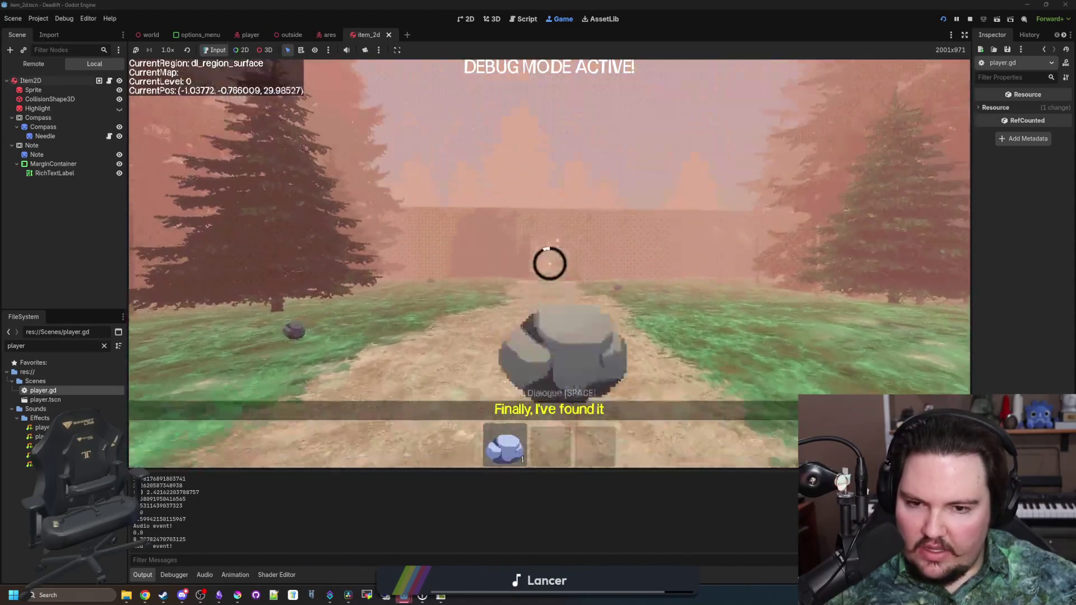
key("q")
key("w")
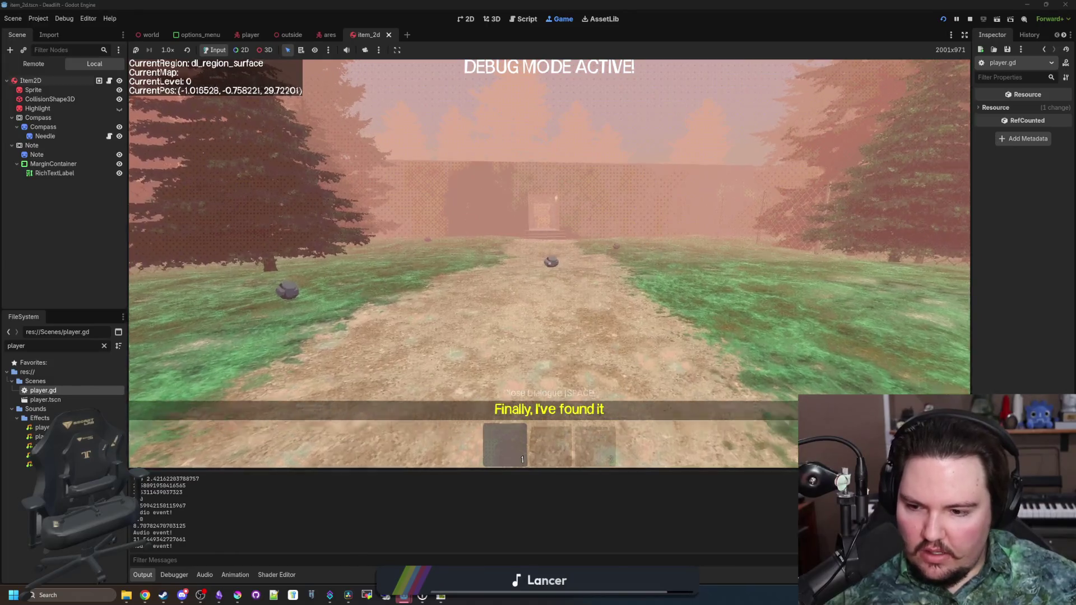
key("e")
Walk toward the trees, switch to hotbar slot 2, pause, and return to item_2d.gd.
key("w")
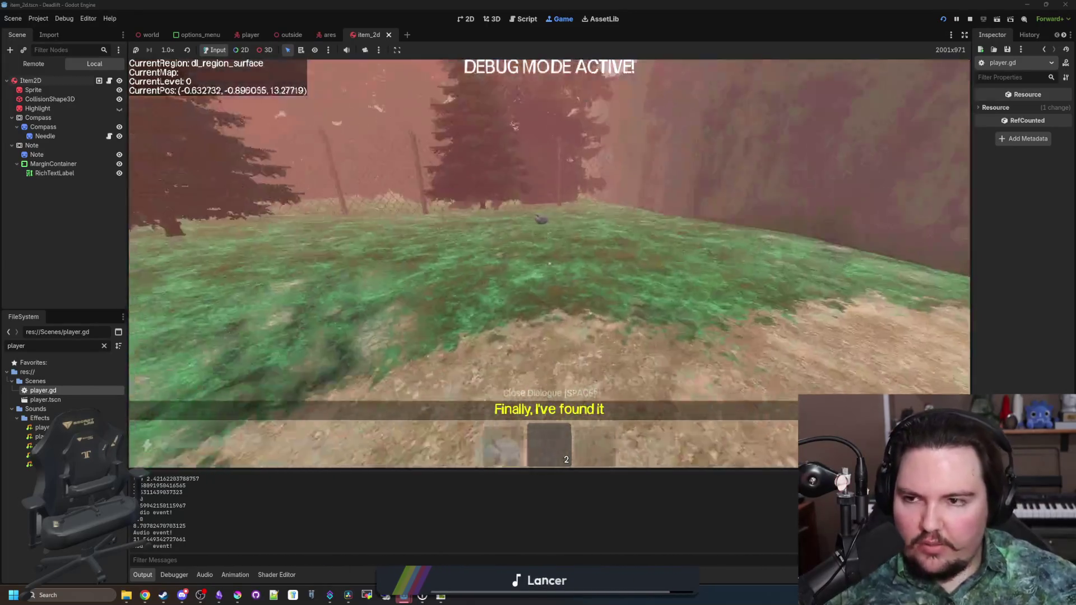
key("2")
key("Escape")
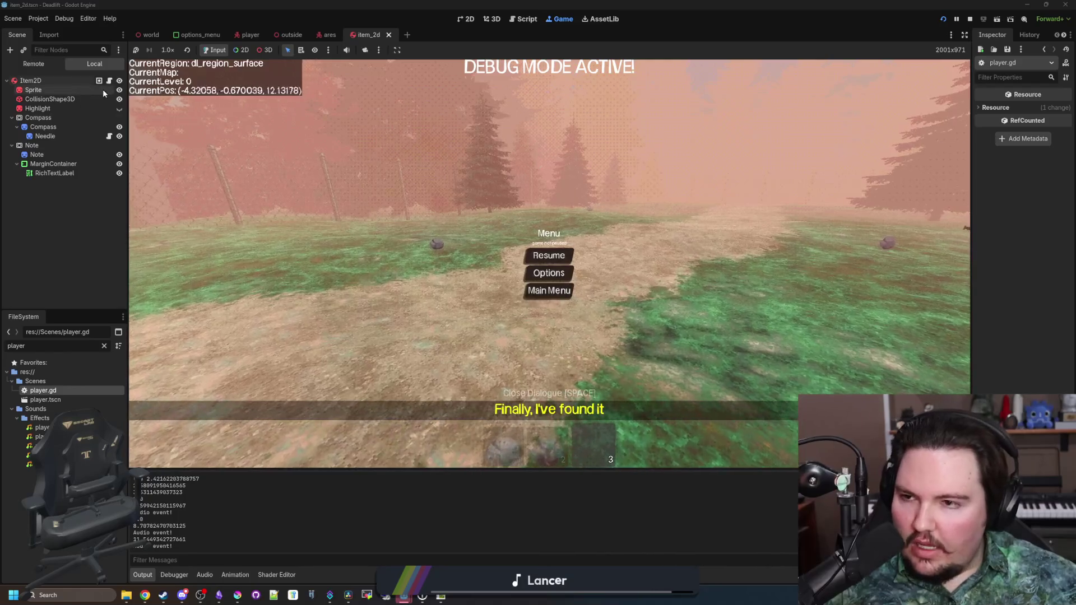
key("ctrl+F3")
left_click(420, 158)
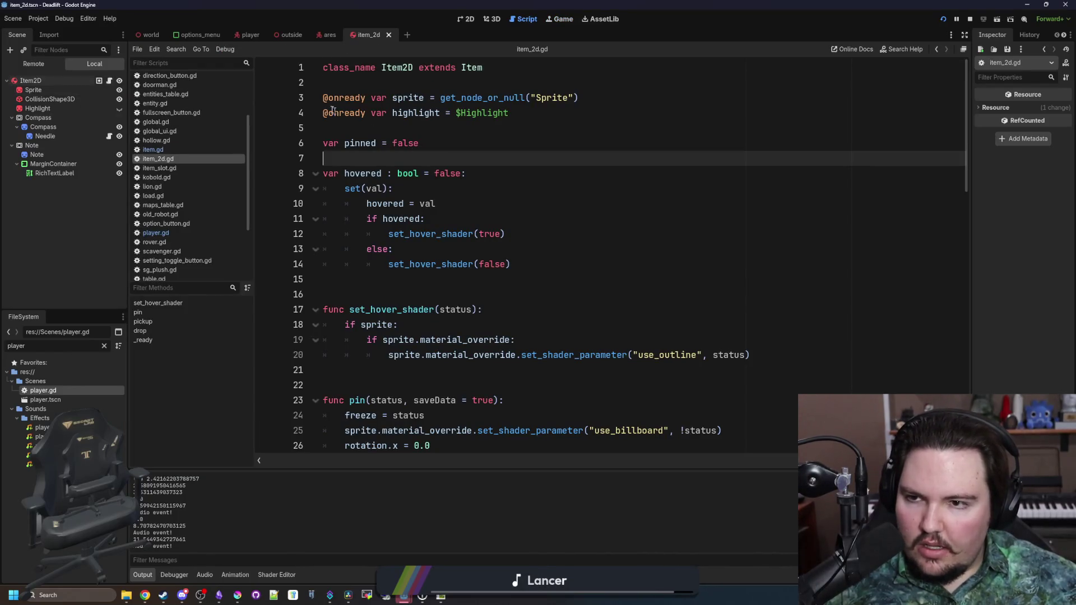
Copy the sound function on lines 51–62 of item.gd, then switch back to player.gd.
left_click(171, 149)
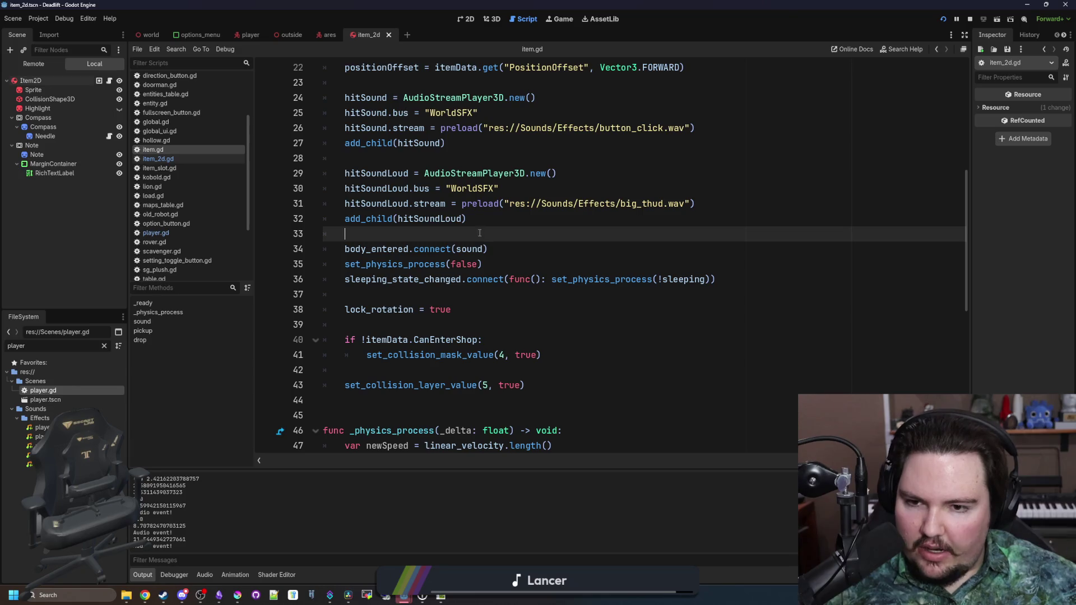
scroll(479, 253, "down", 7)
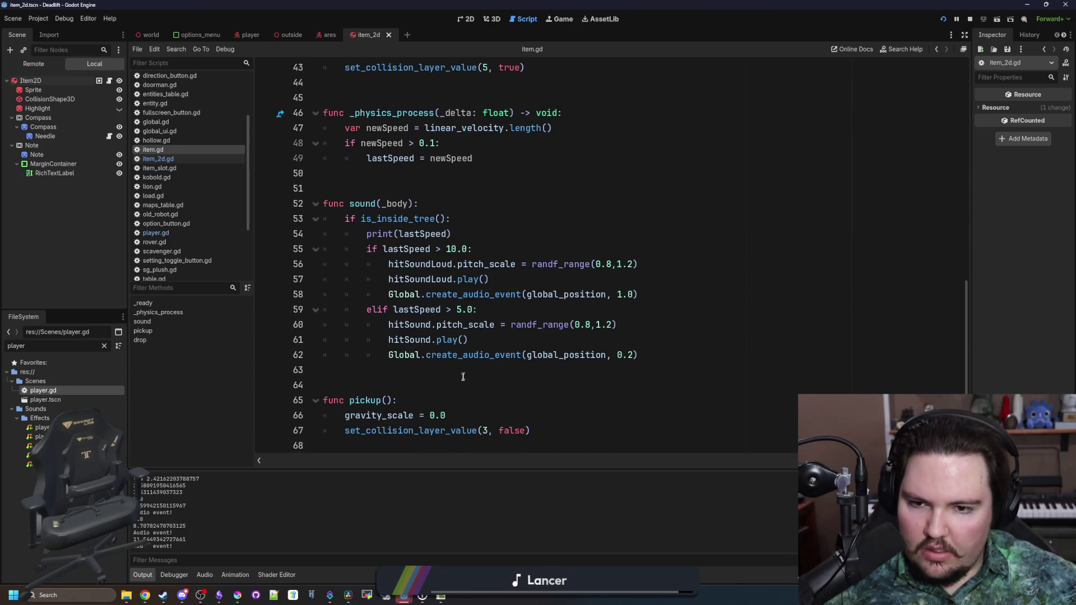
left_click(464, 385)
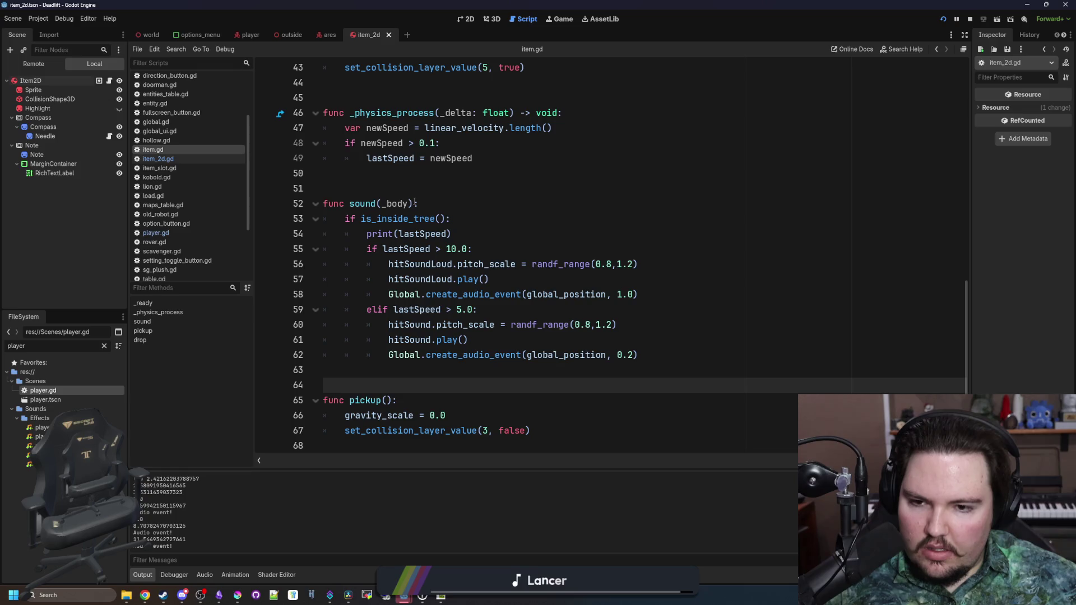
left_click_drag(684, 359, 287, 187)
key("ctrl+c")
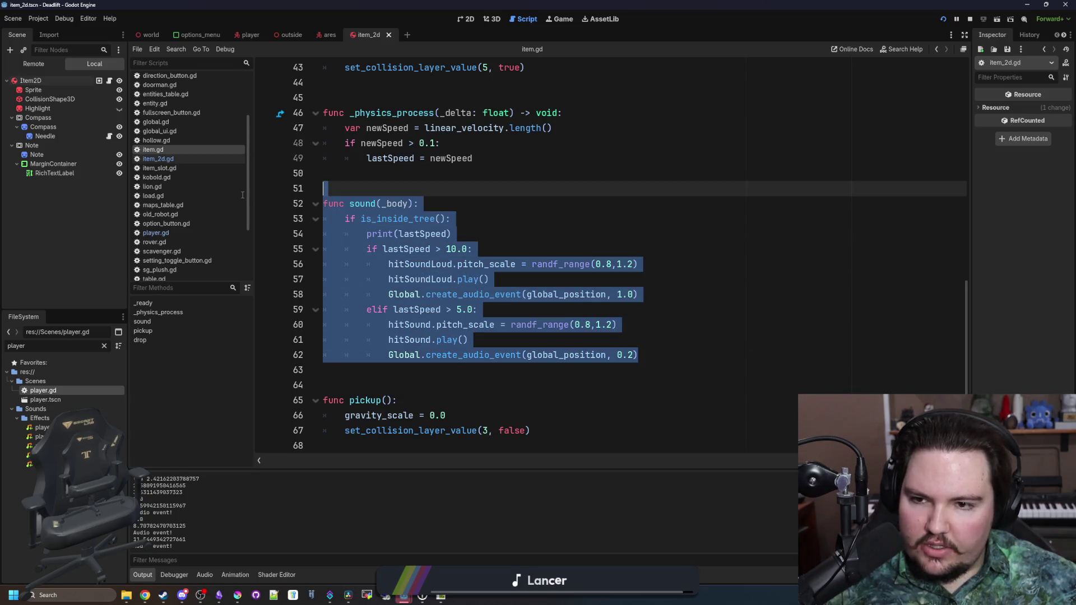
key("Up")
left_click(168, 233)
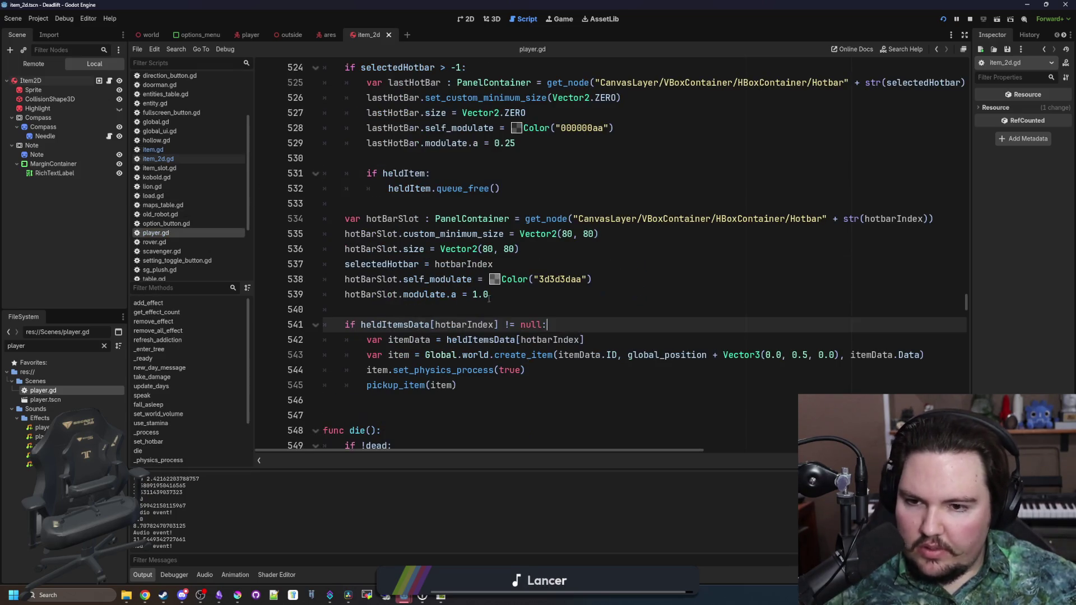
Paste the copied sound code after the footstep play call and strip its function header lines.
scroll(475, 321, "down", 3)
left_click(476, 311)
scroll(504, 291, "down", 4)
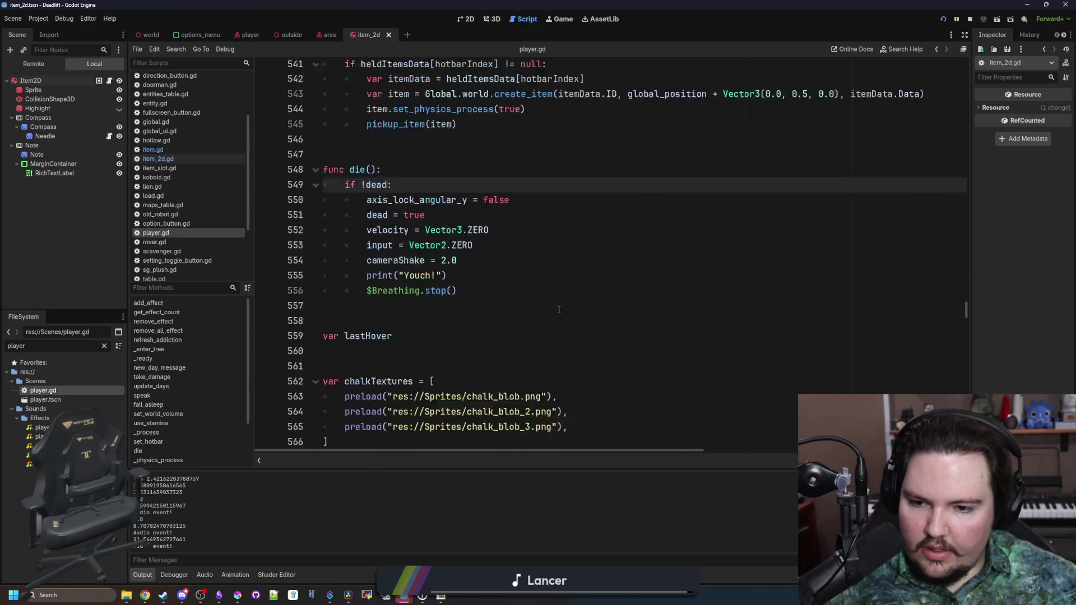
left_click(558, 261)
key("ctrl+f")
type("footstep")
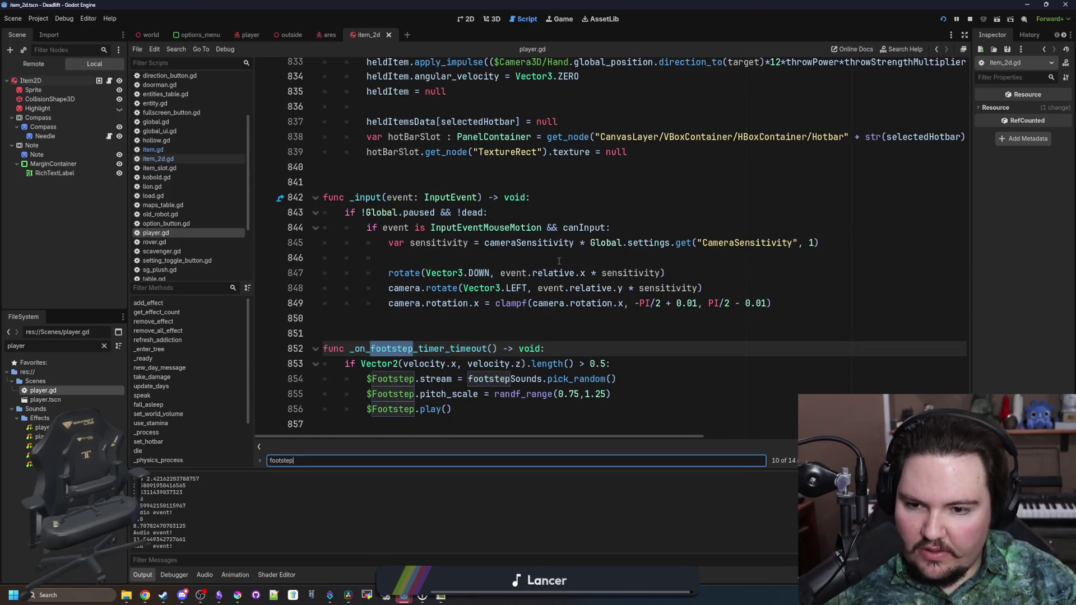
left_click(490, 415)
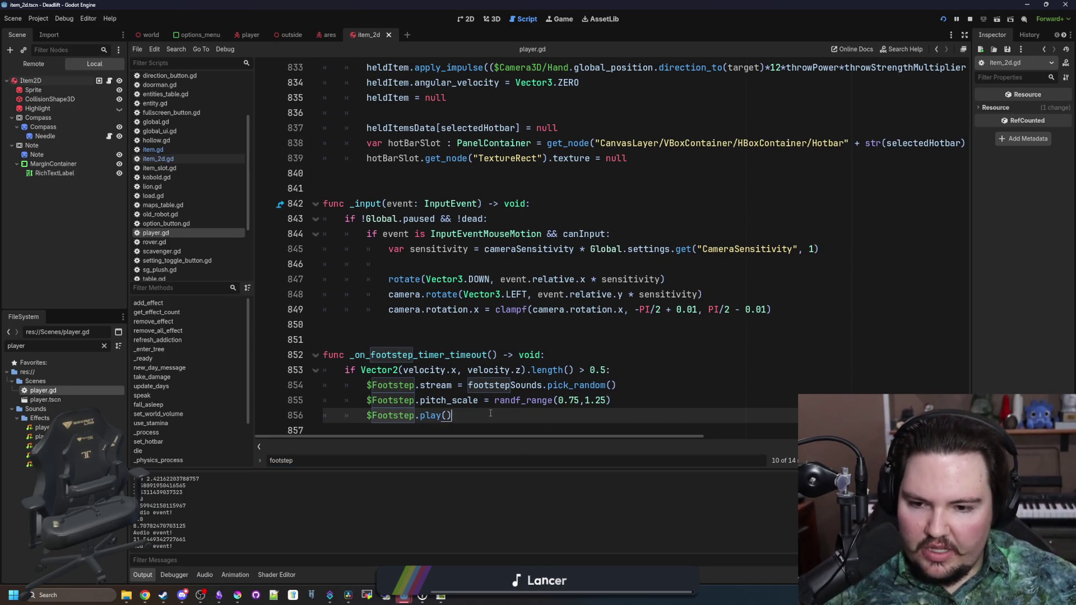
key("ctrl+v")
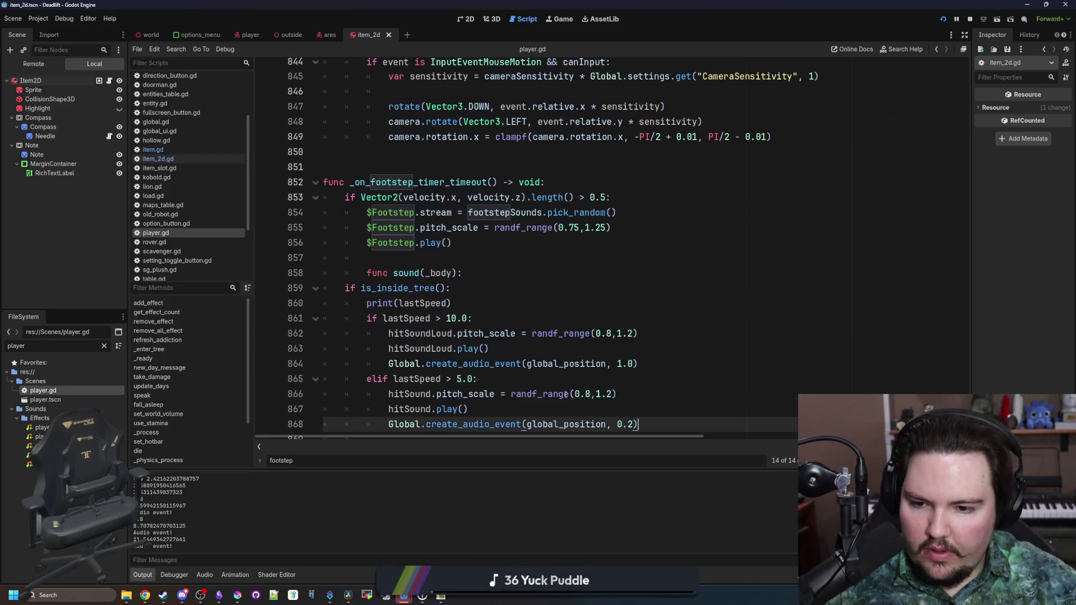
left_click(363, 271)
triple_click(418, 273)
key("BackSpace")
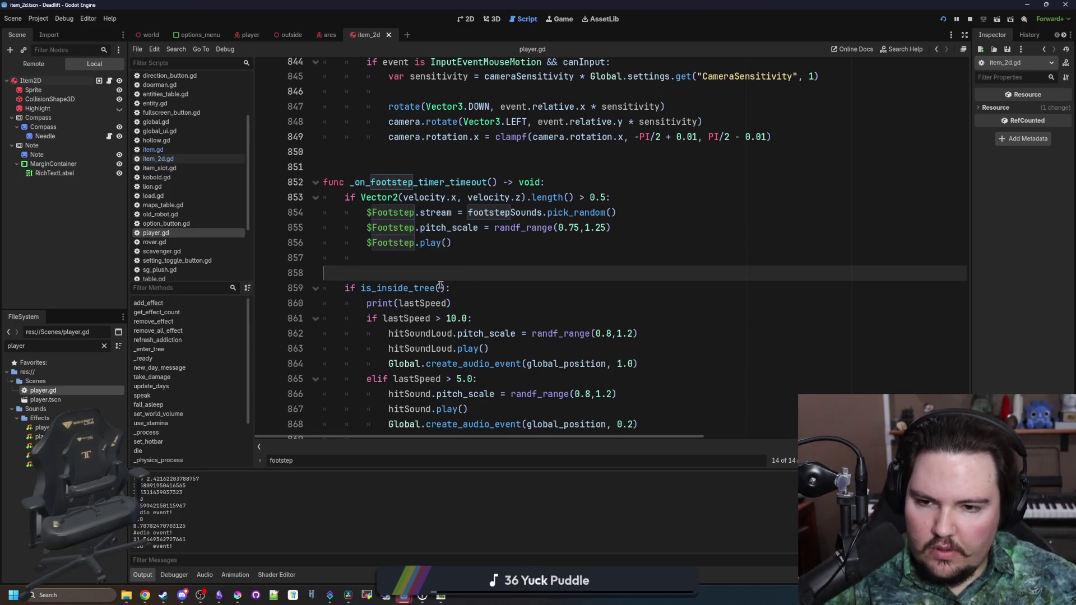
key("Down")
key("shift+End")
key("BackSpace")
Delete print(lastSpeed) and nest the sound block under 'if currentState != STATES.CROUCHING'.
triple_click(466, 297)
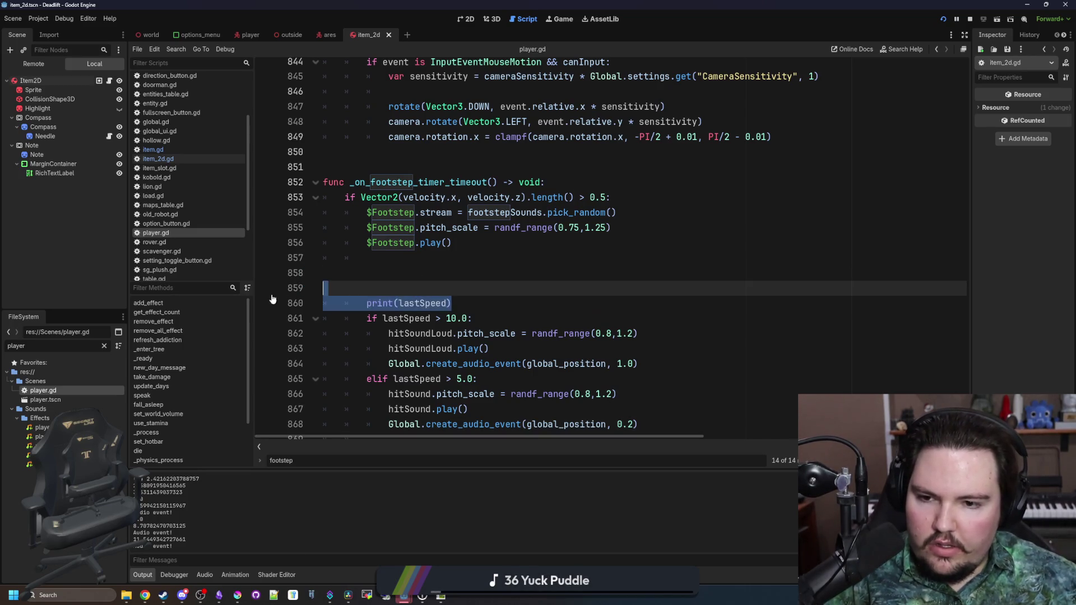
key("BackSpace")
key("BackSpace")
key("Return")
key("Up")
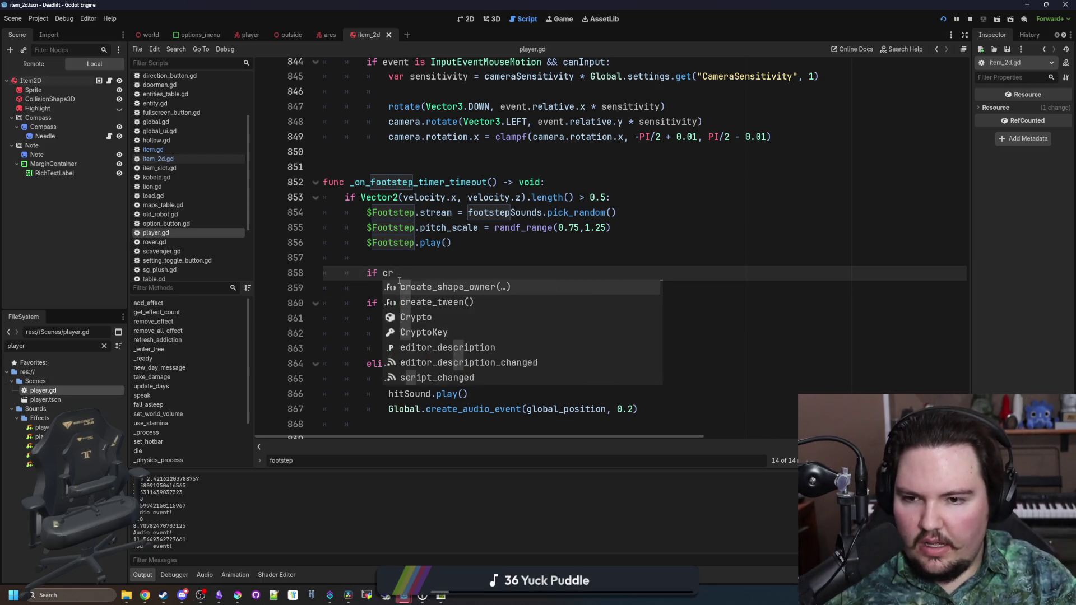
key("BackSpace")
type("s")
key("BackSpace")
type("currentState ")
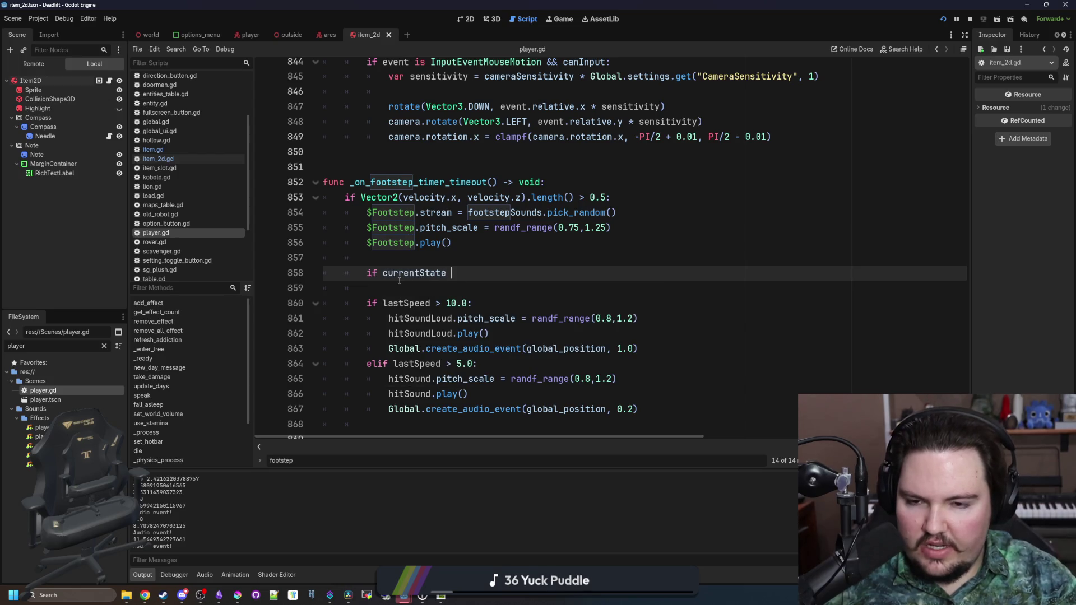
type("!= STATES.C")
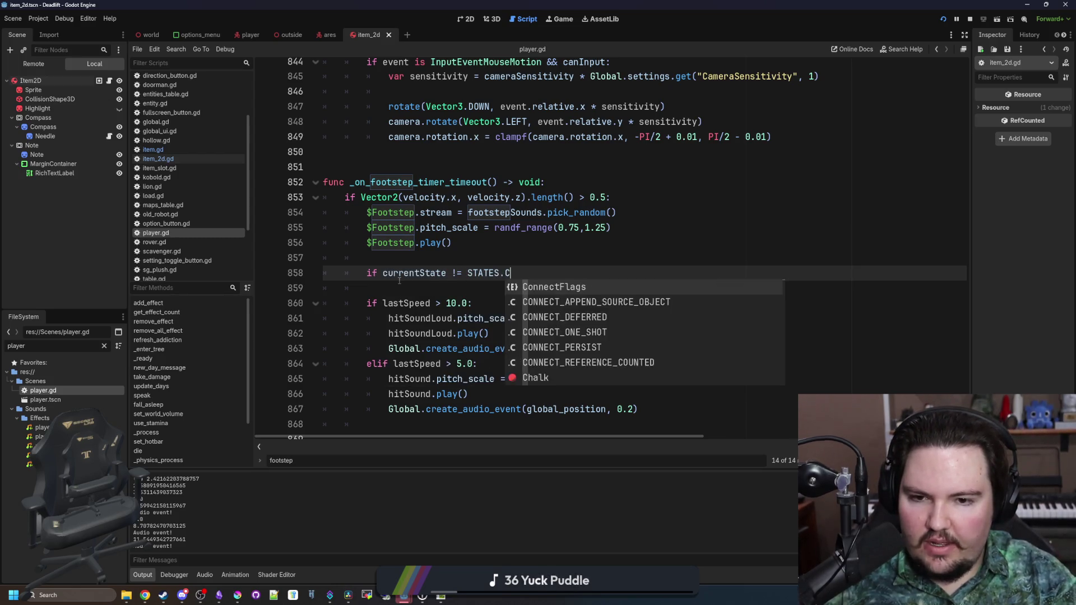
type("ROUG:")
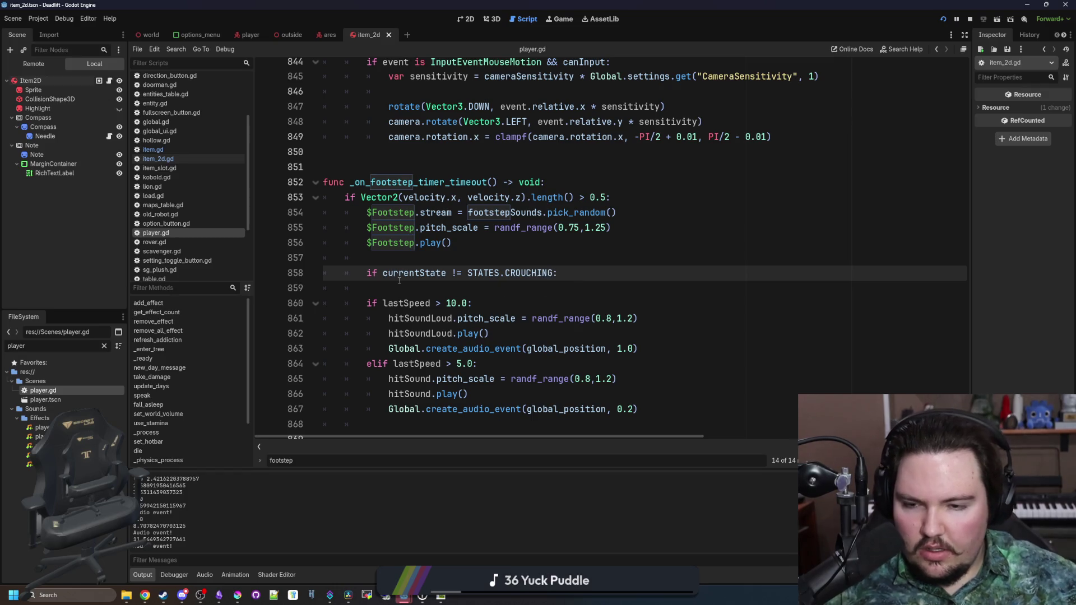
scroll(399, 280, "down", 1)
mouse_move(645, 402)
left_mouse_down()
mouse_move(337, 295)
mouse_move(294, 298)
left_mouse_up()
key("Tab")
left_click(432, 280)
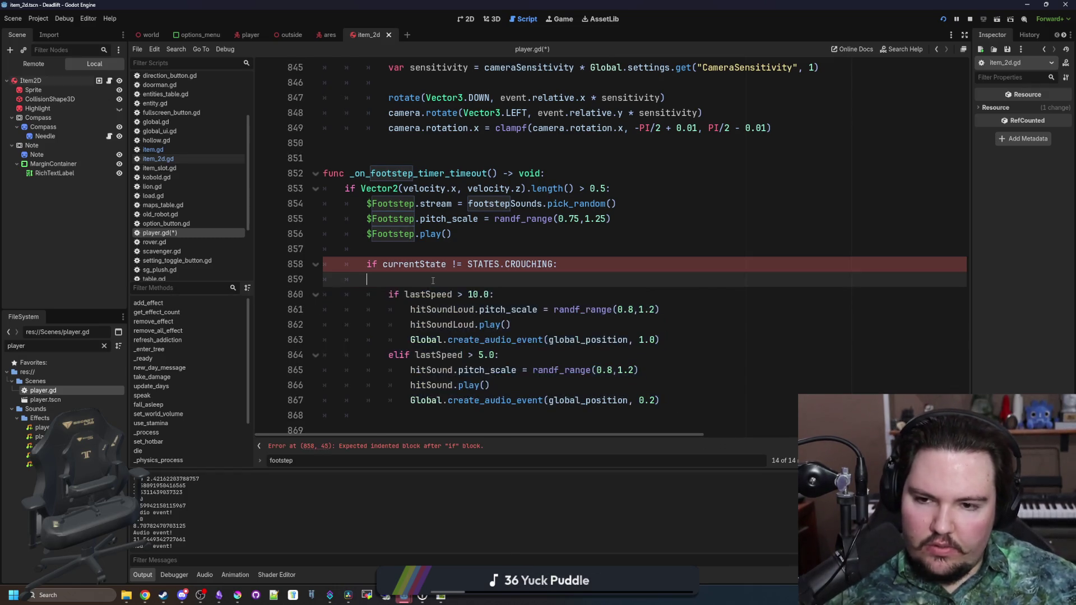
key("BackSpace")
key("BackSpace")
key("BackSpace")
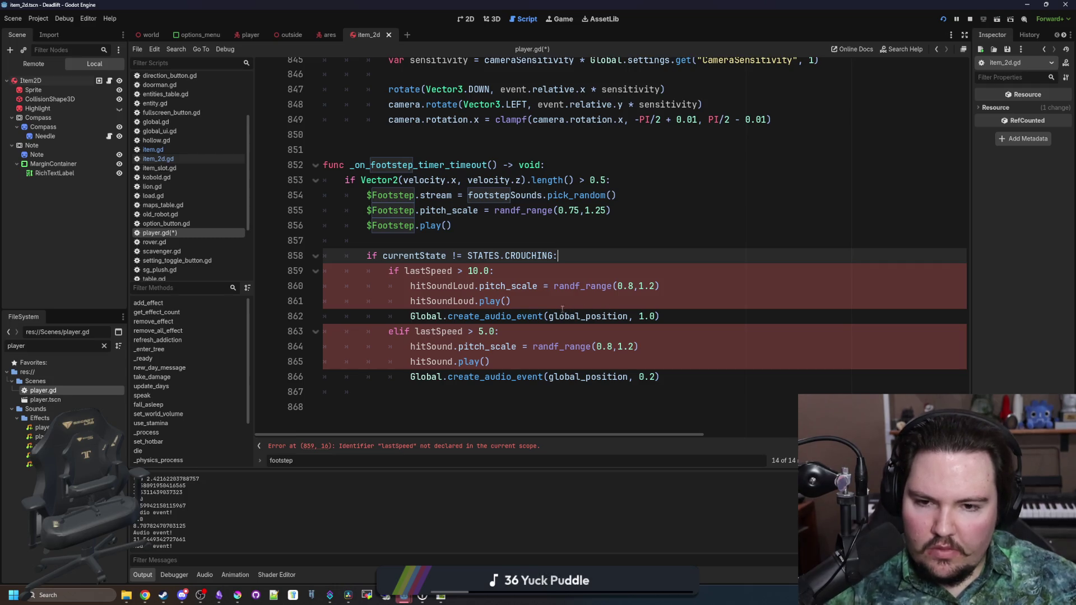
Remove the lastSpeed checks, the 0.2 audio event and hitSoundLoud lines, keeping the 0.5 event.
key("shift+Down")
key("BackSpace")
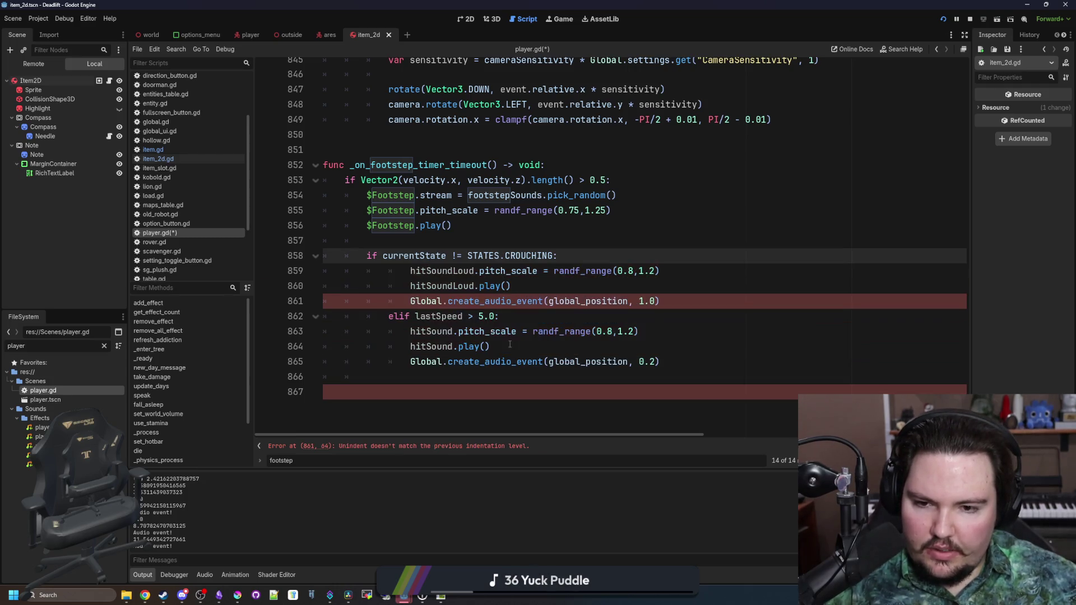
left_click_drag(507, 344, 685, 306)
key("BackSpace")
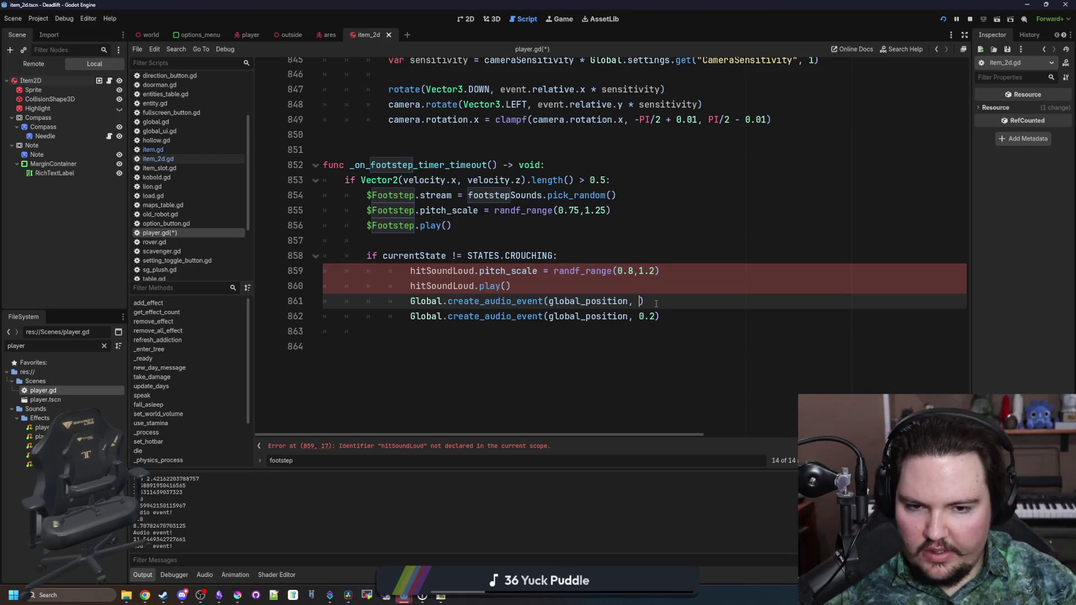
type("0.5")
left_click(587, 340)
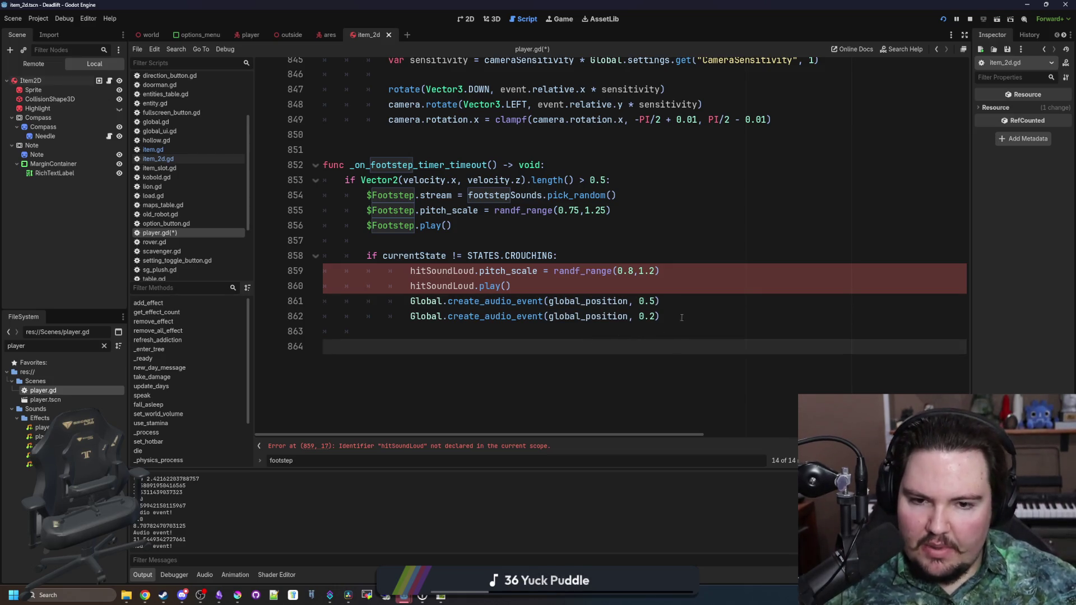
mouse_move(681, 318)
left_mouse_down()
mouse_move(324, 301)
mouse_move(302, 312)
left_mouse_up()
key("BackSpace")
left_click_drag(511, 286, 299, 281)
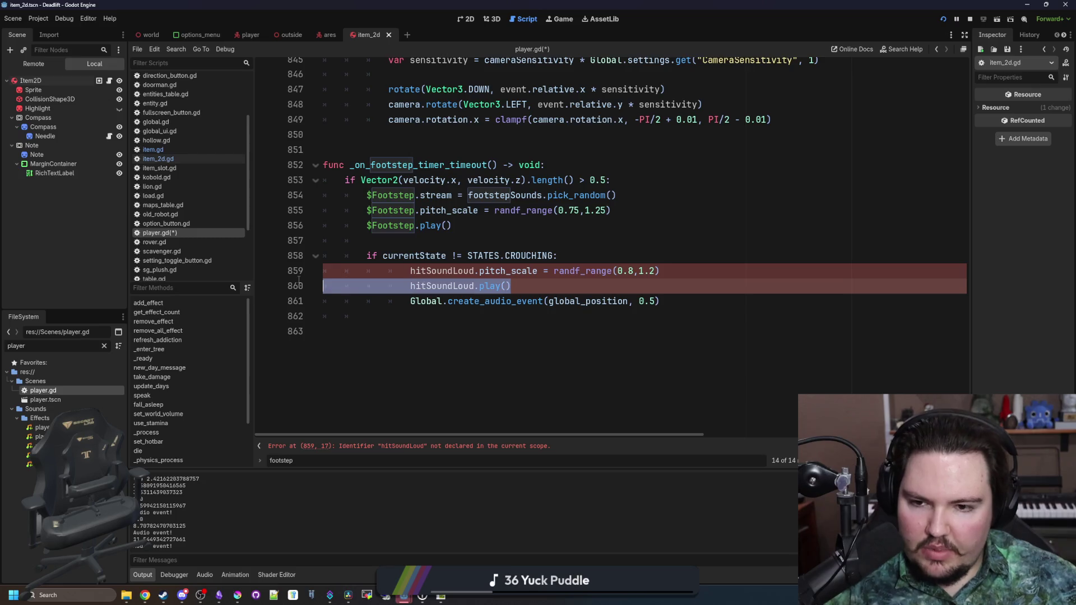
key("BackSpace")
left_click_drag(410, 270, 410, 300)
key("BackSpace")
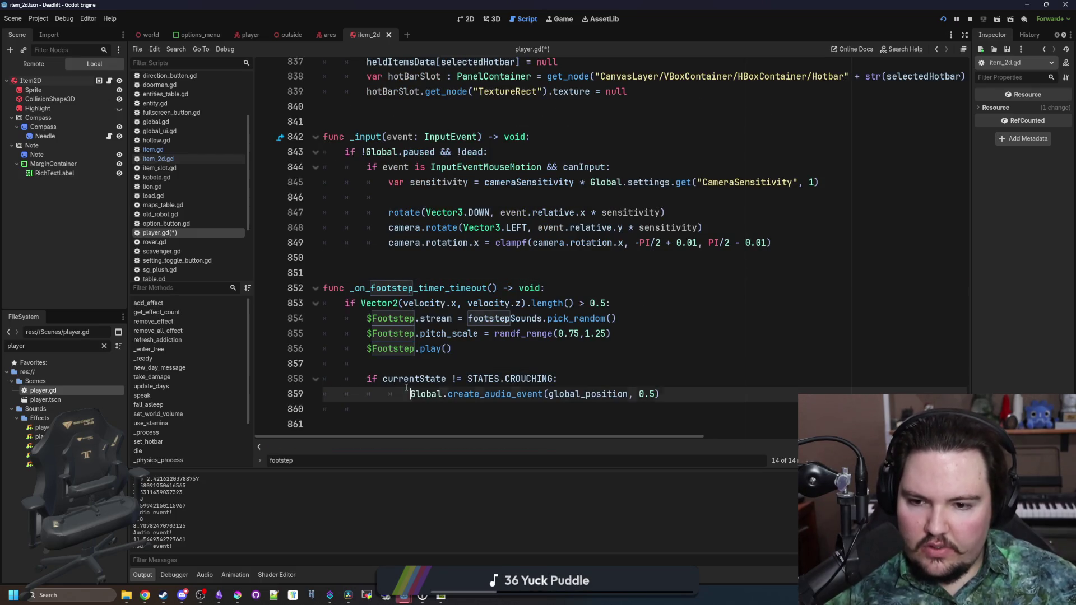
key("BackSpace")
Remove the extra trailing blank line and save player.gd.
key("Up")
key("Up")
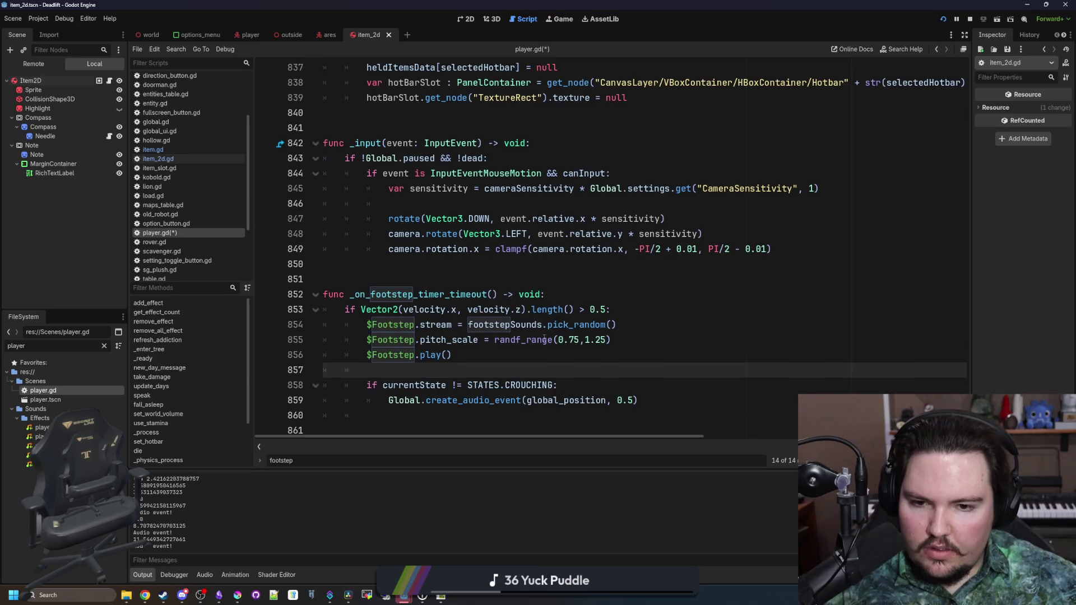
left_click(498, 359)
left_click(397, 413)
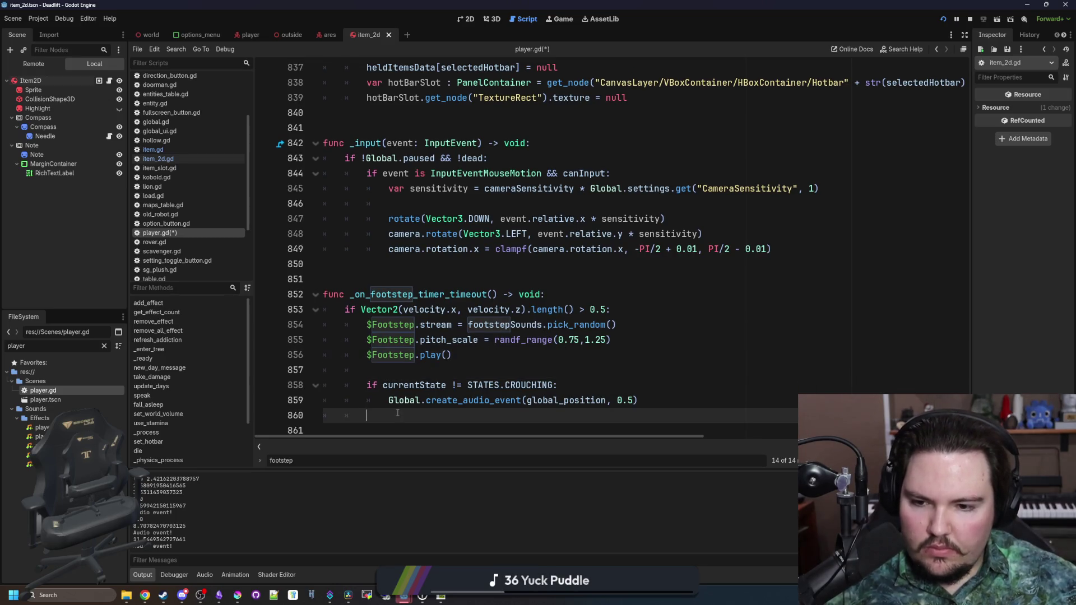
key("BackSpace")
key("BackSpace")
key("BackSpace")
left_click(432, 365)
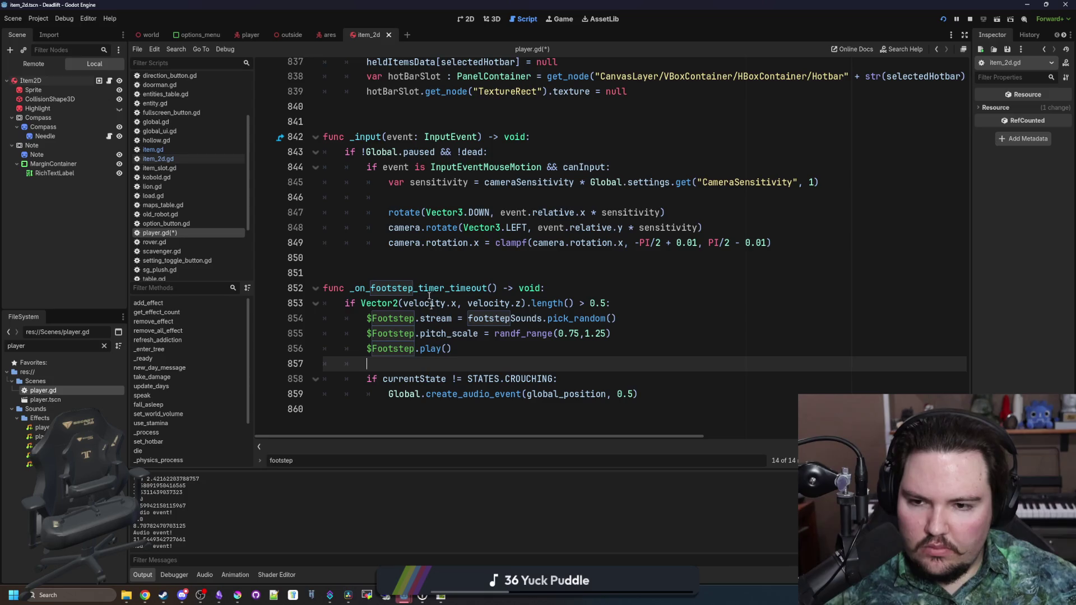
key("Up")
key("Up")
key("Up")
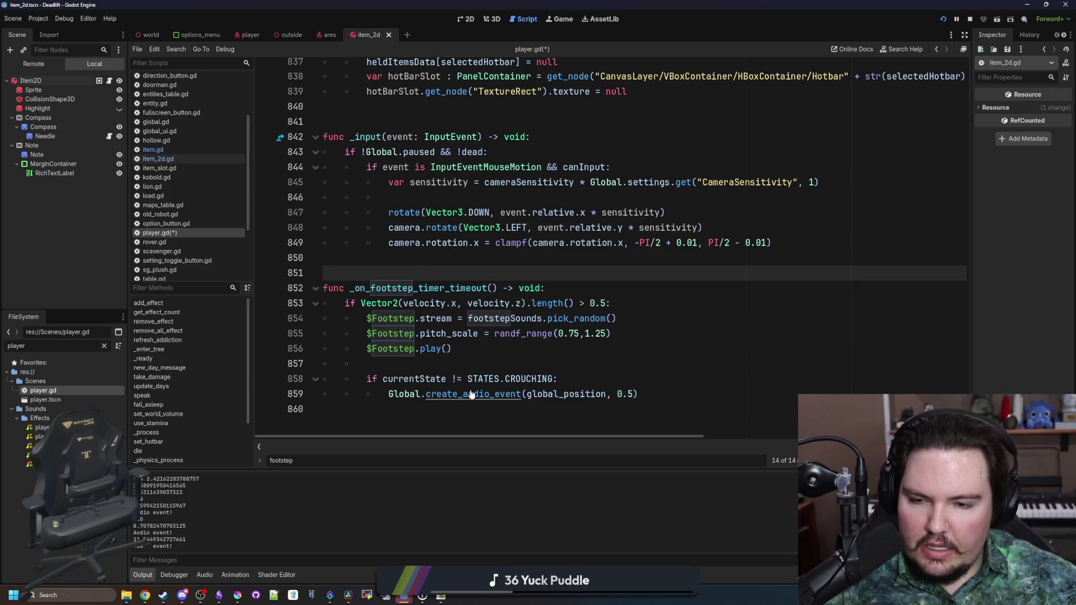
left_click(489, 362)
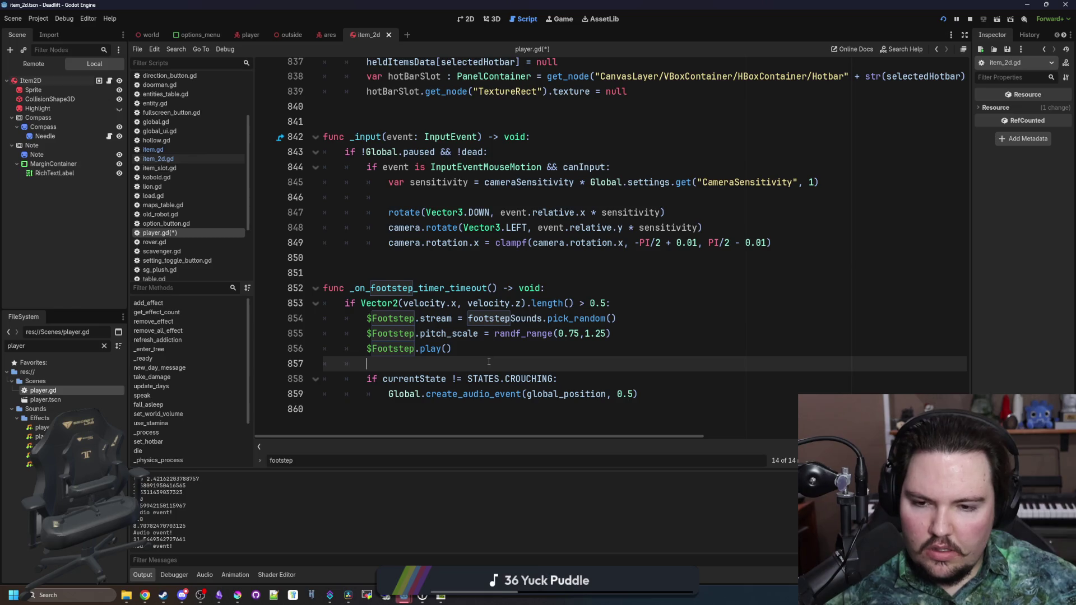
left_click(419, 279)
key("ctrl+s")
left_click(444, 377)
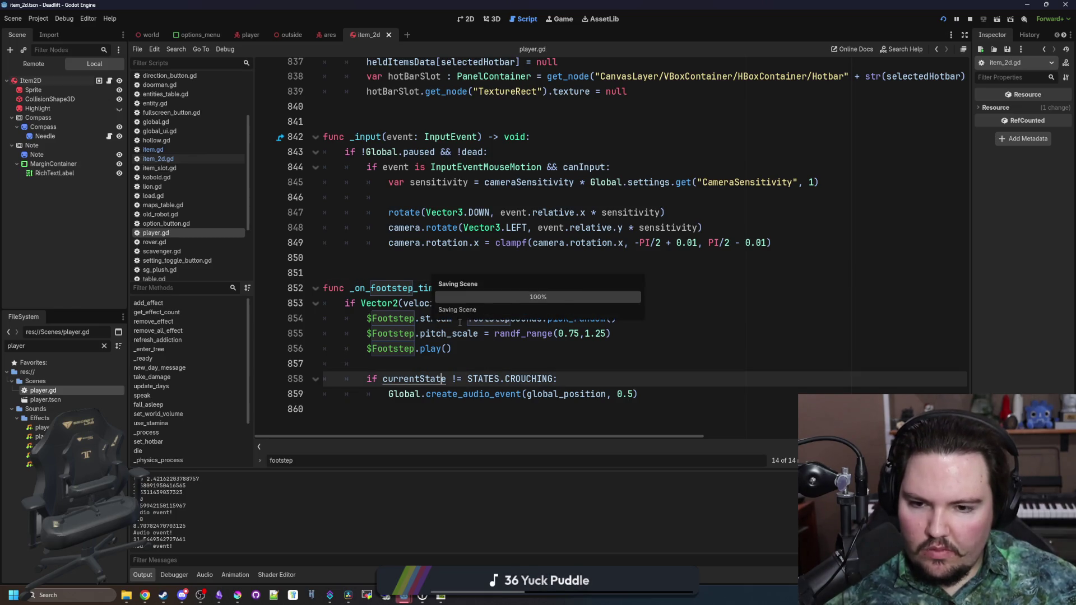
Play-test DeadLift: descend, walk the corridors near the monster and overgrown area, then pause.
left_click(557, 21)
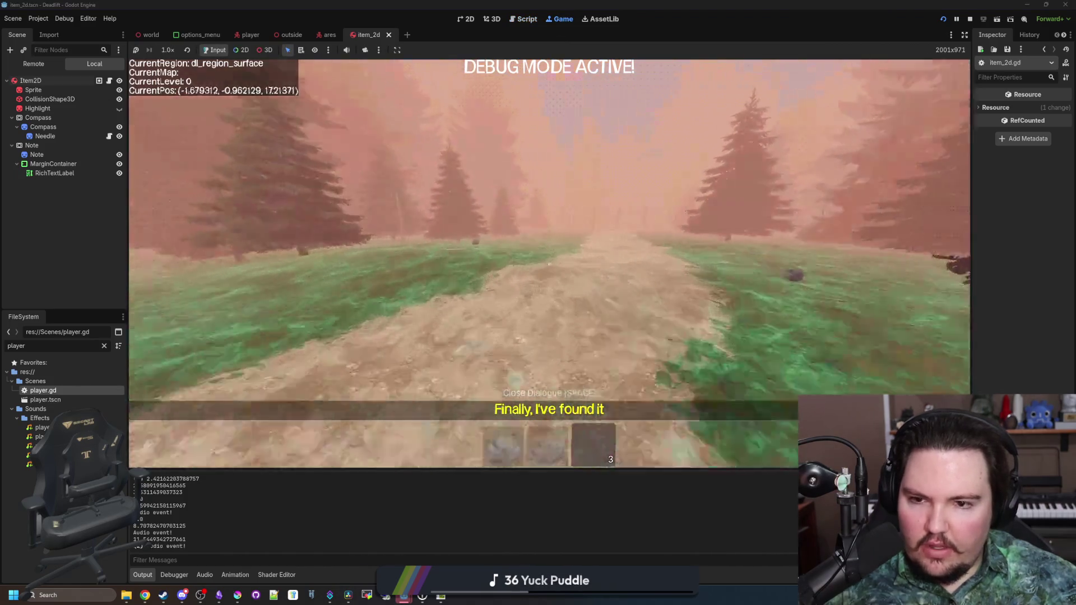
key("w")
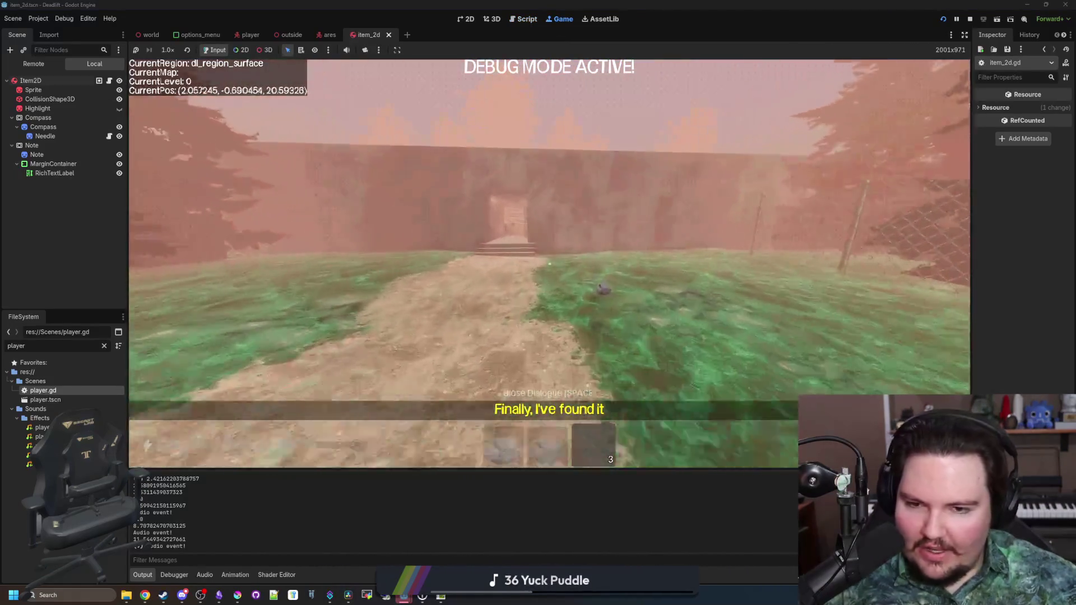
key("w")
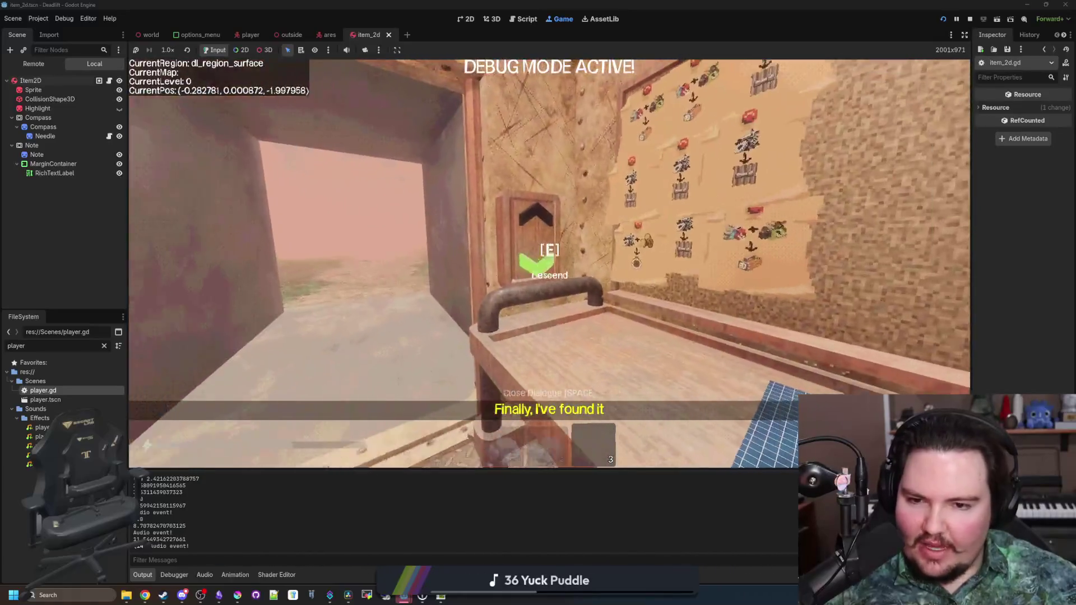
key("e")
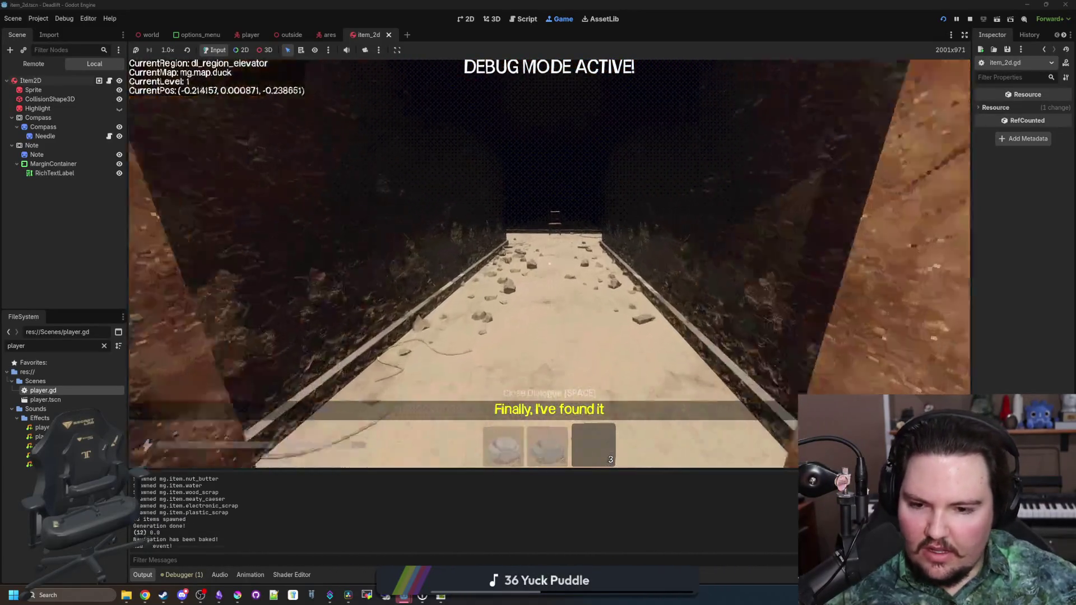
key("w")
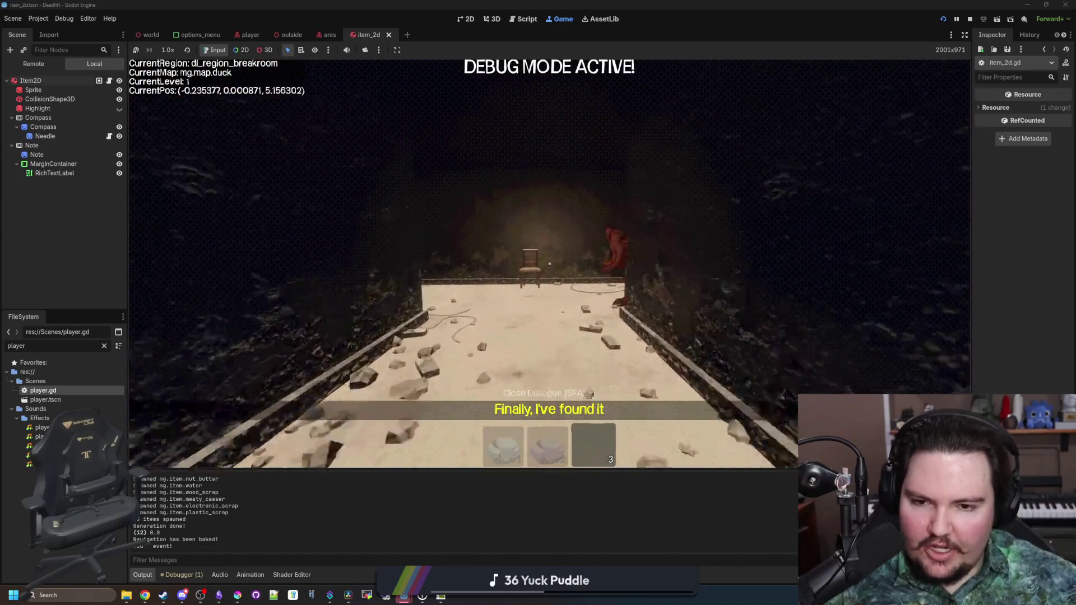
key("w")
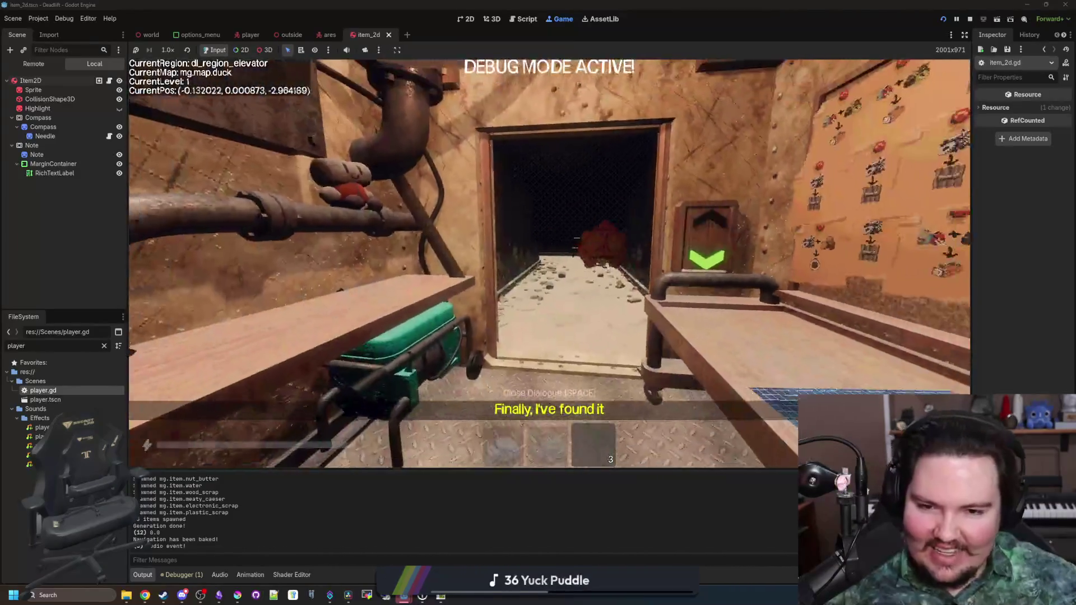
key("w")
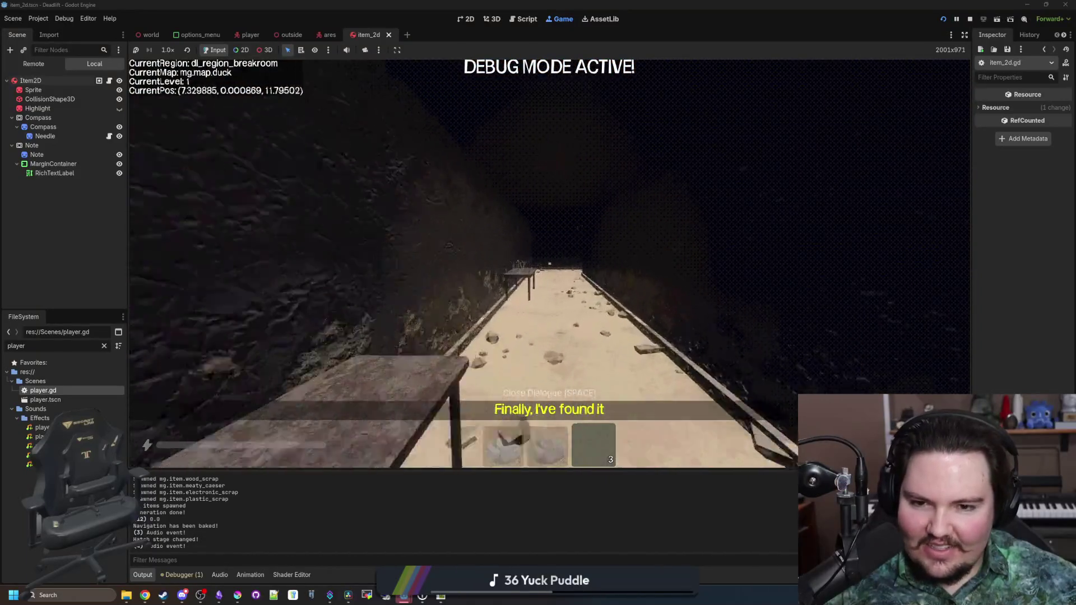
key("w")
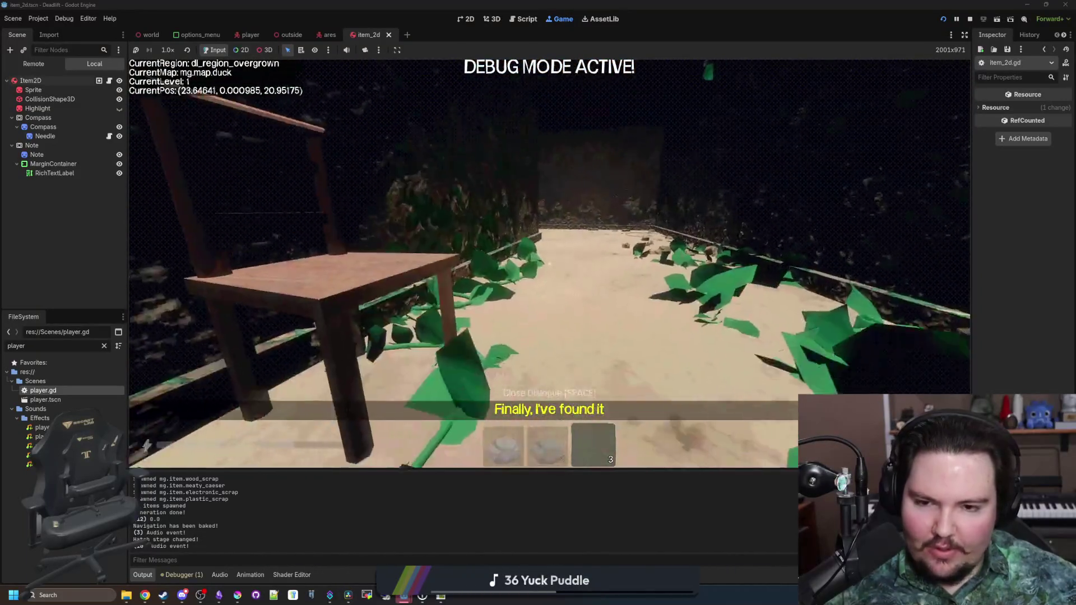
key("w")
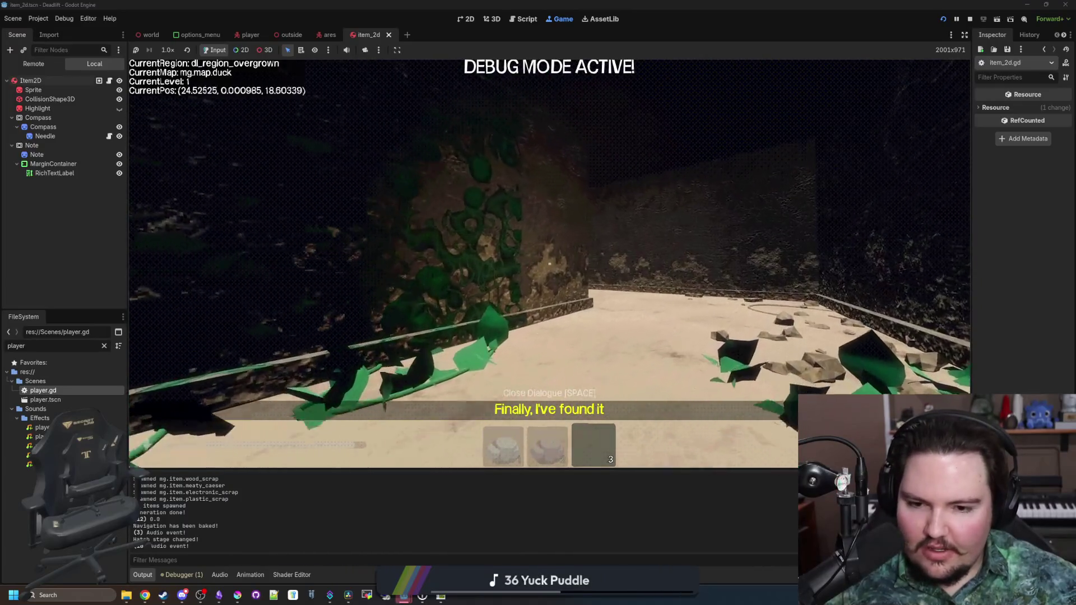
key("w")
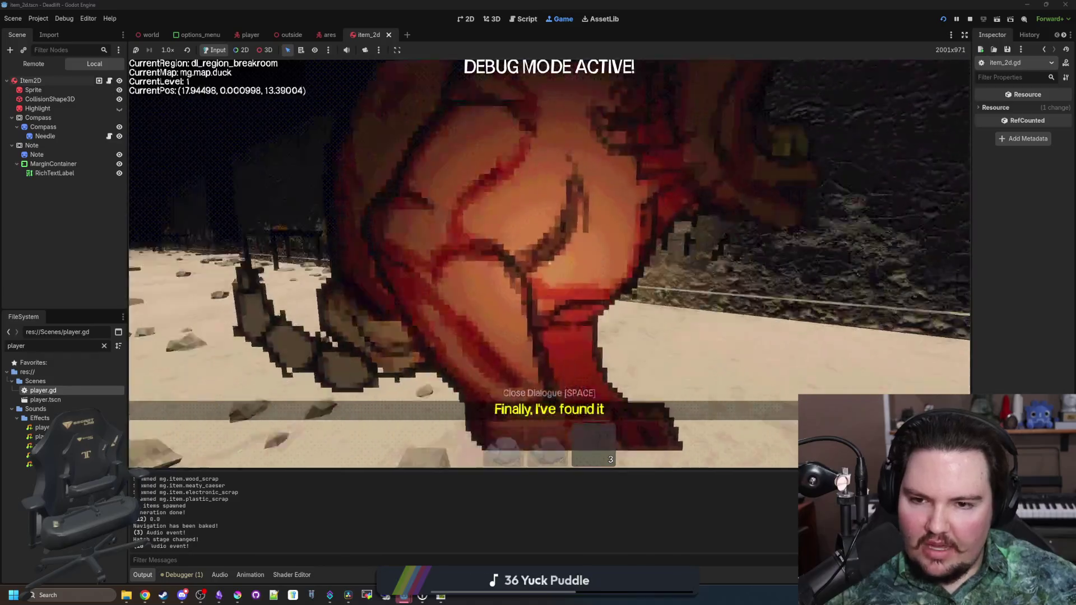
key("s")
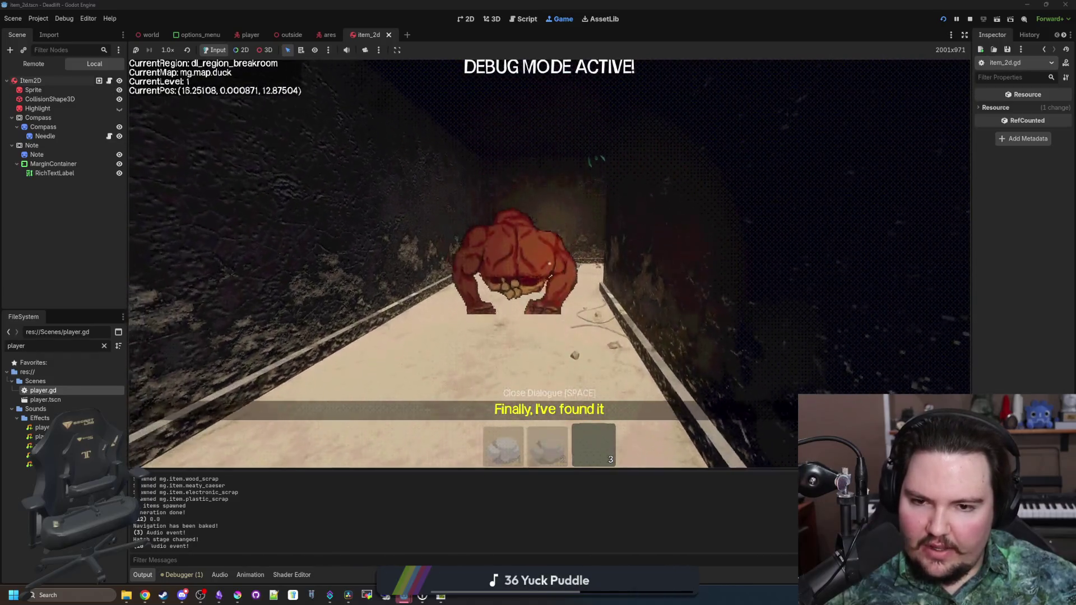
key("s")
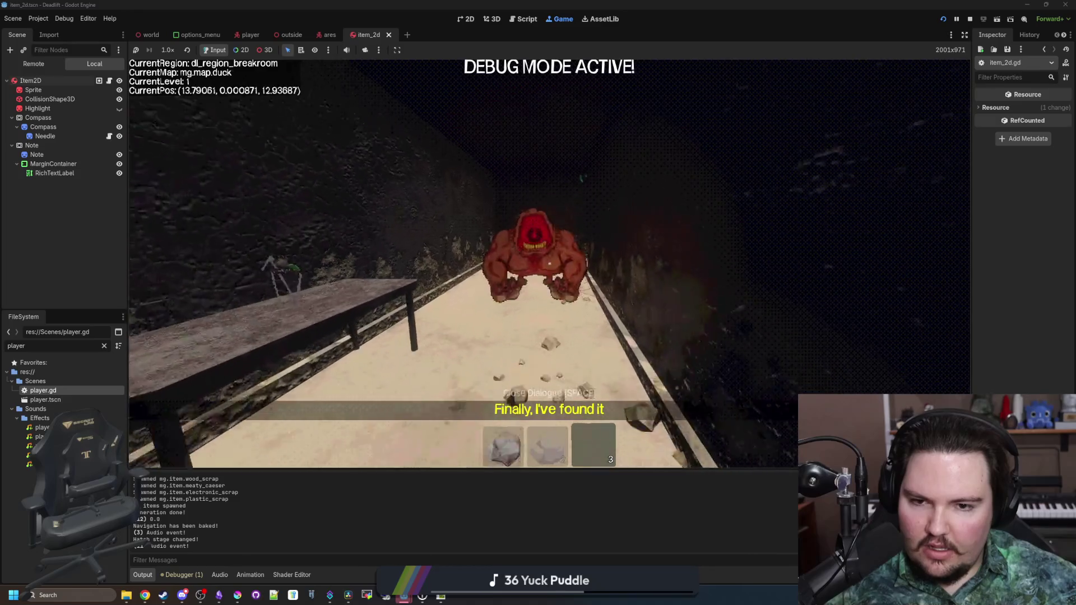
key("w")
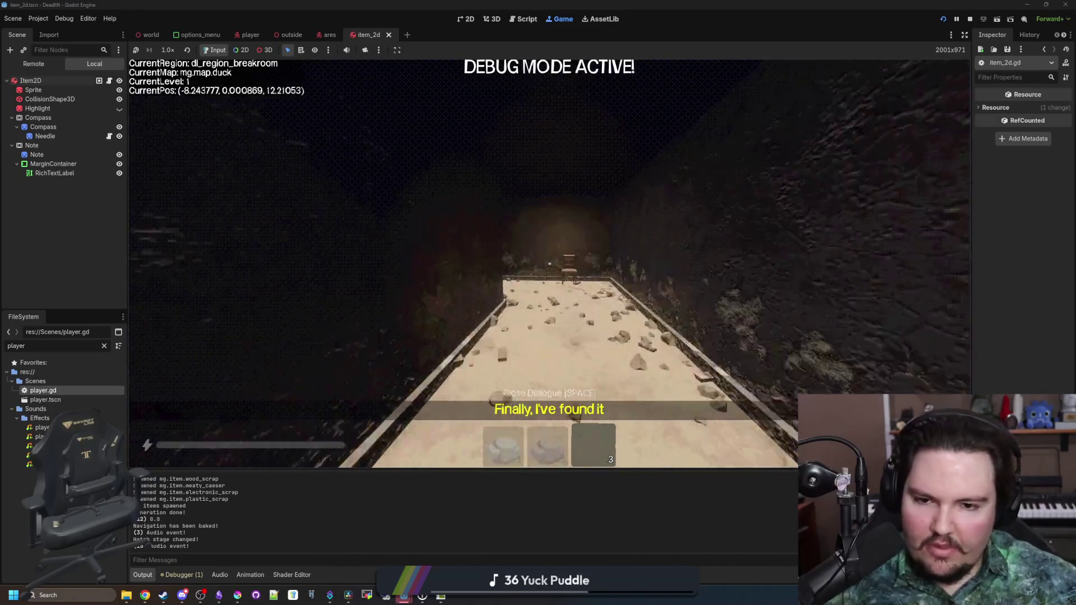
key("w")
key("Escape")
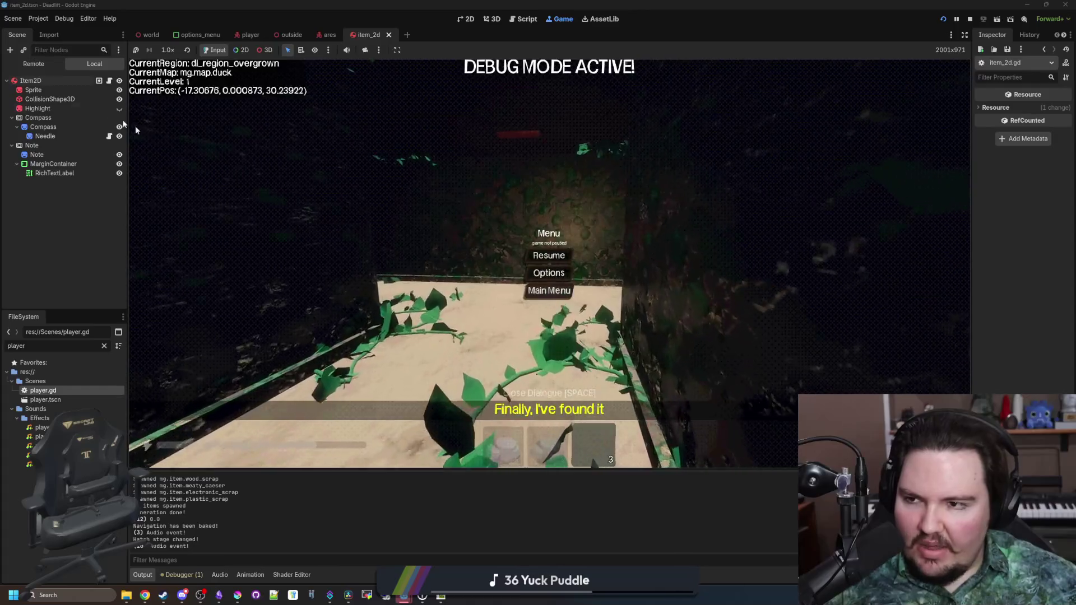
In player.gd, change the footstep audio event value from 0.5 to 0.2 on line 859.
double_click(50, 391)
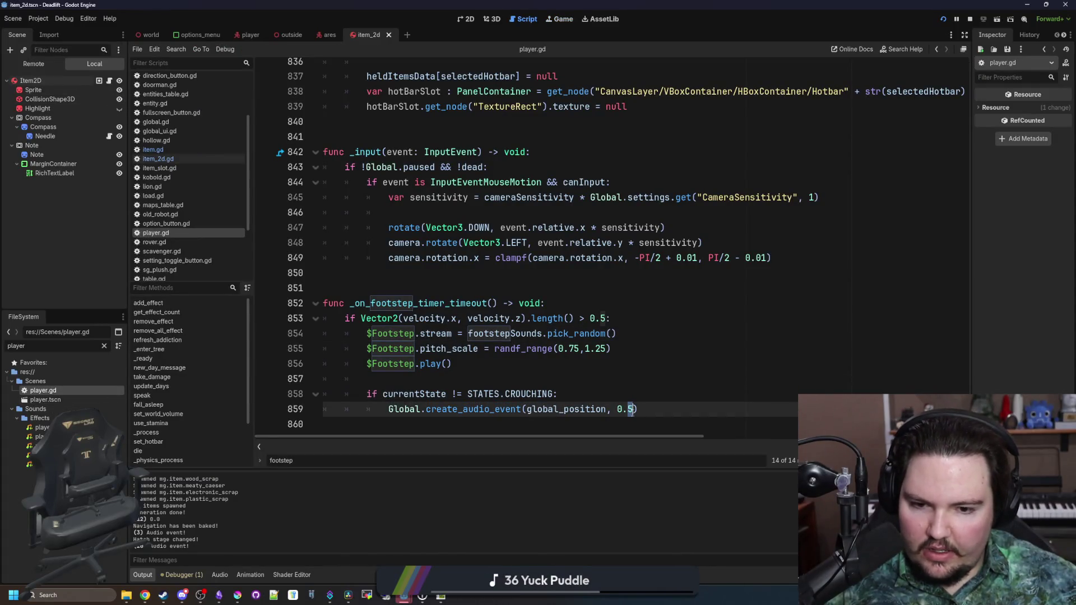
key("BackSpace")
type("2")
left_click(607, 391)
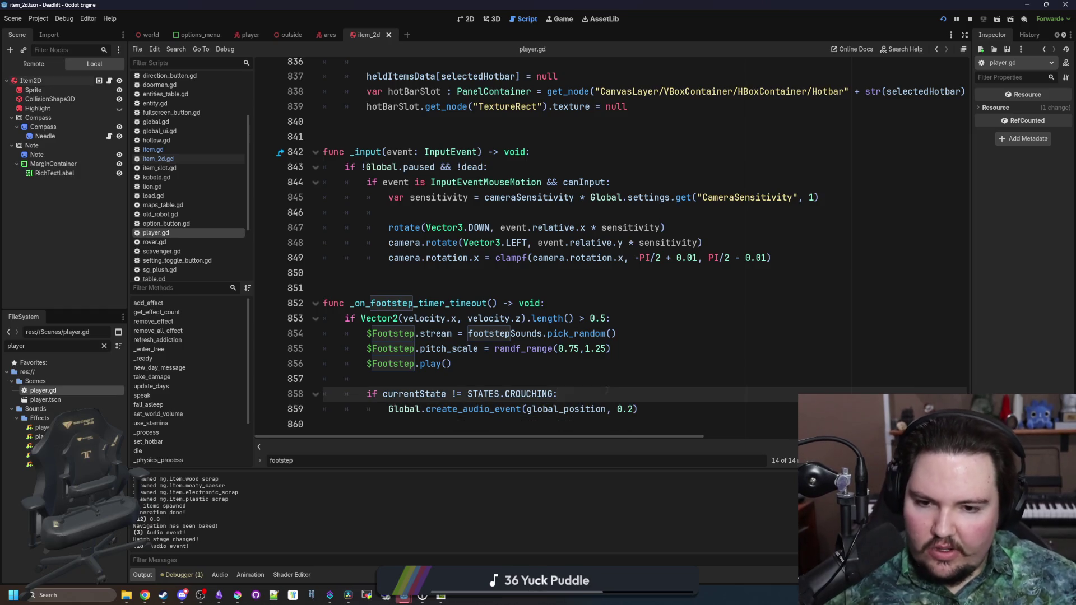
left_click(565, 21)
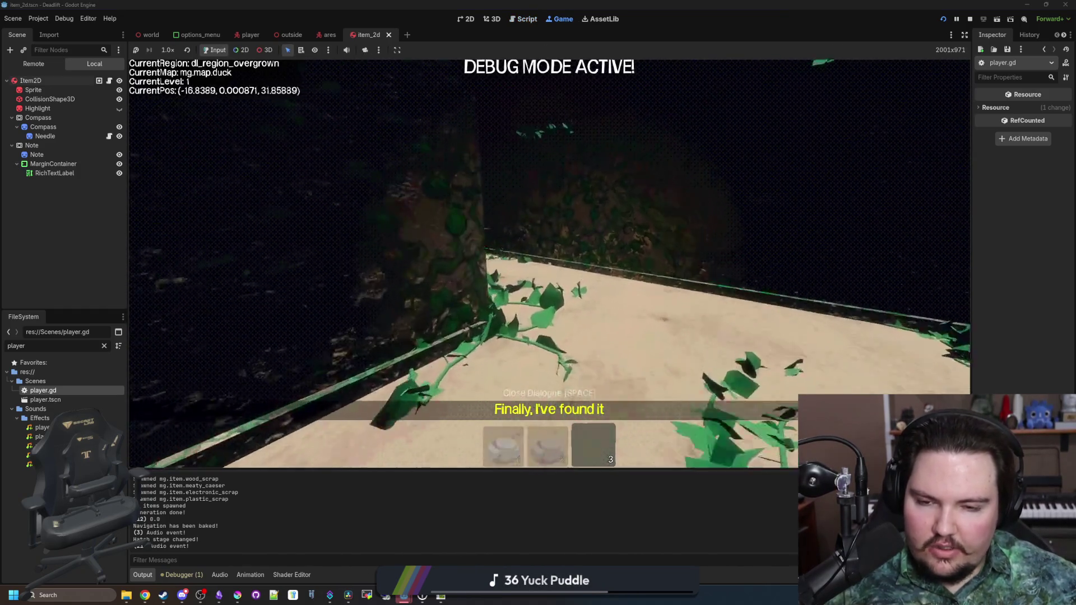
key("w")
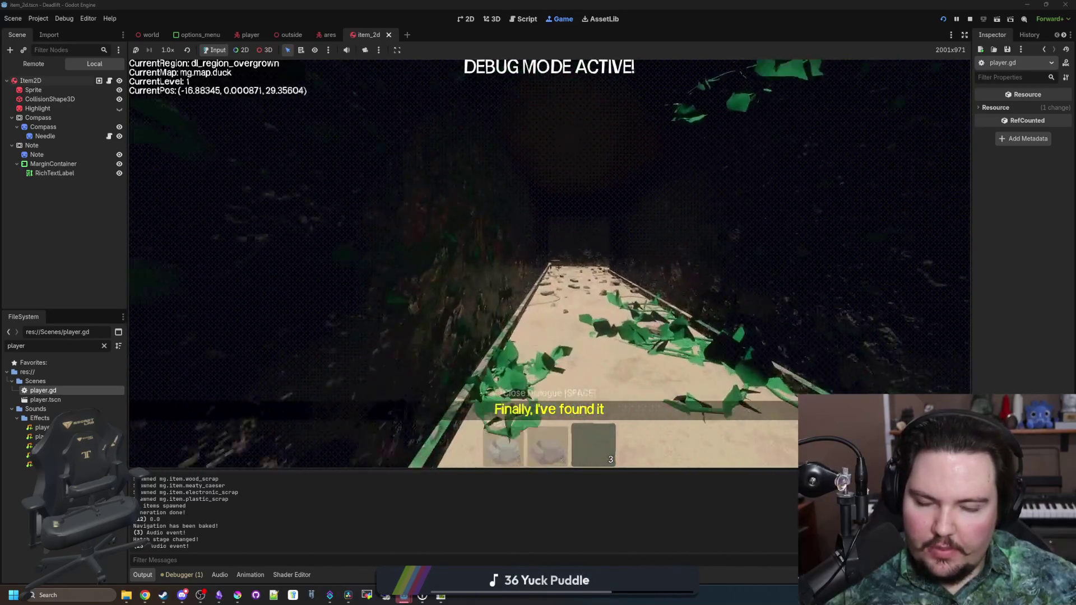
key("w")
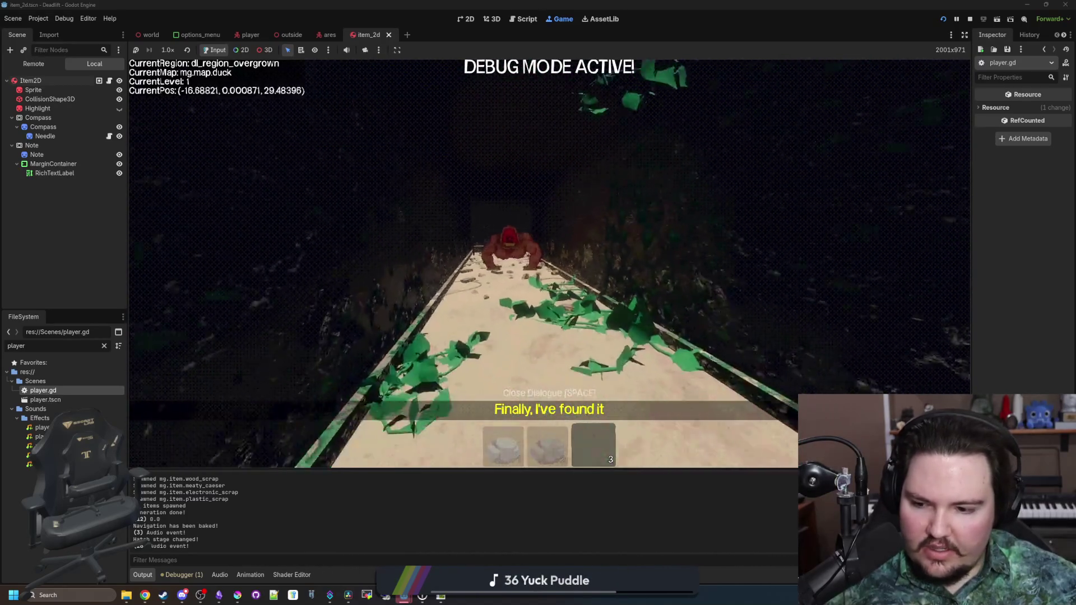
key("w")
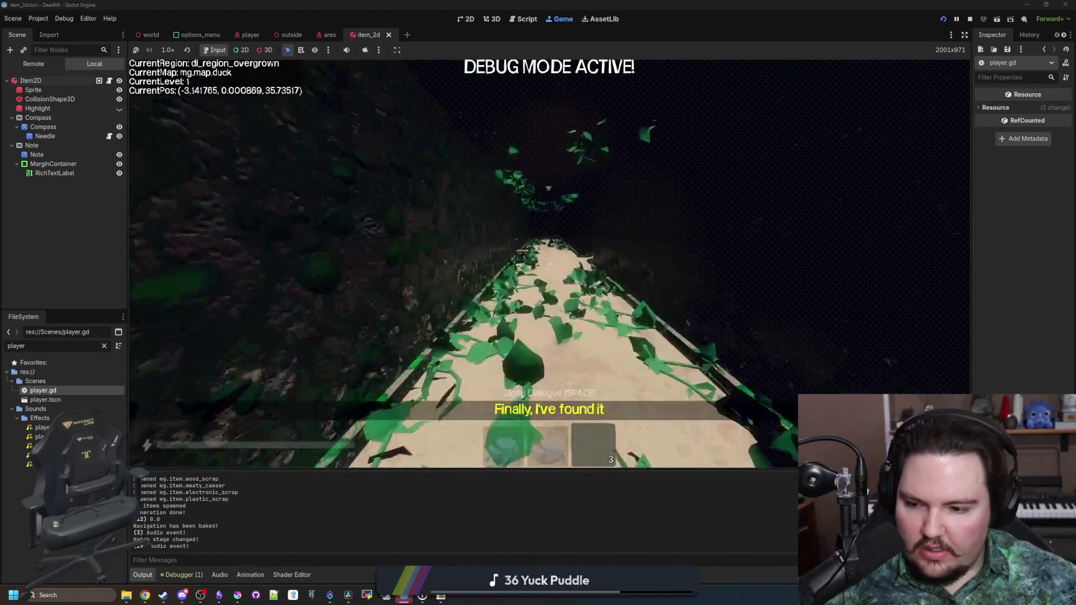
key("w")
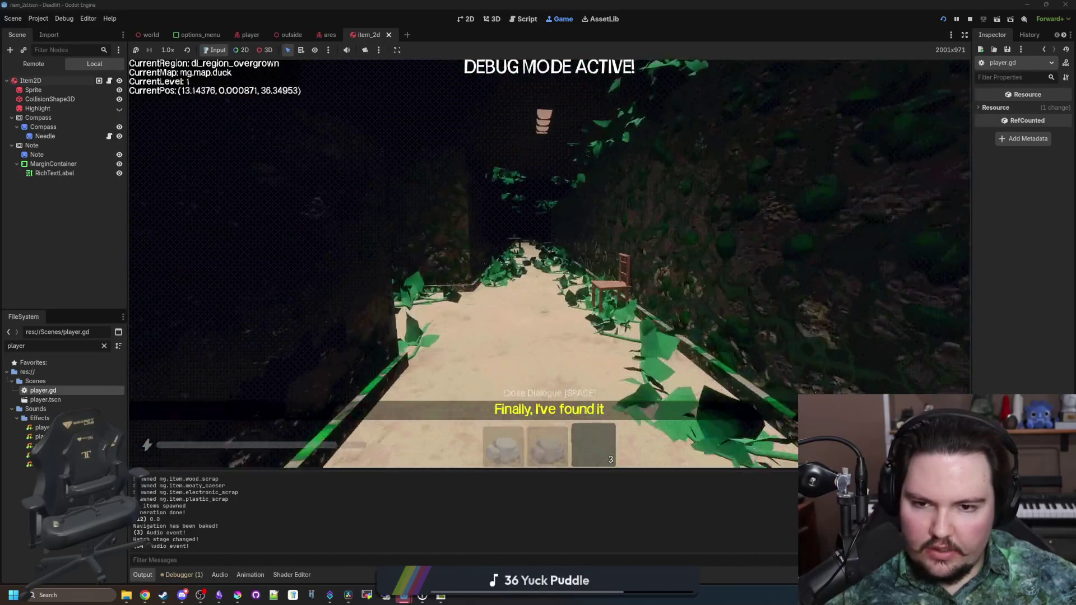
key("w")
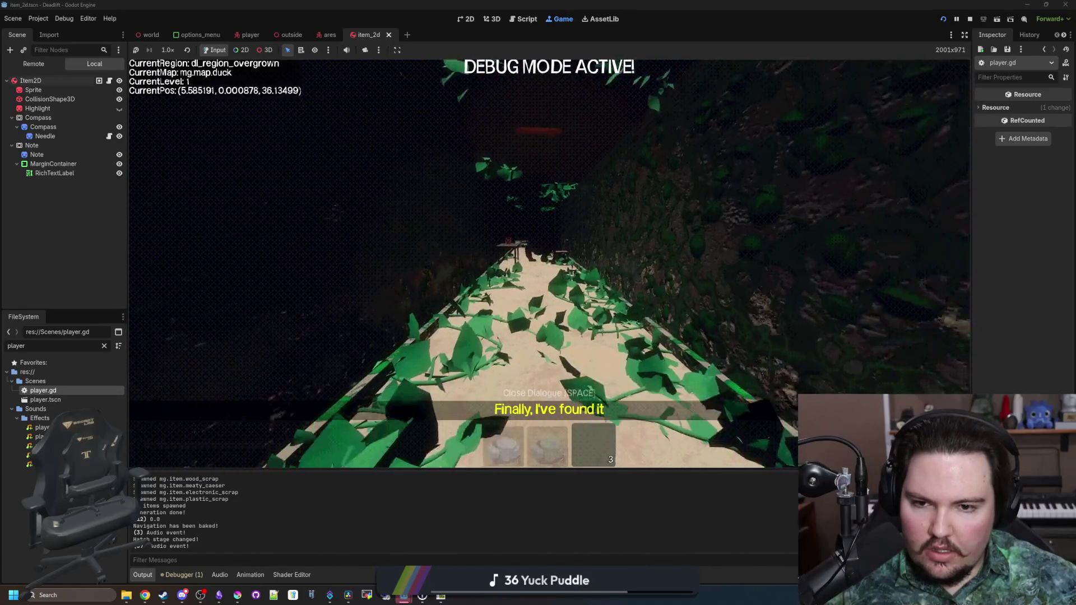
key("w")
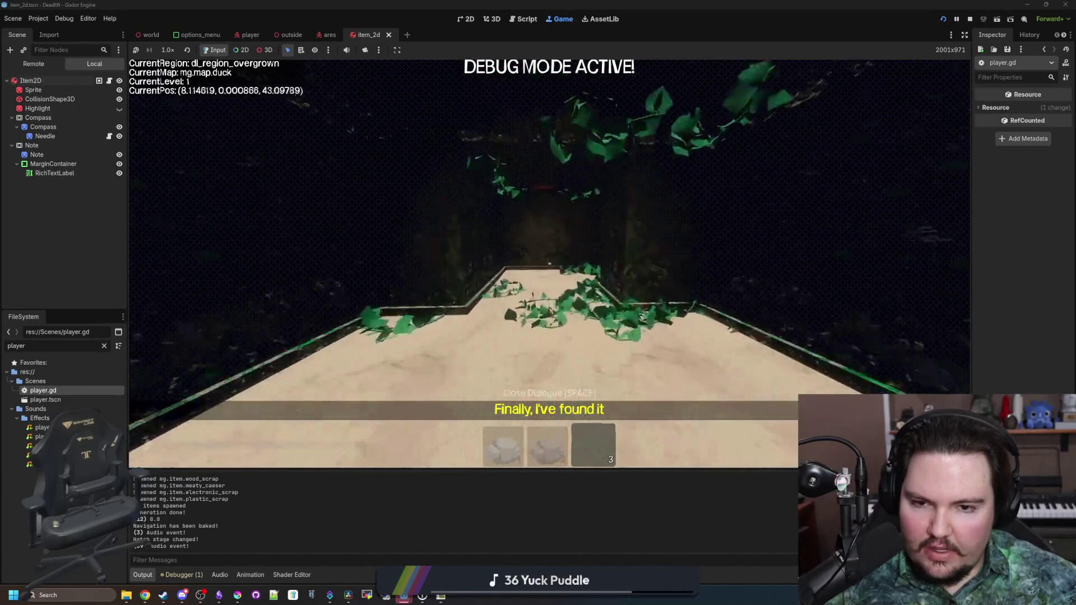
key("w")
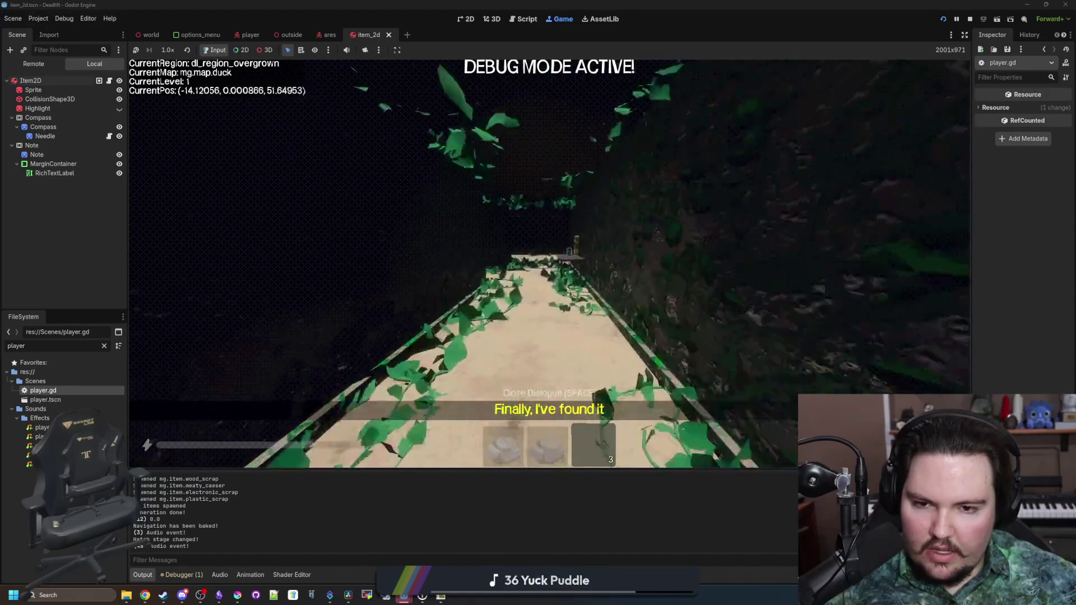
key("w")
key("Escape")
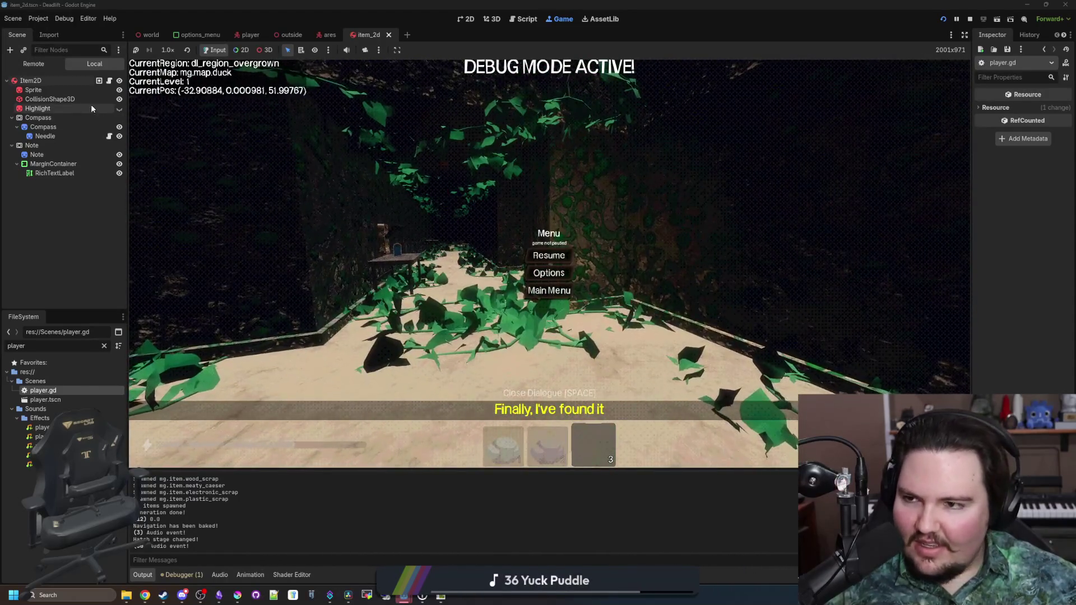
double_click(43, 390)
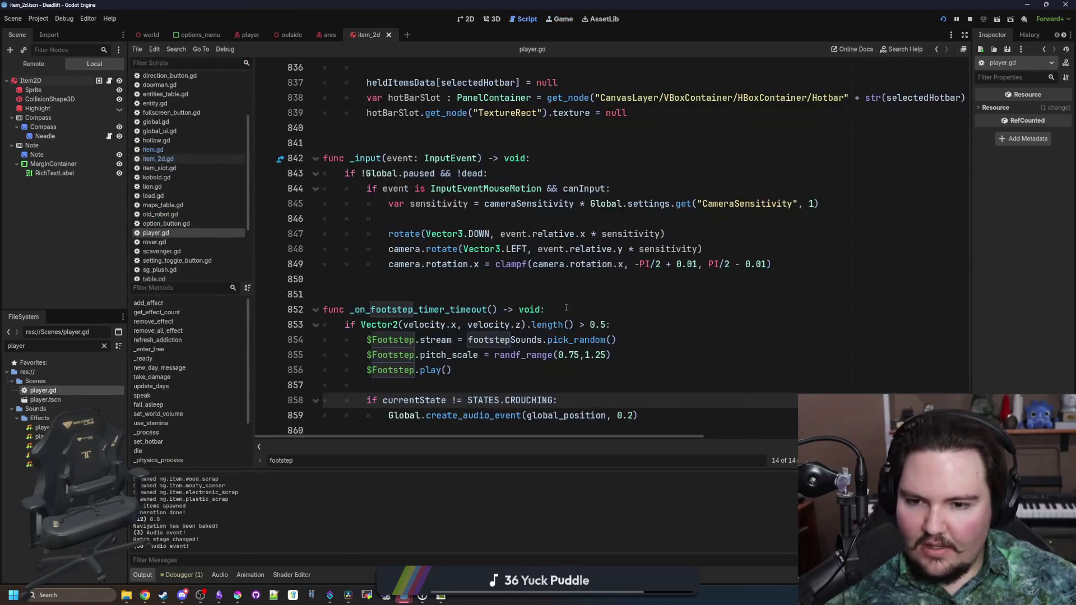
Follow create_audio_event into entity.gd and find the heard_sound distance checks.
left_click(493, 416, "ctrl")
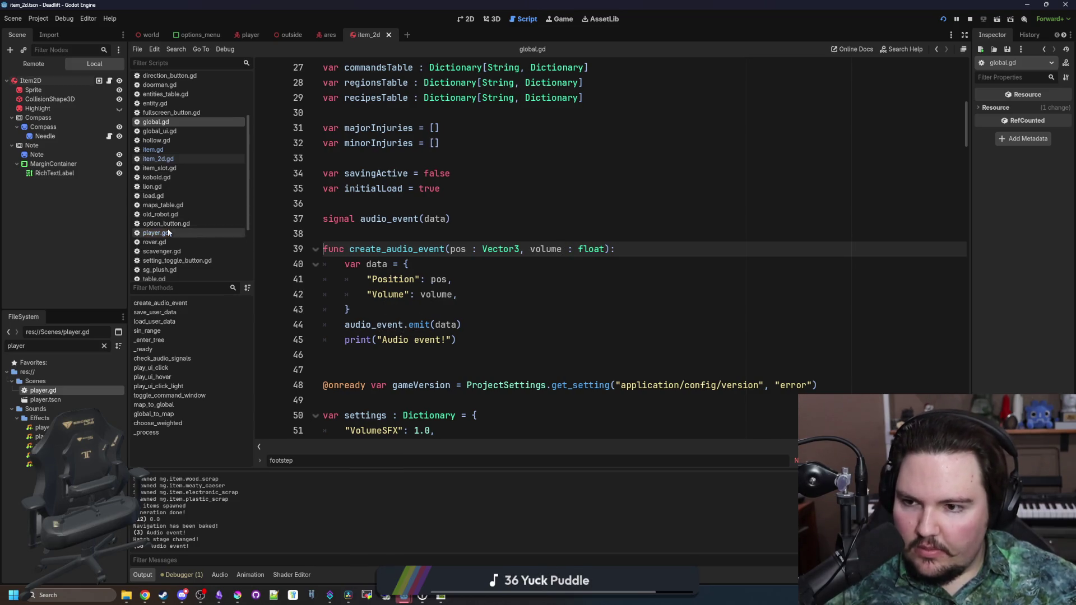
scroll(167, 213, "up", 3)
left_click(166, 171)
left_click(164, 179)
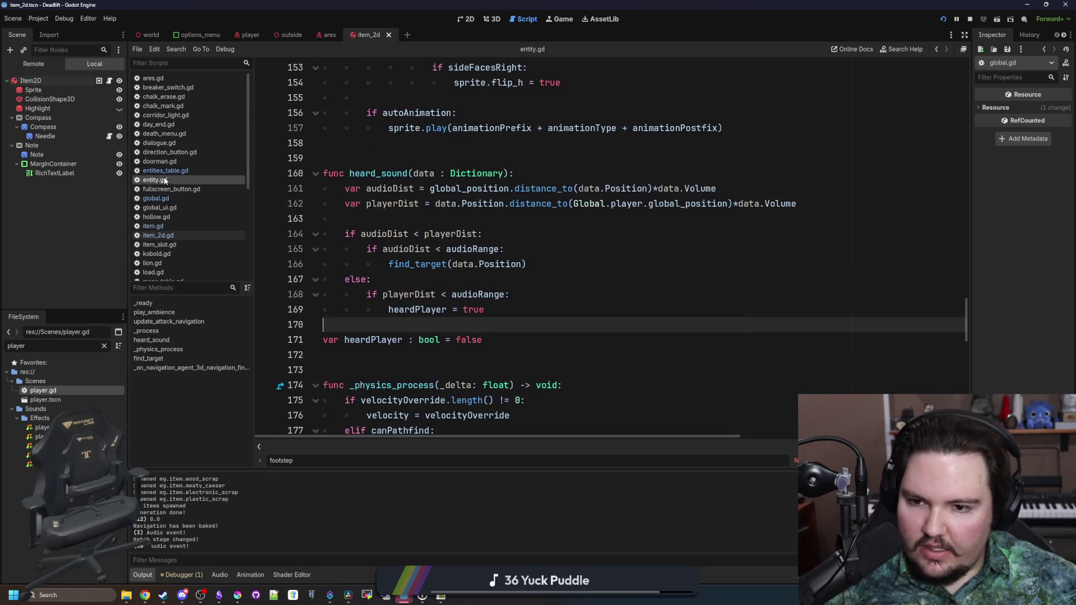
left_click(443, 279)
left_click(526, 231)
left_click(533, 220)
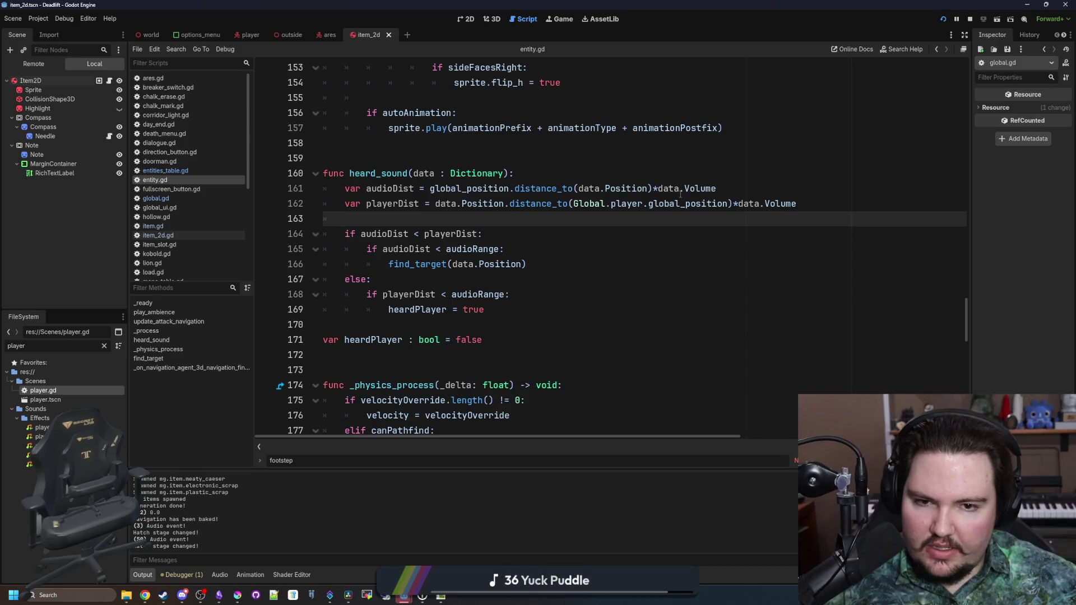
Remove the *data.Volume multiplier from the audioDist distance lines 161–162.
left_click_drag(723, 189, 657, 187)
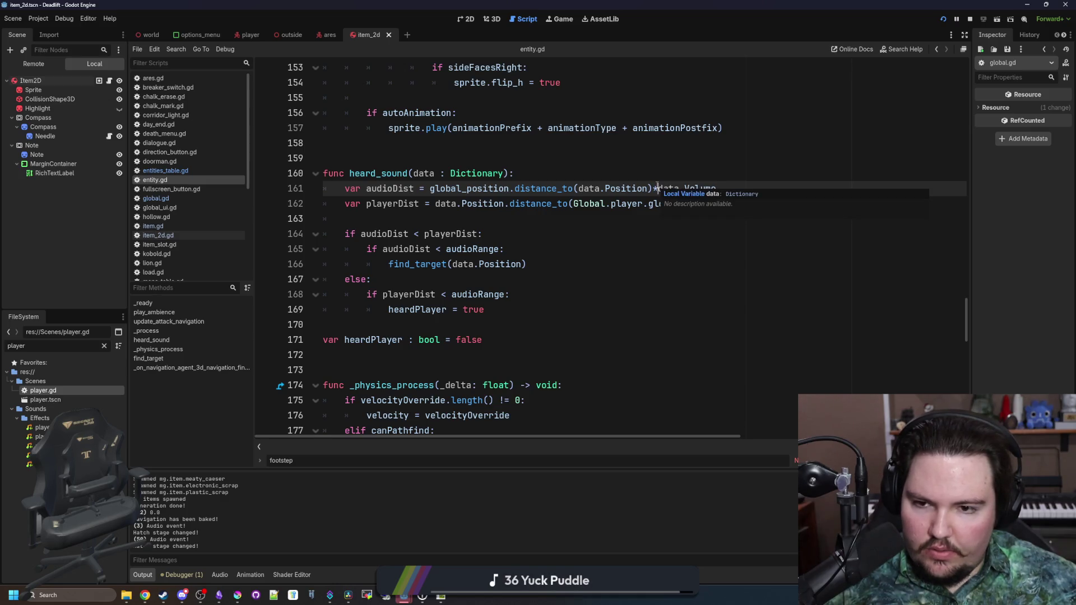
left_click(560, 249)
left_click_drag(717, 188, 659, 189)
key("BackSpace")
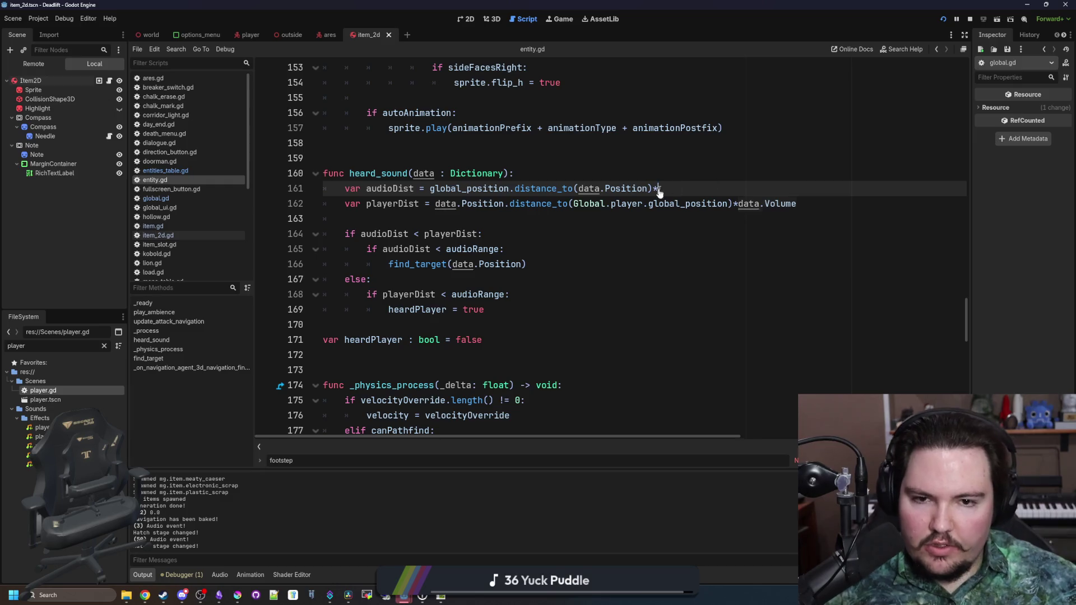
left_click_drag(808, 203, 736, 203)
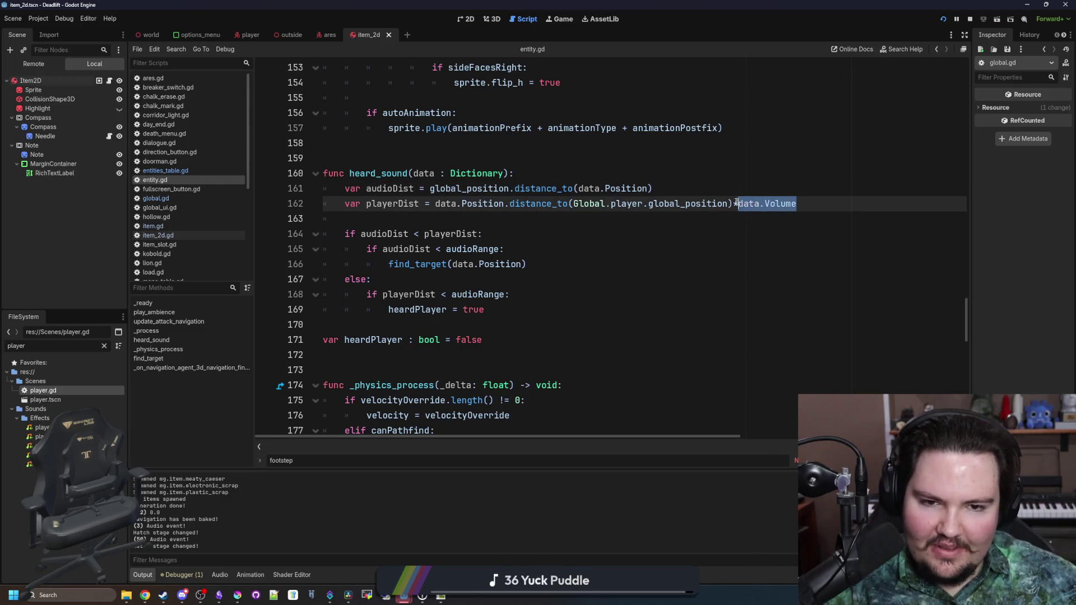
left_click(478, 234)
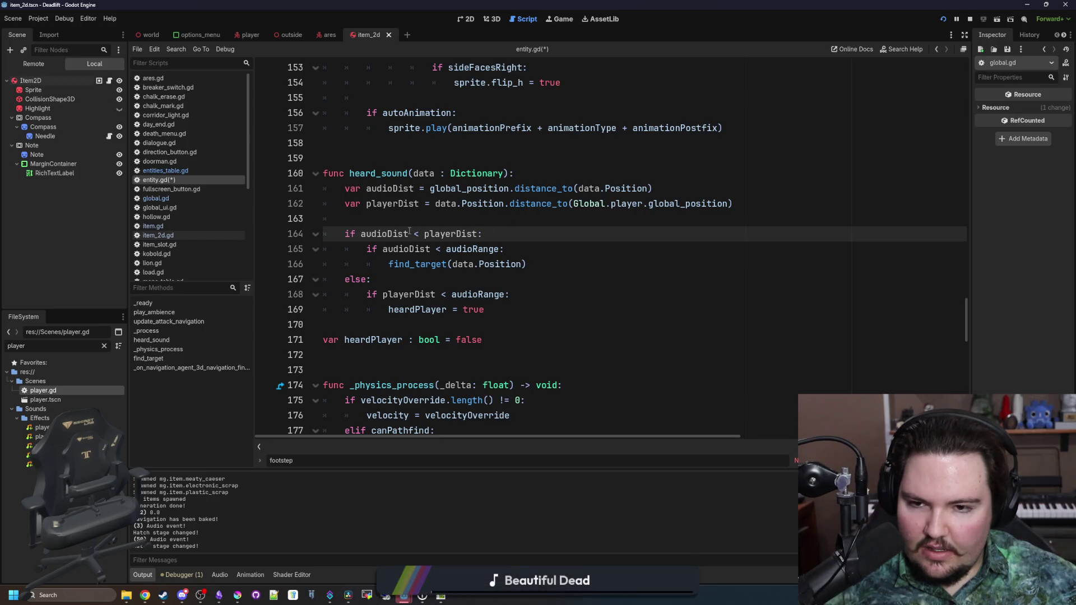
left_click_drag(369, 234, 360, 234)
key("BackSpace")
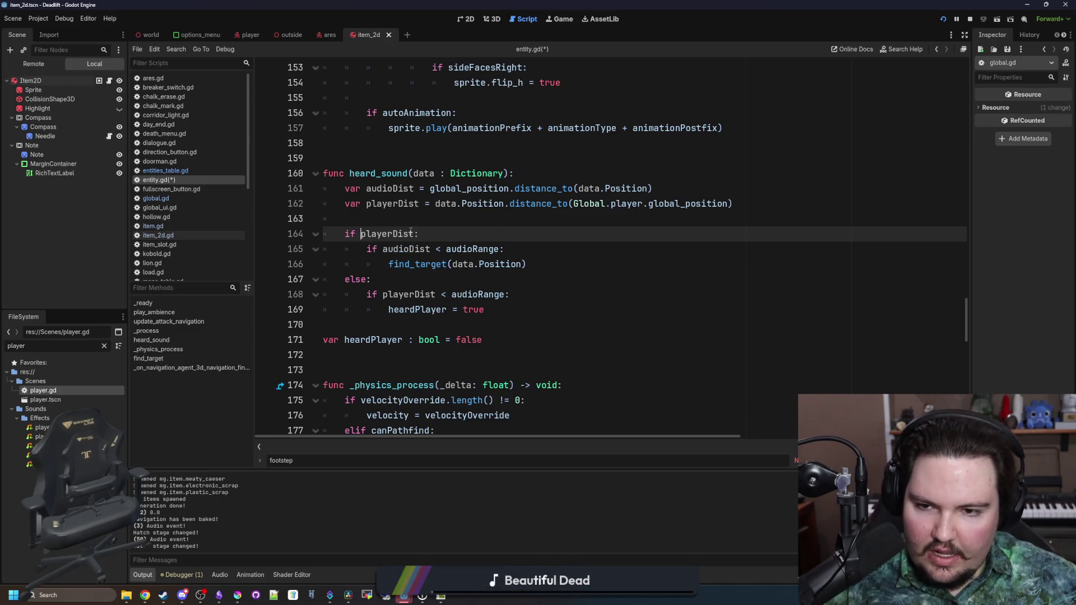
key("ctrl+z")
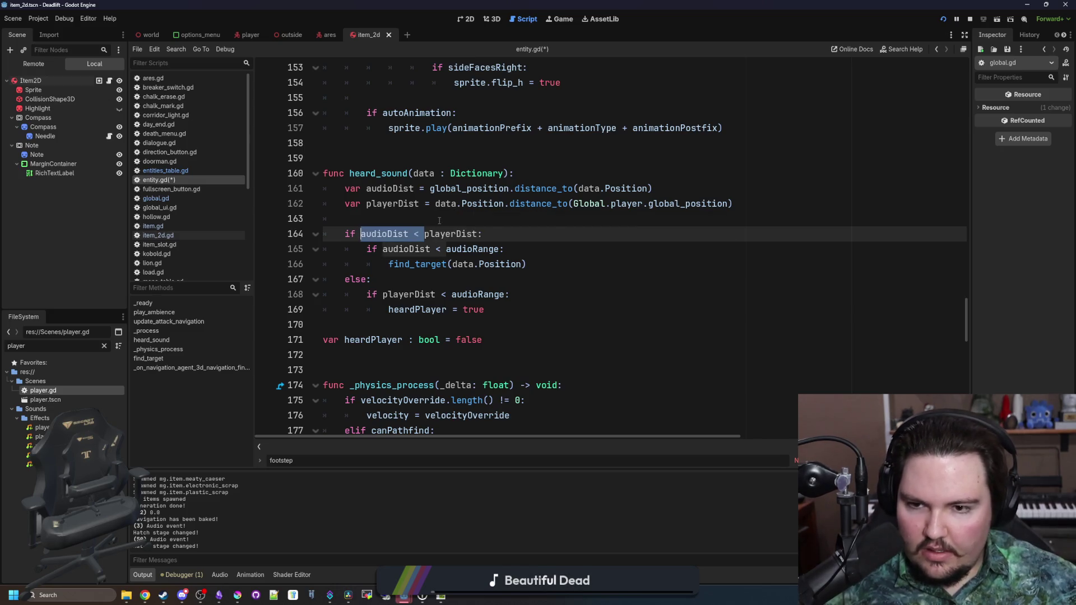
key("Down")
key("Down")
key("Down")
key("End")
Scale audioRange by data.Volume on lines 165 and 168 and save entity.gd.
left_click(503, 249)
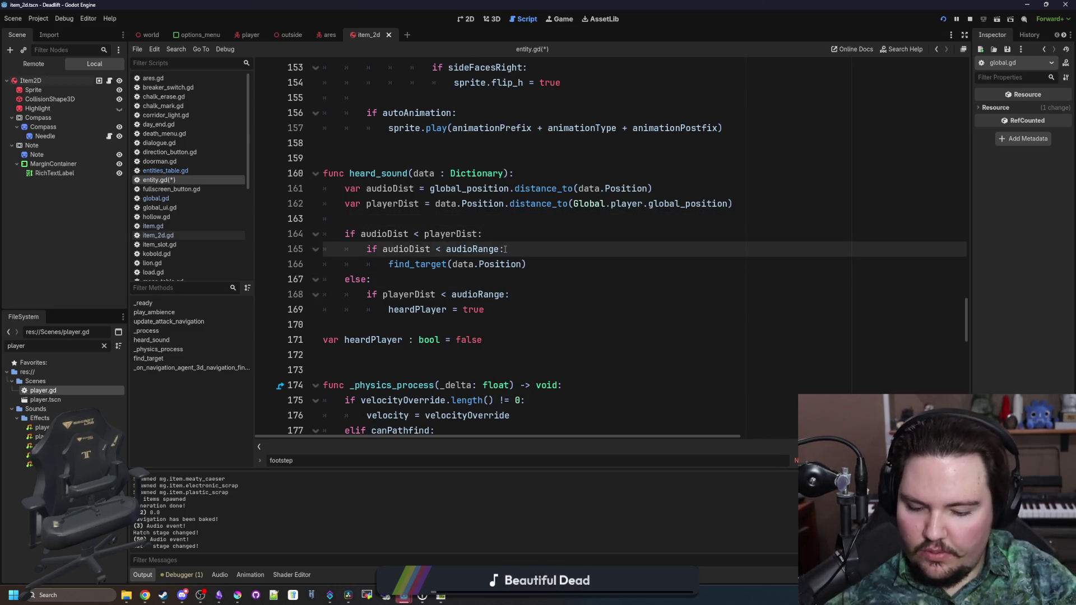
left_click(505, 294)
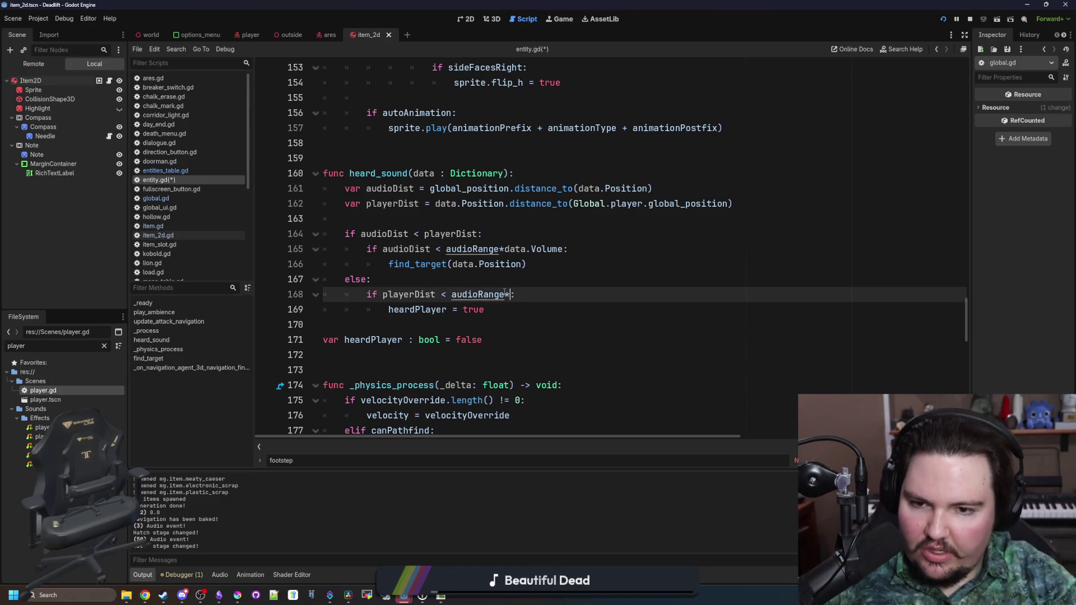
type("data.Volume")
left_click(496, 279)
key("ctrl+s")
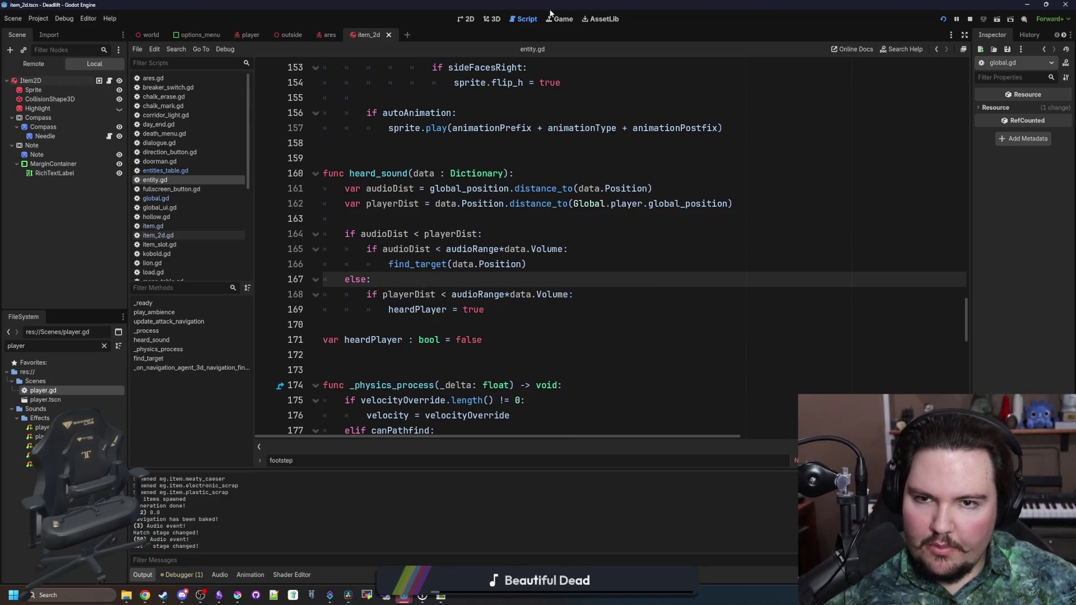
left_click(550, 17)
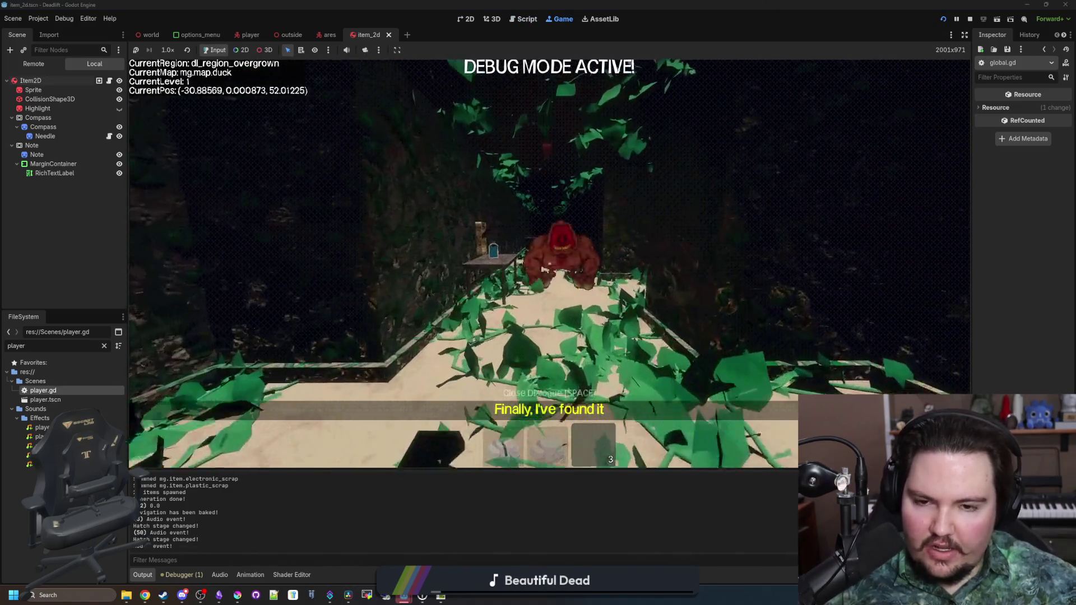
Walk the corridors into the breakroom, throw away the plastic scrap, then pause the game.
key("w")
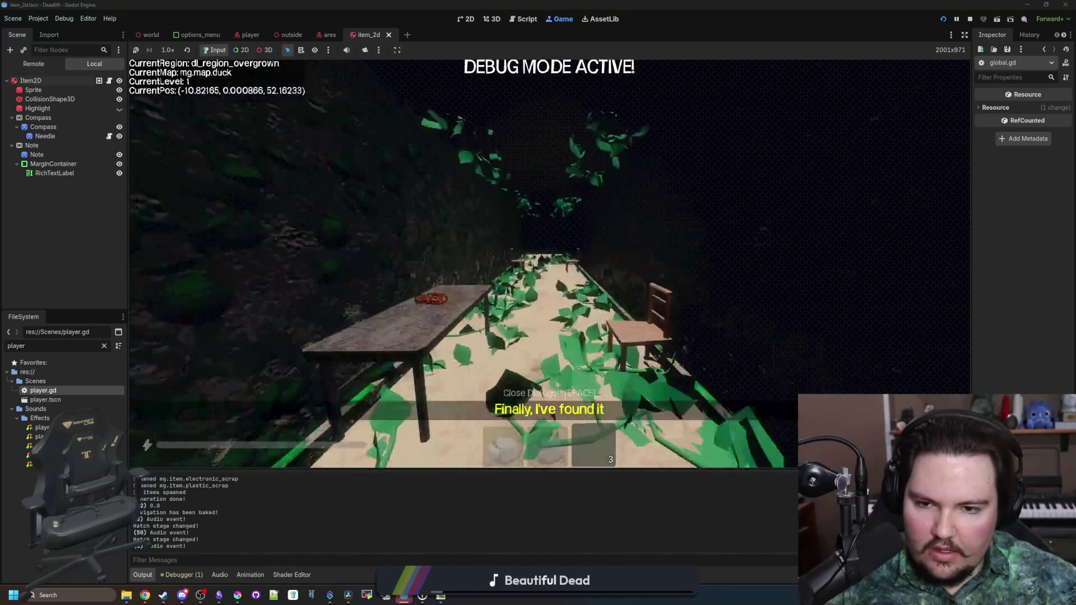
key("w")
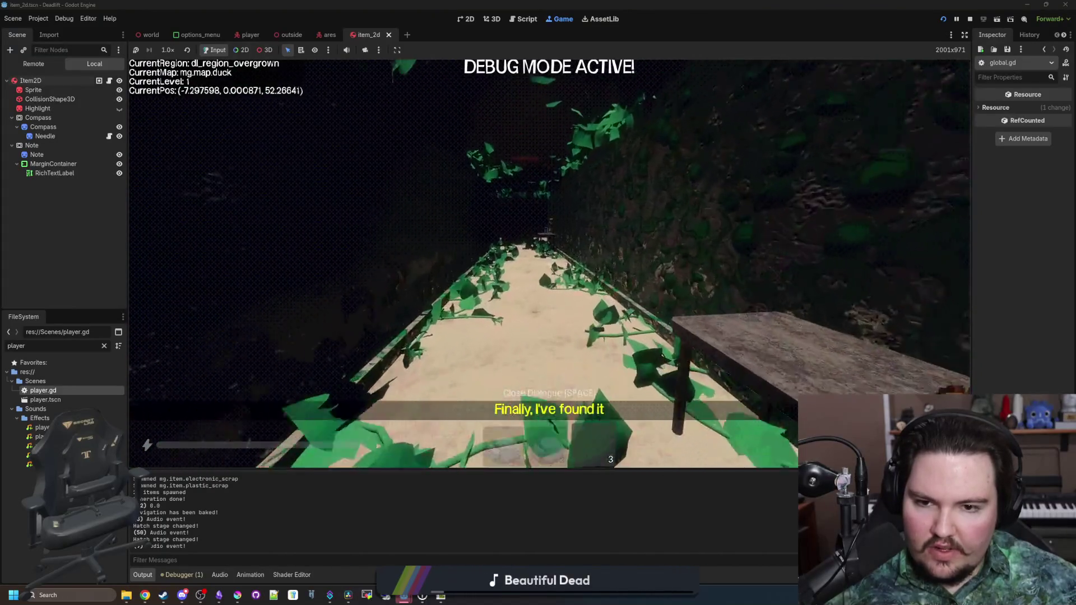
key("w")
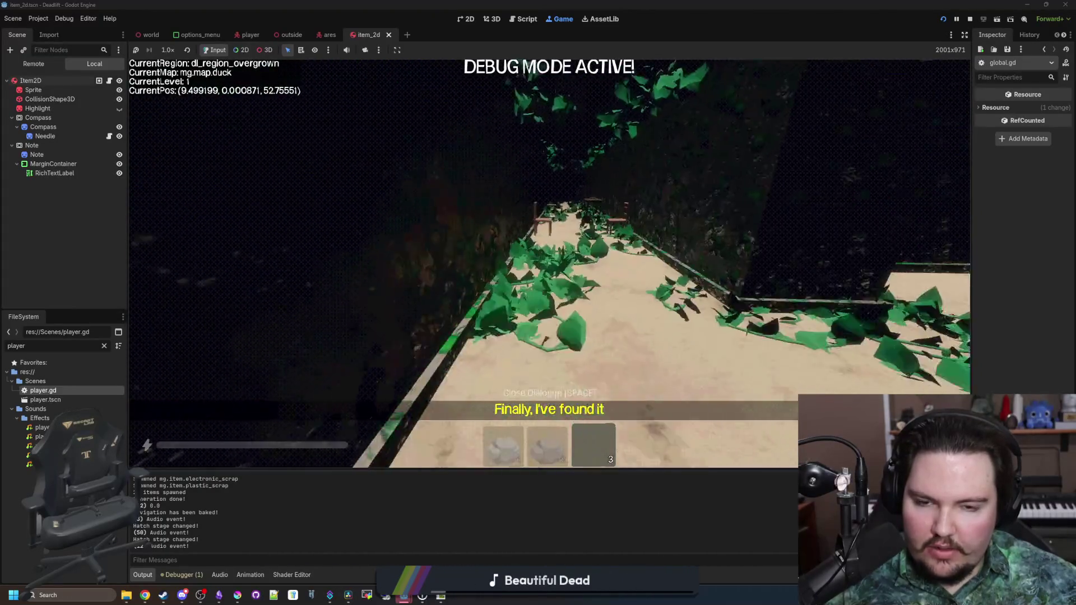
key("w")
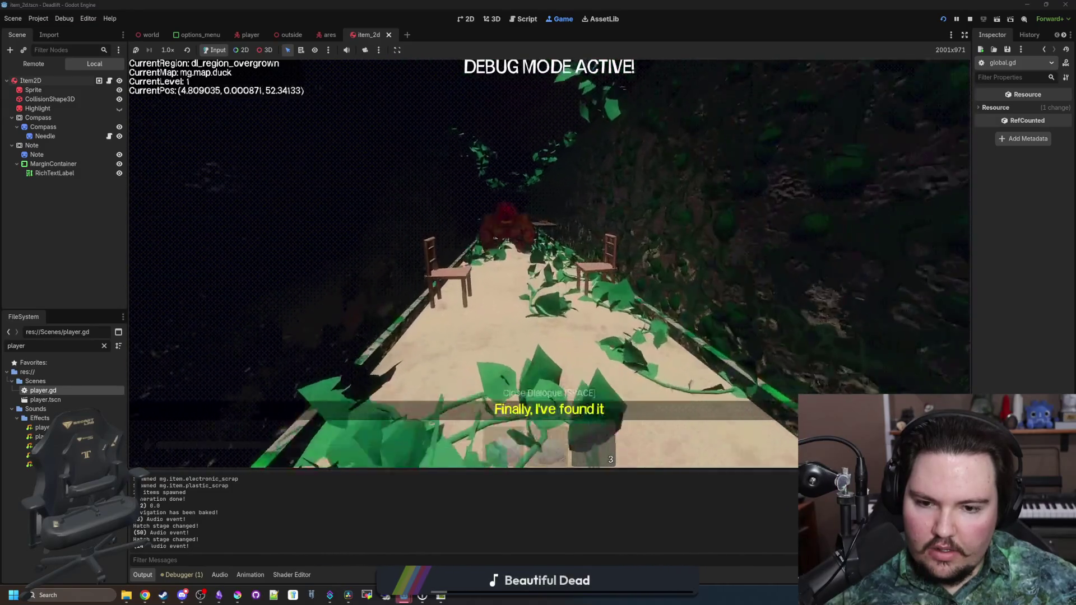
key("w")
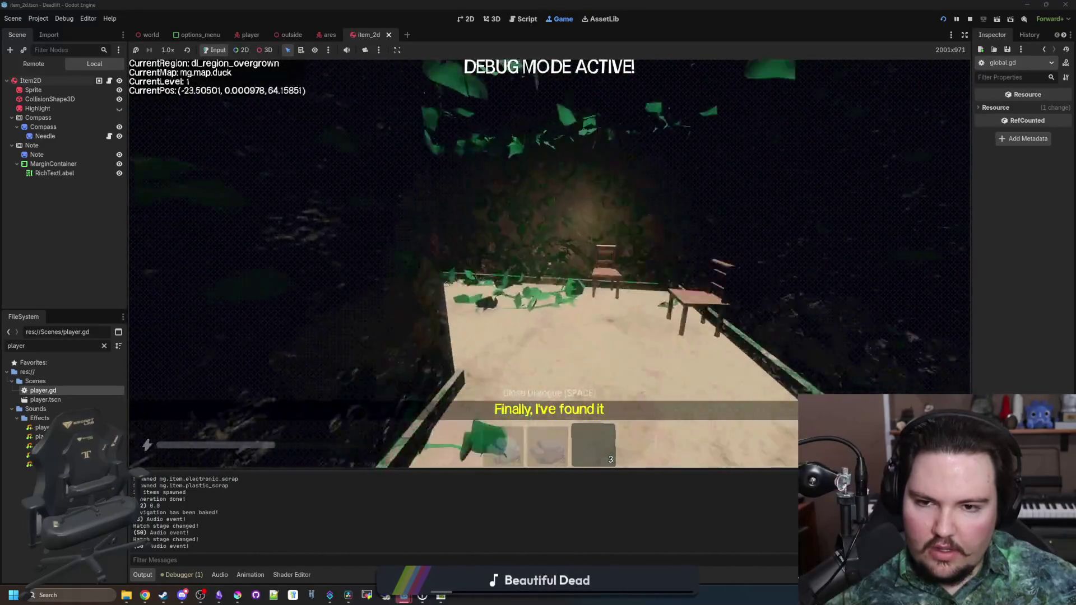
key("w")
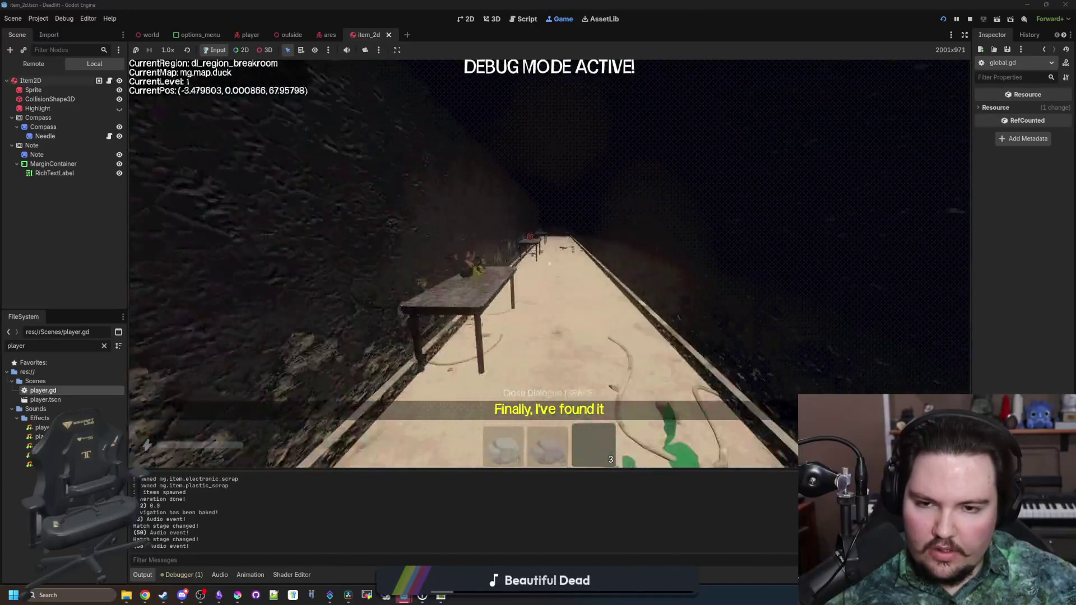
key("2")
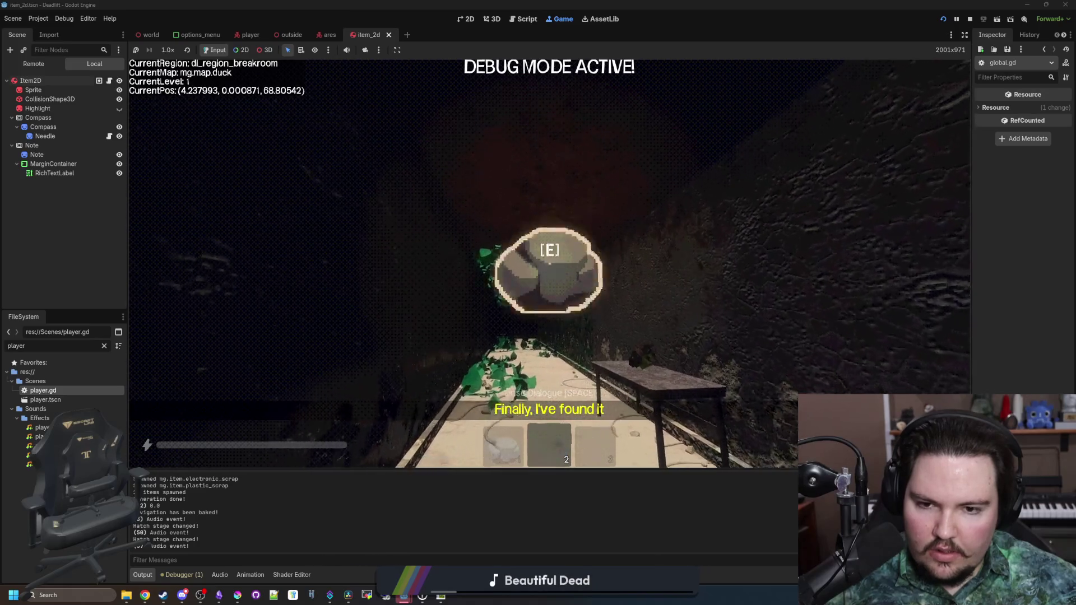
key("q")
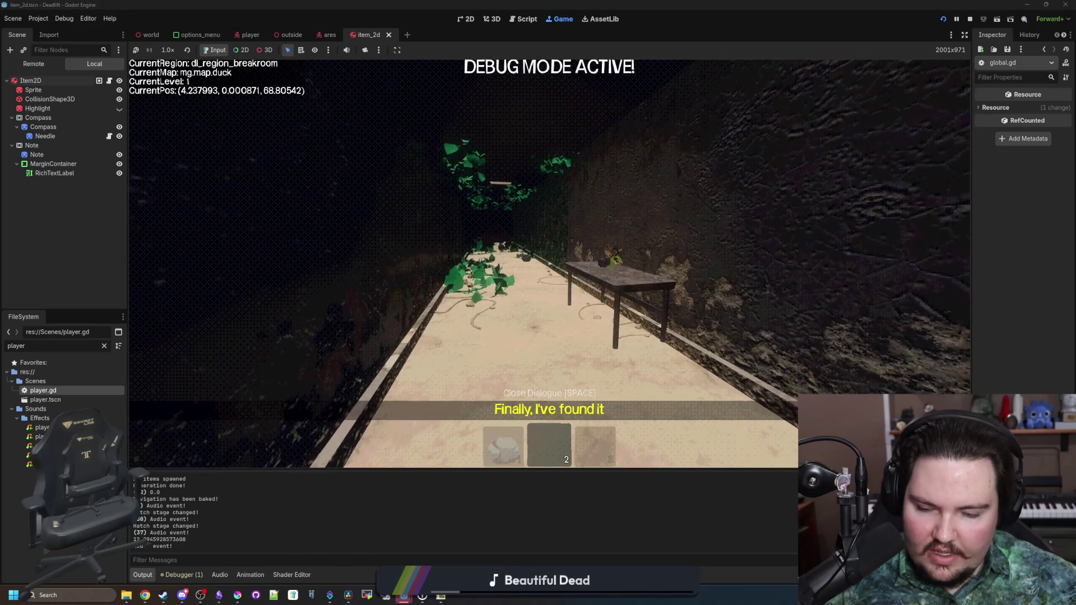
key("w")
key("e")
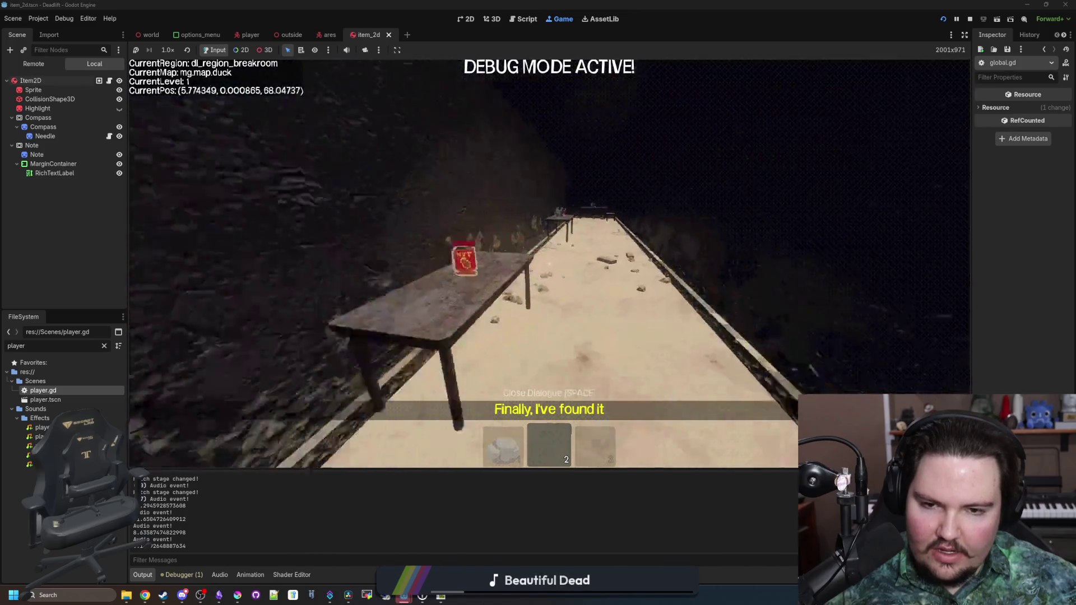
key("w")
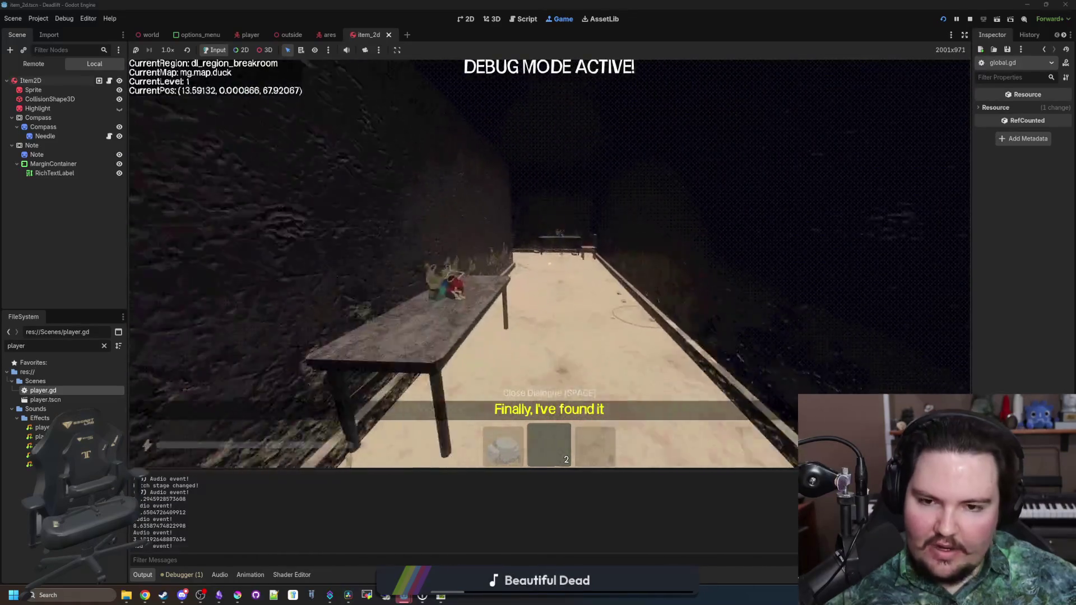
key("Escape")
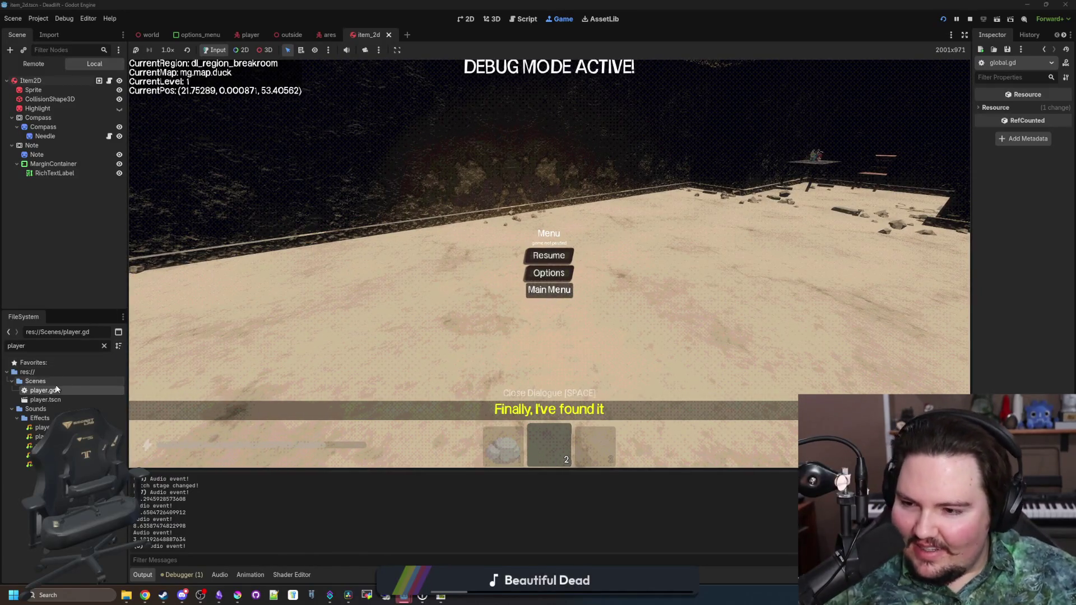
Filter the FileSystem for 'ENTIT' and open entity.gd.
left_click(104, 346)
type("ENTIT")
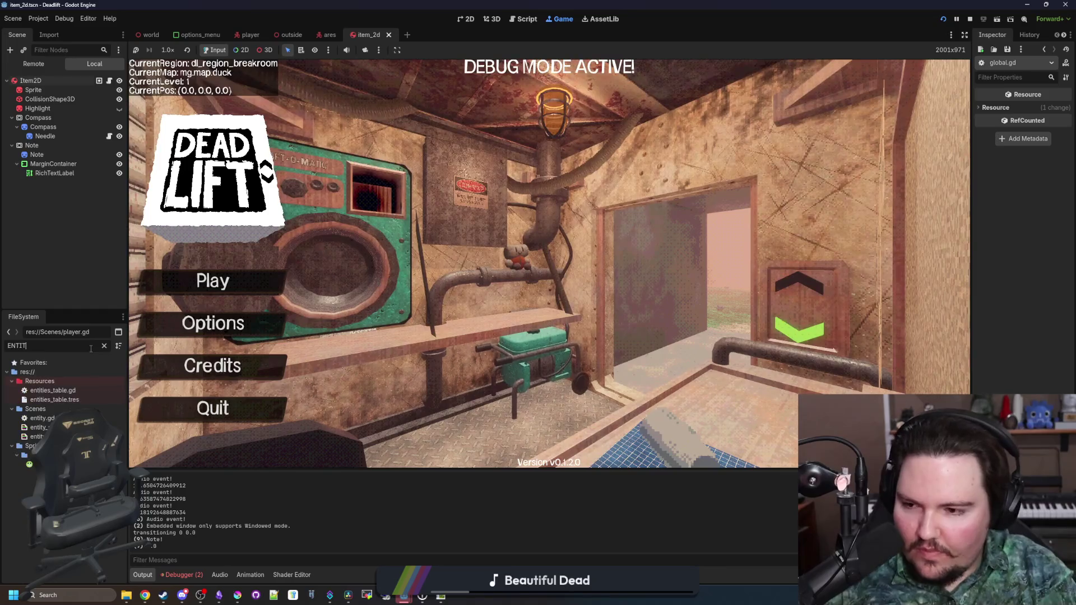
double_click(42, 418)
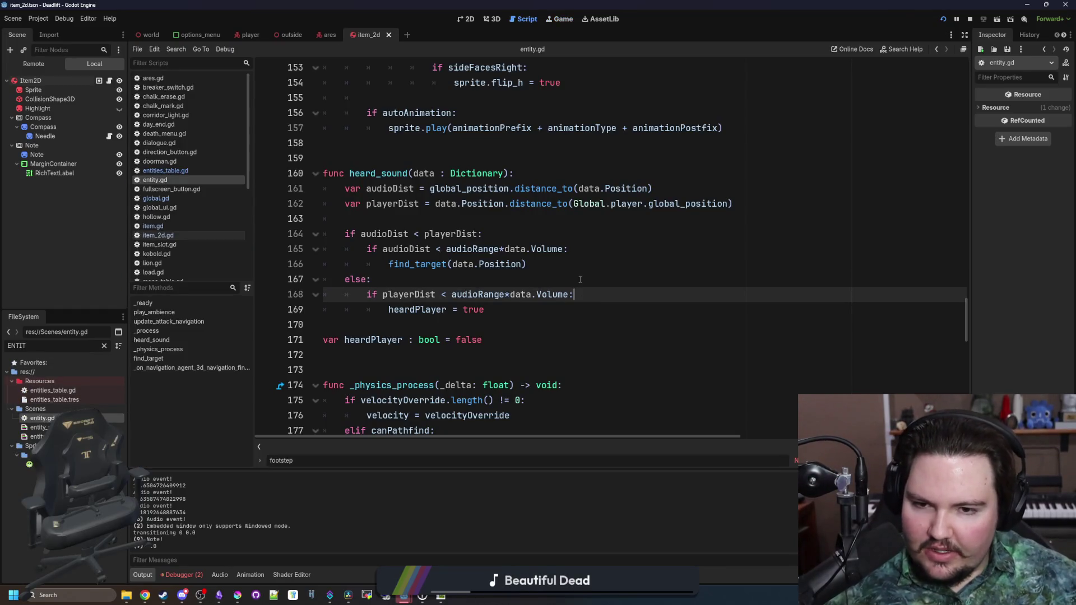
Insert a print(data.Volume) line after line 163 in heard_sound.
left_click(538, 232)
left_click(450, 219)
key("Return")
key("Return")
key("Up")
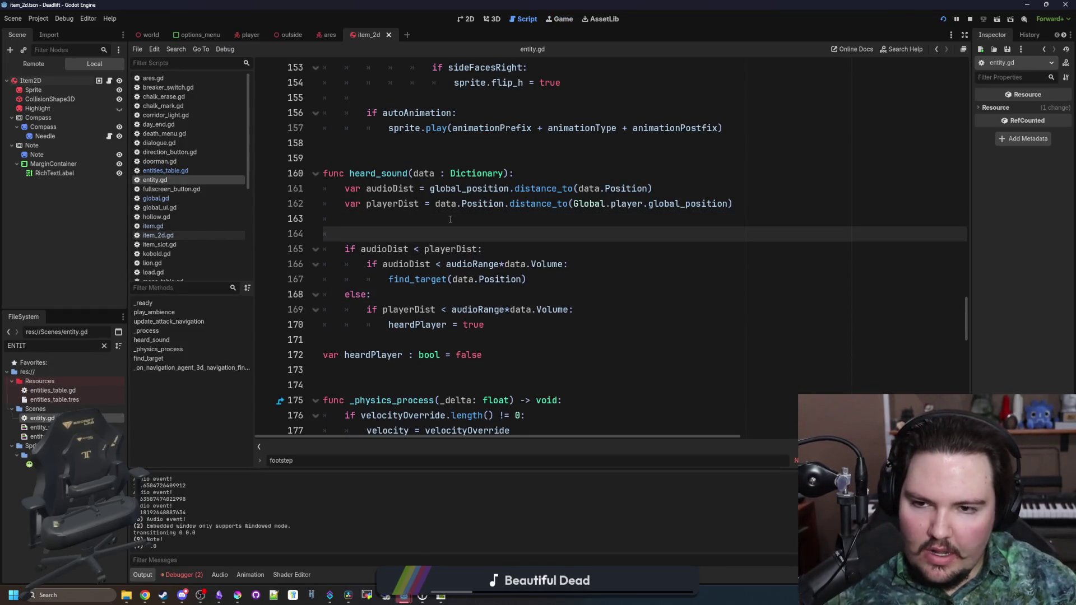
type("print(data.")
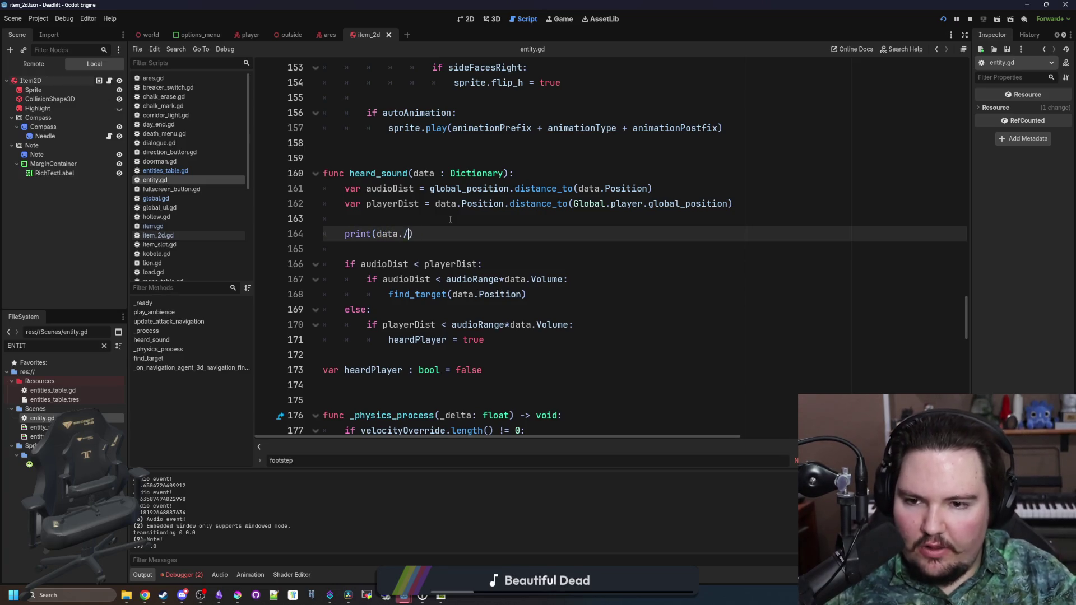
type("Volume")
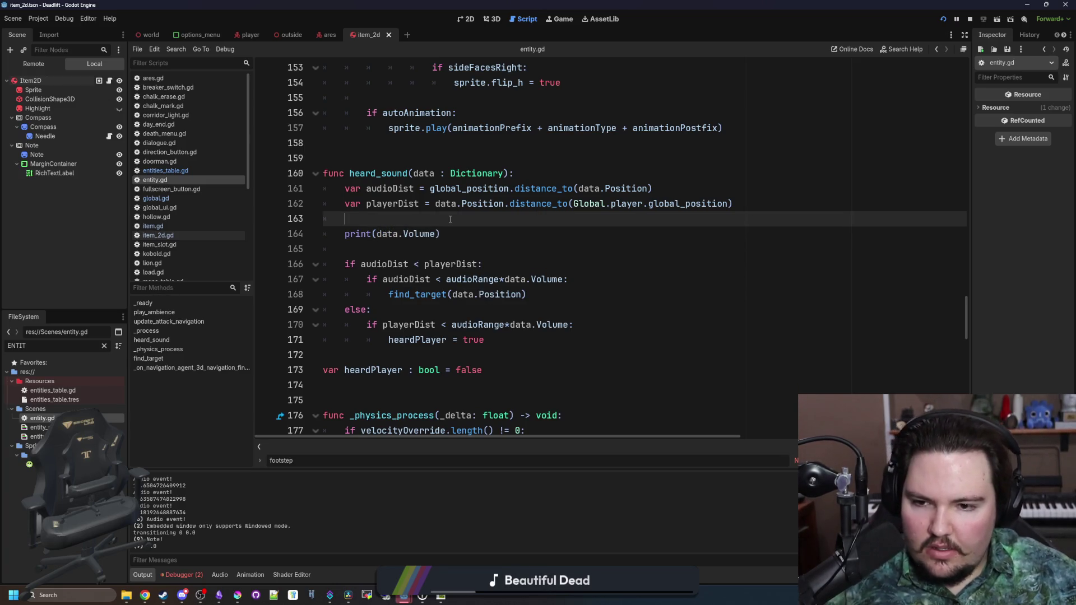
left_click(552, 21)
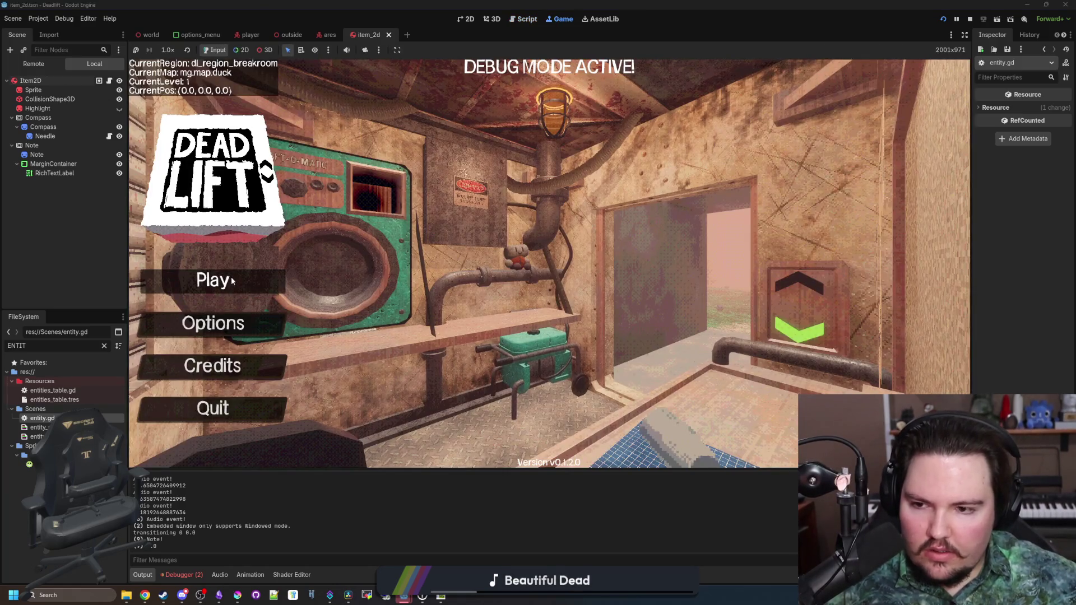
Start a new game, walk out of the elevator along the overgrown corridor, pause, and return to the script.
left_click(174, 275)
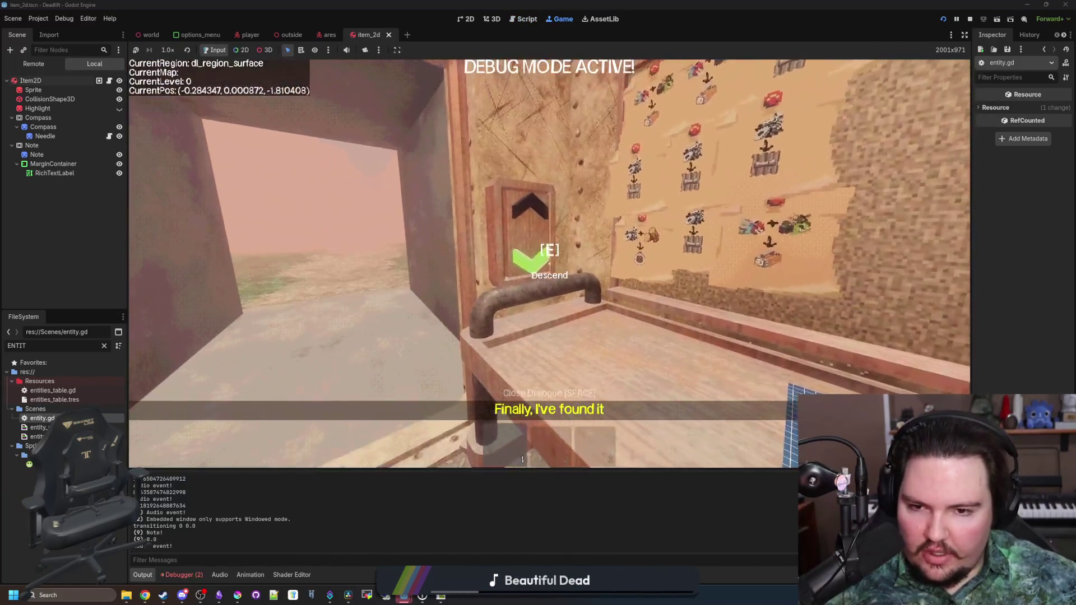
key("w")
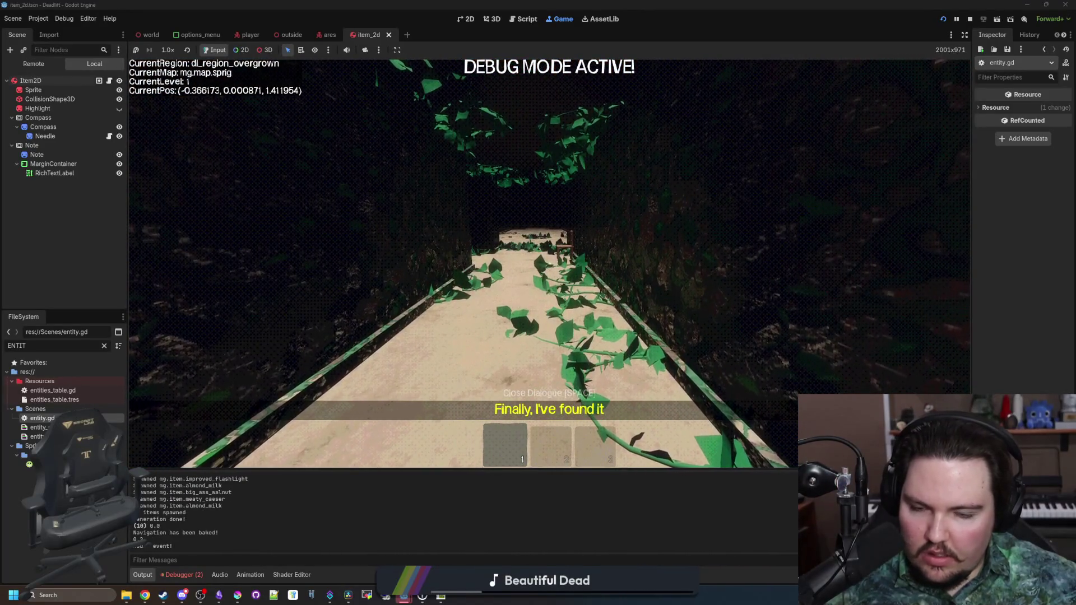
key("w")
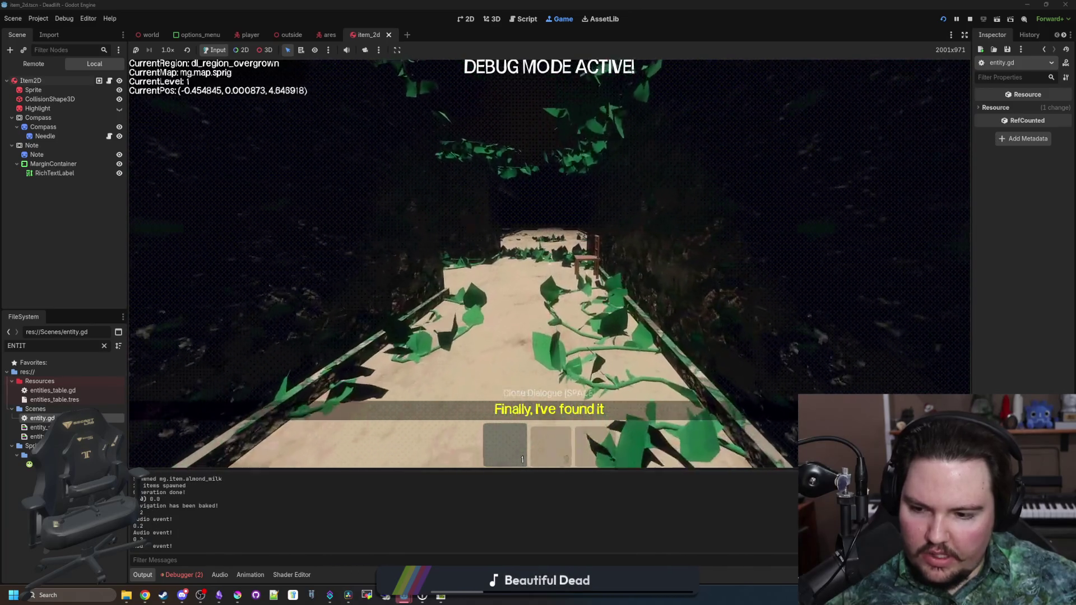
key("w")
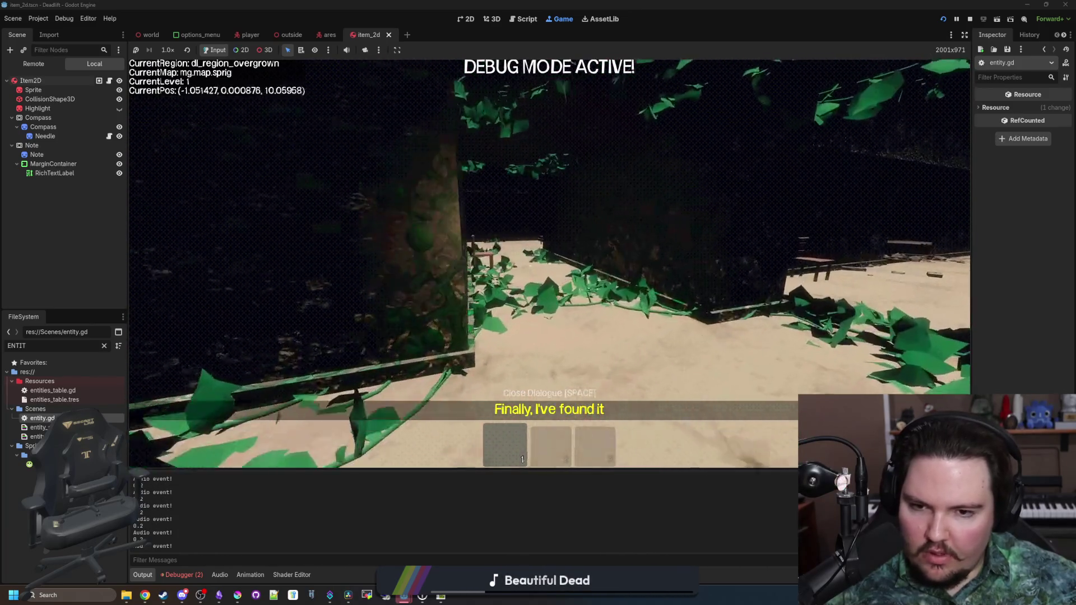
key("Escape")
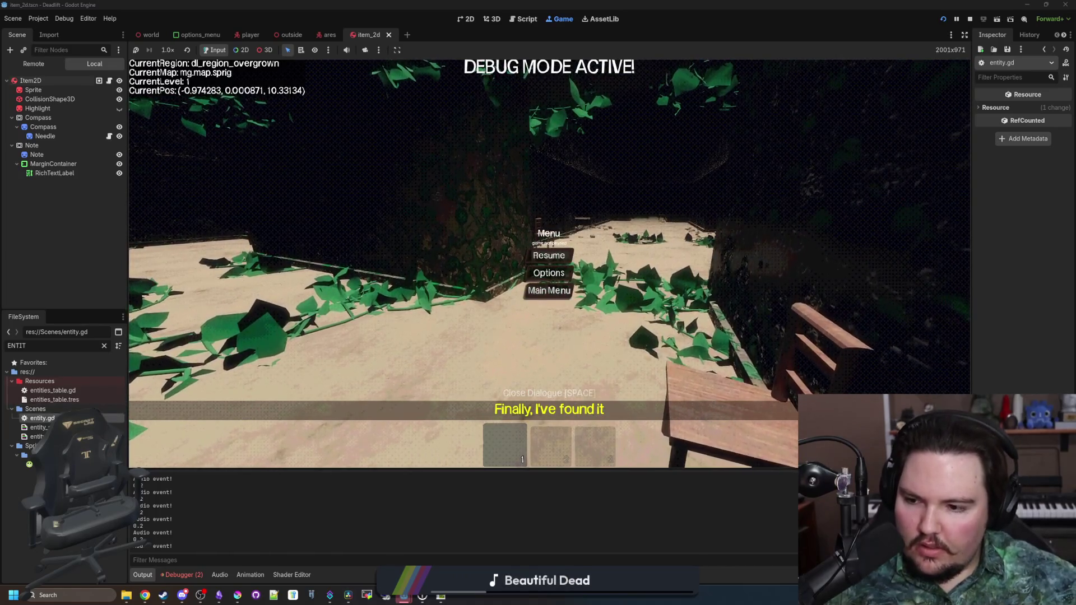
key("ctrl+F3")
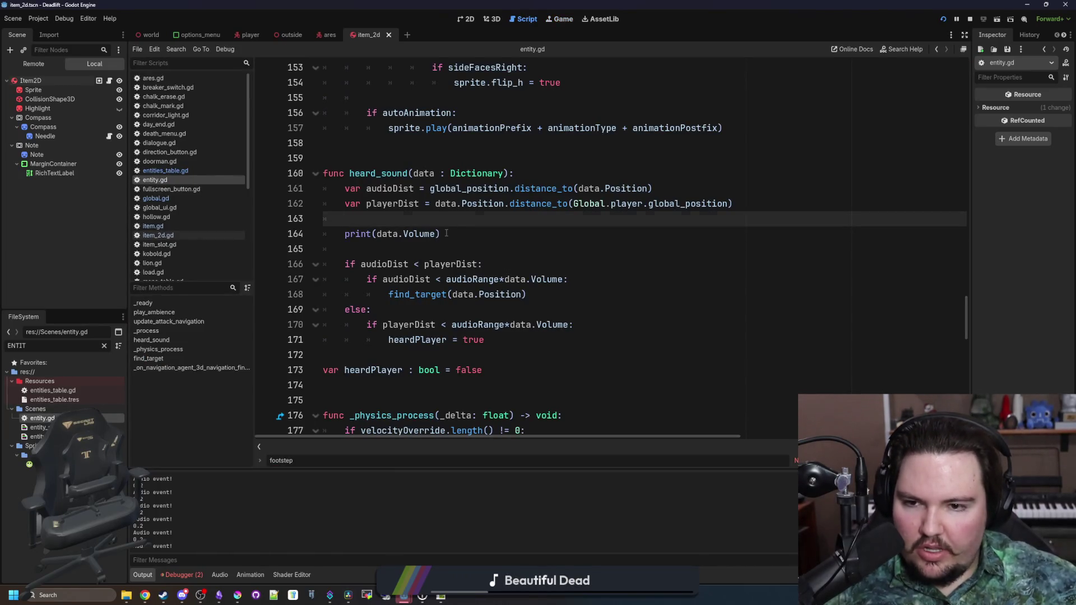
Delete the print(data.Volume) line from entity.gd and save.
left_click_drag(447, 234, 351, 218)
key("BackSpace")
key("BackSpace")
key("ctrl+s")
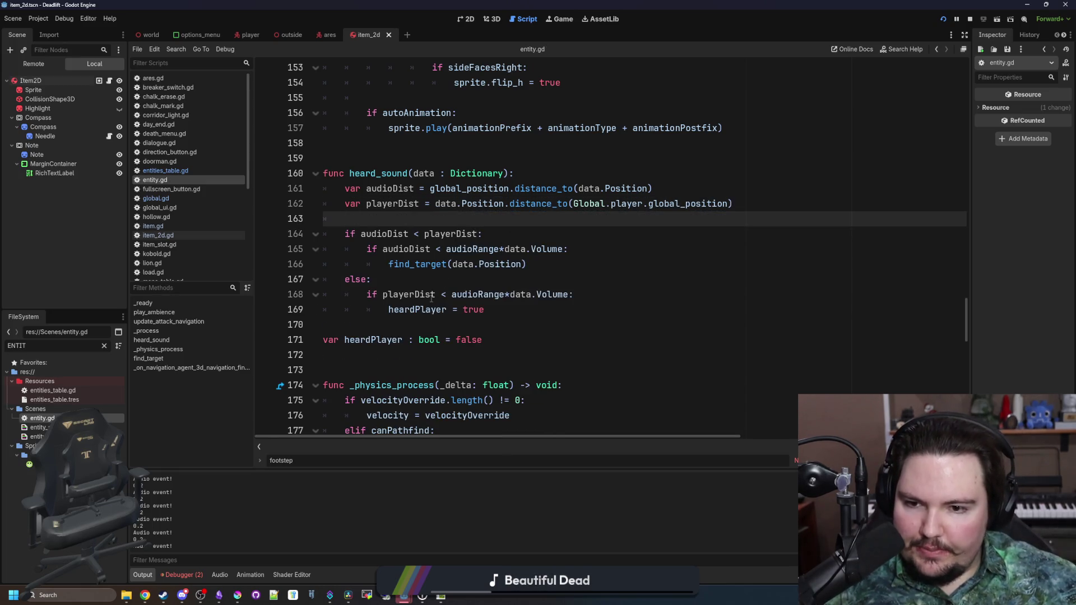
key("Down")
key("Down")
key("Down")
key("Up")
key("Up")
key("Up")
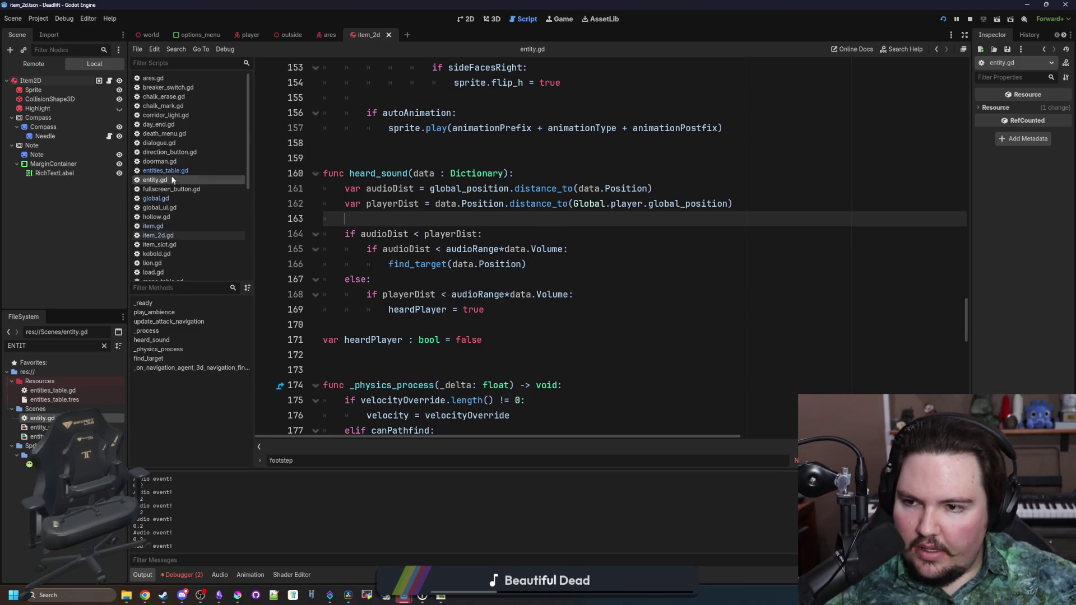
In player.gd, revert the footstep audio event volume to 0.1 and save.
left_click(245, 34)
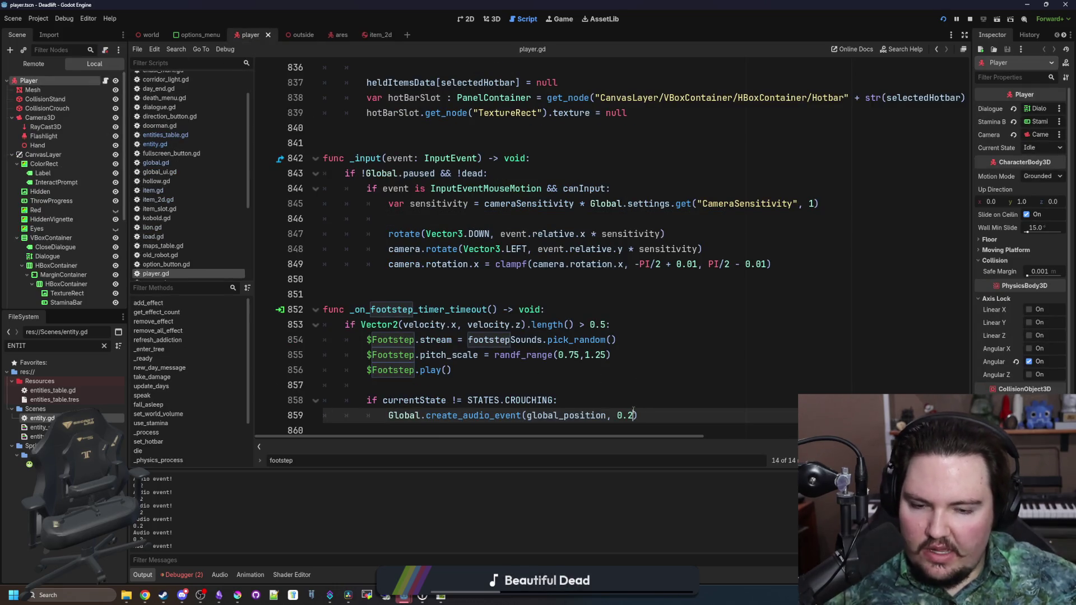
key("ctrl+z")
key("ctrl+s")
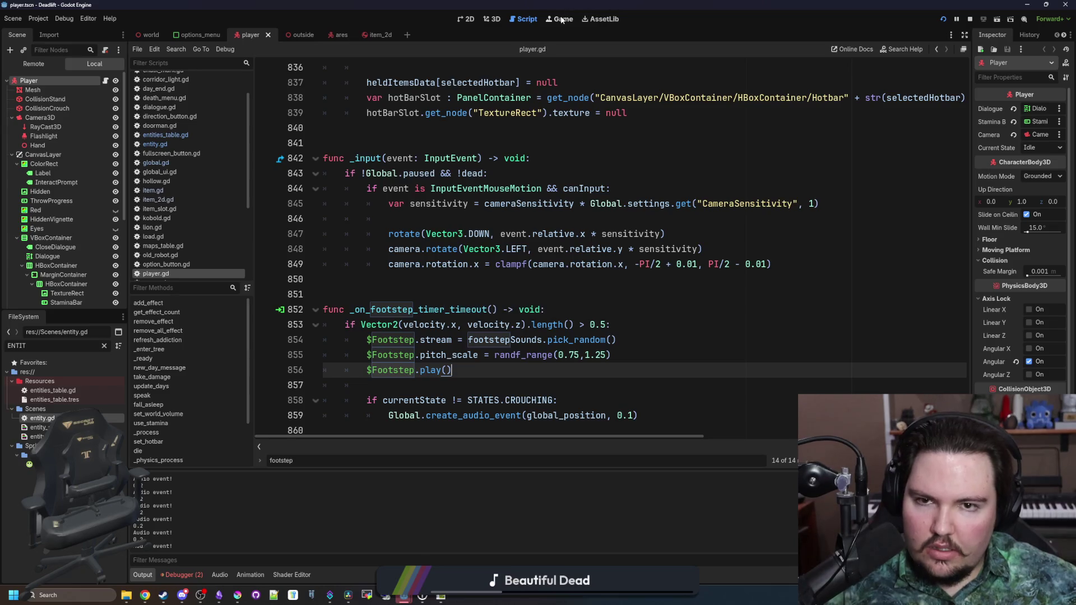
Playtest by walking the corridor past the red monster into the elevator shaft, then pause.
key("w")
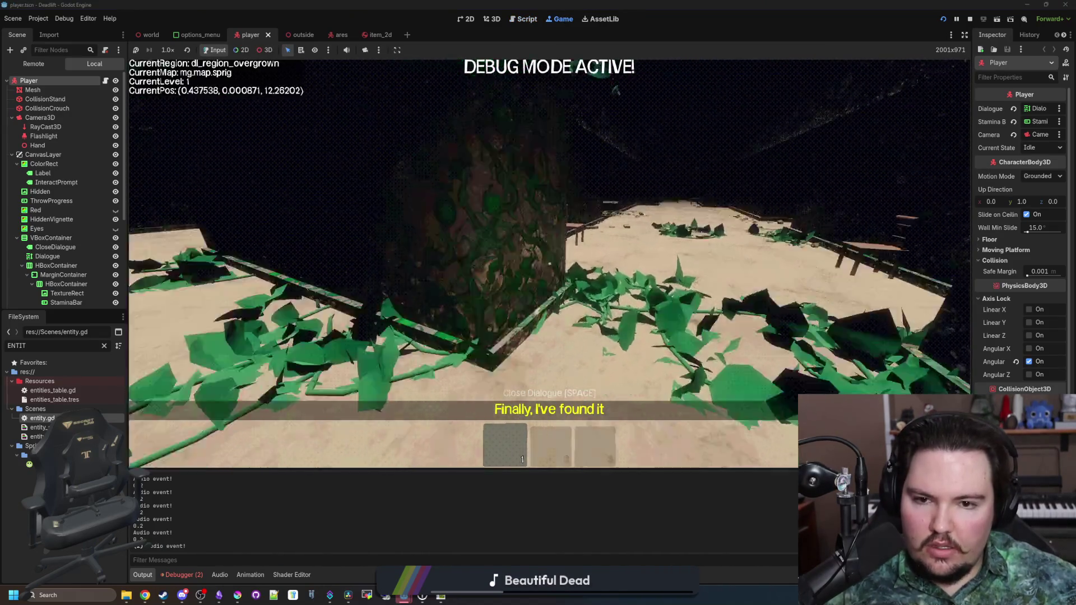
key("w")
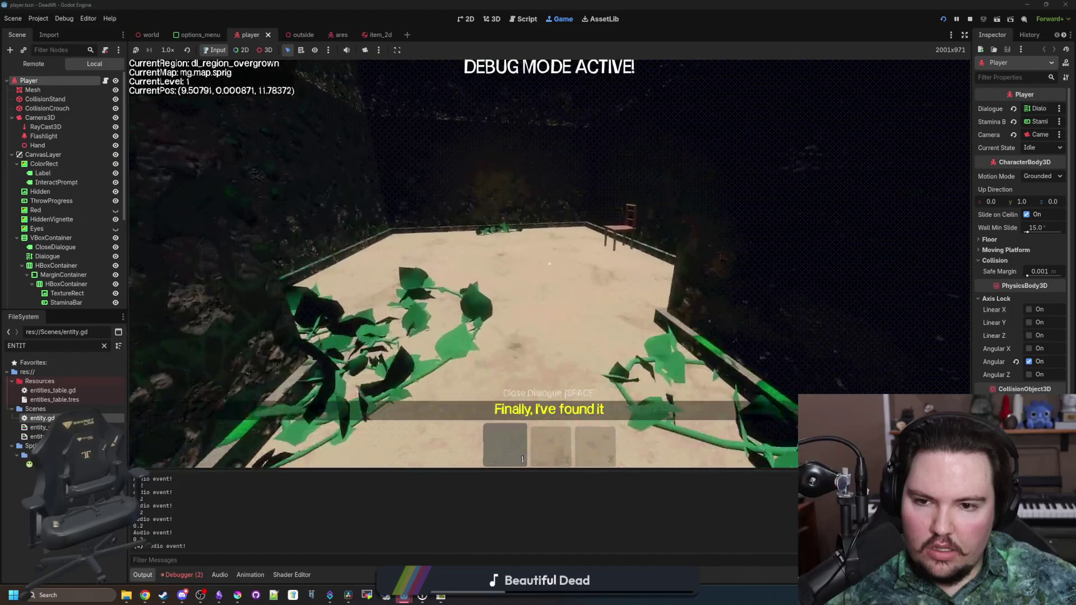
key("w")
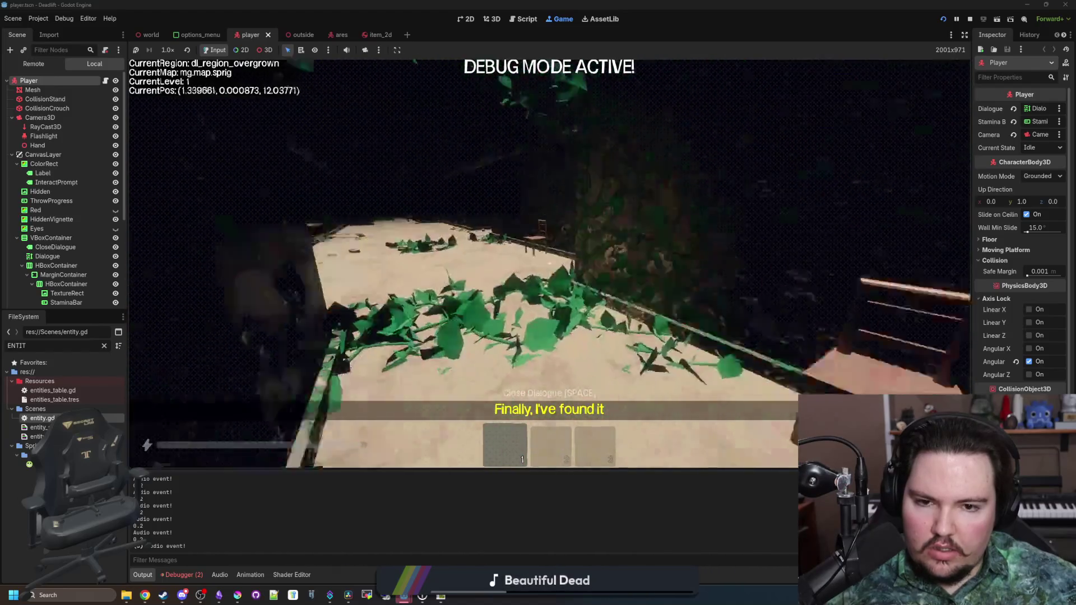
key("w")
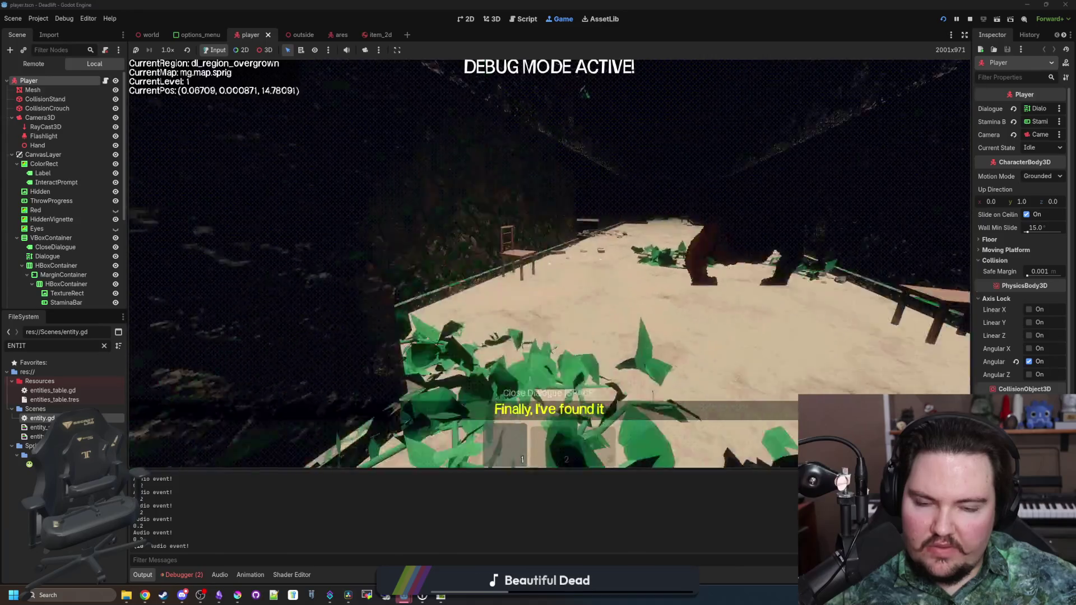
key("w")
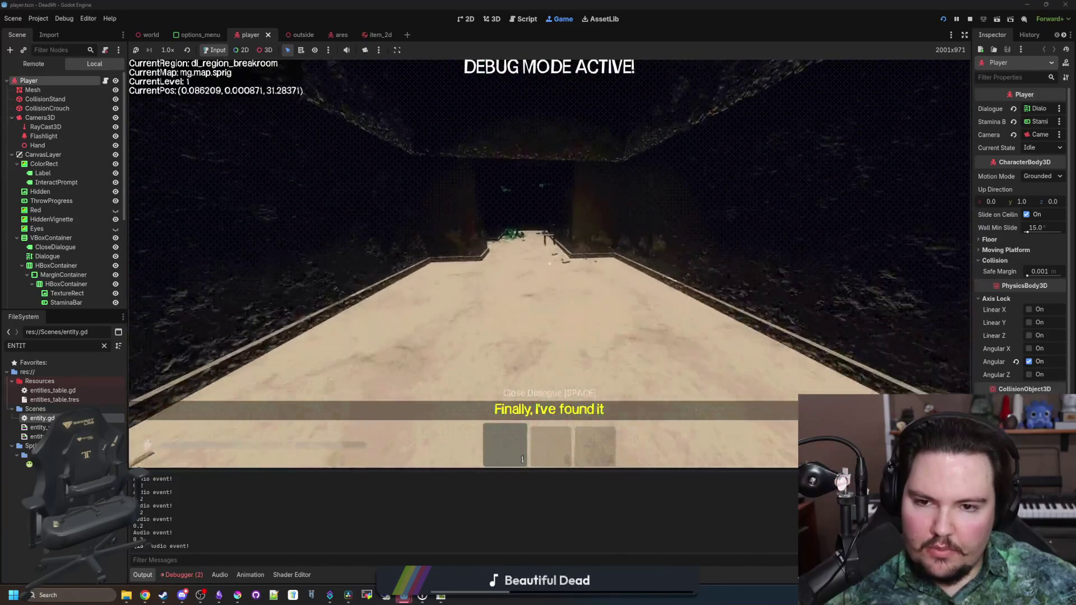
key("w")
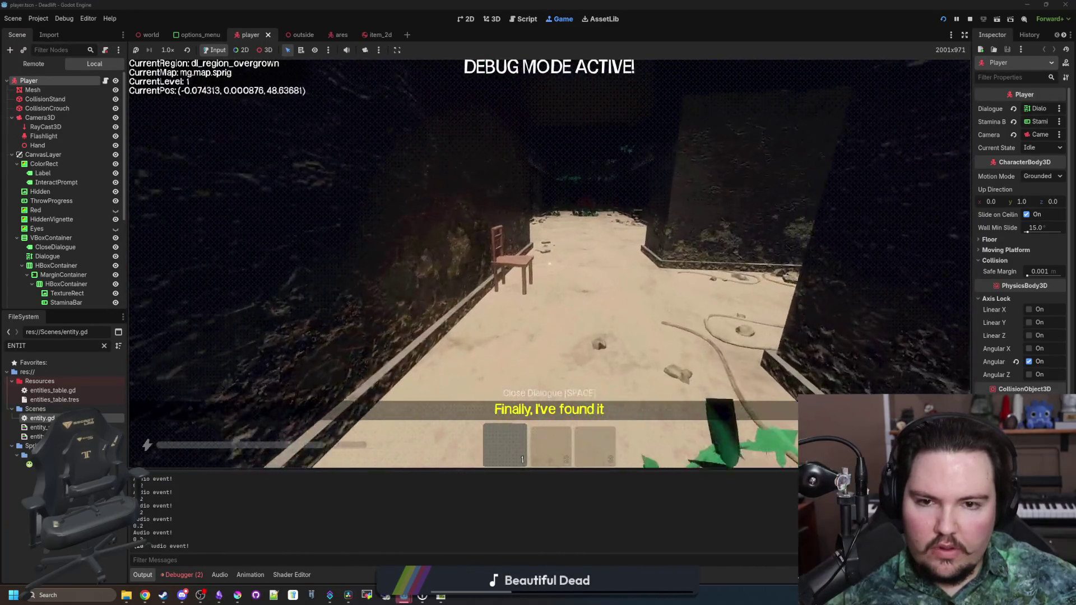
key("w")
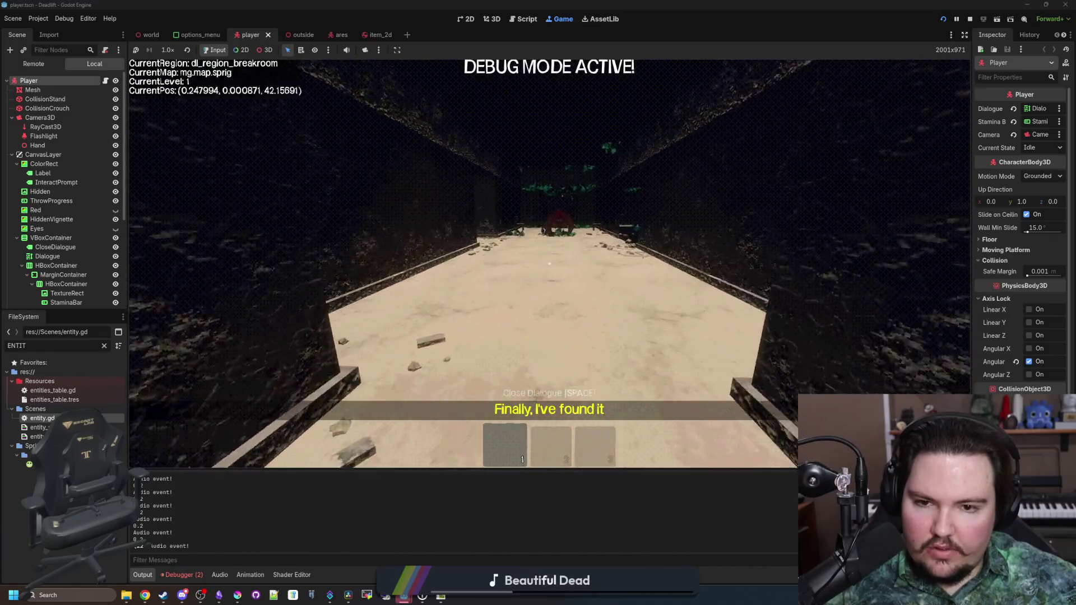
key("w")
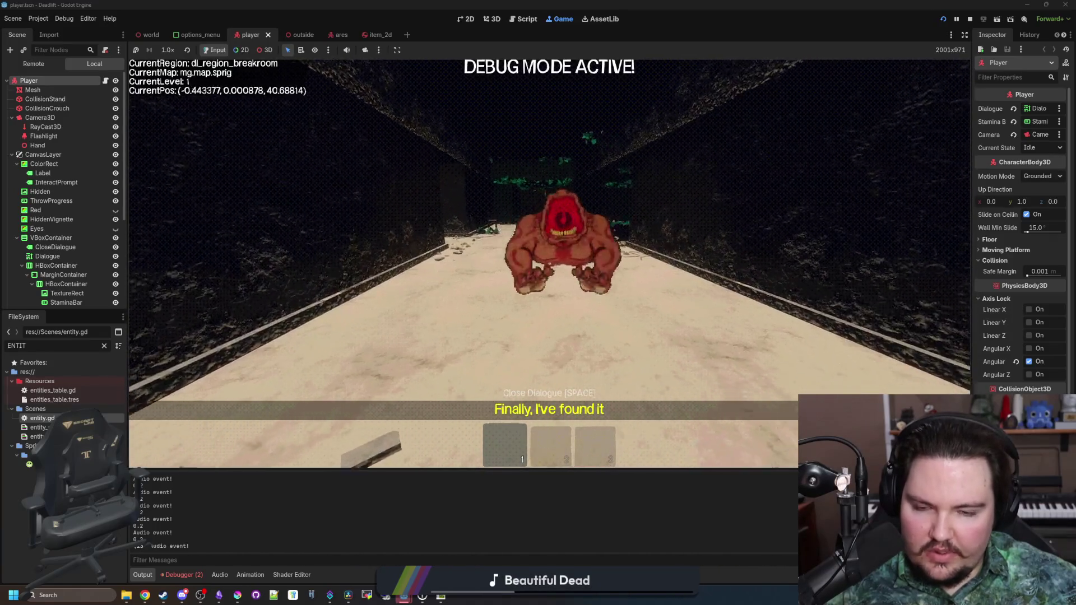
key("w")
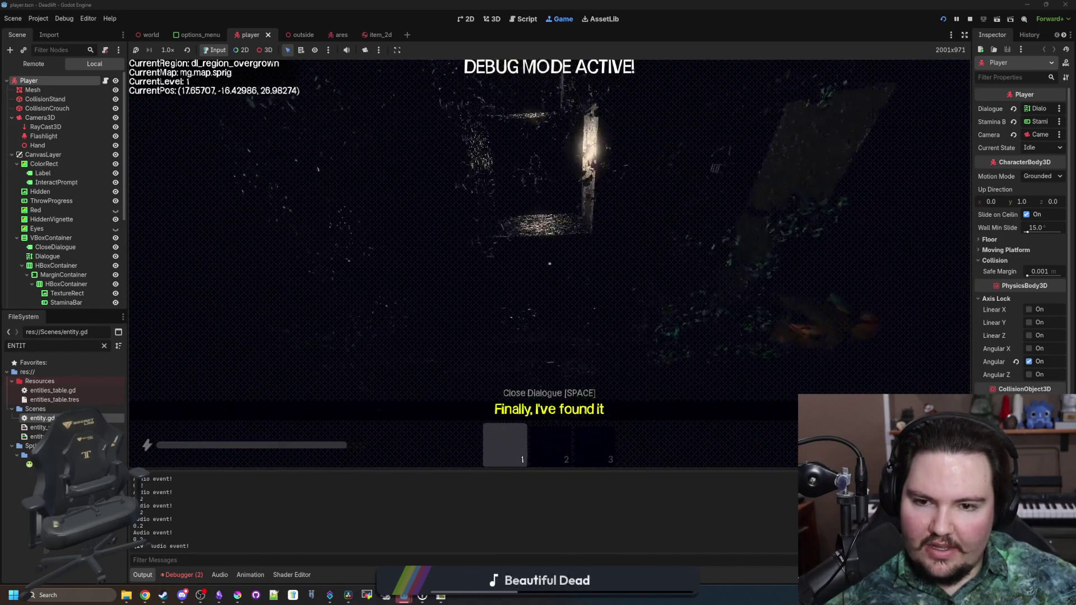
key("Escape")
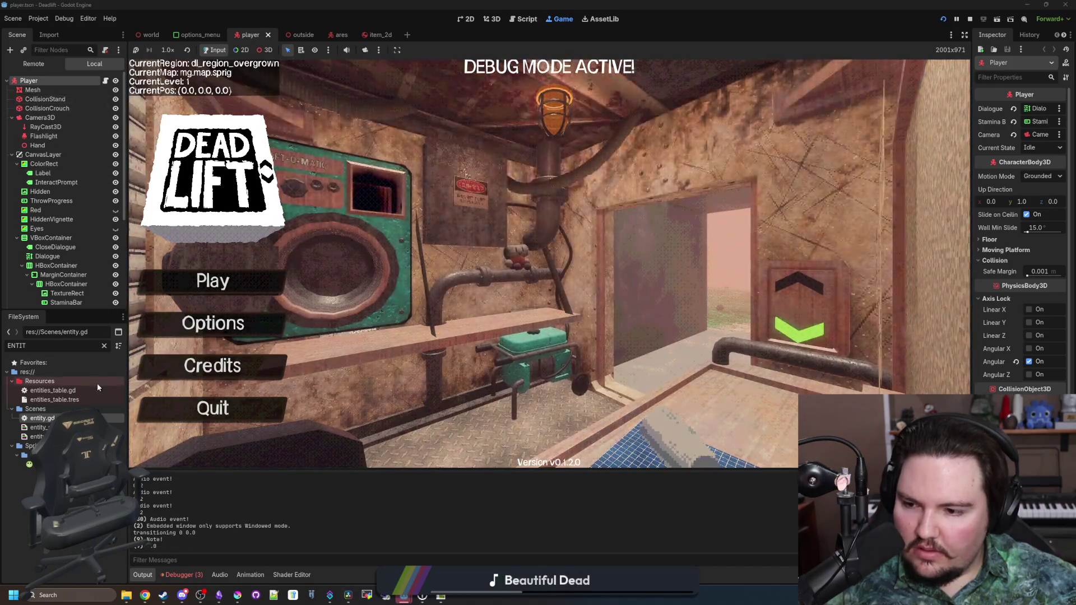
Open entities_table.gd via the 'entit' filter at the lion's AudioRange 16.0 entry, then bring up Windows search.
left_click(104, 346)
type("entit")
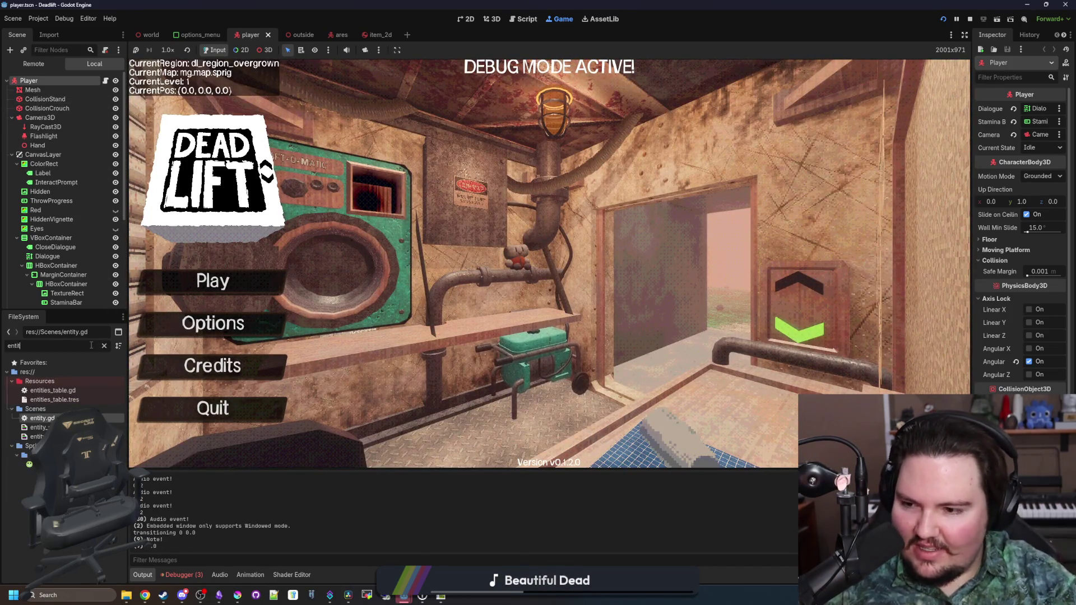
double_click(52, 390)
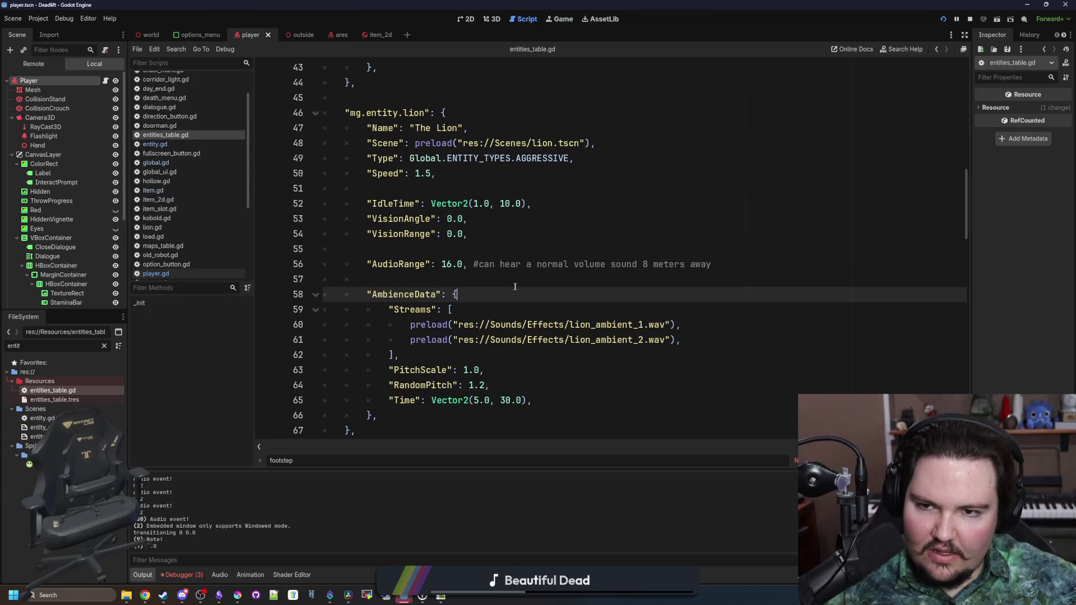
left_click(482, 282)
left_click(480, 254)
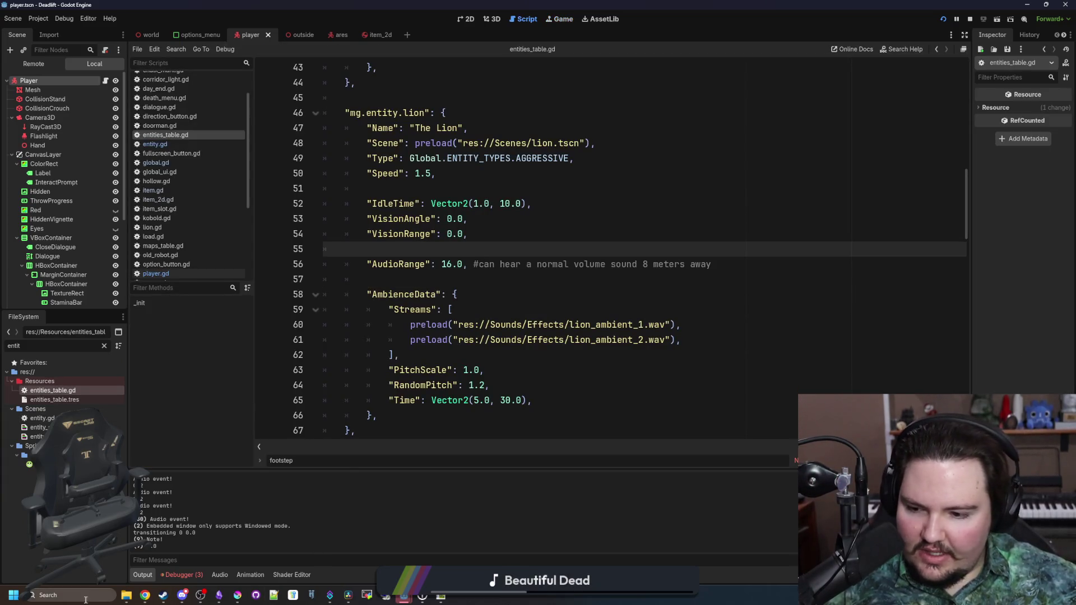
key("super")
Compute 16 × 0.1 = 1.6 in Windows Calculator, then close it.
type("calculator")
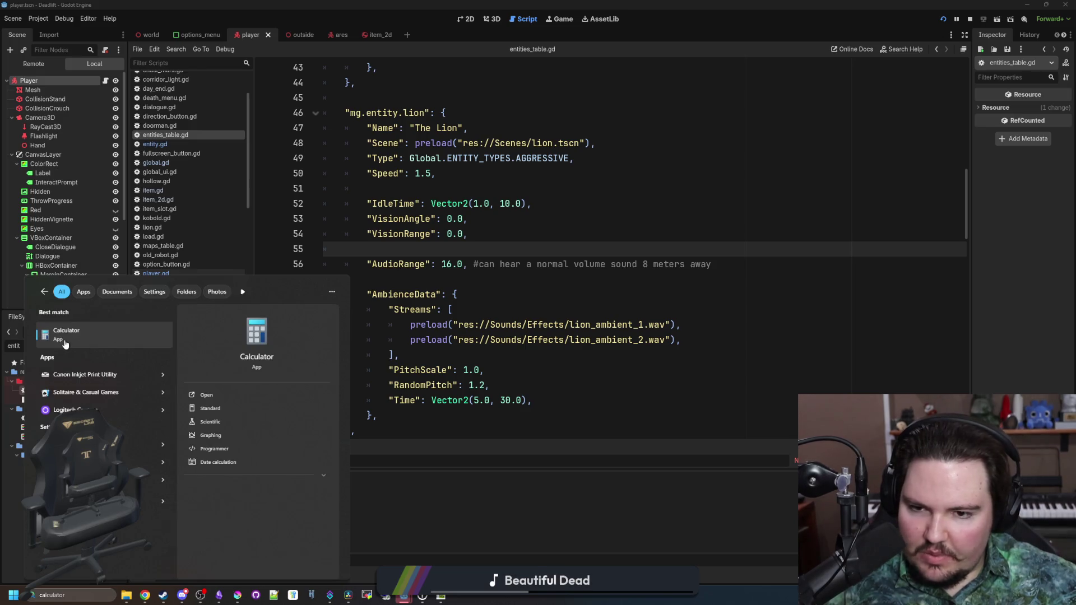
left_click(66, 343)
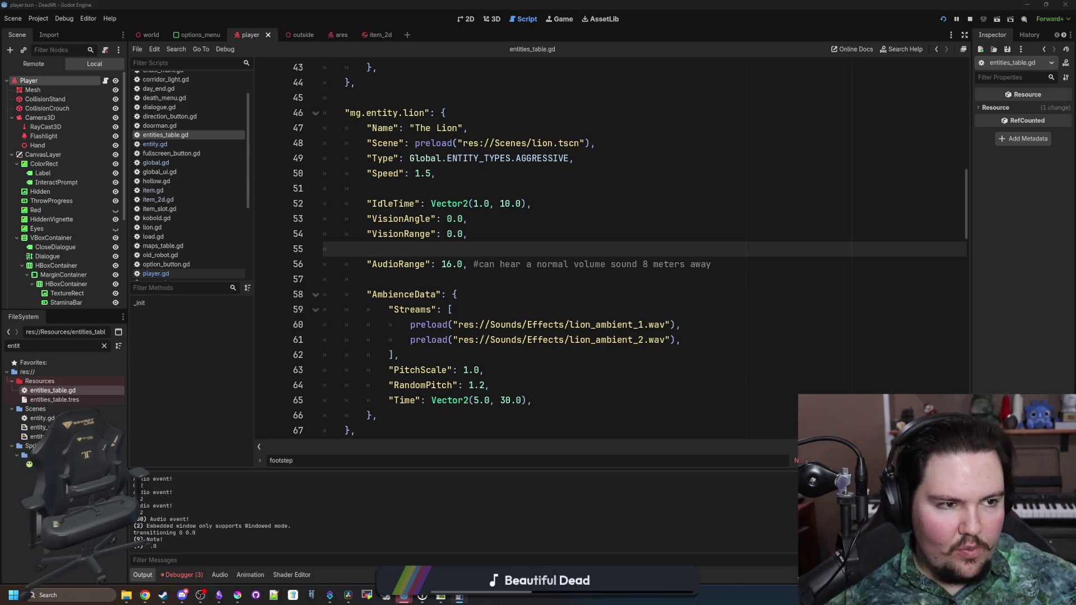
mouse_move(1049, 84)
left_mouse_down()
mouse_move(684, 133)
mouse_move(708, 154)
mouse_move(748, 239)
left_mouse_up()
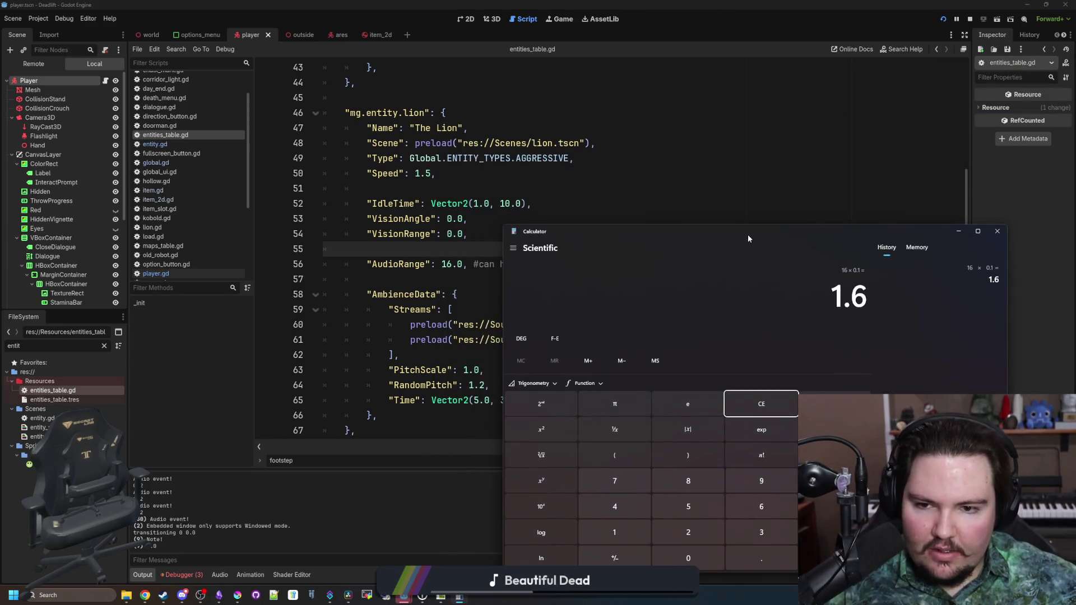
left_click(997, 231)
Save the project and return to entity.gd.
key("Down")
key("Down")
key("ctrl+s")
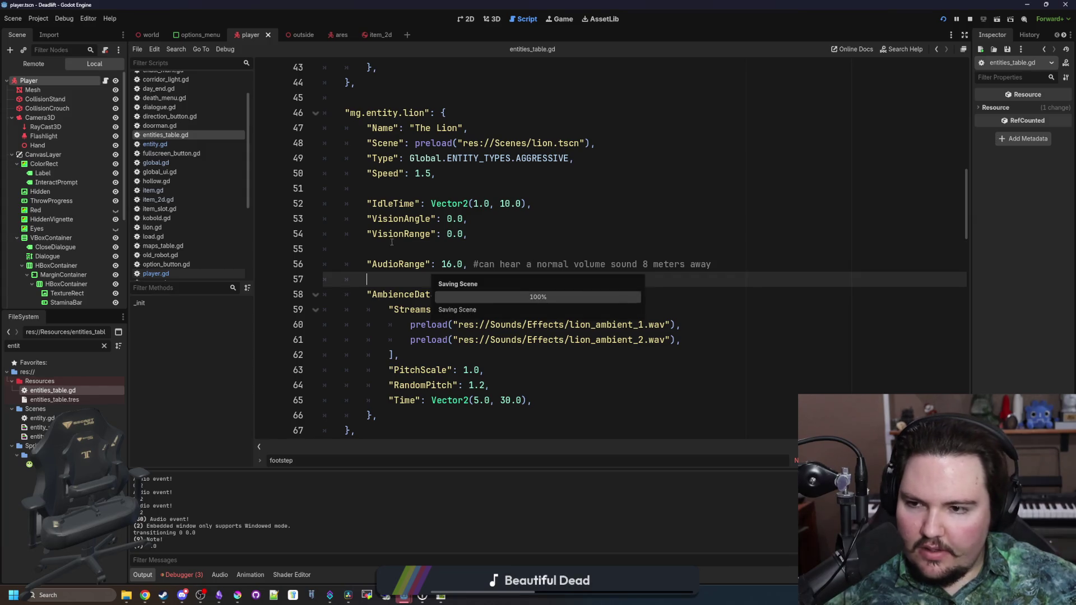
left_click(155, 144)
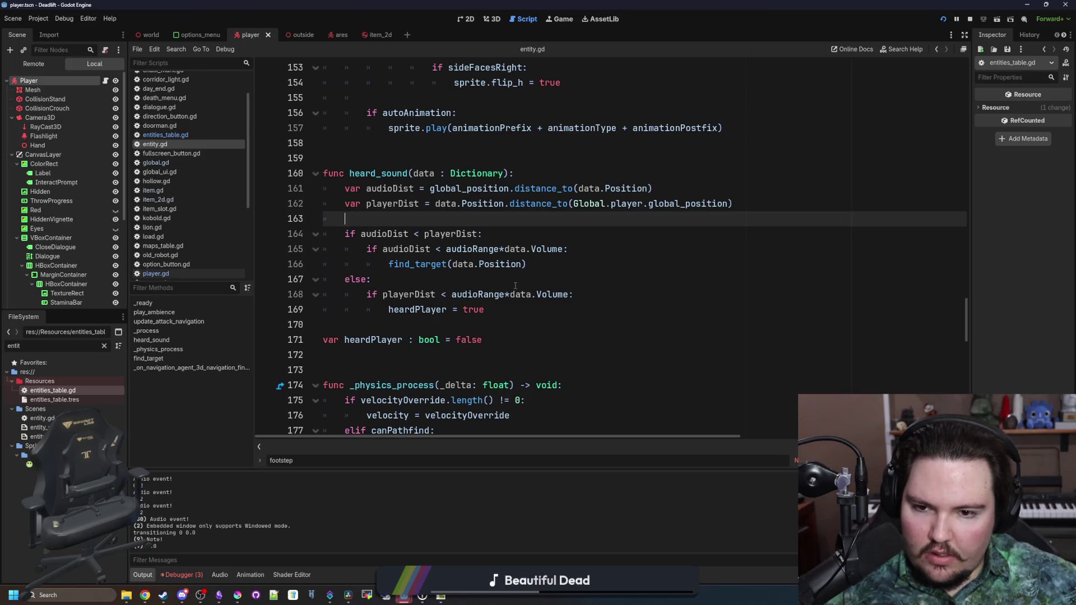
Add 'var range = audioRange*data.Volume' and use range in both audioDist and playerDist checks.
left_click(491, 280)
left_click_drag(563, 248, 447, 249)
key("BackSpace")
left_click(429, 219)
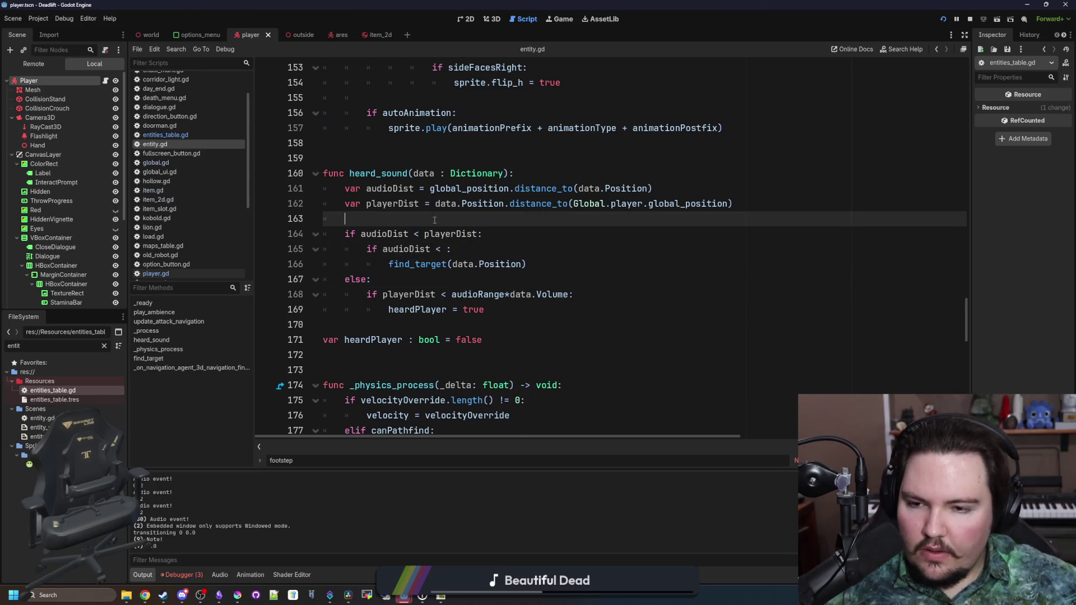
key("Return")
key("Return")
key("Up")
type("var range = audioRange*data.Volume")
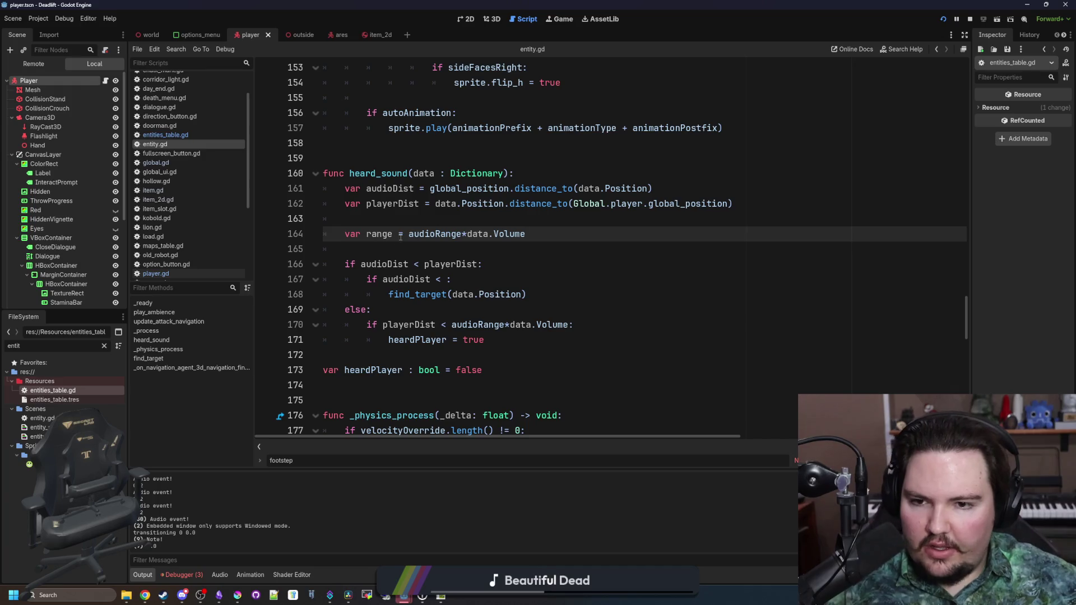
double_click(379, 234)
left_click(474, 264)
left_click(446, 279)
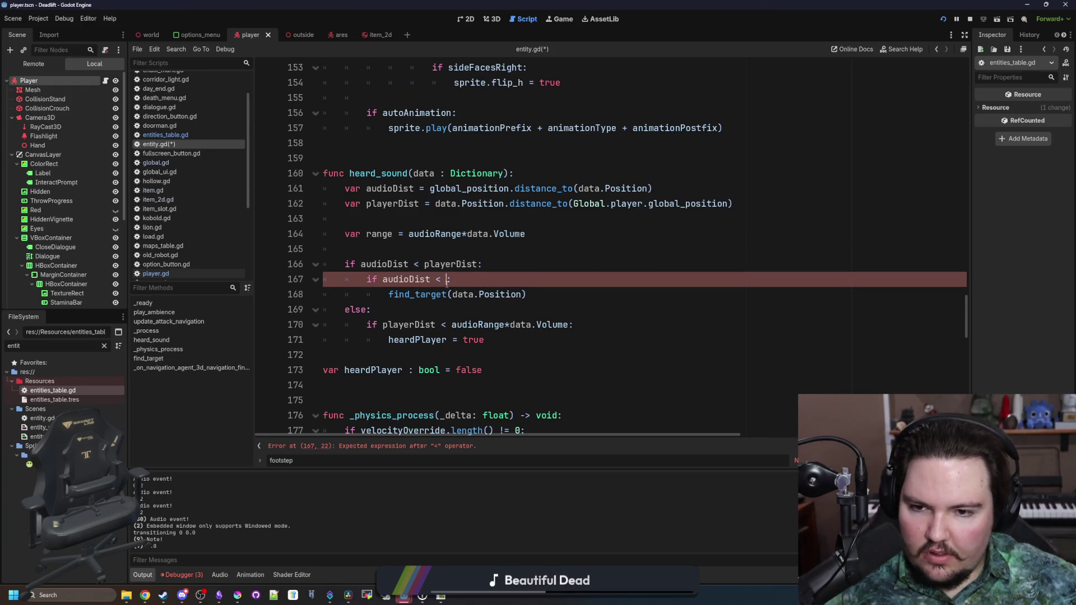
type("range")
left_click_drag(568, 325, 453, 325)
type("range")
Add a debug print(range) below the variable and save entity.gd.
left_click(439, 255)
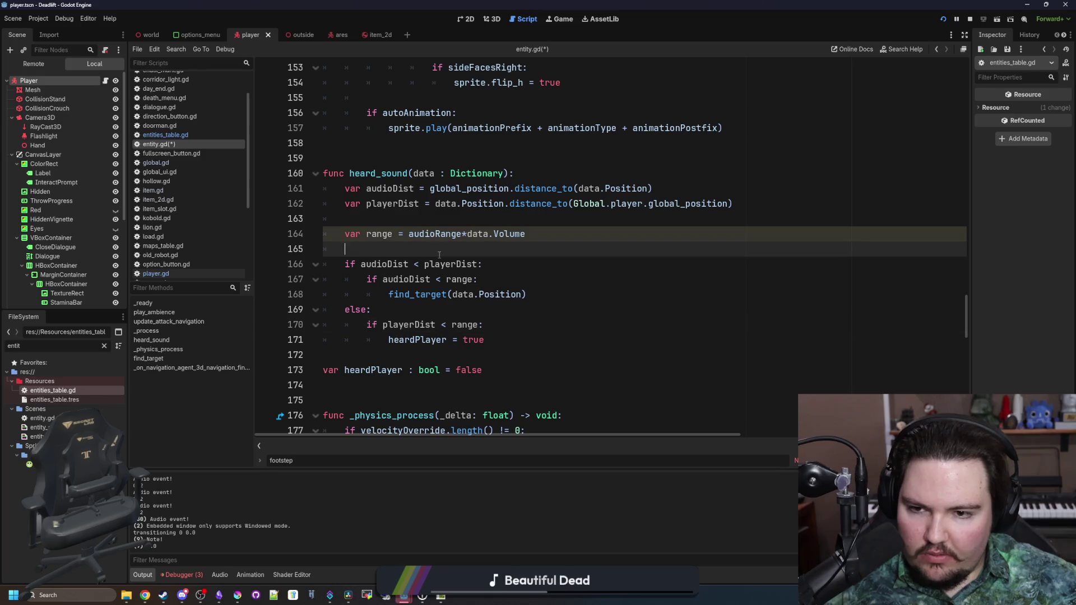
key("Return")
type("print(range")
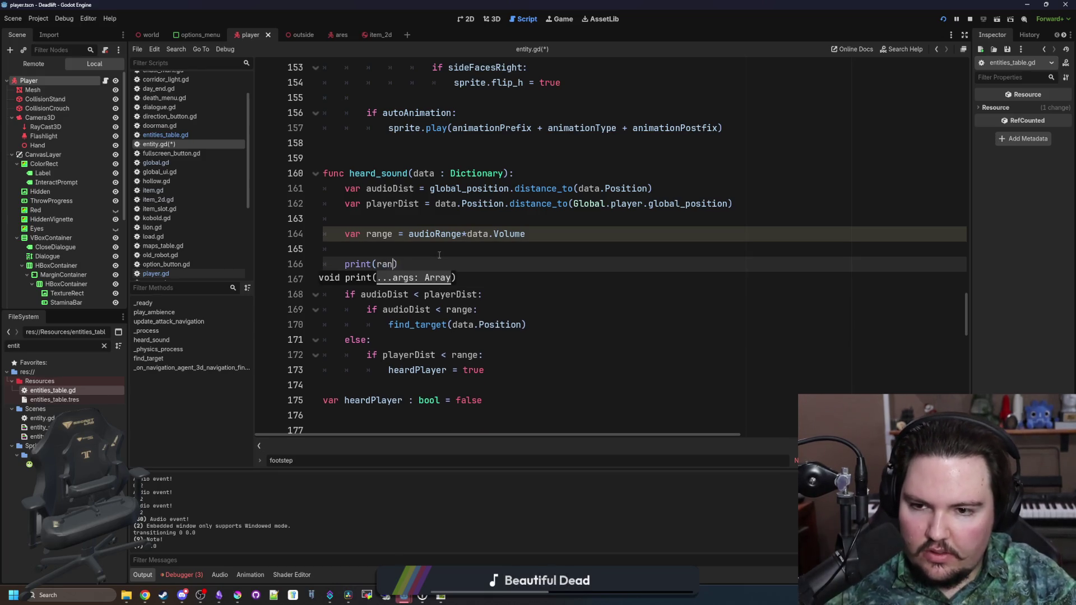
key("ctrl+s")
key("Up")
Review the heard_sound edits across lines 161–167.
left_click(470, 224)
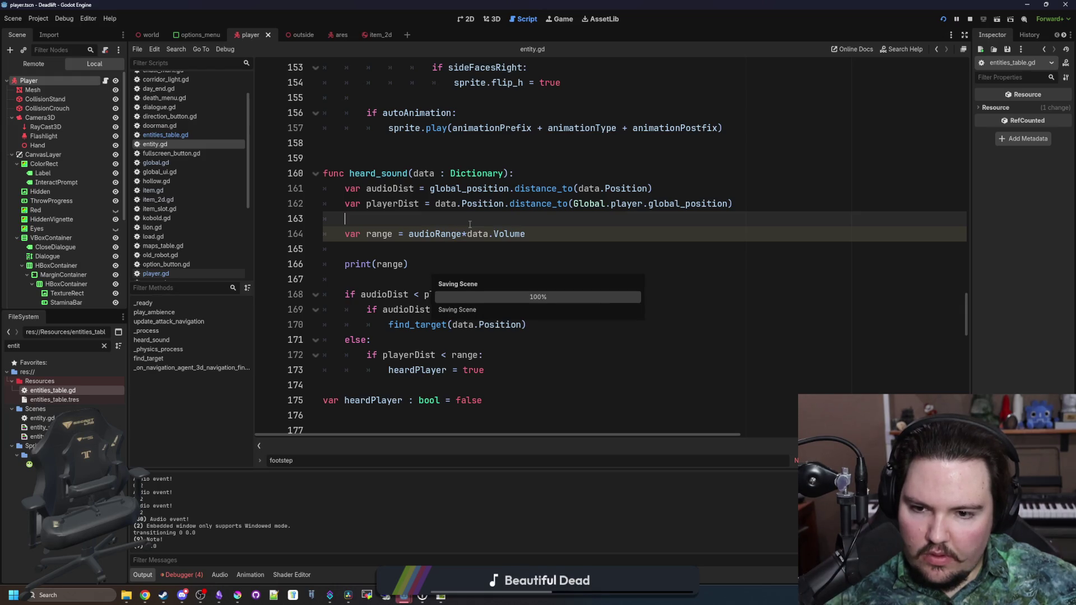
left_click(471, 280)
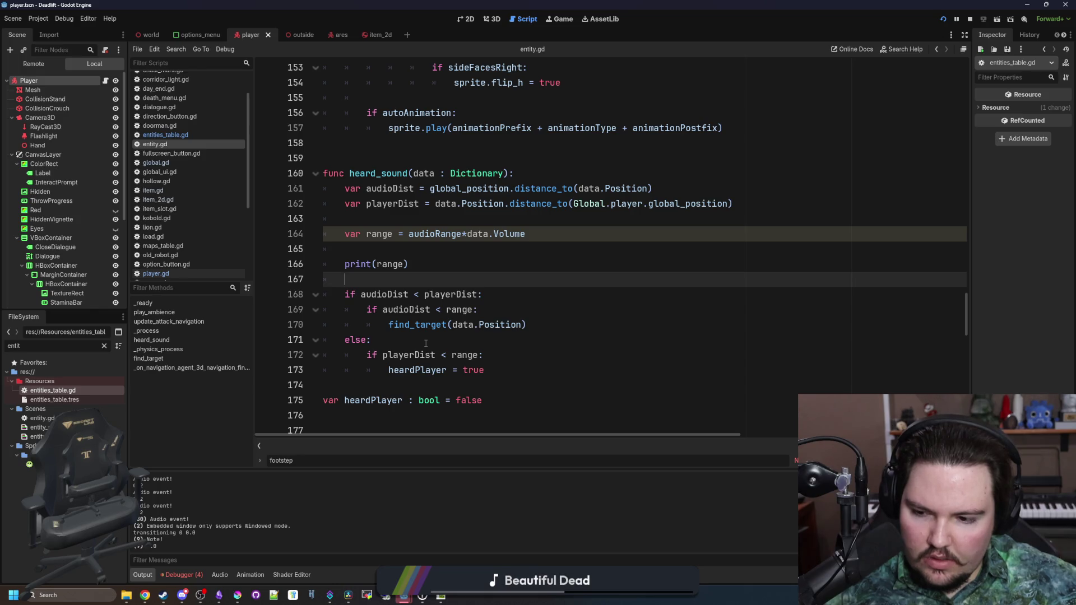
left_click(426, 343)
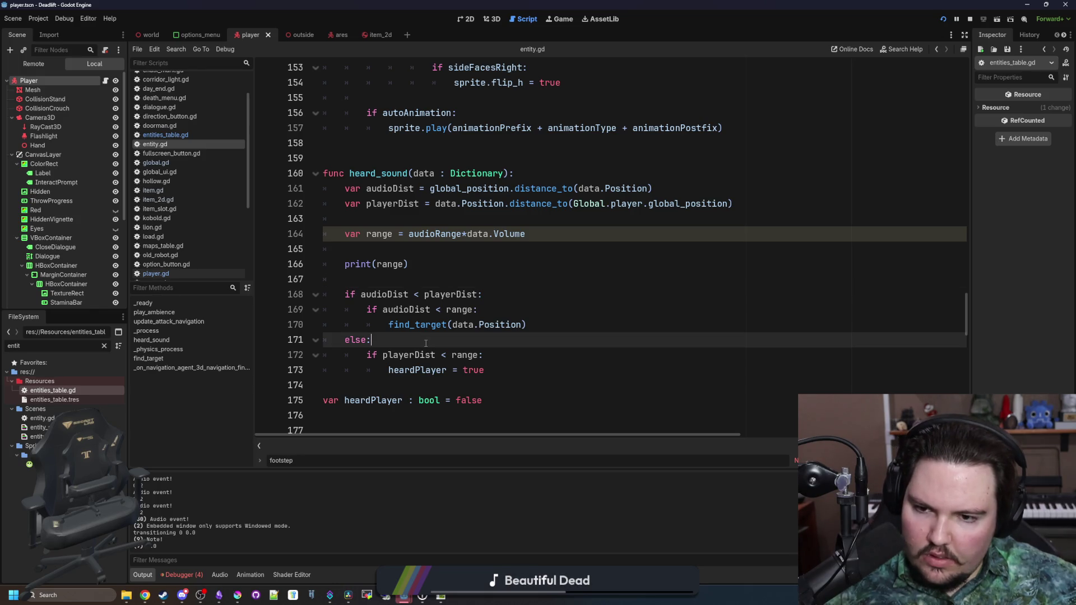
left_click(432, 284)
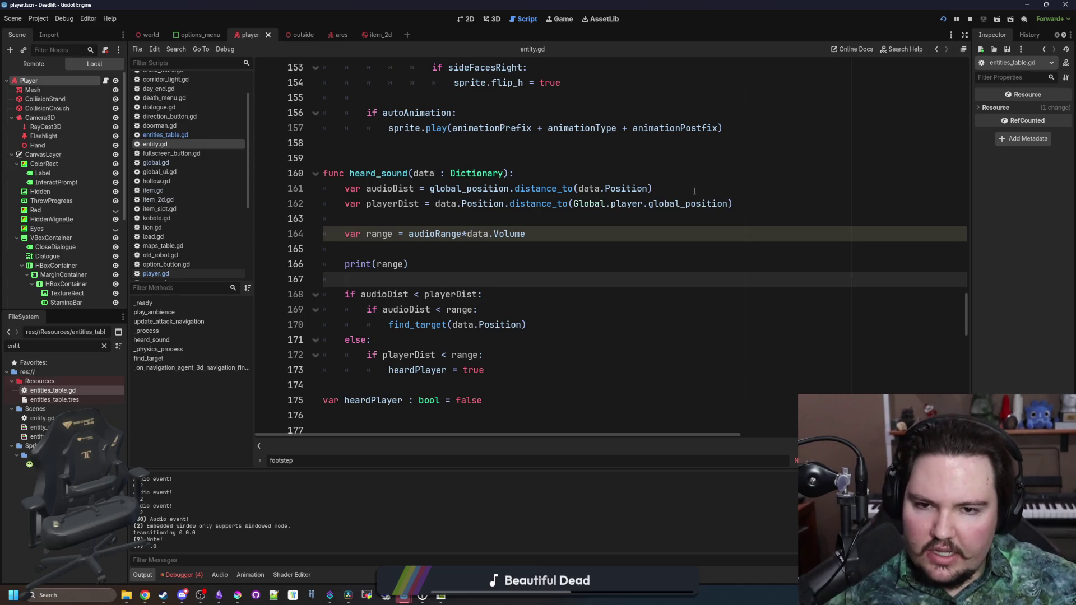
mouse_move(694, 191)
left_mouse_down()
mouse_move(451, 173)
mouse_move(429, 188)
mouse_move(654, 188)
left_mouse_up()
left_click(459, 159)
left_click(657, 189)
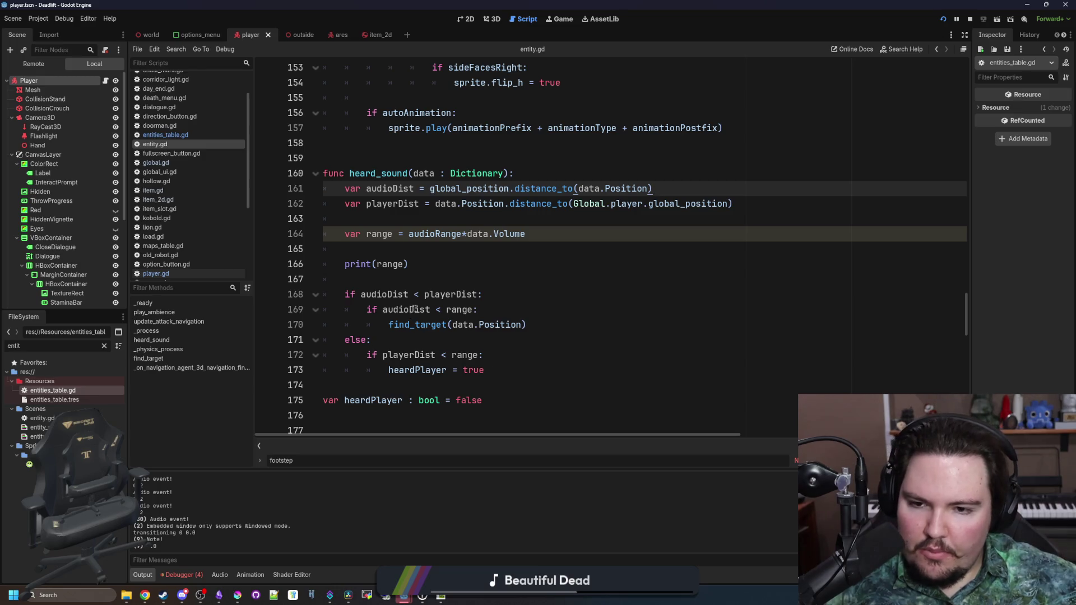
left_click(437, 283)
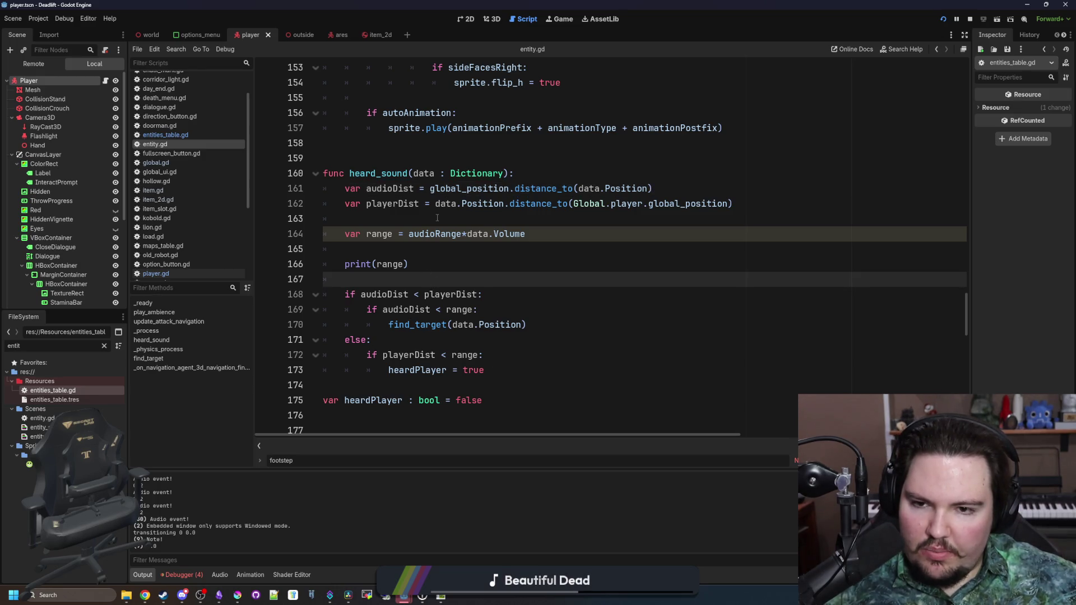
left_click(548, 217)
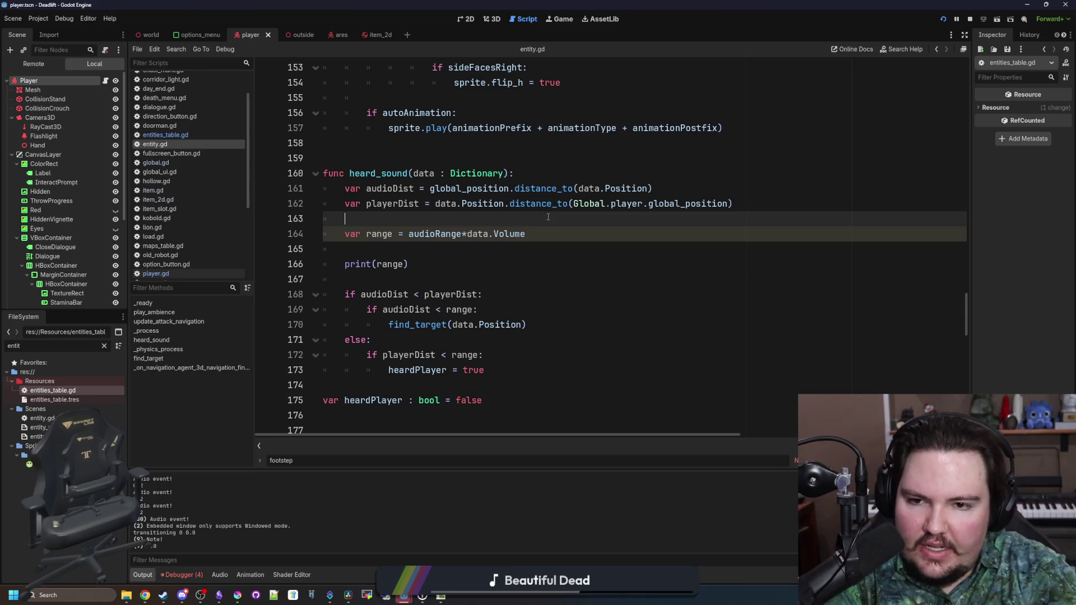
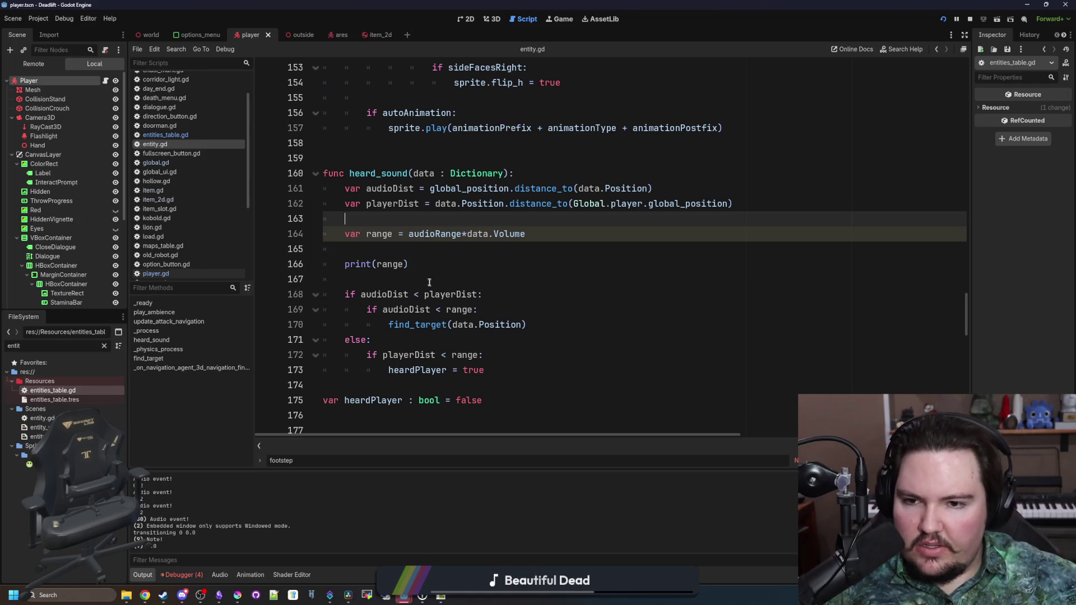
Replace data.Position with global_position on line 162 and save entity.gd.
left_click(429, 265)
left_click(446, 219)
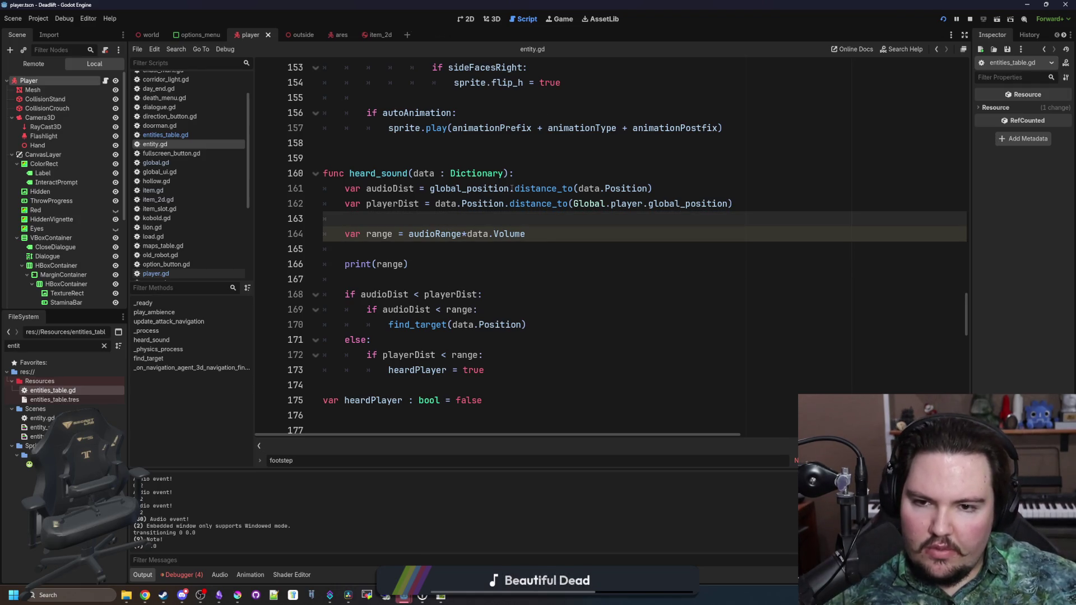
left_click_drag(511, 188, 430, 189)
left_click(506, 204)
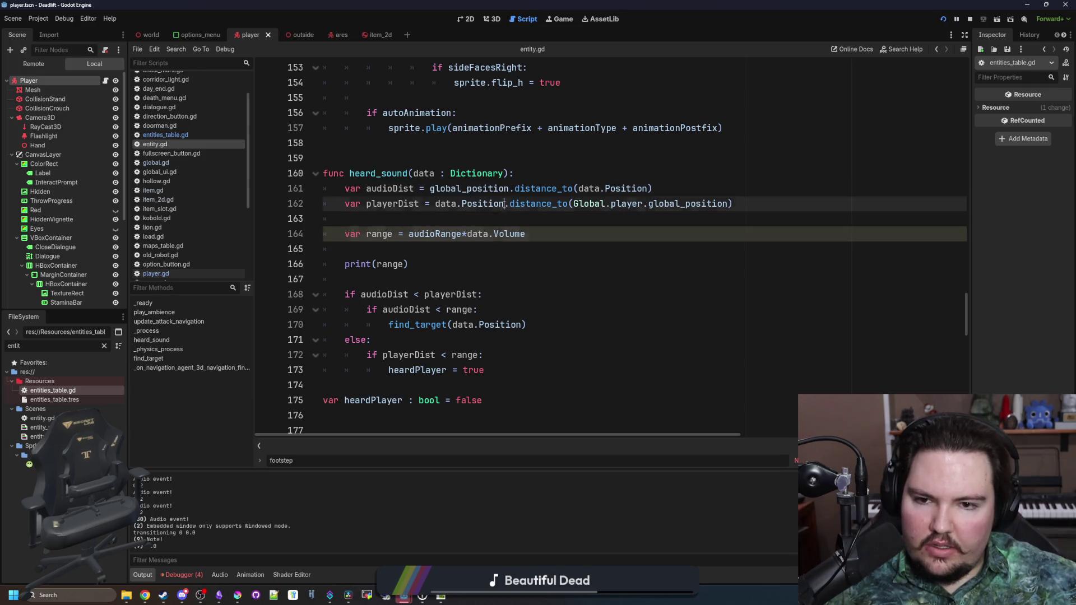
left_click_drag(506, 204, 435, 204)
type("global_position")
key("Down")
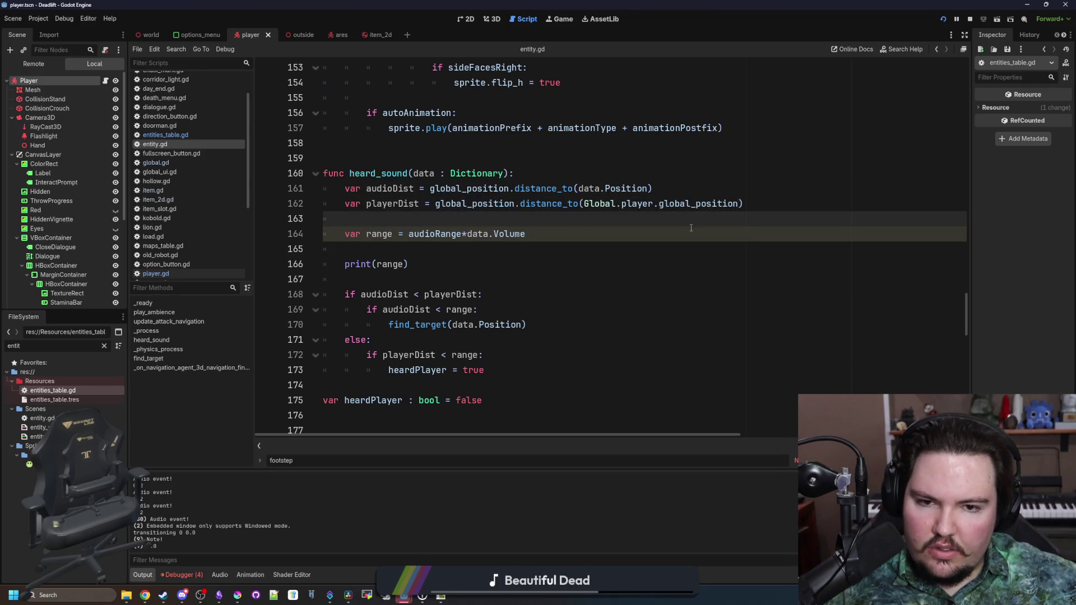
left_click(691, 227)
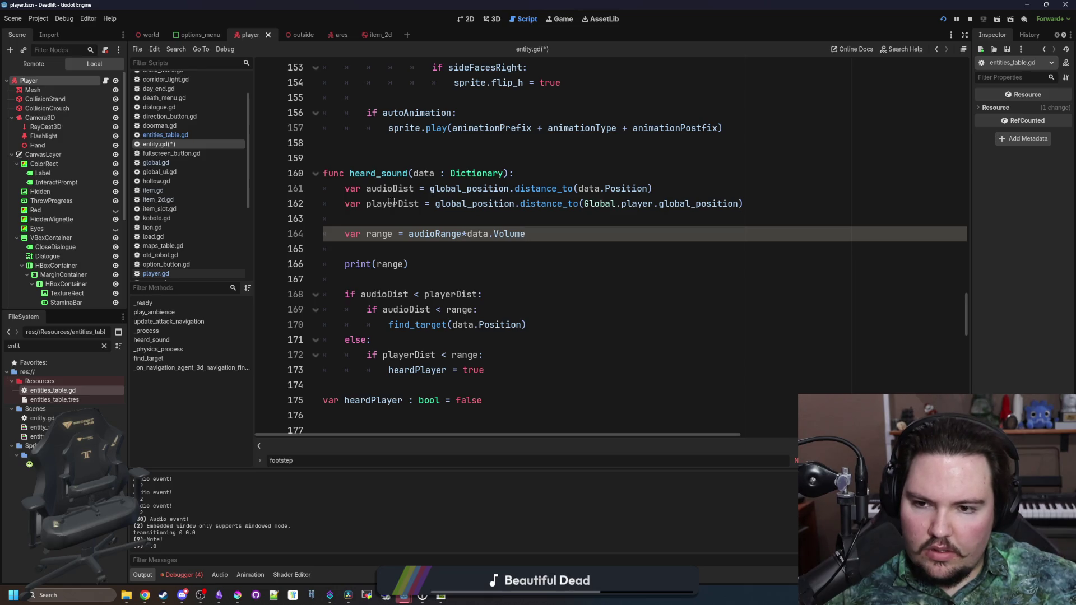
left_click(441, 276)
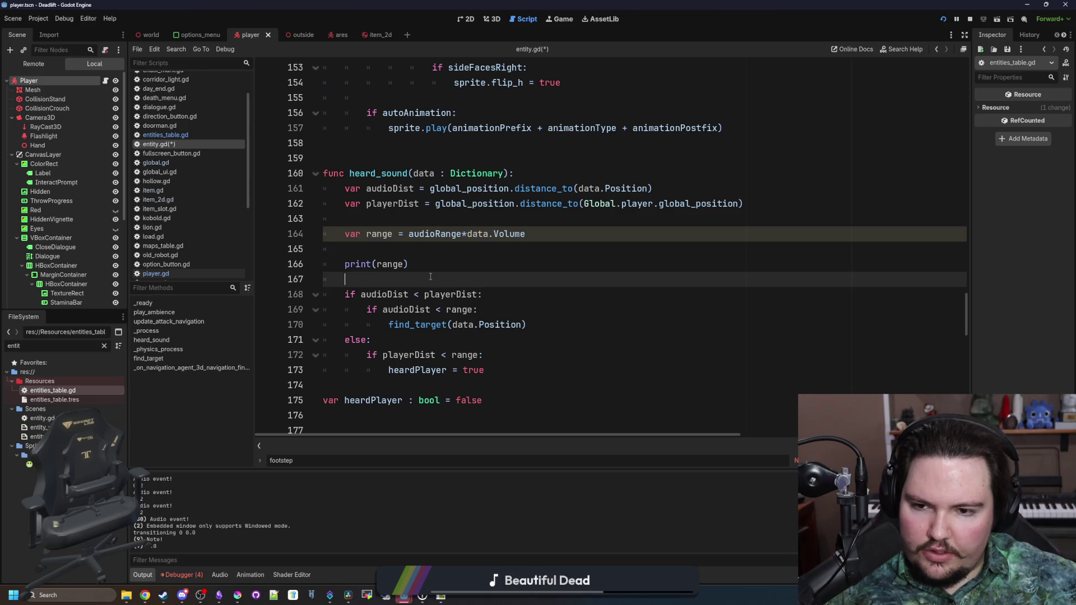
key("ctrl+s")
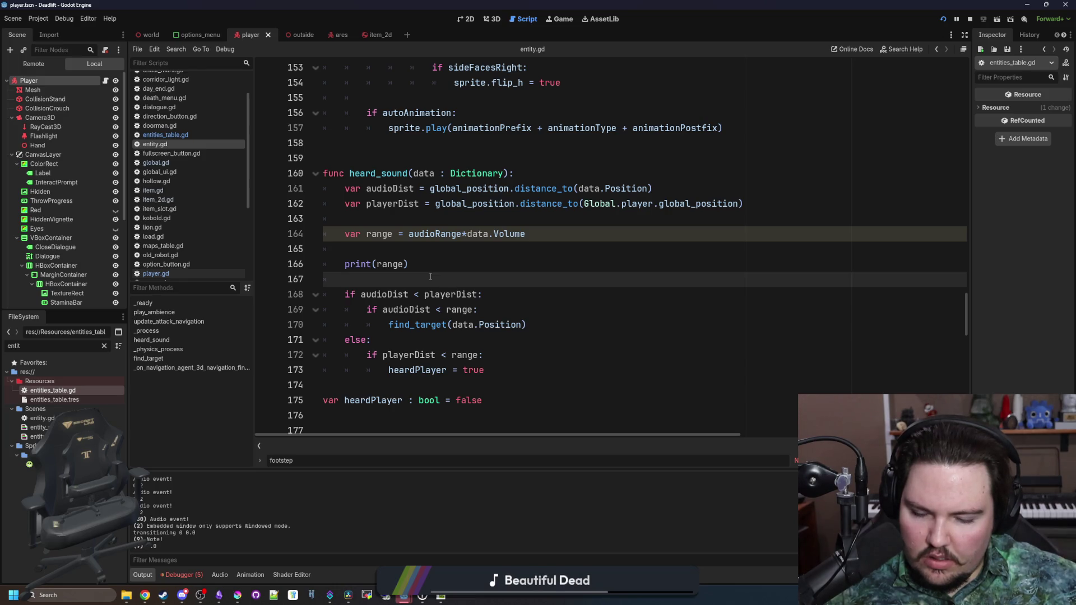
Comment out the playerDist line 162 and the else block on lines 171–173.
left_click(393, 250)
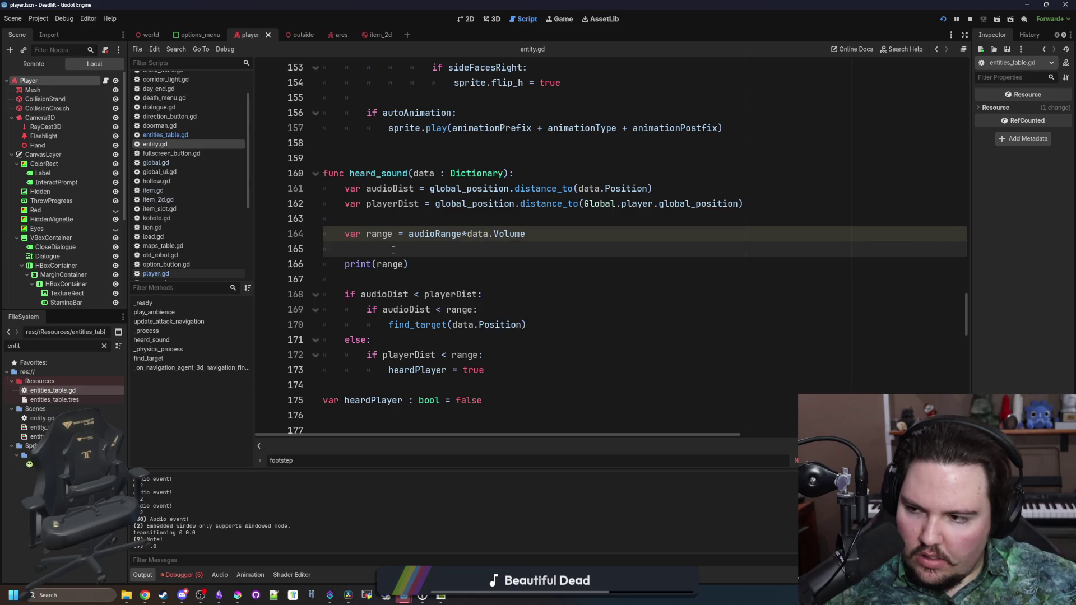
left_click(431, 222)
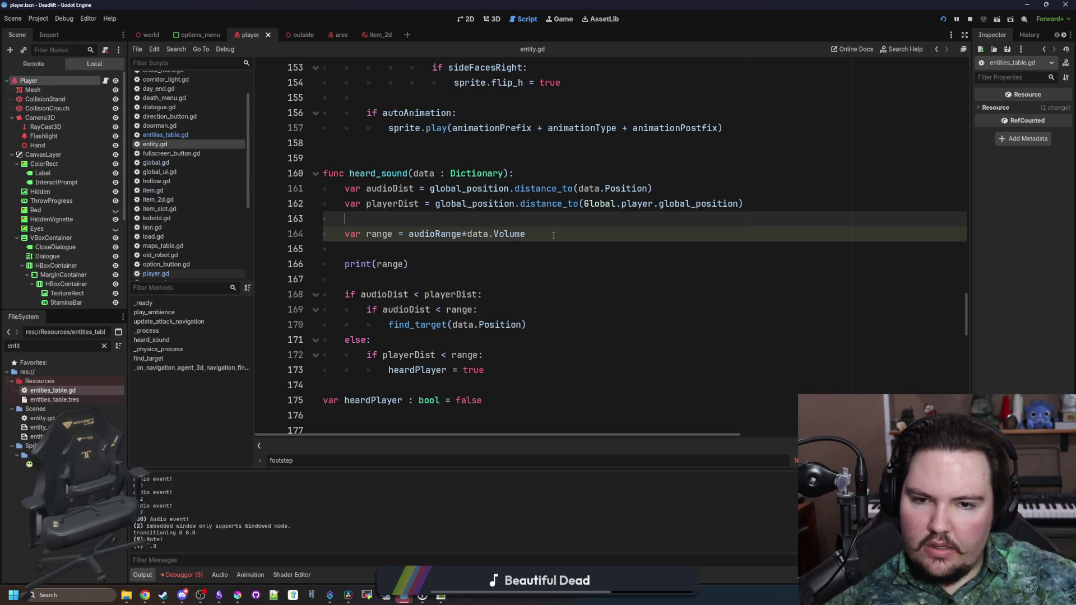
left_click(344, 204)
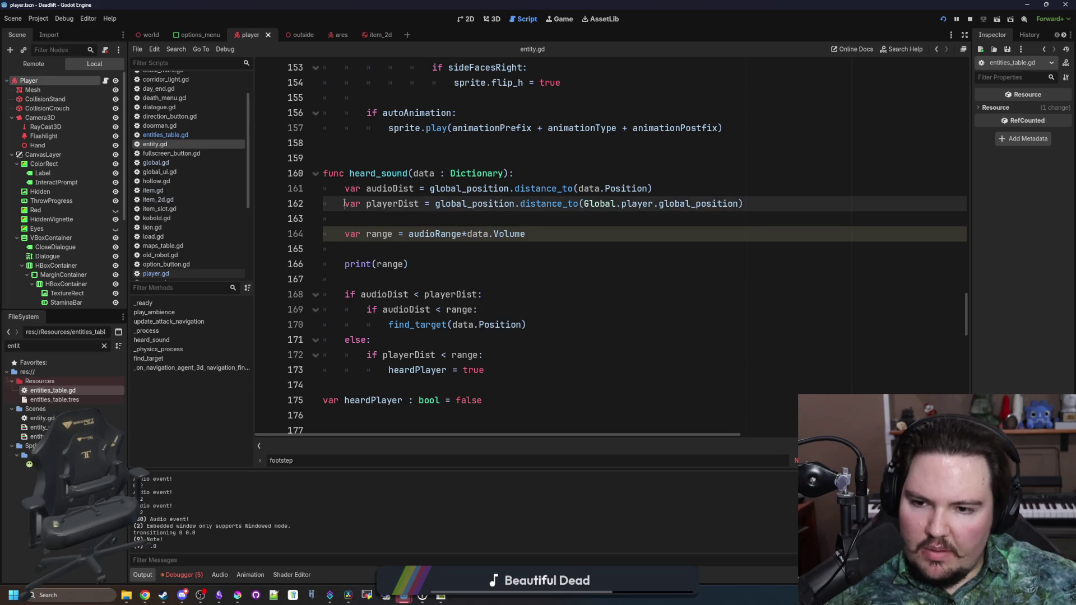
key("ctrl+k")
left_click_drag(484, 370, 331, 342)
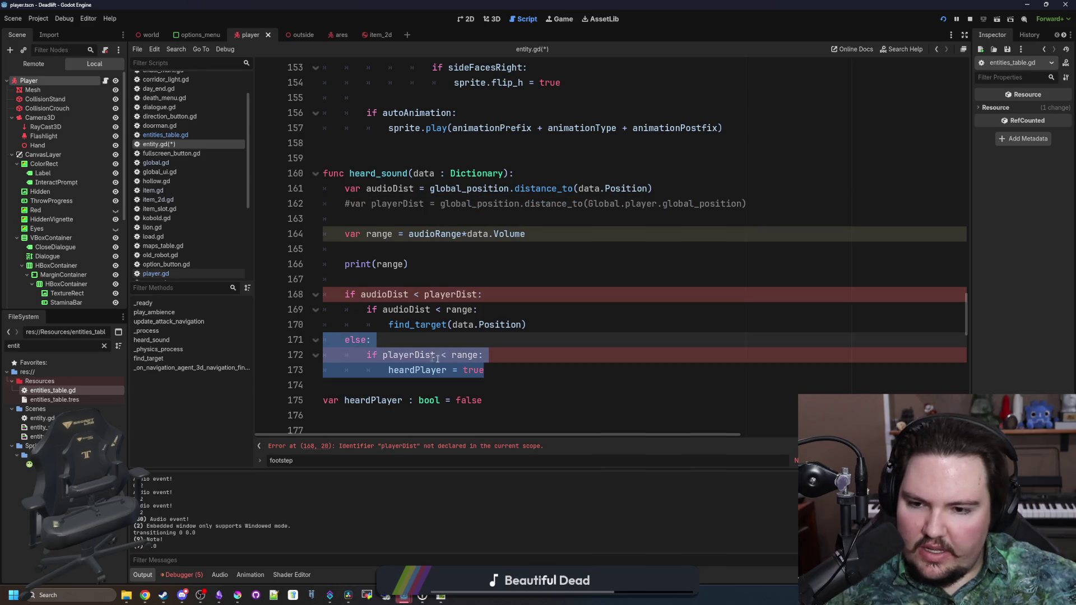
key("ctrl+k")
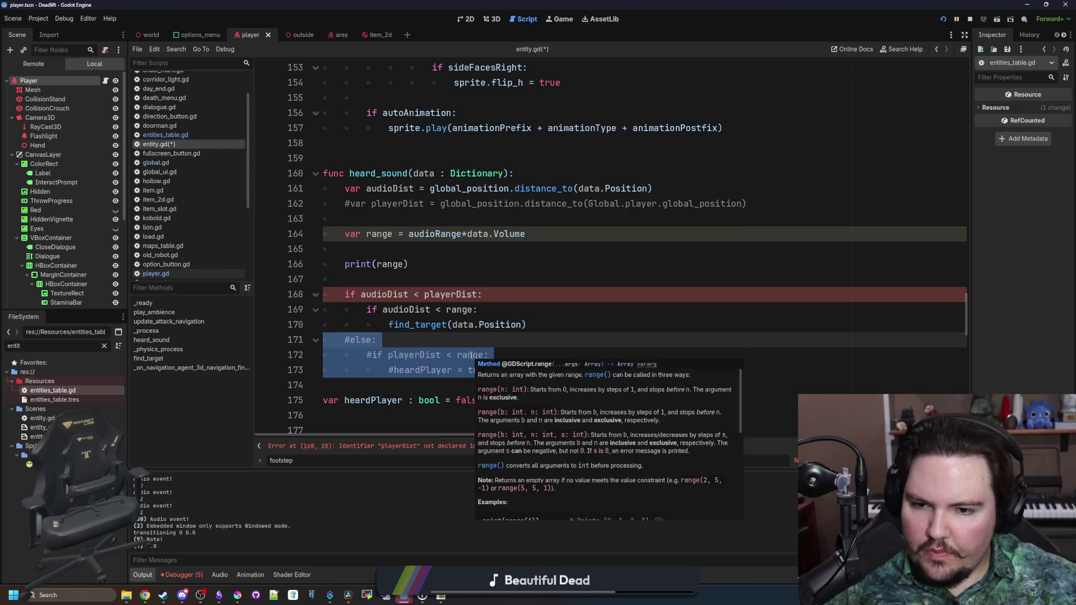
left_click(429, 337)
left_click(419, 285)
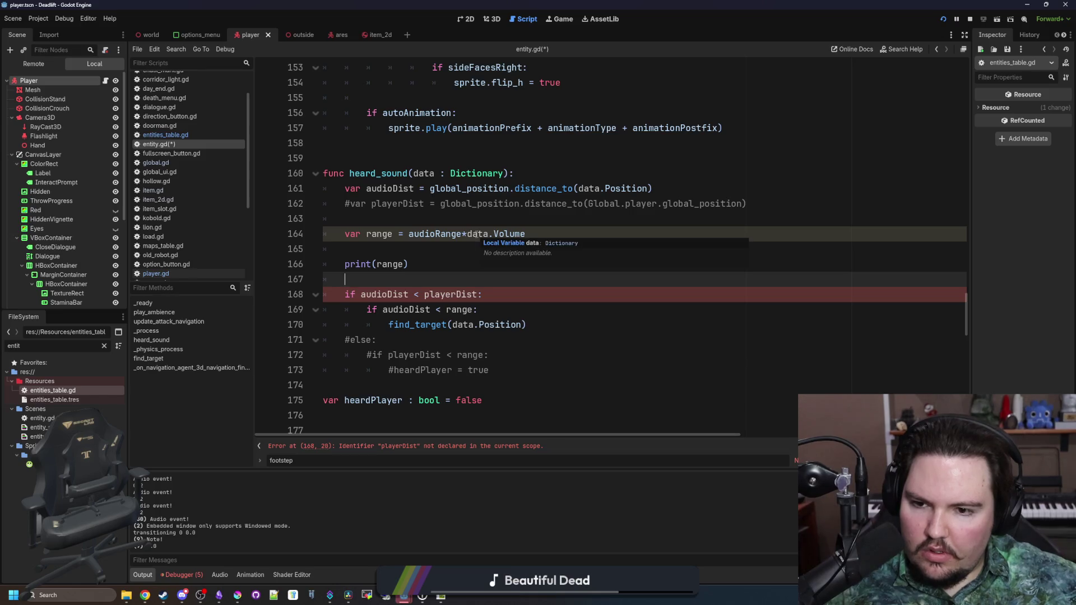
Delete the print(range) line and select playerDist in the if condition.
left_click_drag(429, 251, 405, 236)
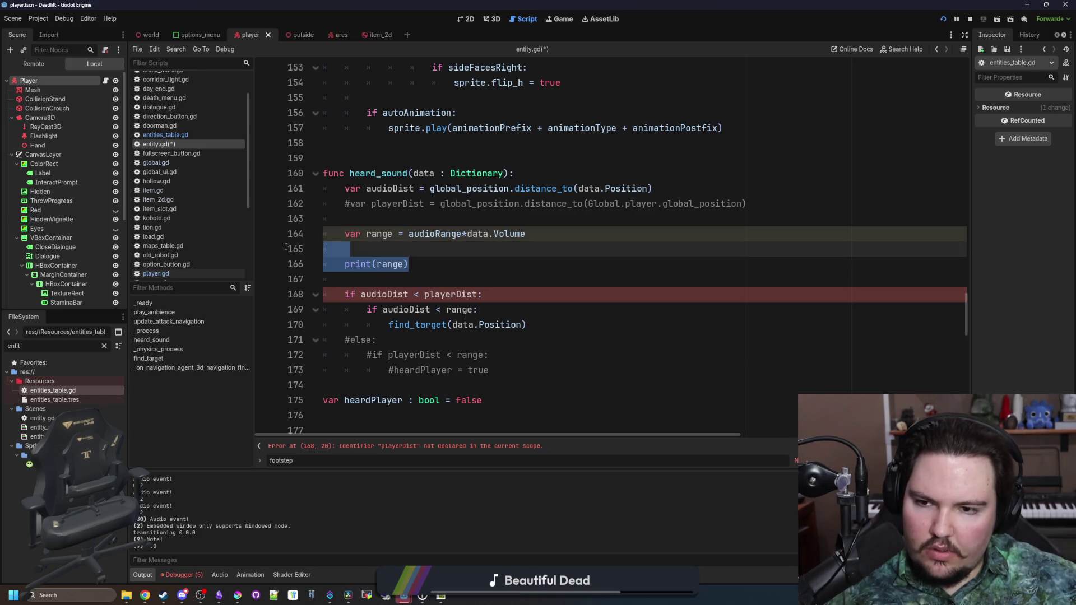
key("BackSpace")
left_click(427, 223)
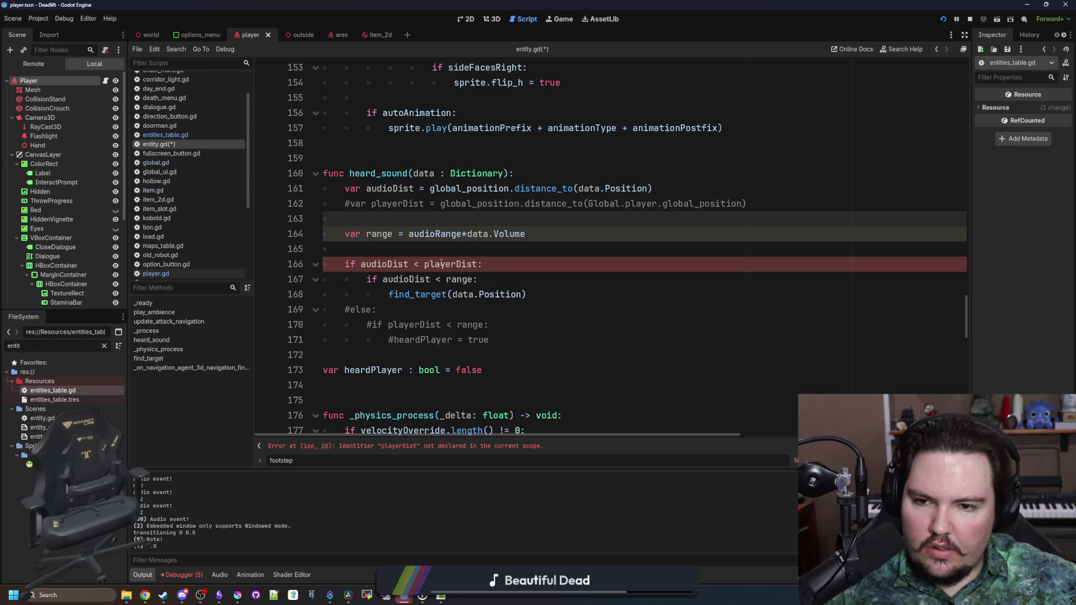
double_click(443, 263)
Change the condition to compare with range and remove the redundant inner if, dedenting find_target.
type("range")
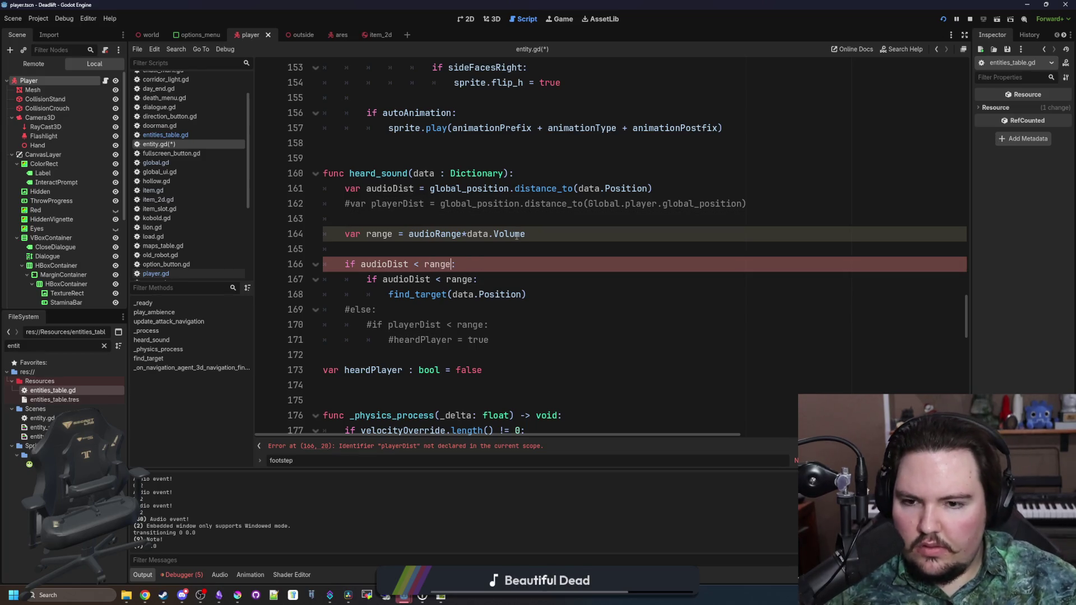
left_click_drag(366, 279, 482, 279)
key("BackSpace")
key("BackSpace")
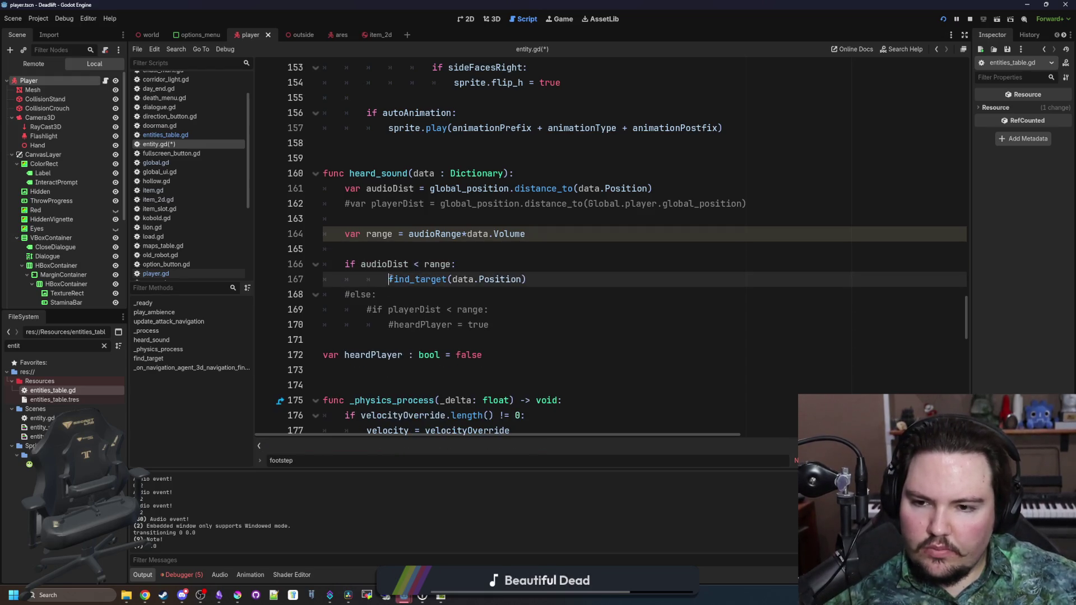
left_click(405, 249)
key("ctrl+s")
Delete the commented-out else block and save entity.gd.
left_click(392, 288)
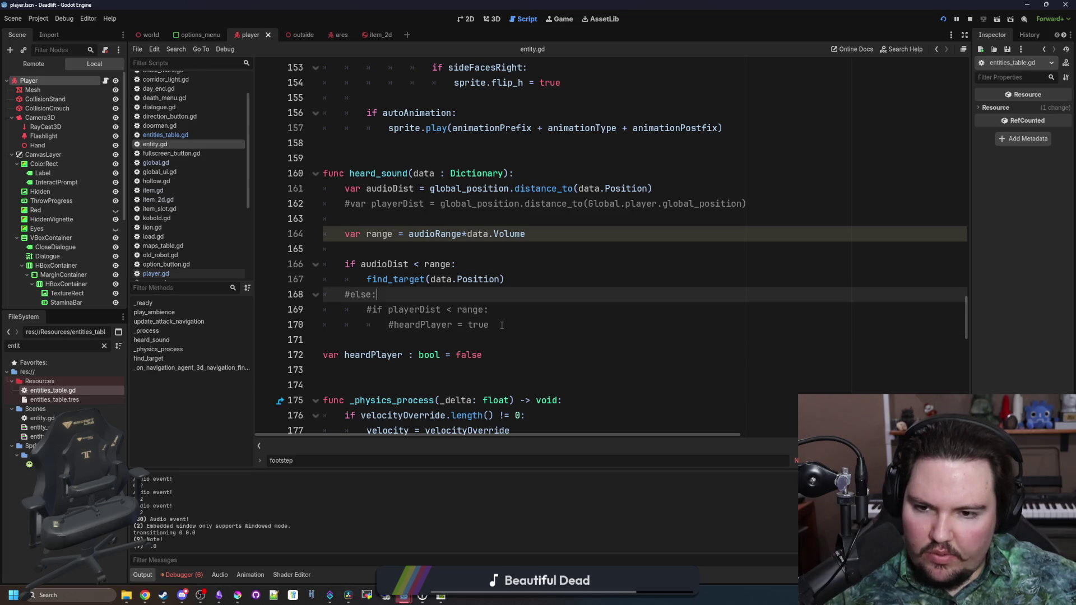
mouse_move(502, 325)
left_mouse_down()
mouse_move(336, 309)
mouse_move(285, 292)
left_mouse_up()
key("BackSpace")
left_click(402, 250)
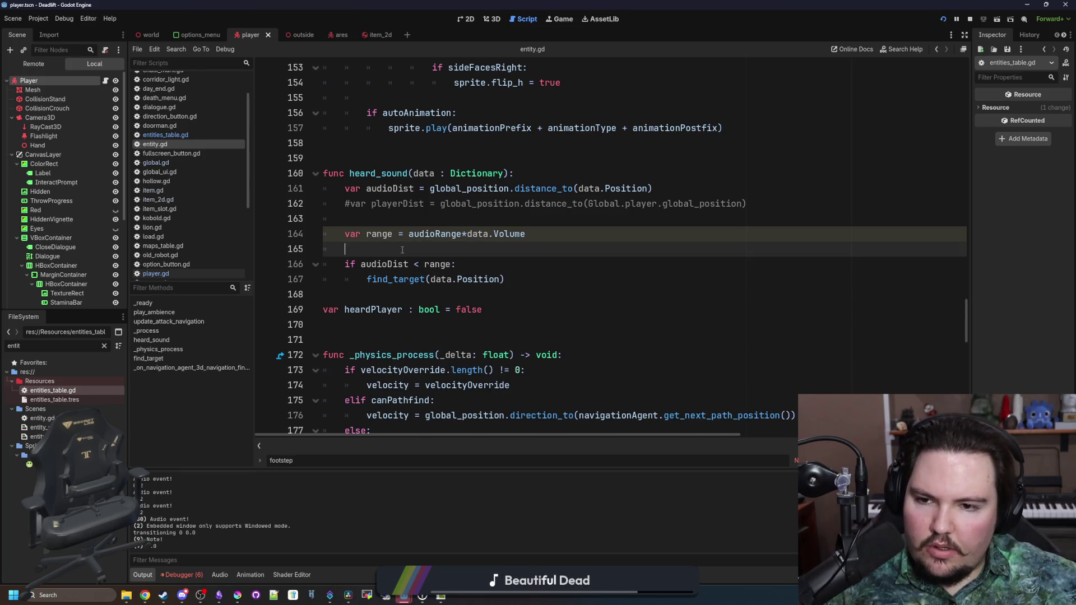
left_click(431, 223)
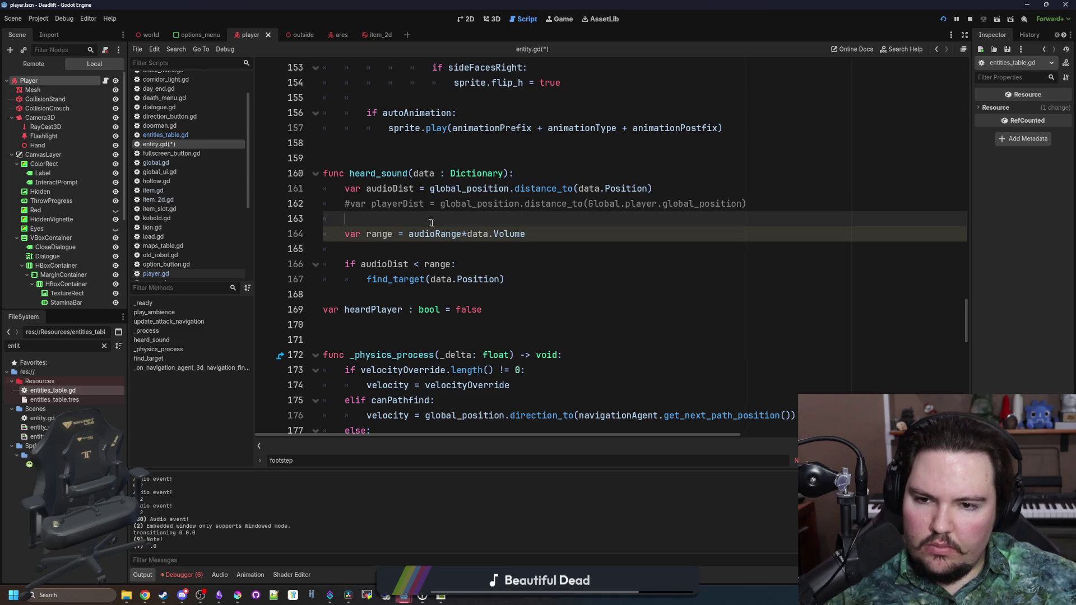
key("ctrl+s")
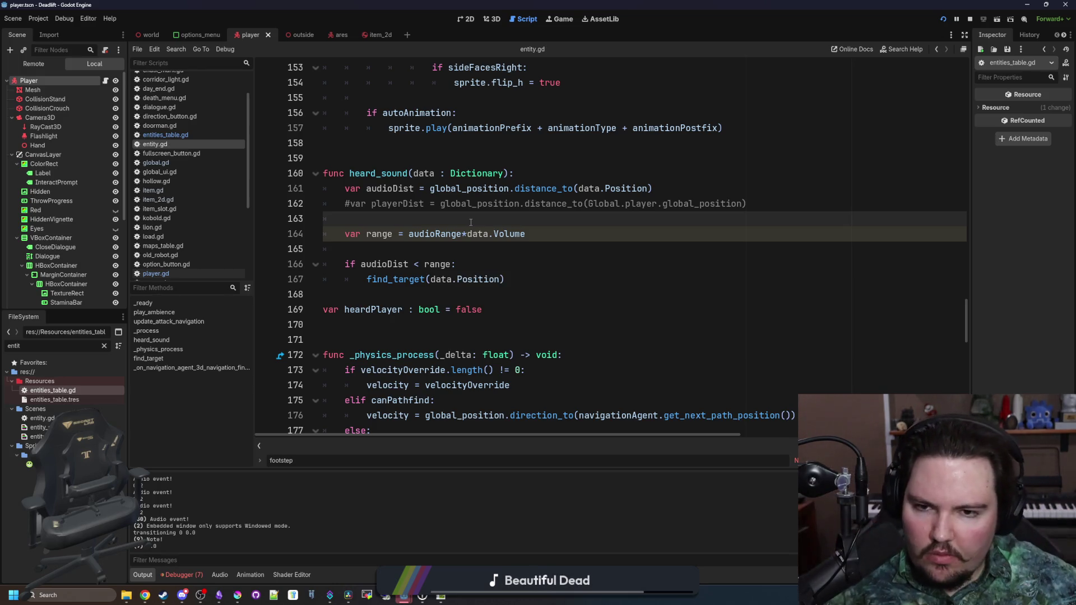
Re-save entity.gd and switch the script editor to global.gd.
left_click(523, 162)
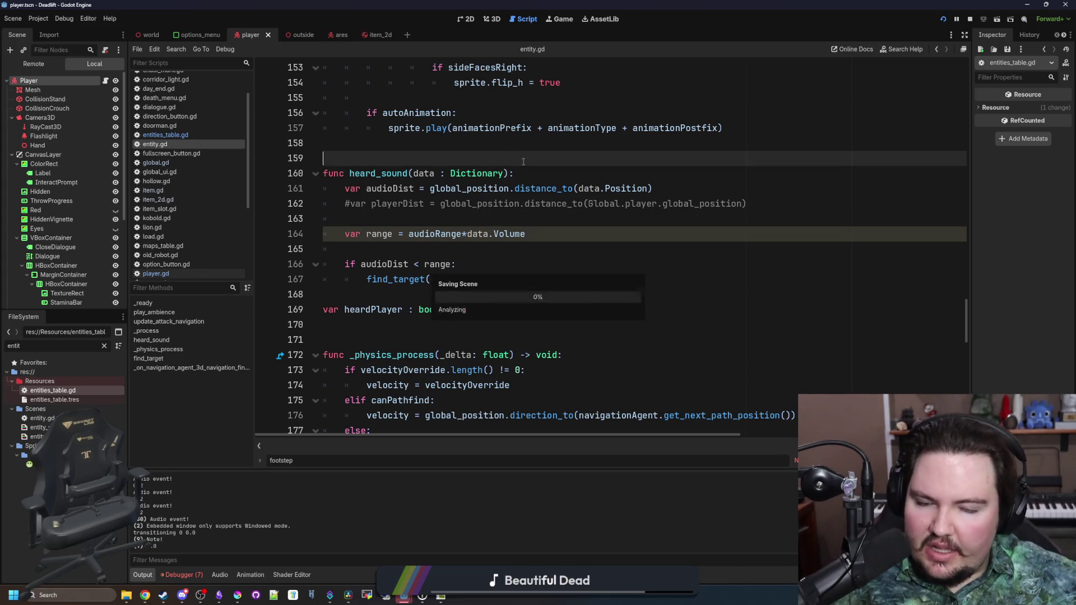
left_click(426, 224)
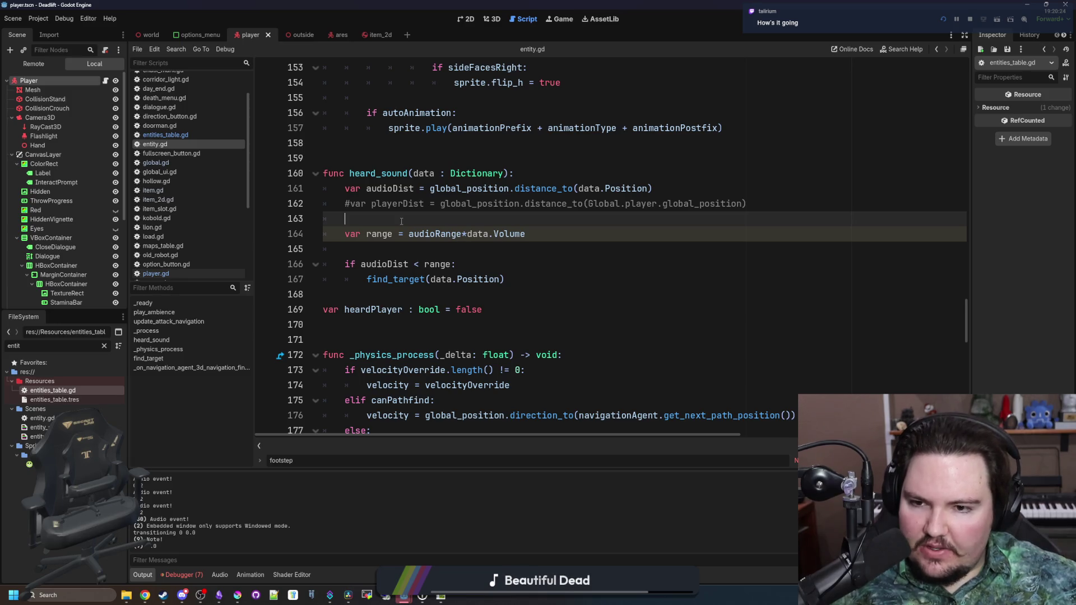
key("ctrl+s")
left_click(382, 250)
key("ctrl+s")
key("ctrl+s")
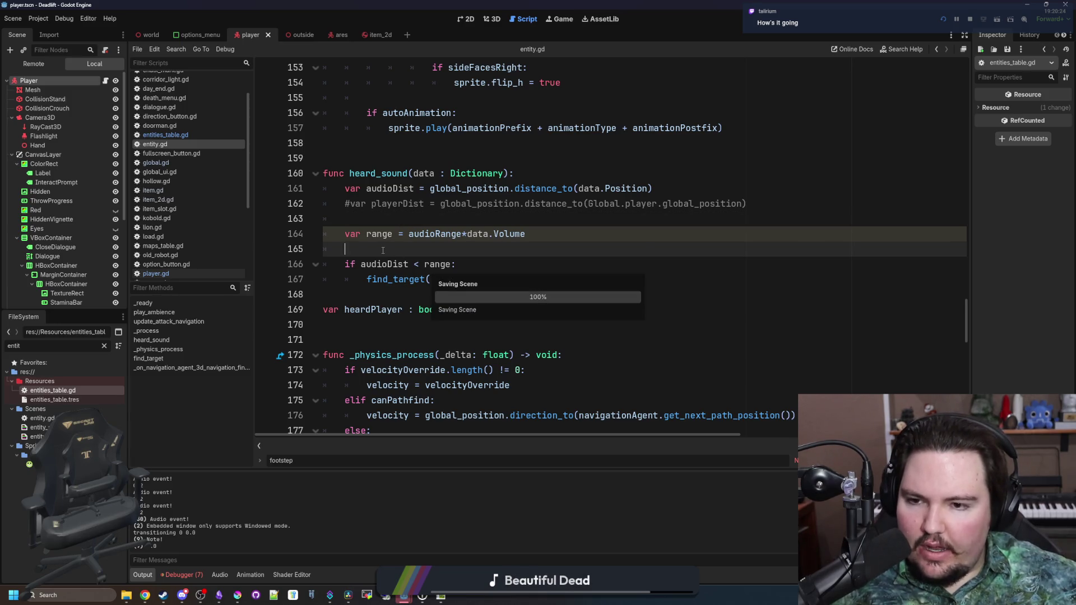
key("ctrl+s")
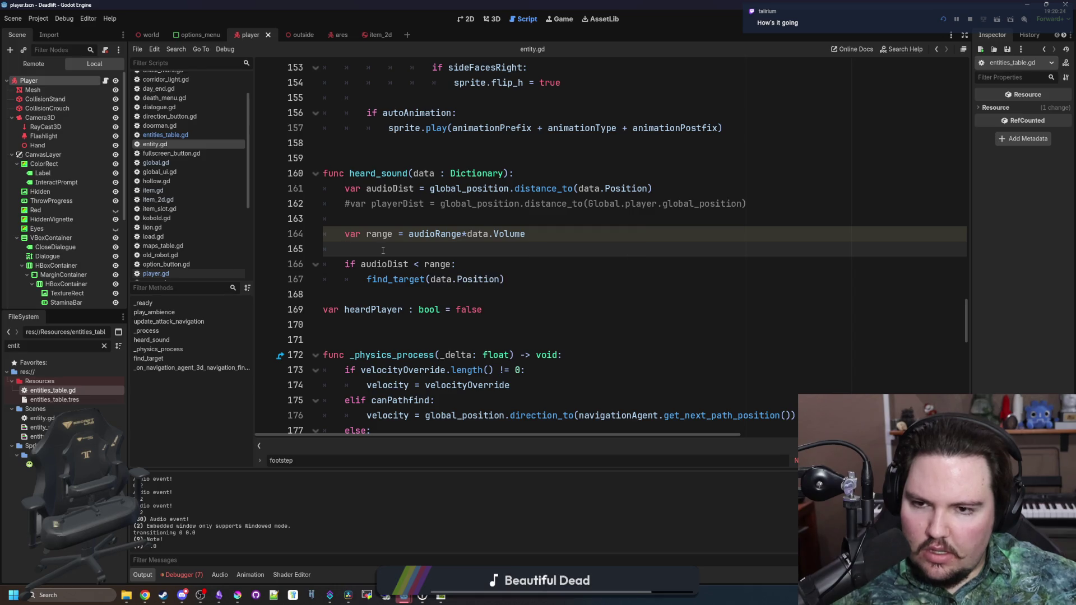
key("ctrl+s")
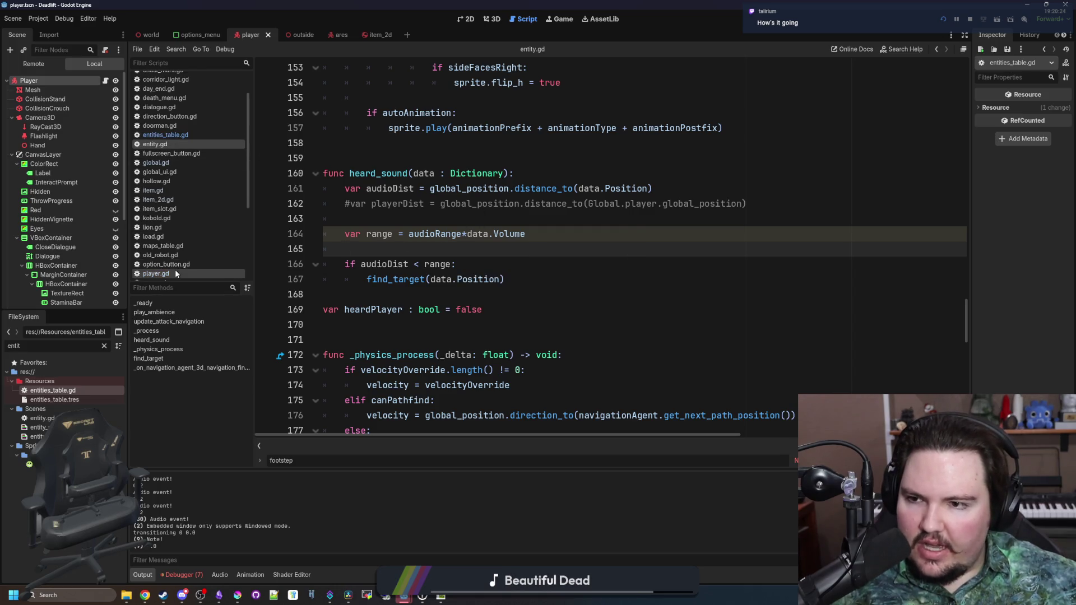
left_click(166, 165)
Add a fromPlayer : bool = false parameter to create_audio_event.
left_click(490, 231)
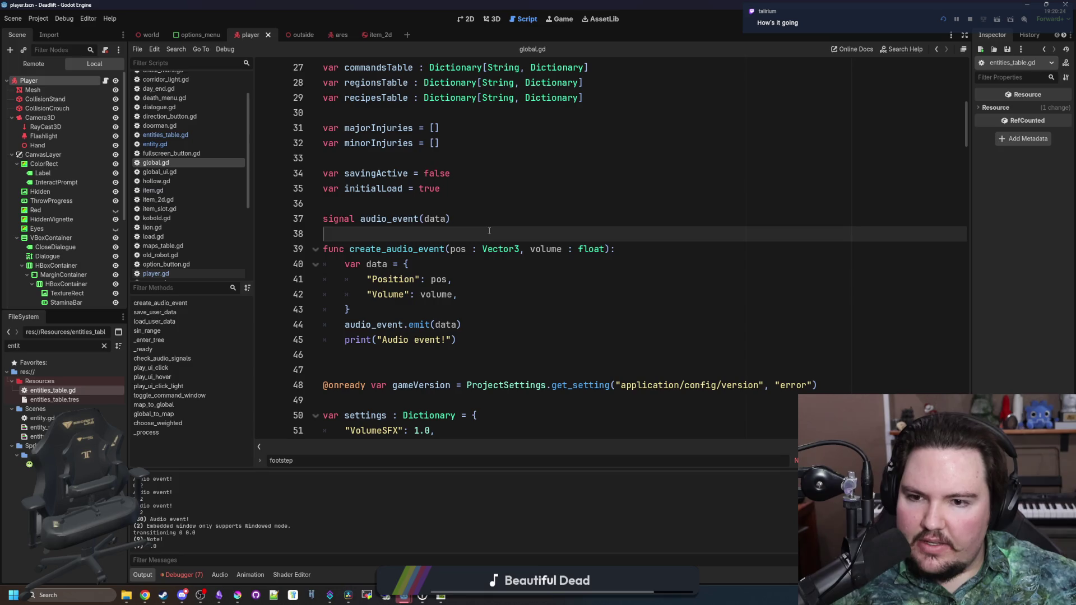
left_click(604, 250)
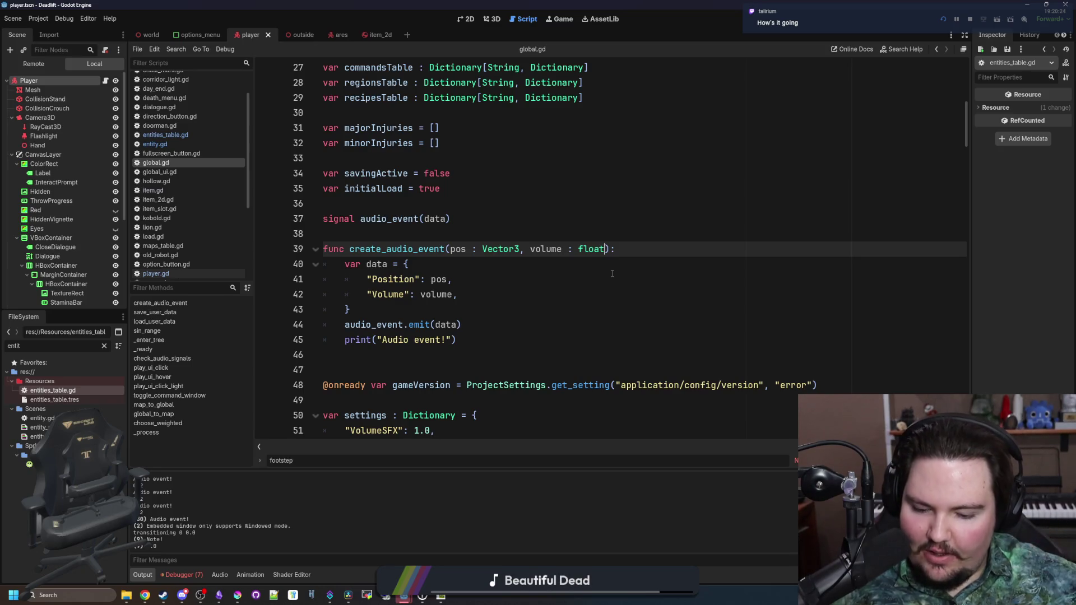
type(", player : boo")
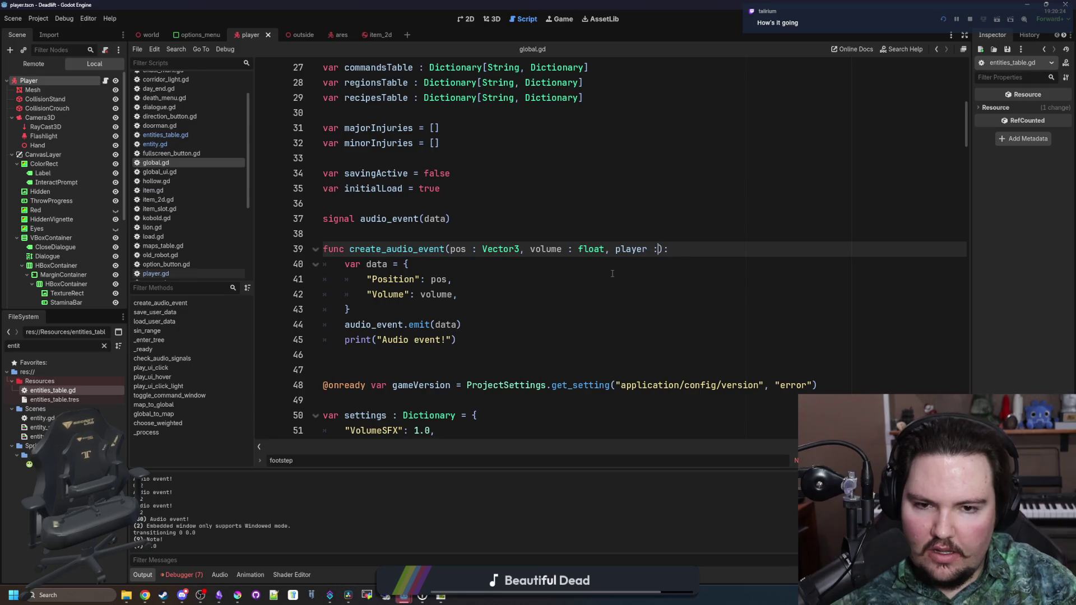
key("BackSpace")
key("BackSpace")
key("BackSpace")
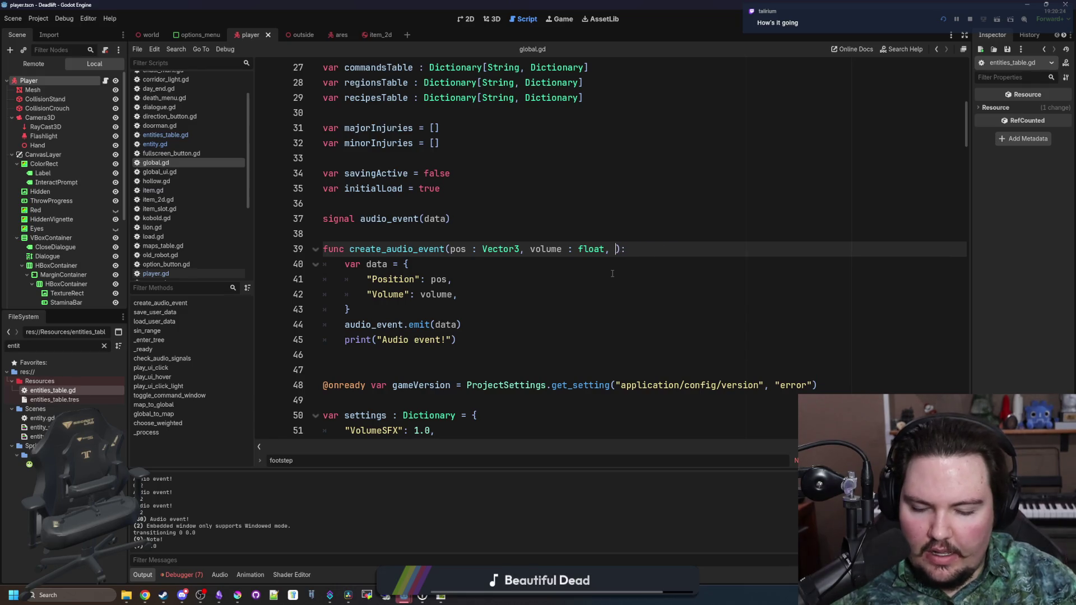
type("fromPlayer : bool = fa")
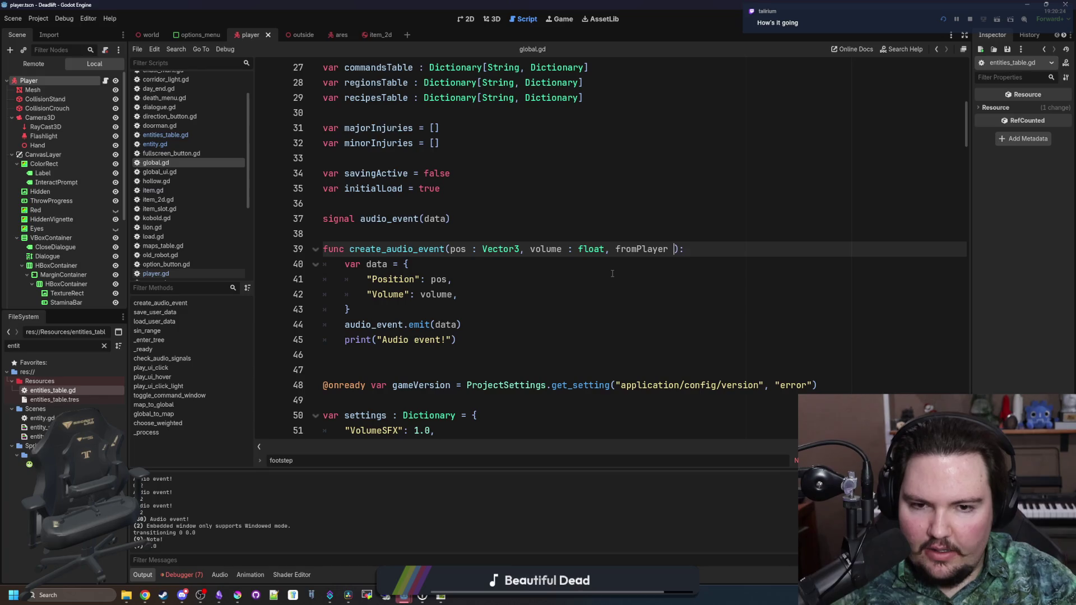
type("lse")
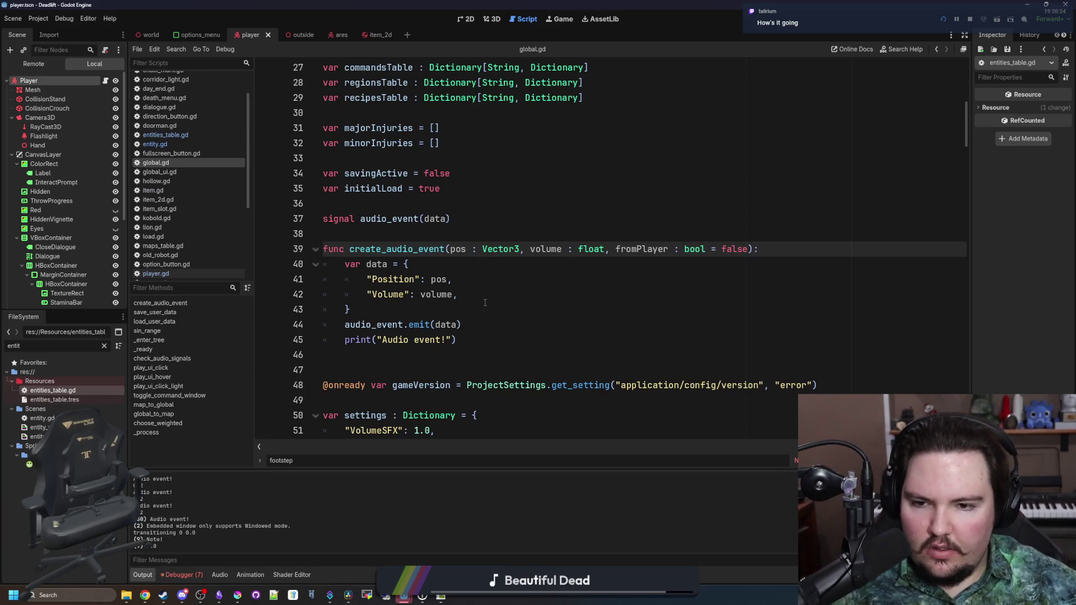
Add a "Player": fromPlayer entry to the event's data dictionary.
left_click(485, 302)
key("Return")
type("\"Player\": fromPl")
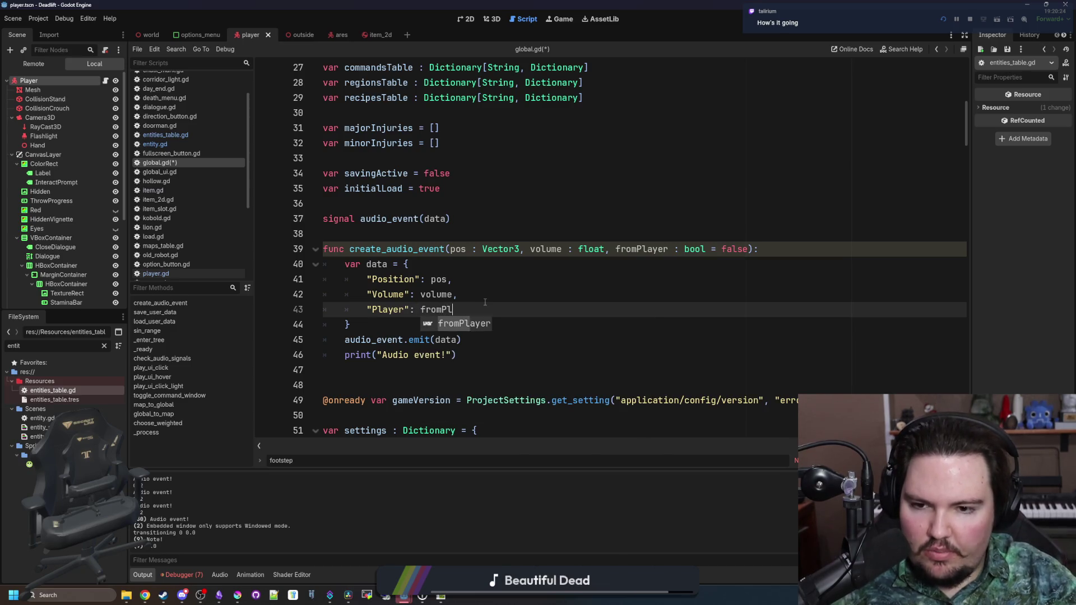
key("Return")
type(",")
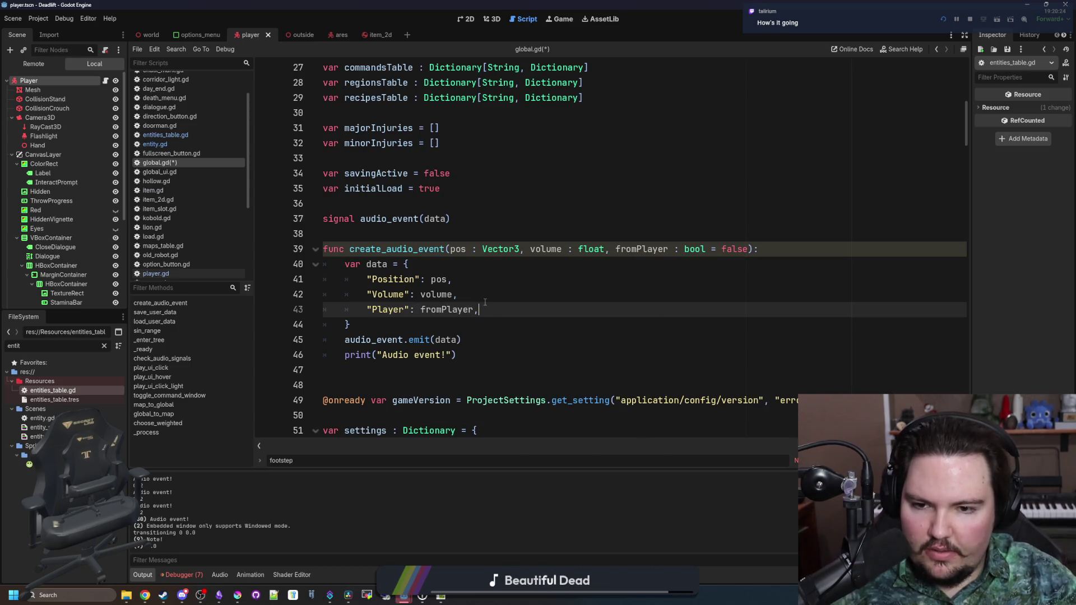
key("Escape")
key("Up")
double_click(398, 310)
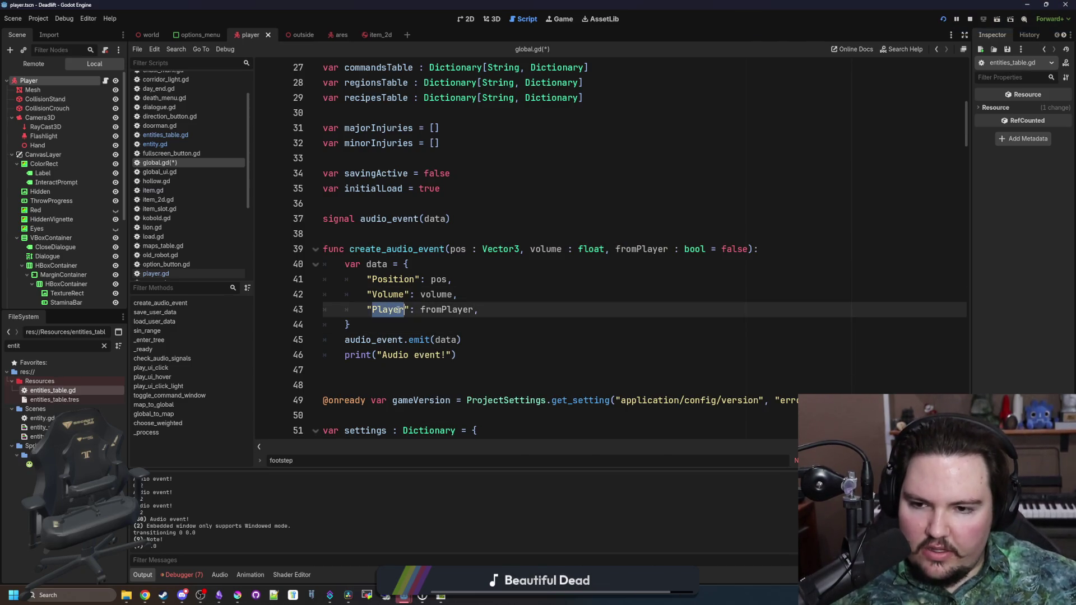
left_click(394, 314)
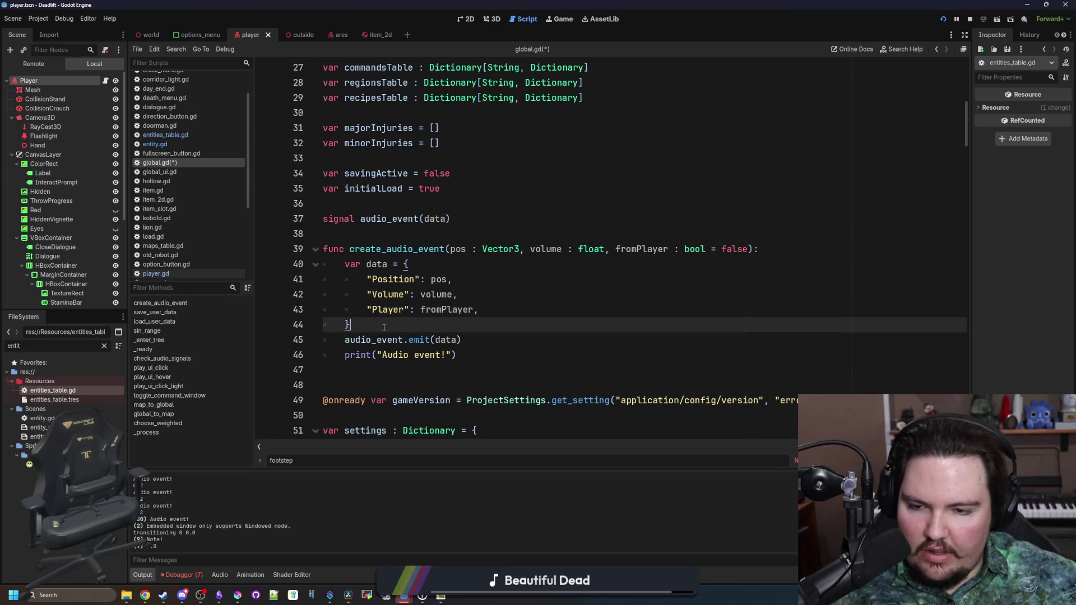
double_click(393, 314)
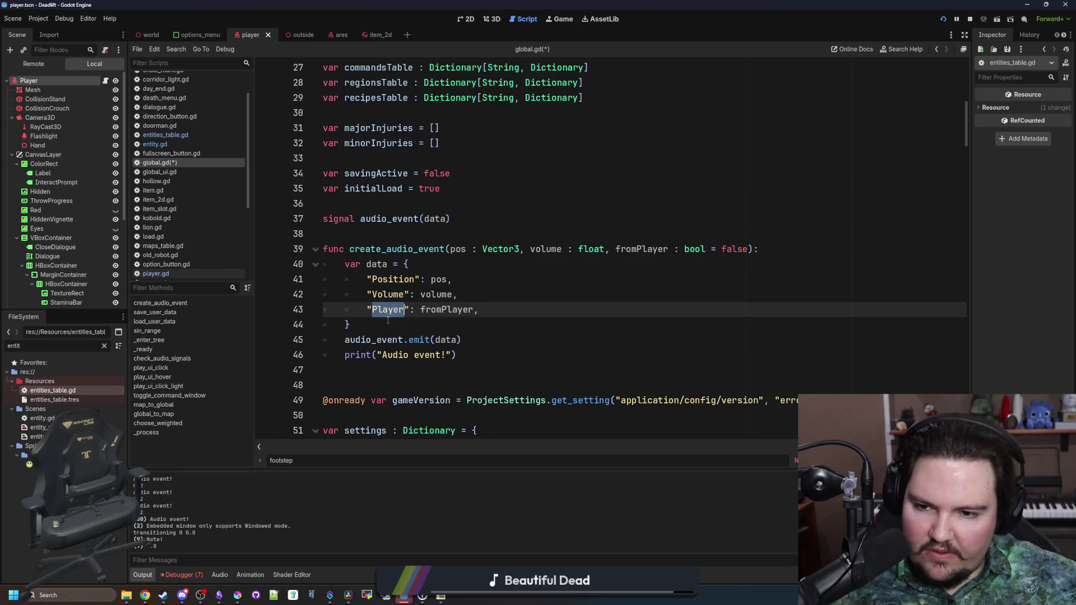
left_click(388, 320)
left_click(237, 595)
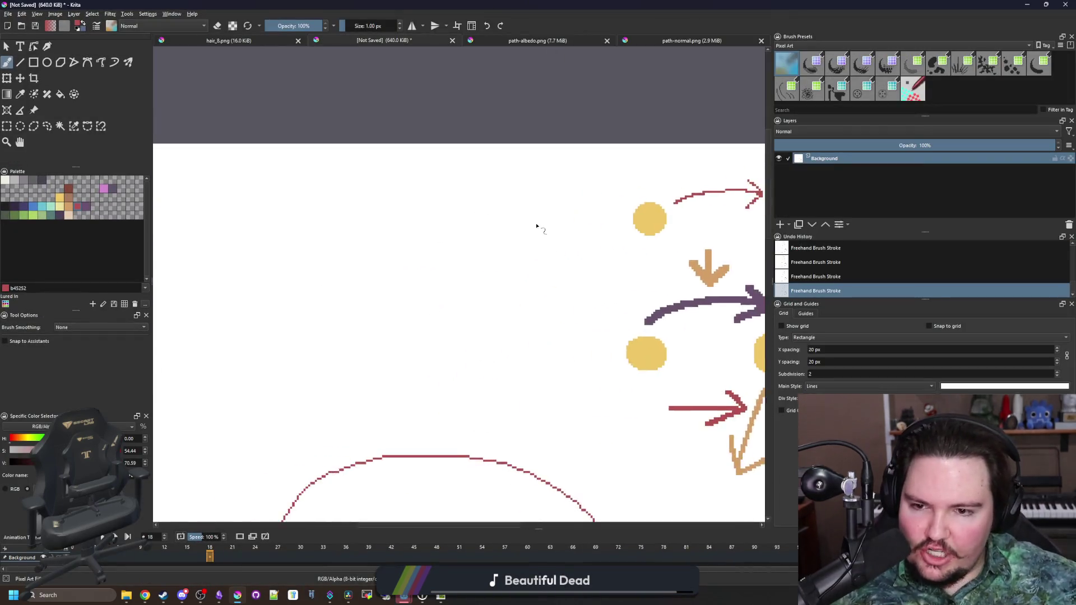
Paint a 12 px teal blob as the enemy body, then return the brush to 1 px.
scroll(399, 277, "down", 2)
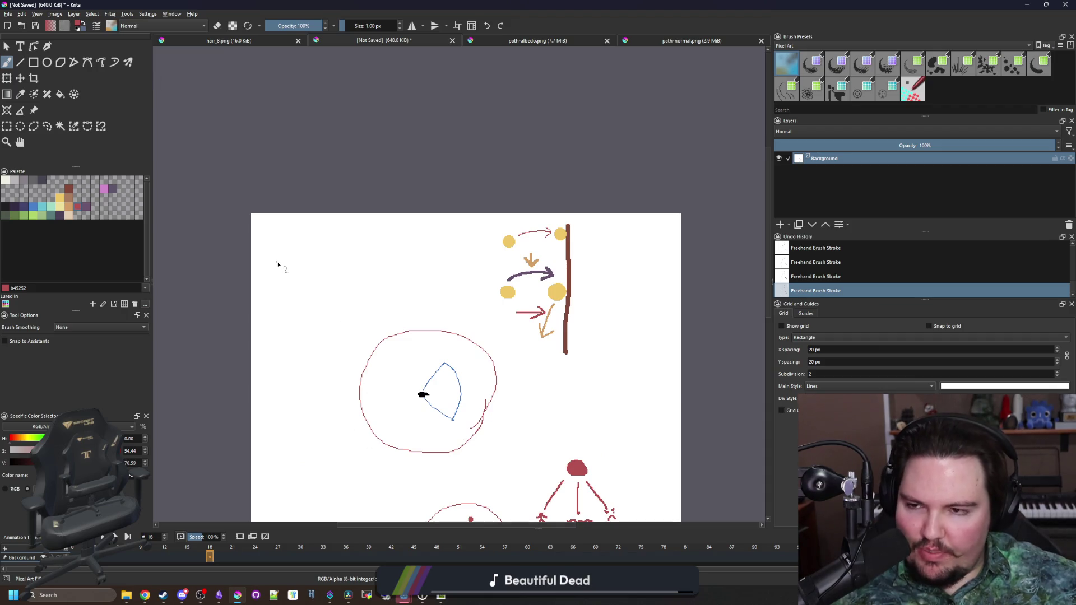
scroll(277, 264, "up", 3)
left_click(56, 216)
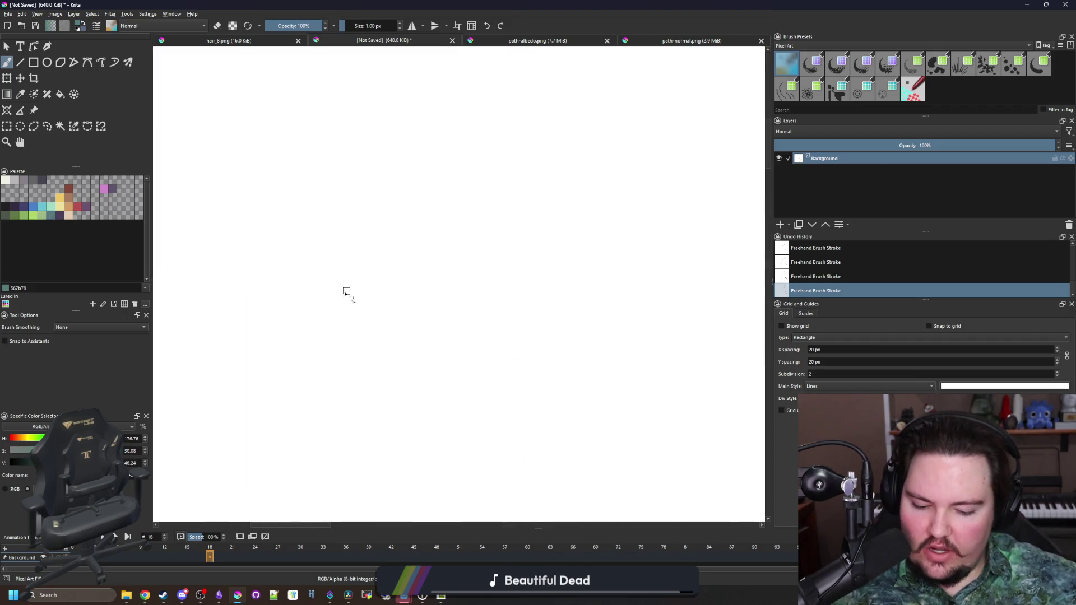
key("bracketright")
key("bracketright")
key("bracketright")
mouse_move(322, 319)
left_mouse_down()
mouse_move(296, 320)
mouse_move(317, 324)
left_mouse_up()
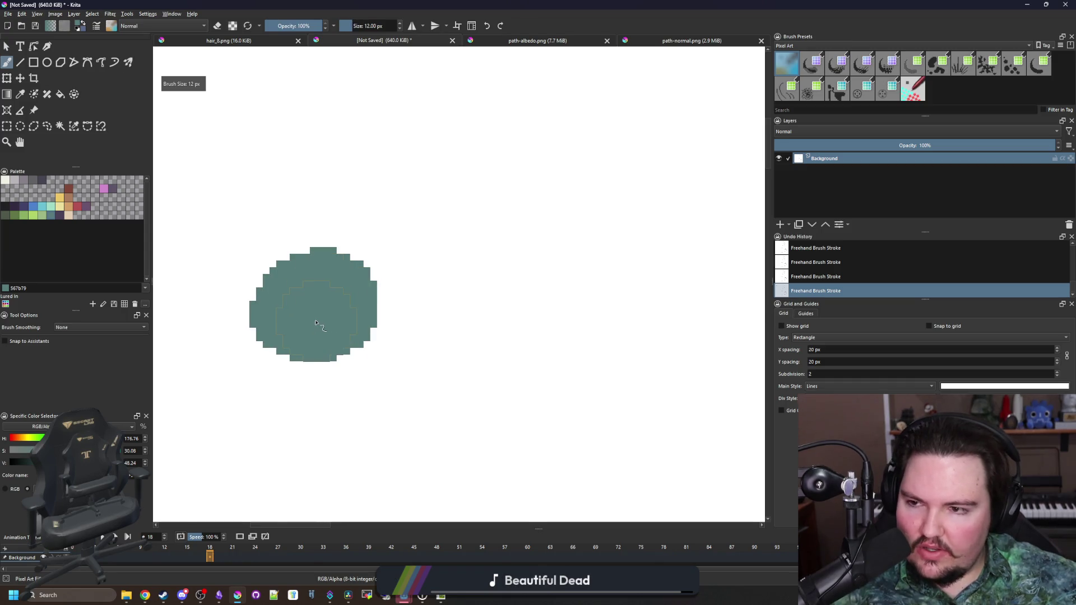
key("bracketleft")
key("bracketleft")
key("bracketleft")
Draw a blue facing arrow and a red fan-shaped vision cone from the blob.
scroll(314, 315, "down", 1)
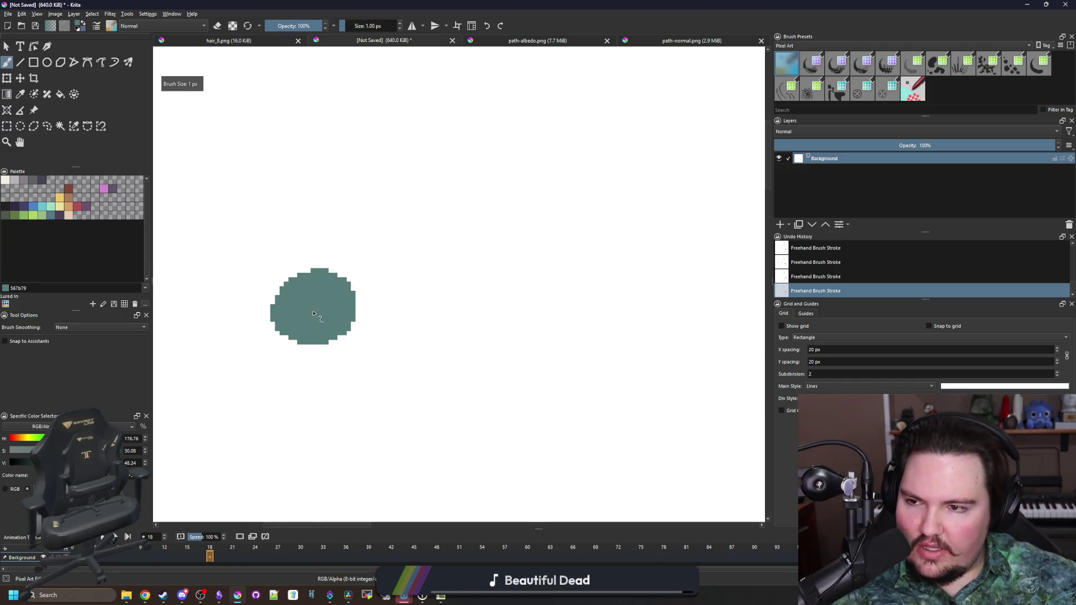
left_click(31, 210)
mouse_move(324, 306)
left_mouse_down()
mouse_move(399, 301)
mouse_move(384, 319)
left_mouse_up()
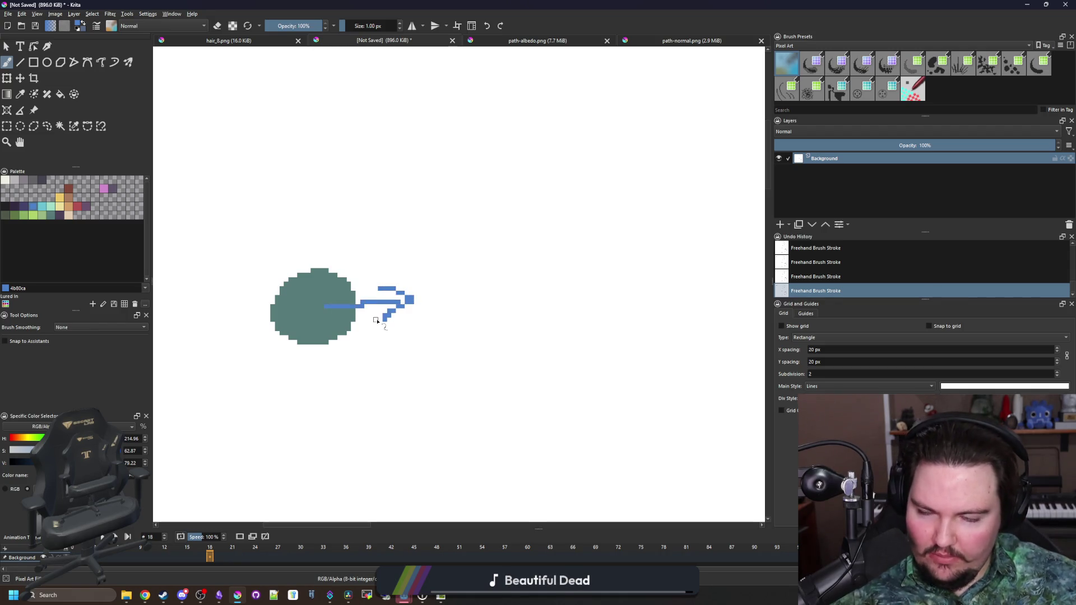
left_click(77, 206)
scroll(324, 258, "down", 1)
left_click_drag(312, 332, 461, 492)
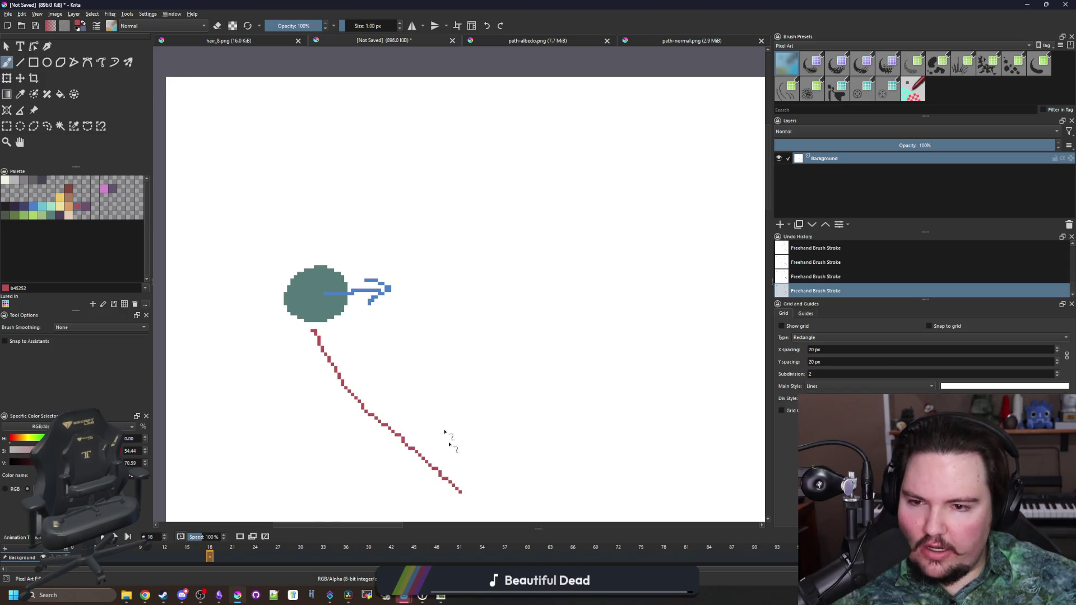
mouse_move(315, 261)
left_mouse_down()
mouse_move(480, 125)
mouse_move(530, 168)
mouse_move(555, 411)
mouse_move(464, 494)
left_mouse_up()
scroll(440, 386, "down", 2)
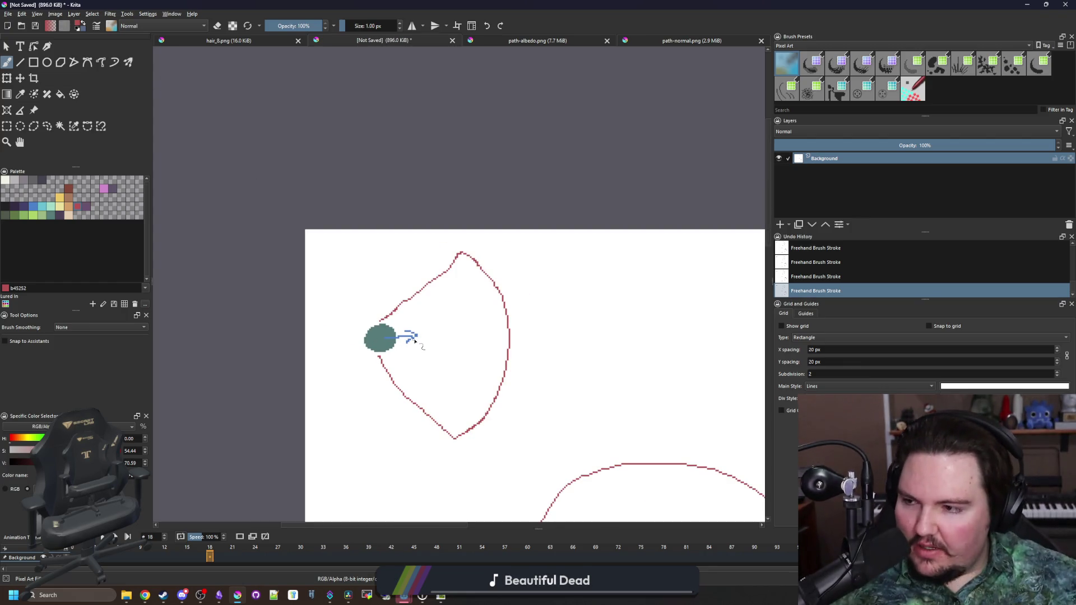
scroll(276, 312, "up", 5)
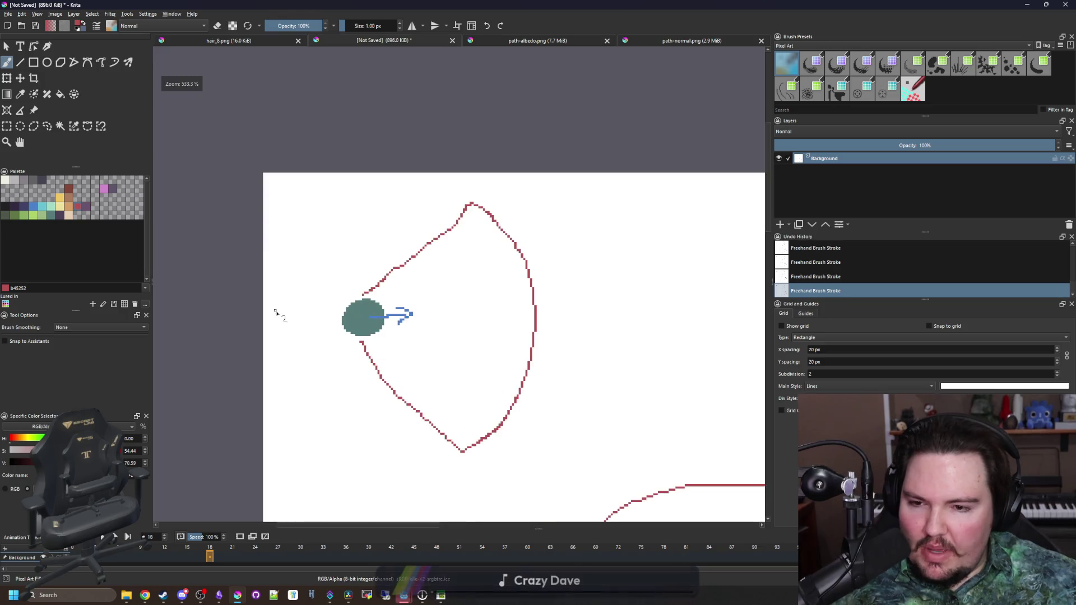
Draw a red arrow toward the blob, undo it, and pick a brown colour.
mouse_move(251, 314)
left_mouse_down()
mouse_move(384, 320)
mouse_move(370, 348)
left_mouse_up()
scroll(347, 345, "down", 4)
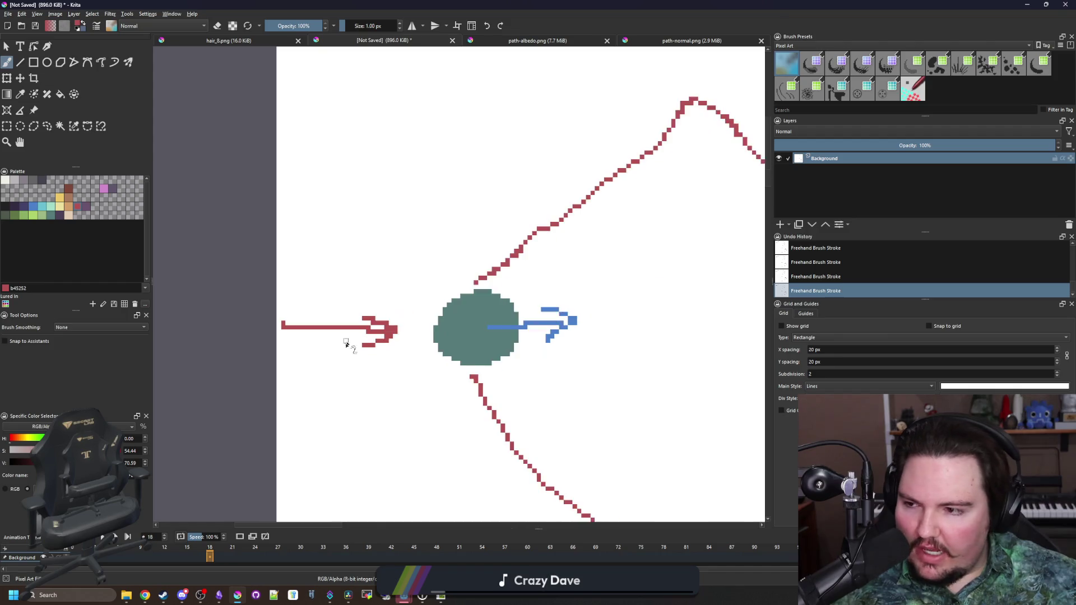
scroll(395, 371, "up", 2)
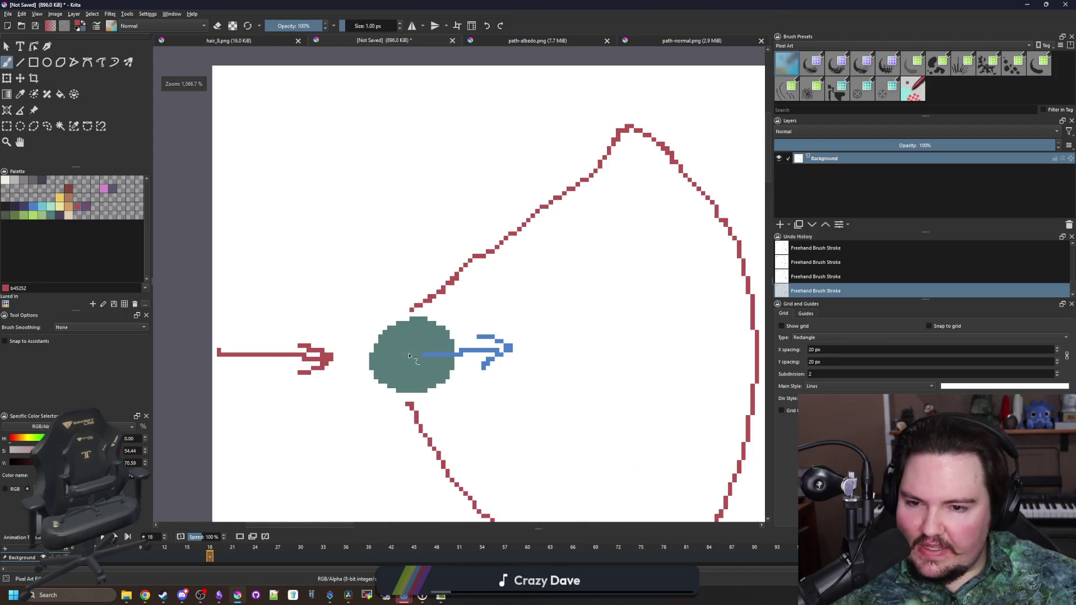
key("ctrl+z")
key("ctrl+z")
key("ctrl+z")
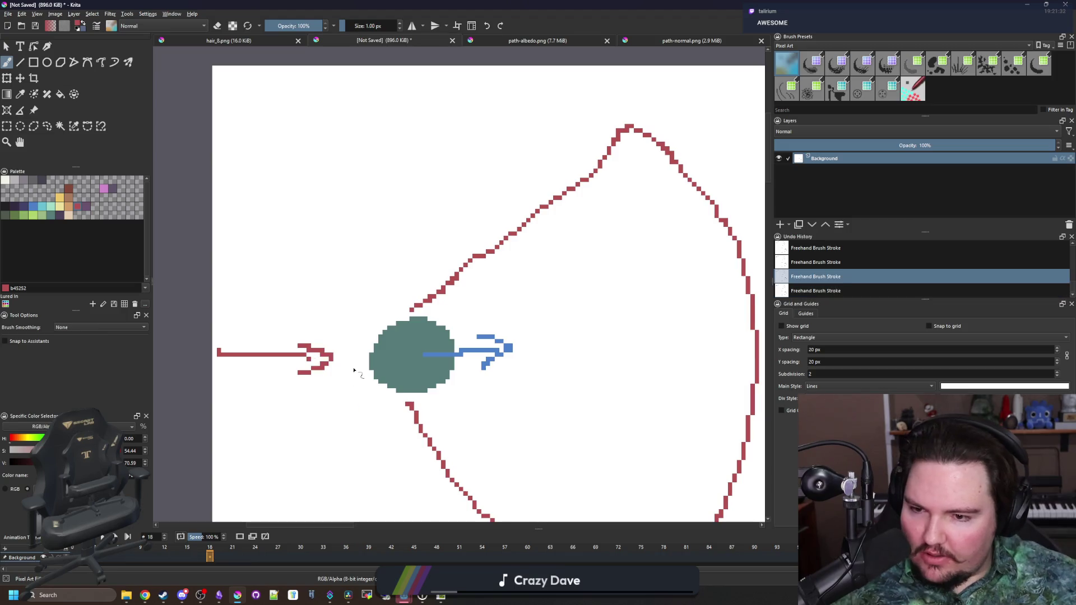
scroll(353, 327, "down", 2)
scroll(353, 327, "down", 3)
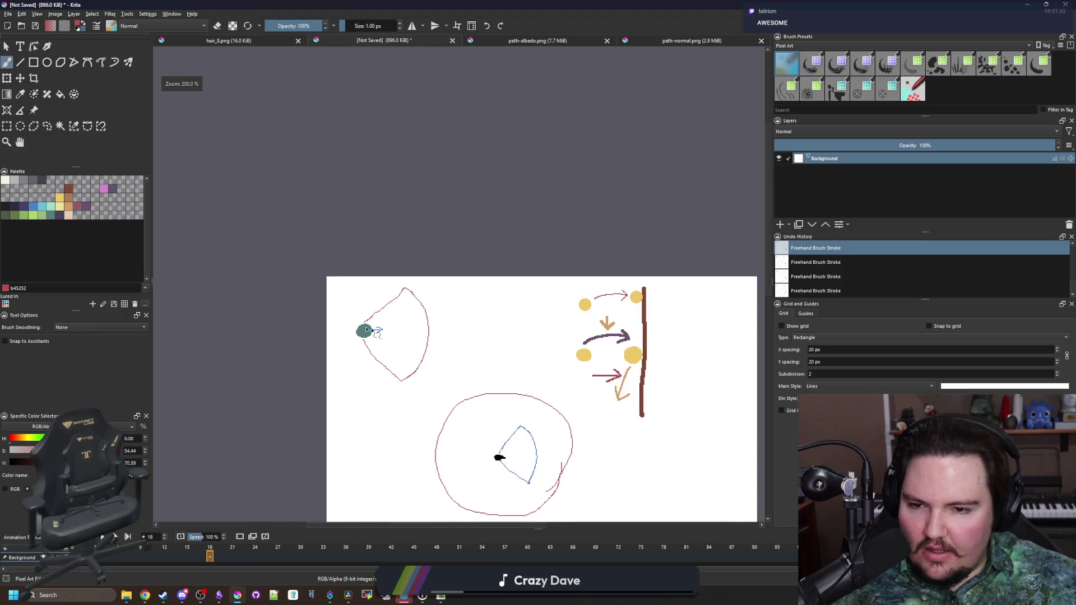
scroll(412, 346, "up", 2)
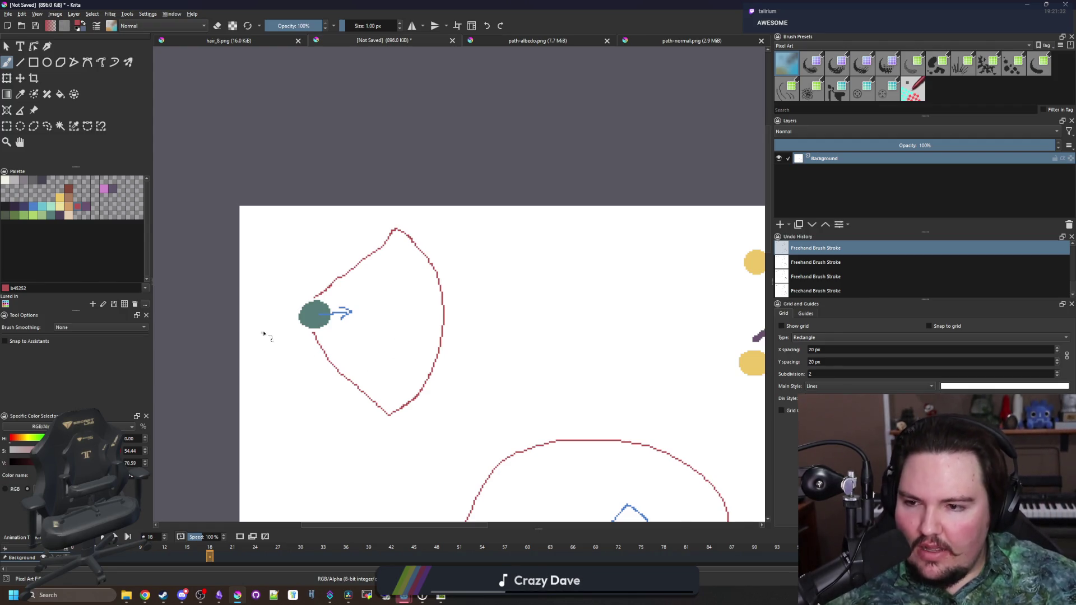
scroll(263, 333, "up", 3)
scroll(269, 297, "down", 5)
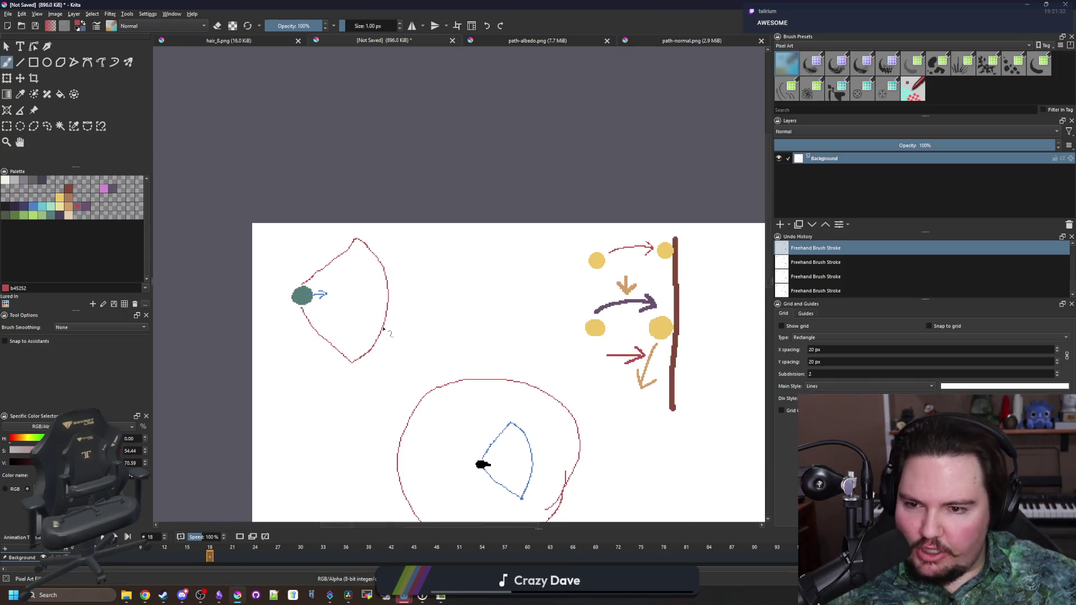
scroll(516, 268, "up", 2)
left_click(71, 205)
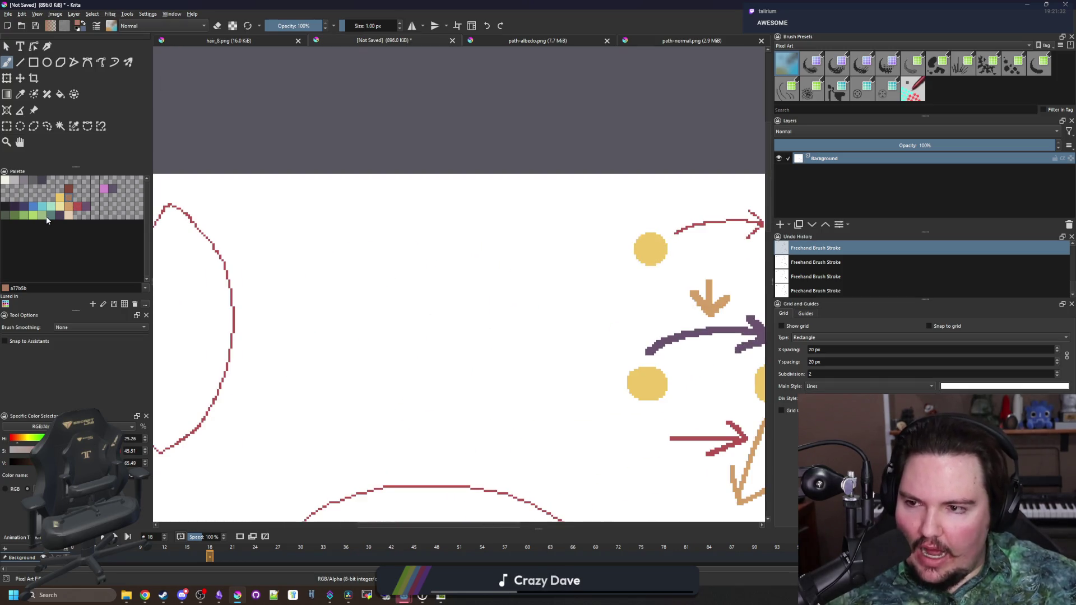
Paint a 14 px dark purple dot on the canvas, then reset the brush to 1 px.
left_click(51, 214)
scroll(426, 320, "up", 3)
key("bracketright")
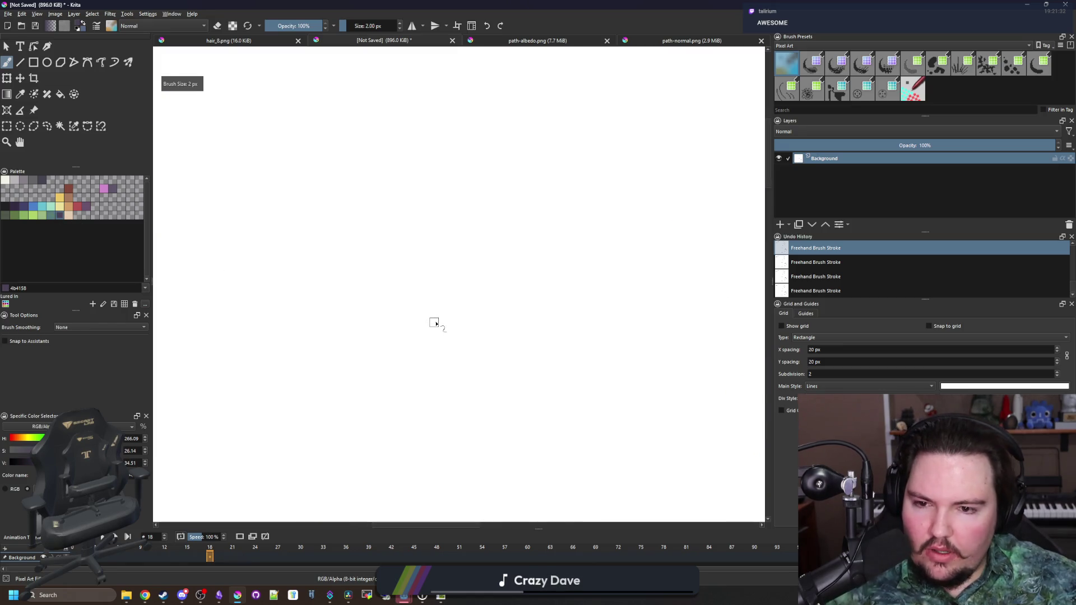
key("bracketright")
key("bracketright")
key("bracketright")
left_click(443, 319)
scroll(445, 320, "down", 3)
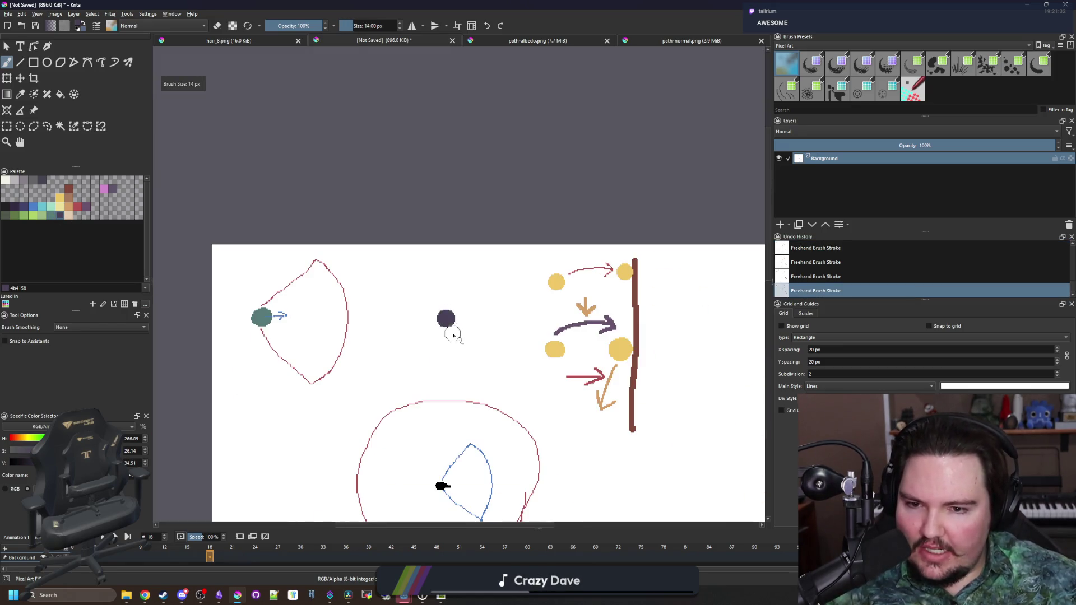
key("bracketleft")
key("bracketleft")
key("bracketleft")
scroll(450, 334, "up", 1)
Draw a tan ring around the dark dot and bring it into view.
left_click(71, 207)
scroll(507, 280, "up", 1)
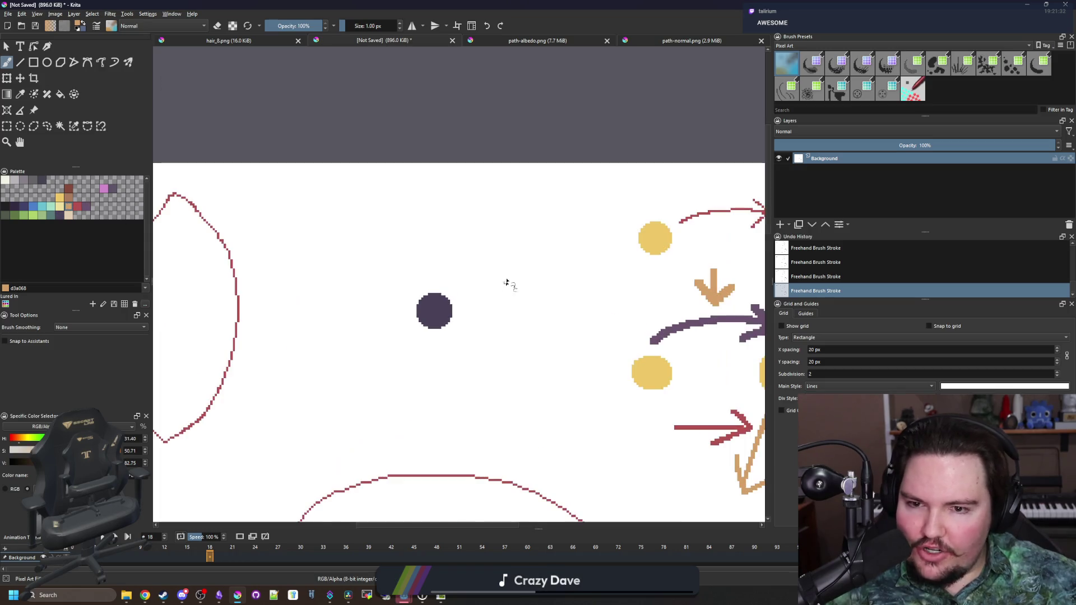
mouse_move(518, 224)
left_mouse_down()
mouse_move(421, 196)
mouse_move(408, 425)
mouse_move(580, 271)
left_mouse_up()
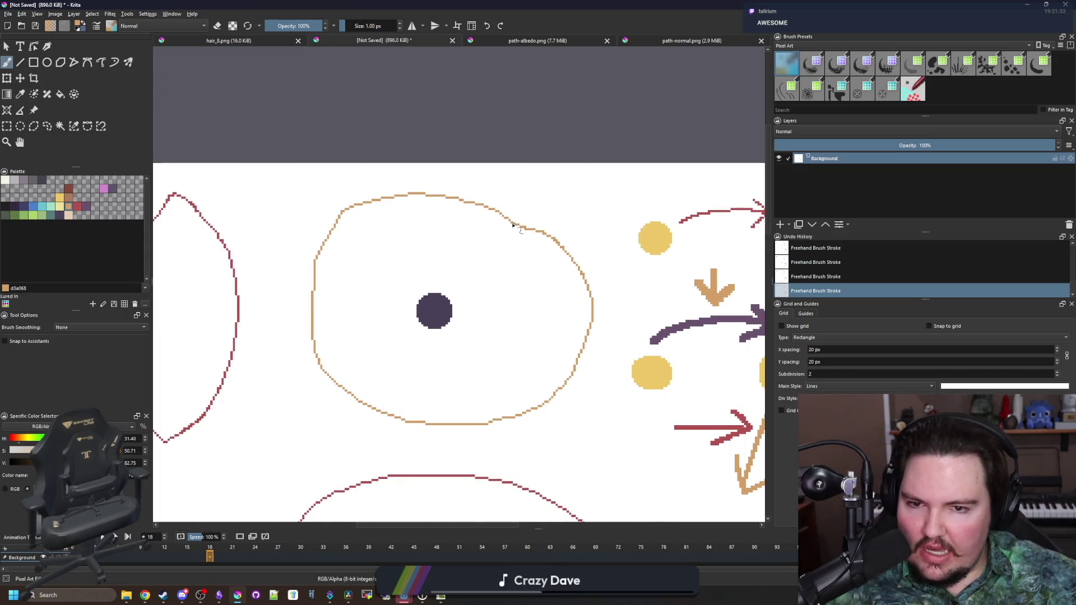
scroll(473, 346, "up", 1)
left_click_drag(400, 340, 410, 270)
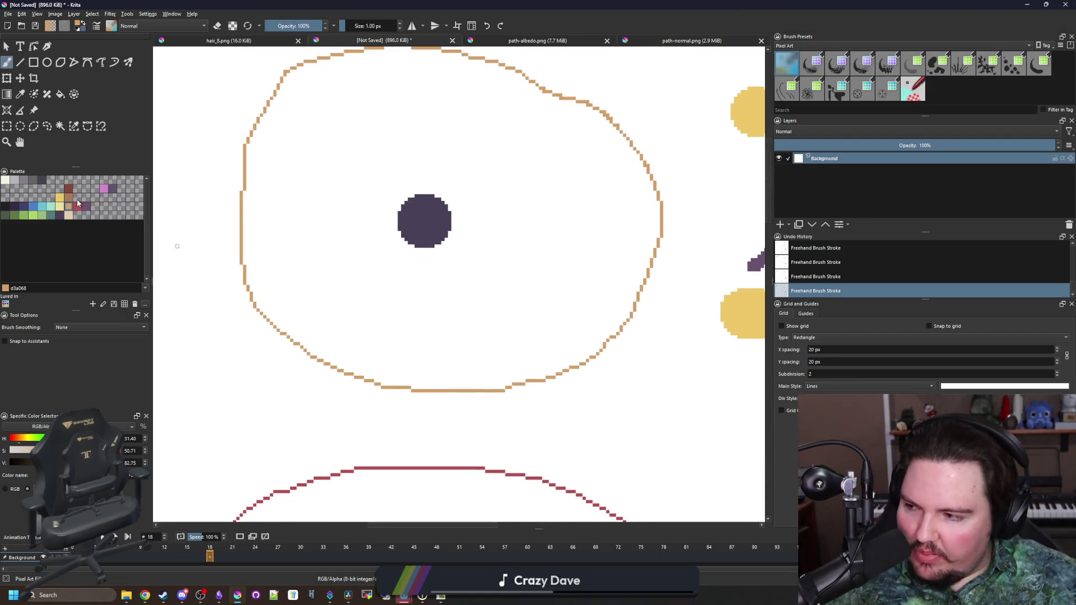
left_click(63, 200)
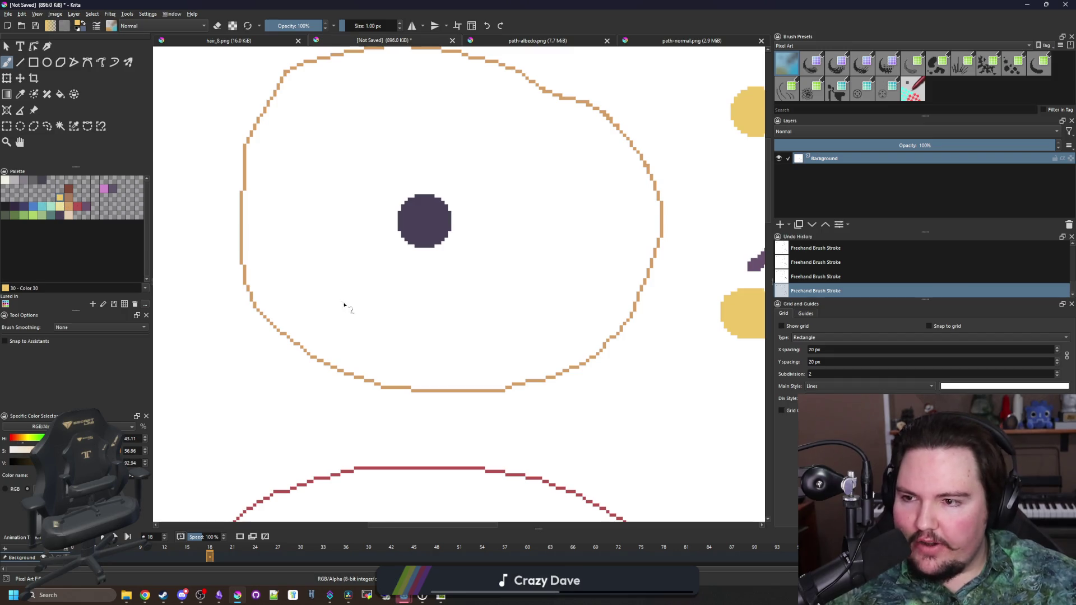
scroll(343, 307, "down", 2)
scroll(313, 330, "up", 2)
Add 6 px pink dots below and inside the tan oval, then return to Godot.
left_click(108, 191)
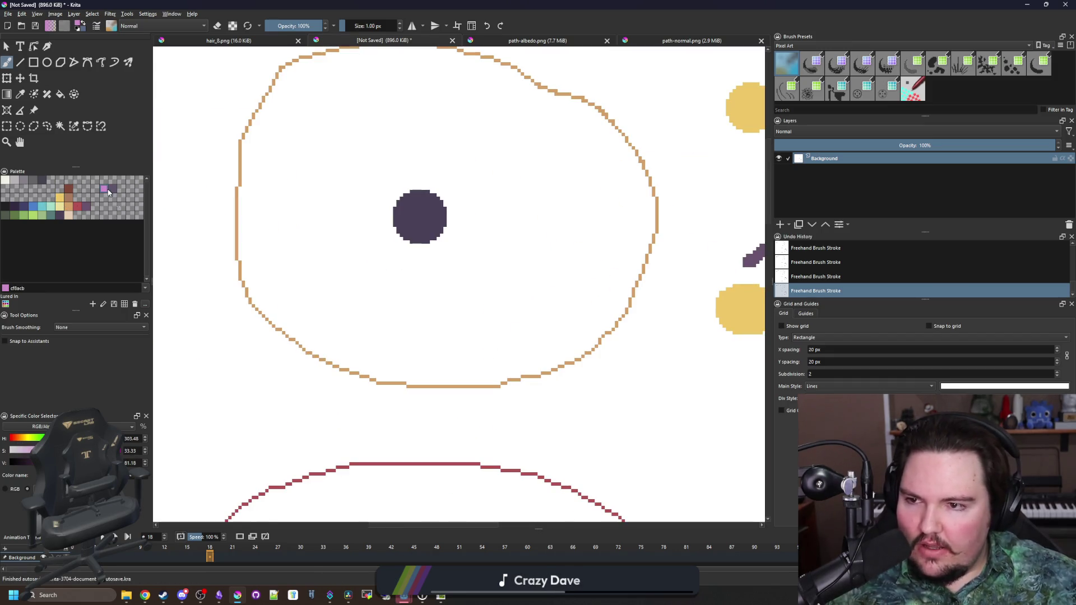
key("bracketright")
key("bracketright")
key("bracketright")
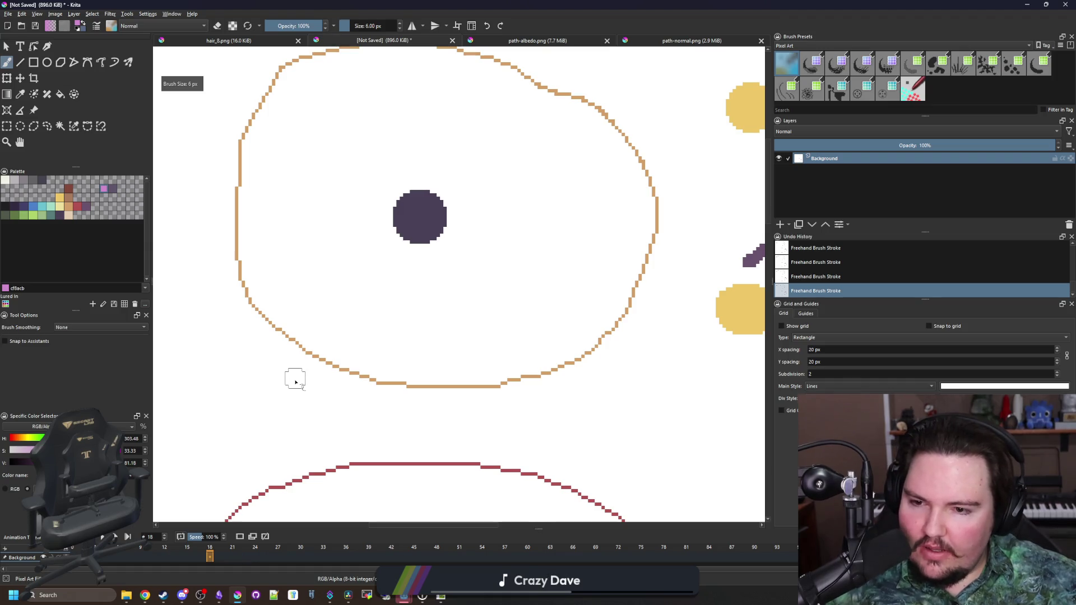
left_click(282, 402)
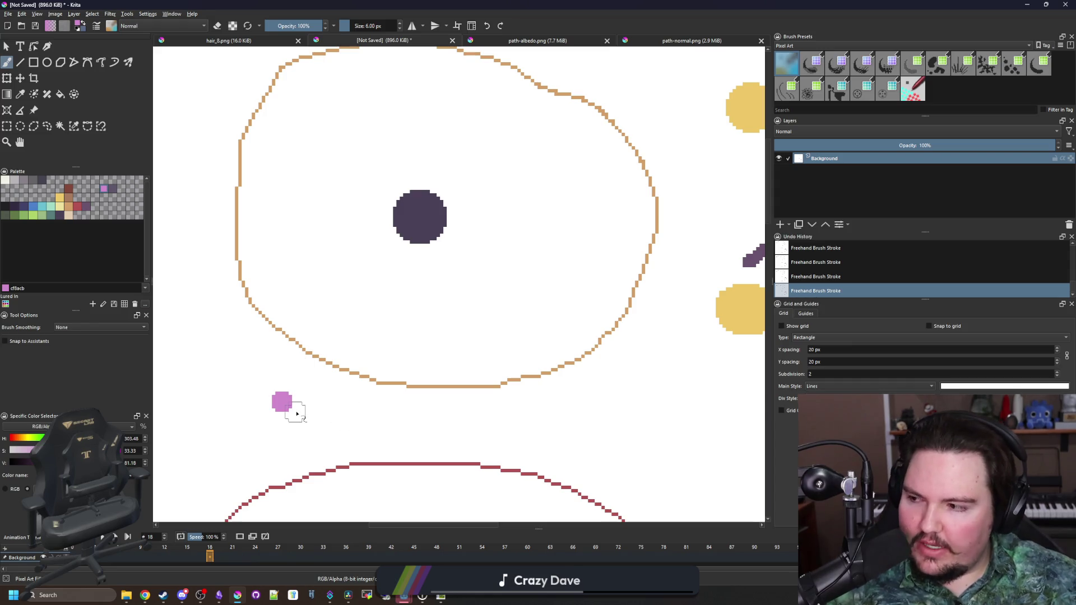
left_click(534, 309)
scroll(495, 298, "up", 2)
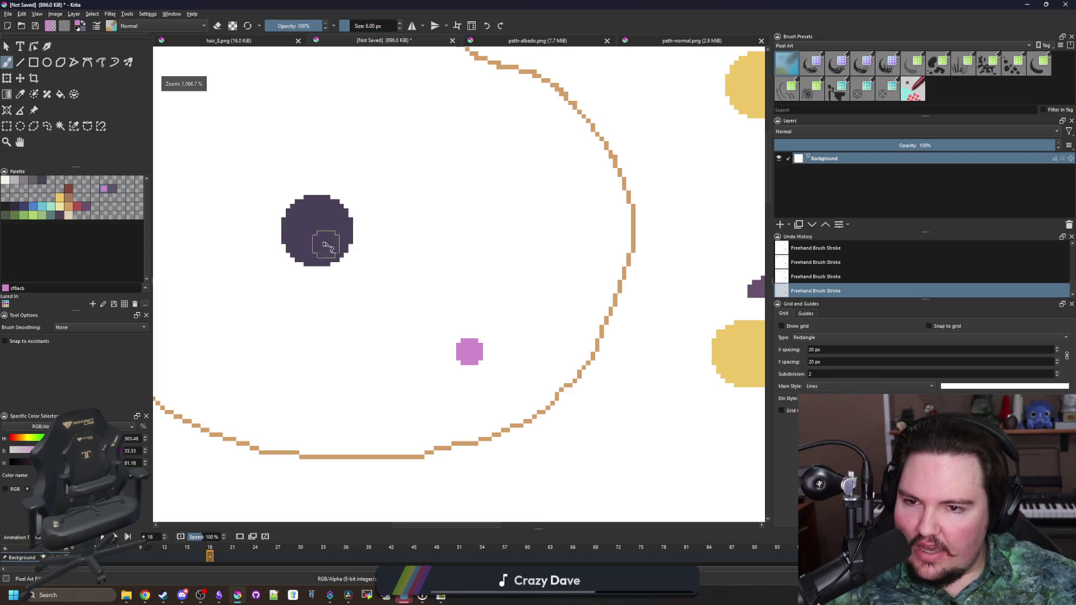
scroll(468, 350, "down", 5)
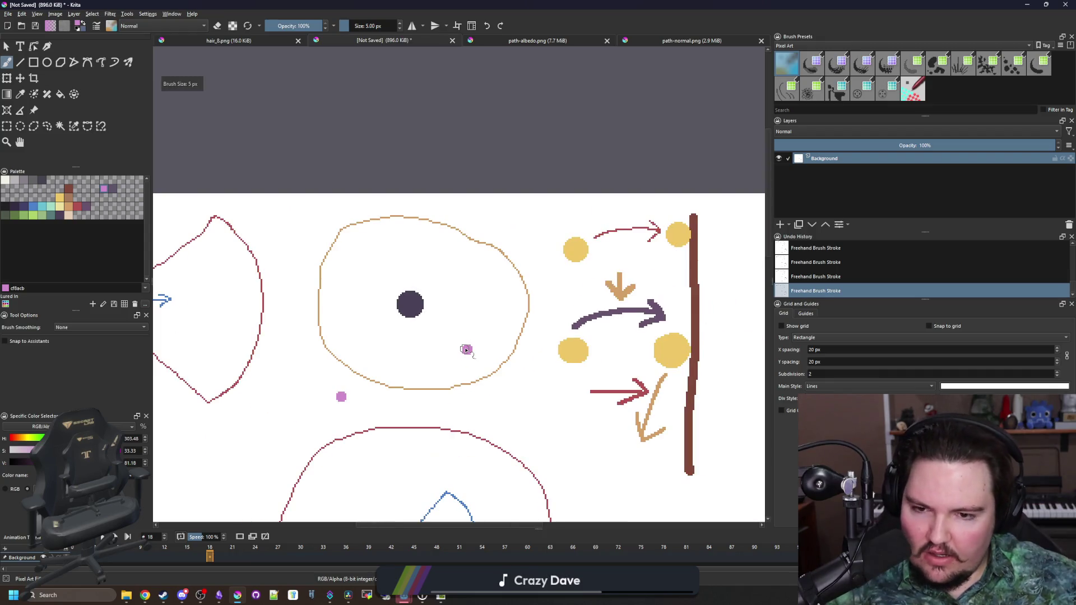
key("[")
key("[")
key("[")
scroll(468, 349, "up", 2)
key("alt+Tab")
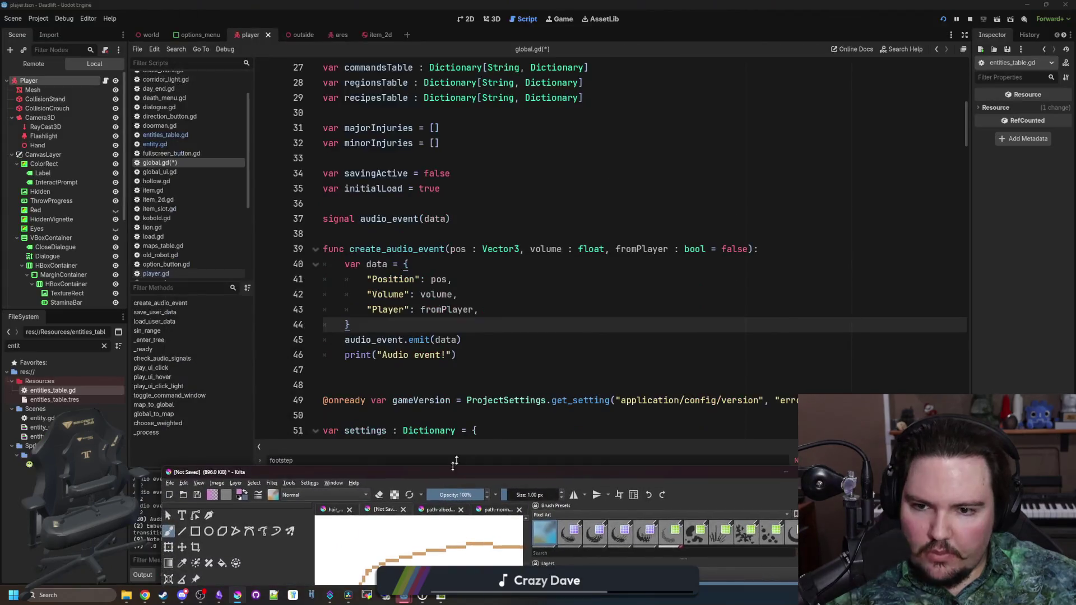
Save global.gd with the fromPlayer changes.
left_click(353, 218)
key("Down")
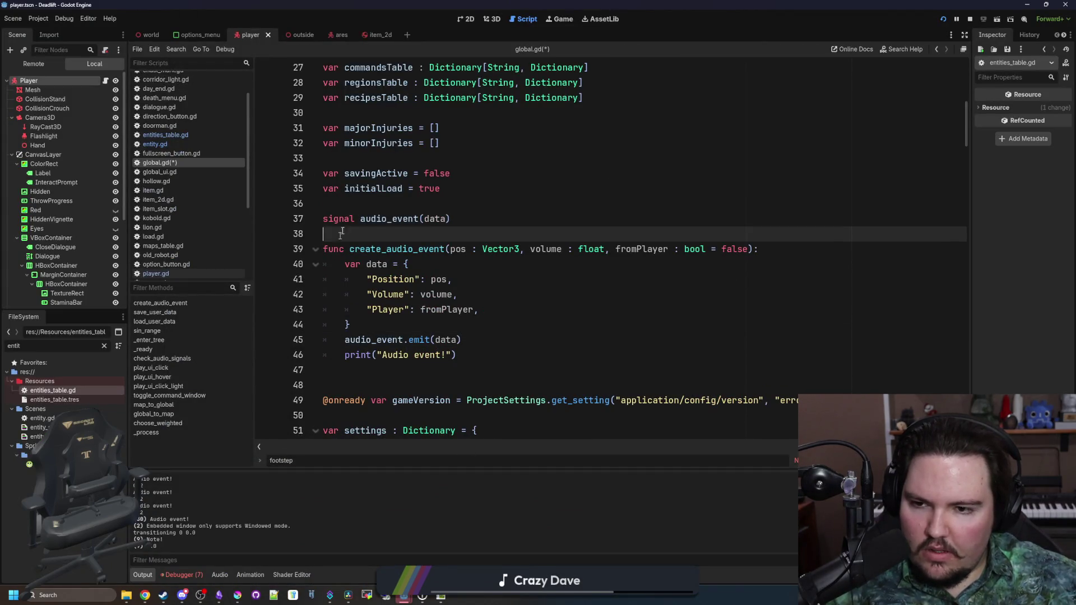
key("Up")
key("Up")
key("Down")
key("Down")
key("Up")
key("Up")
key("Down")
key("Down")
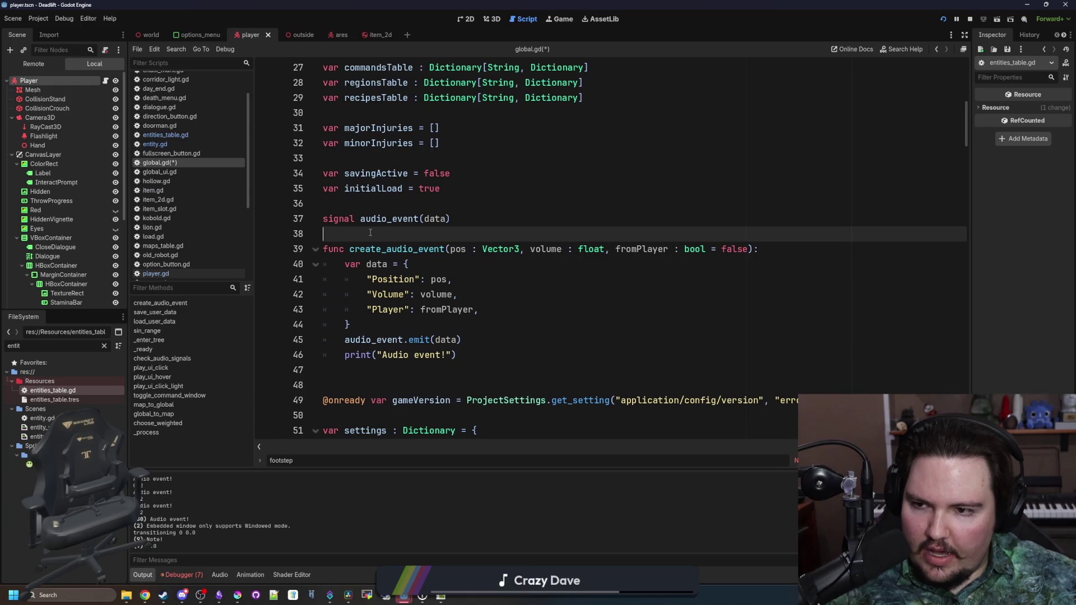
key("ctrl+s")
key("Up")
key("Up")
key("Down")
key("Down")
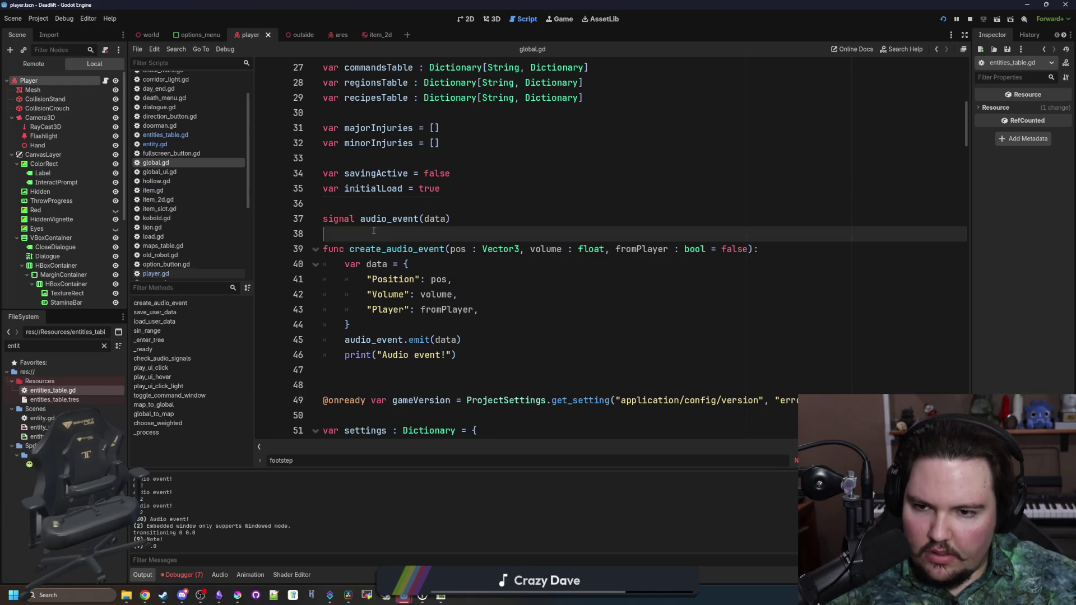
key("ctrl+s")
left_click(384, 332)
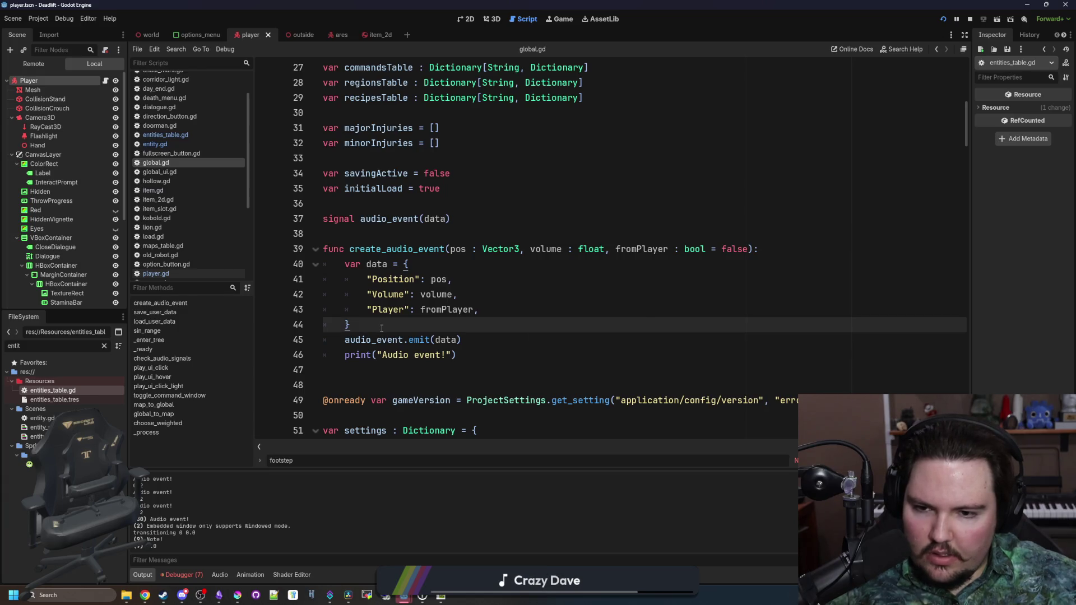
In entity.gd, delete the commented playerDist line from heard_sound and save.
left_click(168, 145)
left_click(448, 307)
left_click(443, 247)
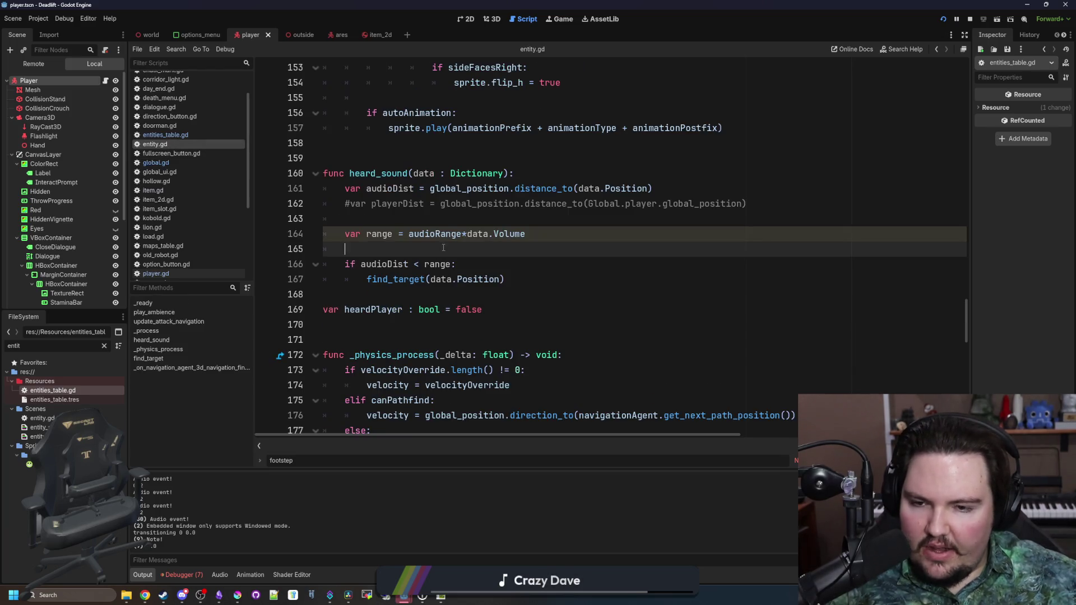
left_click(460, 224)
triple_click(771, 203)
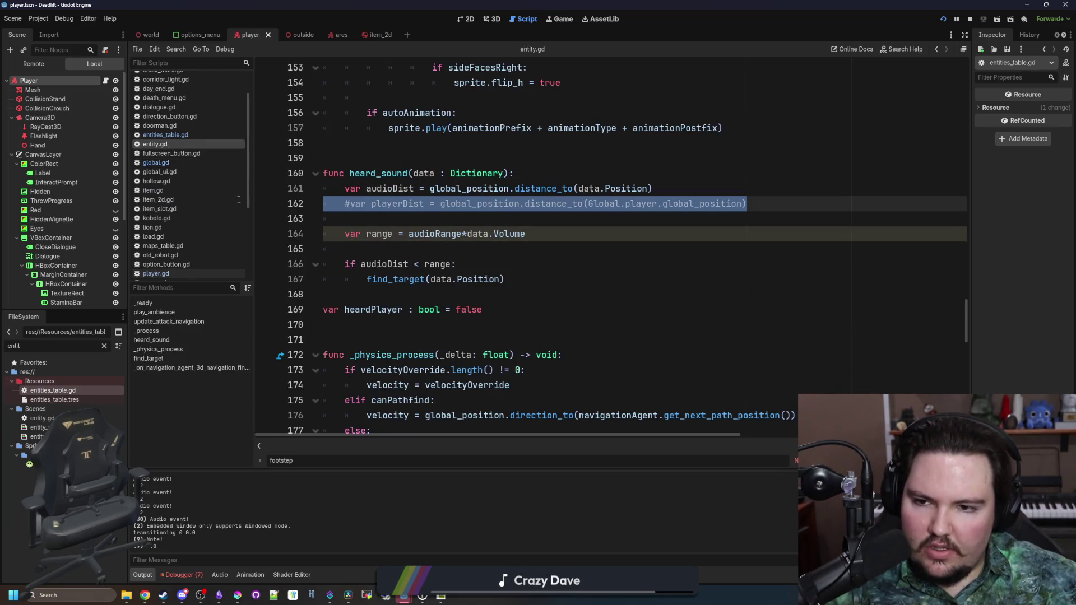
key("BackSpace")
key("BackSpace")
left_click(393, 207)
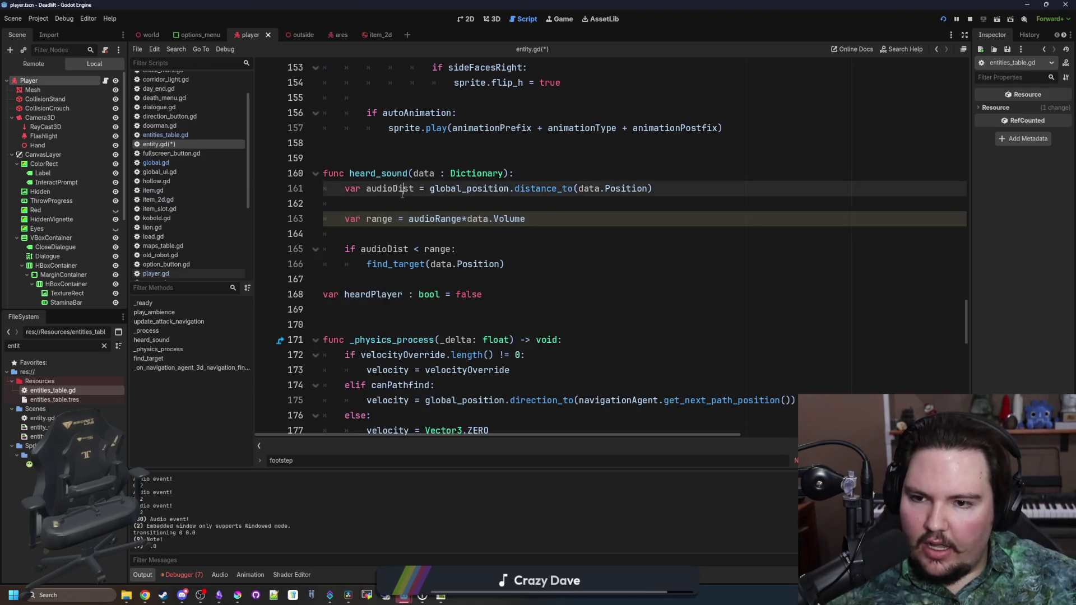
key("ctrl+s")
Add an if data.Player: check below find_target and run the game in debug.
left_click(387, 234)
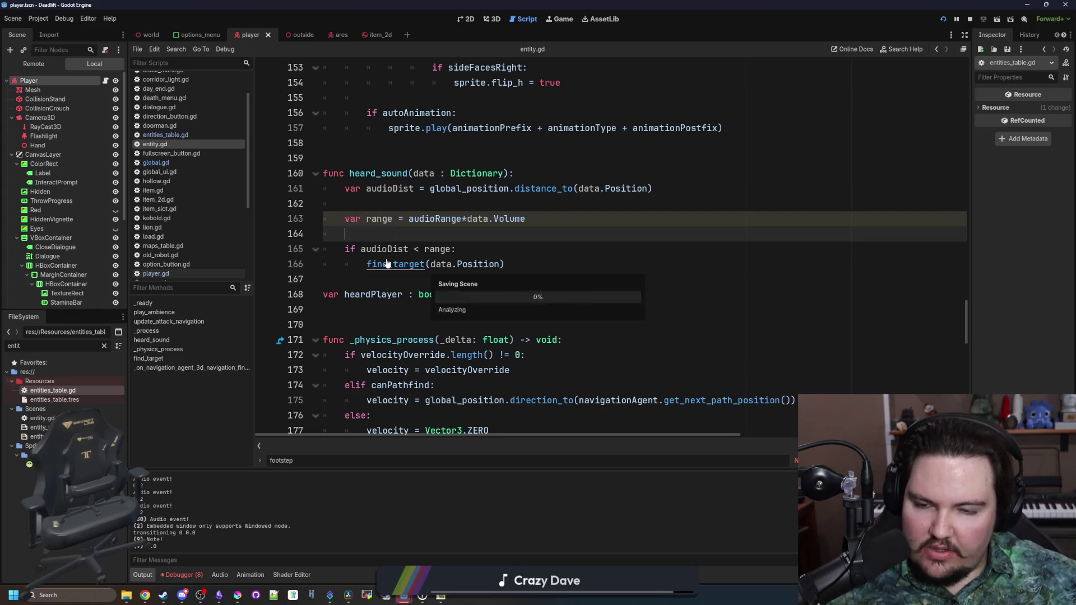
key("Return")
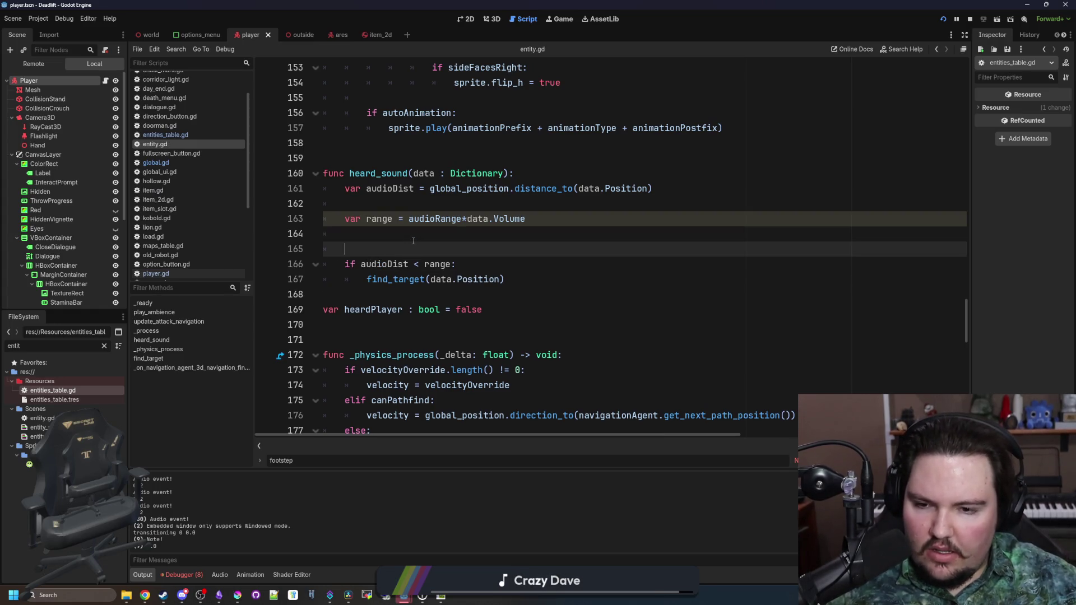
key("BackSpace")
left_click(514, 265)
key("Return")
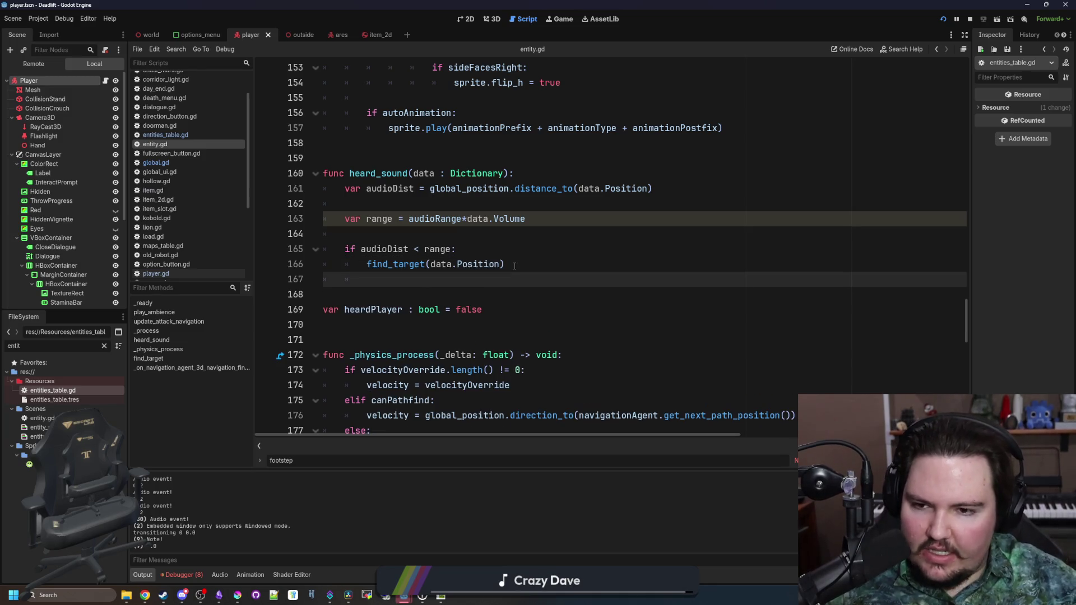
type("ifdata.Player:")
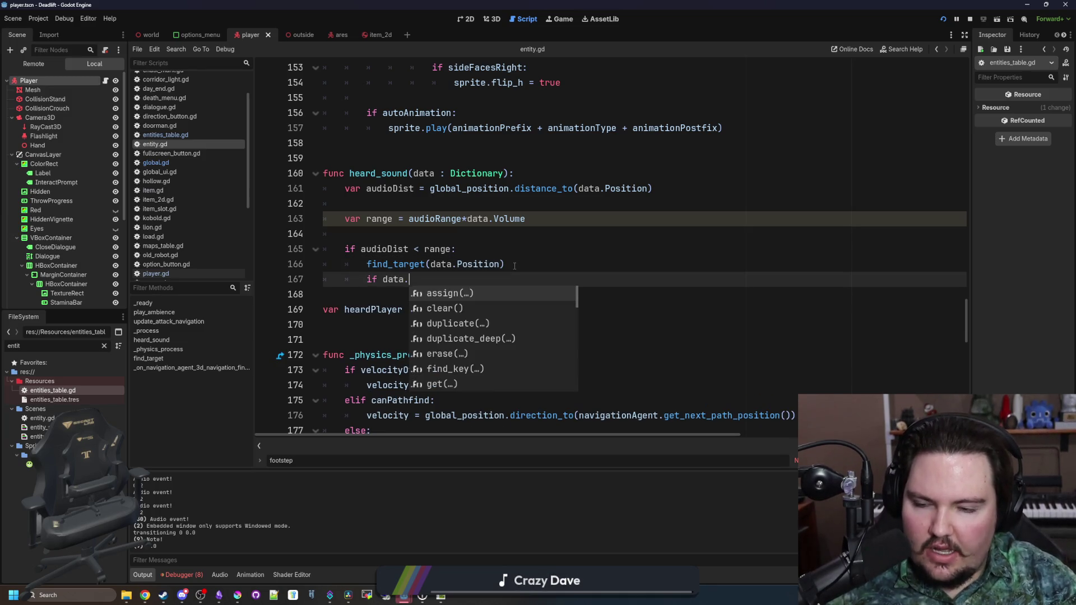
key("Return")
type("heardPlayer = true")
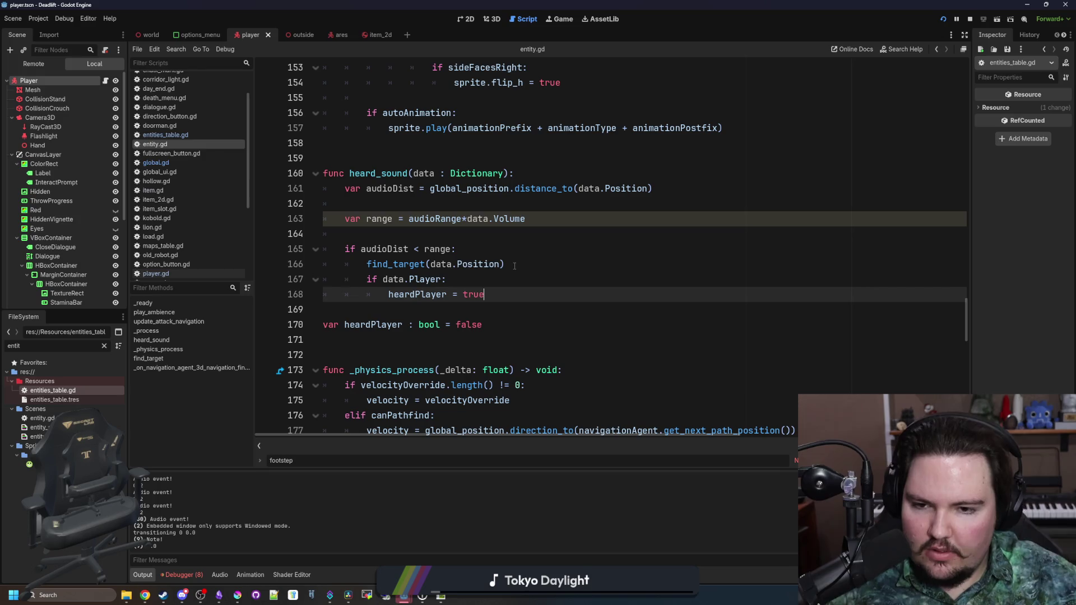
key("Up")
key("Up")
key("Up")
key("ctrl+s")
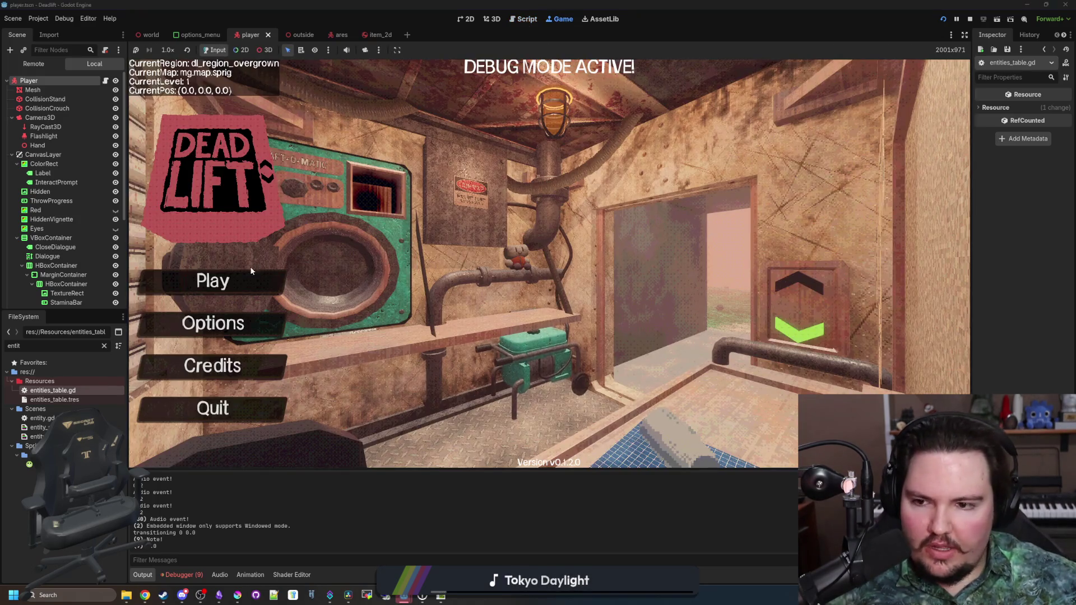
Start a new game and walk out of the elevator down the breakroom corridor toward the red creature.
left_click(243, 280)
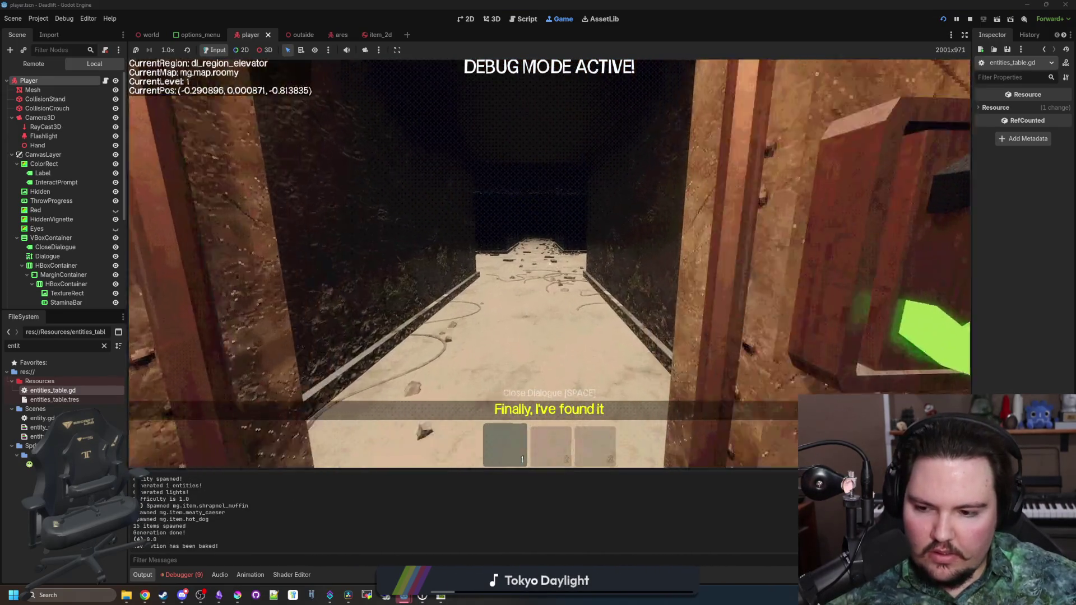
key("e")
key("w")
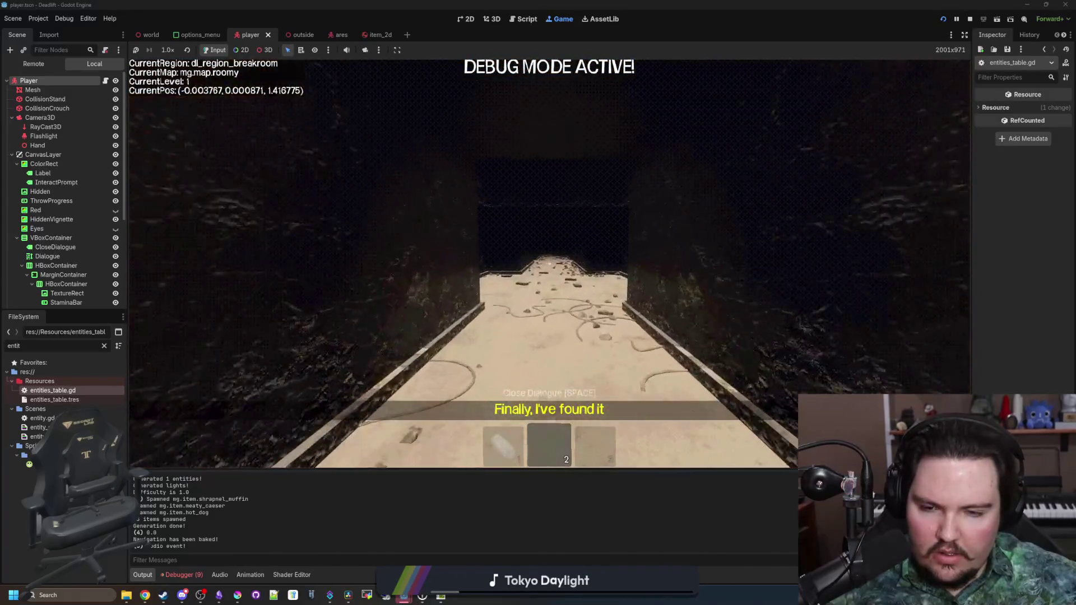
key("w")
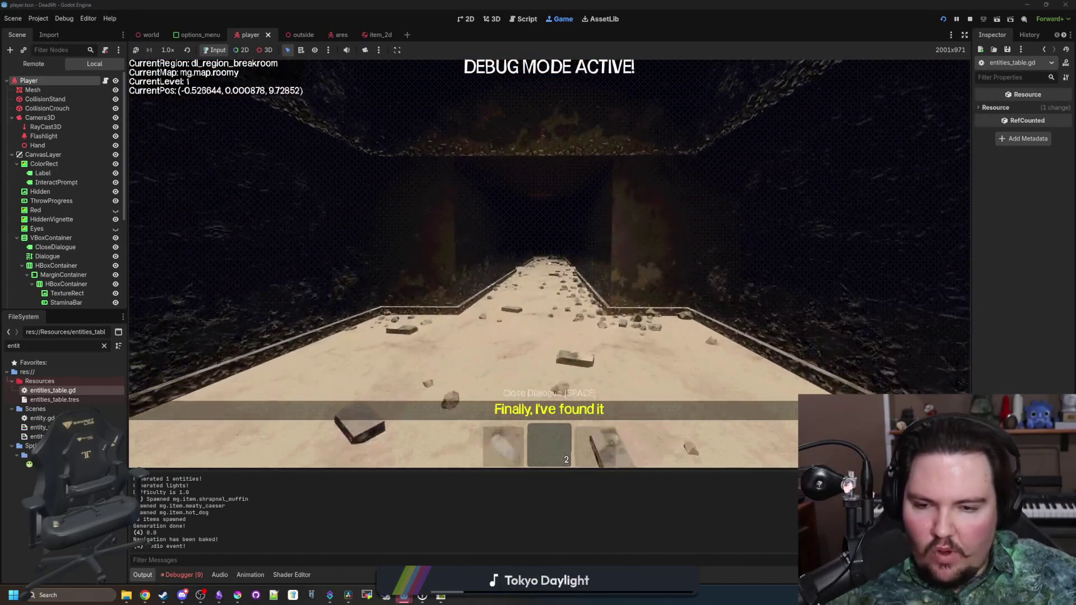
key("w")
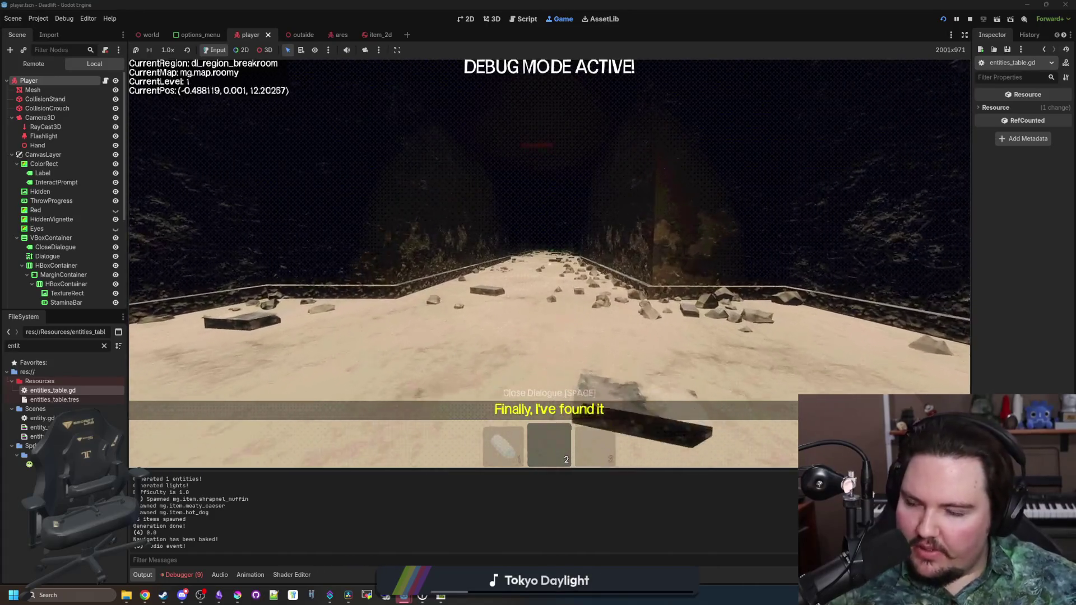
key("w")
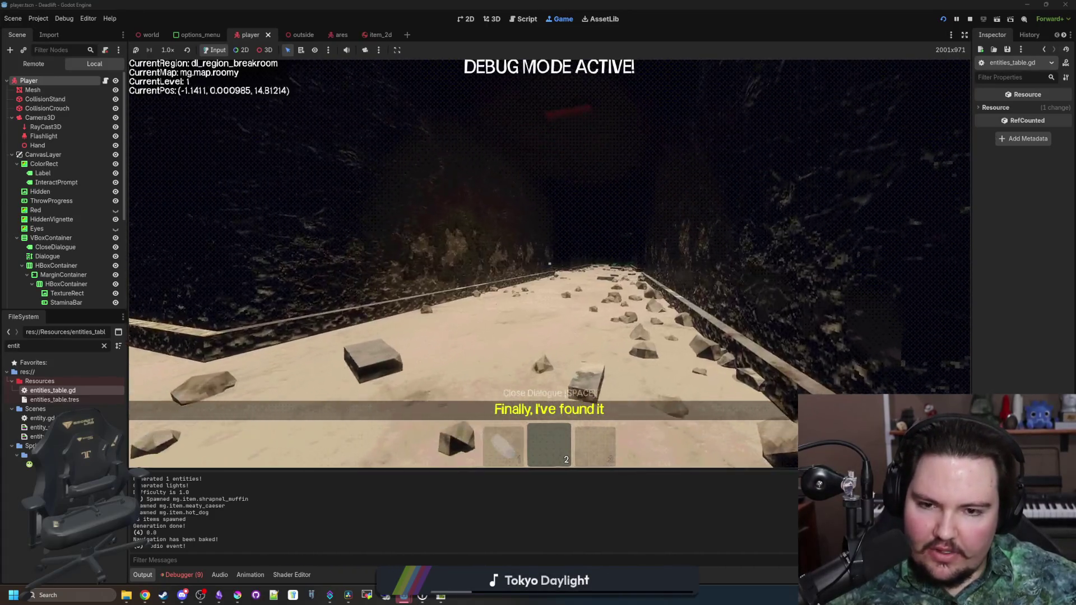
key("w")
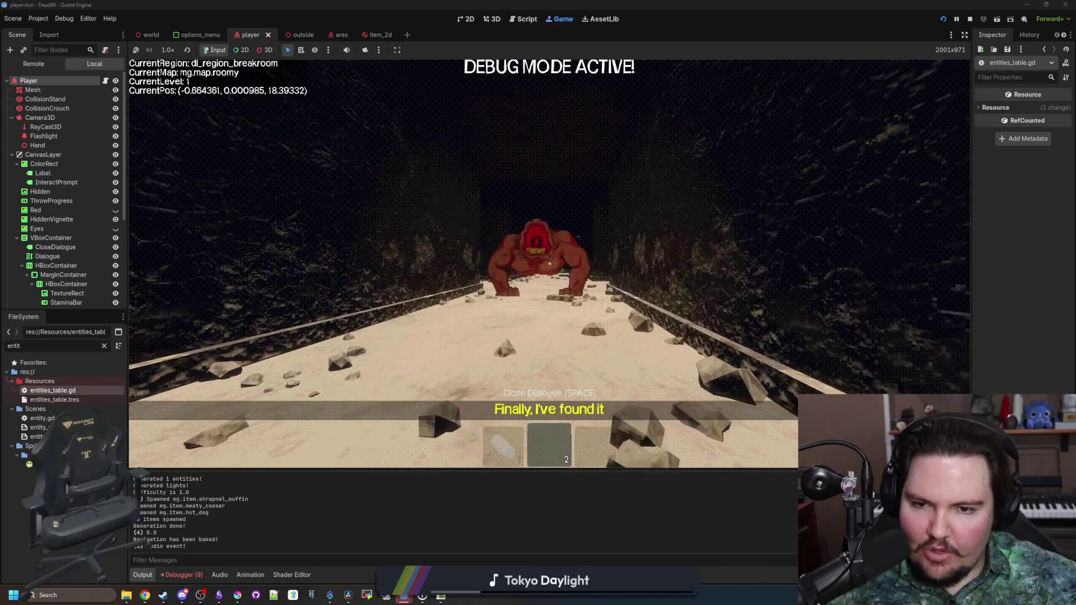
Back away from the creature, ready the white item, walk down the tunnel, then pause and return to the script.
key("a")
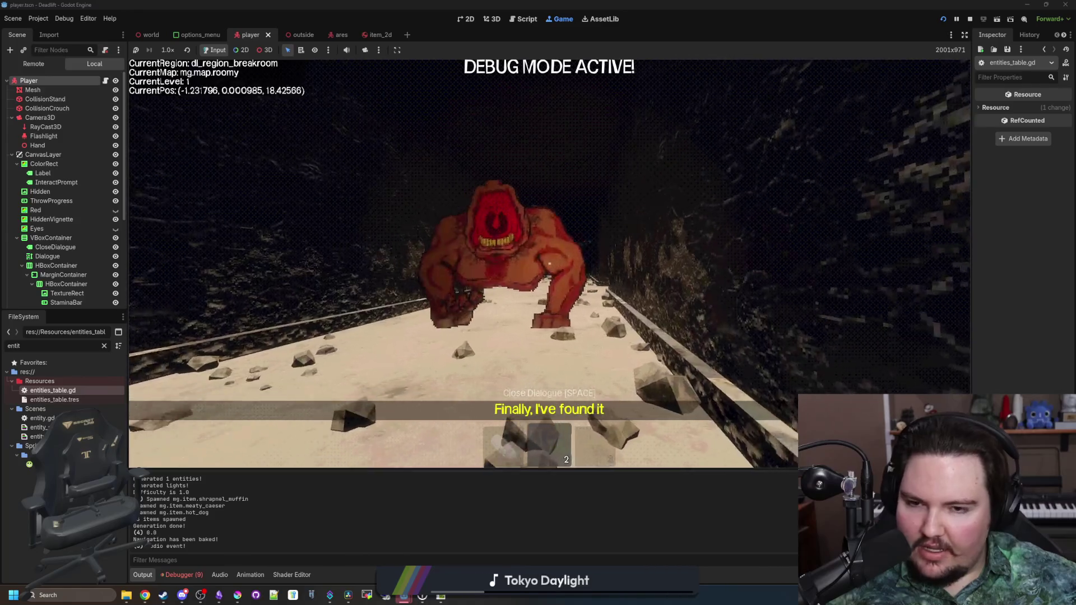
key("s")
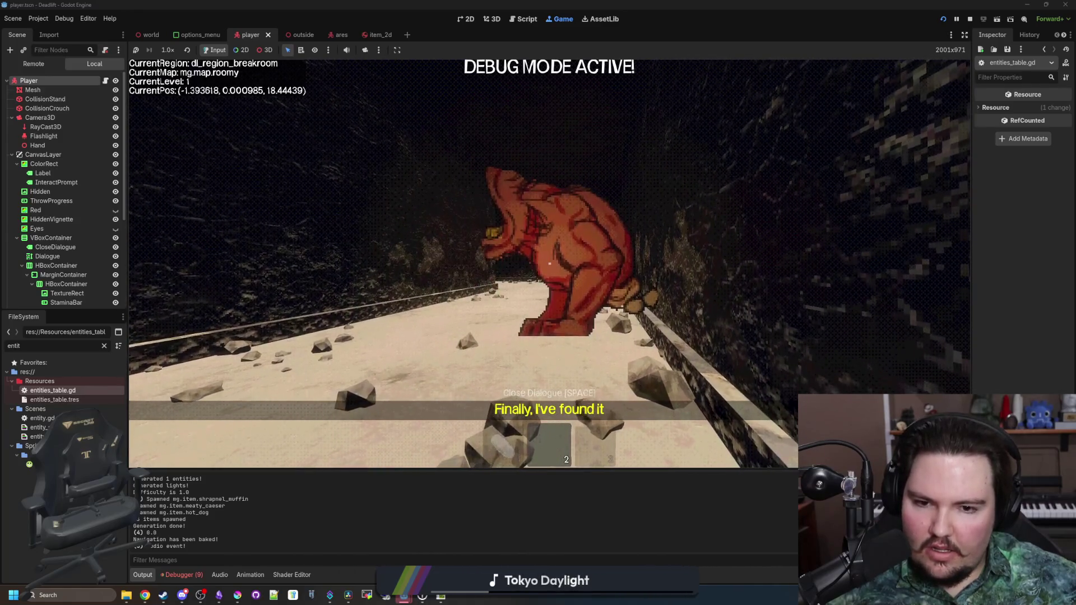
key("1")
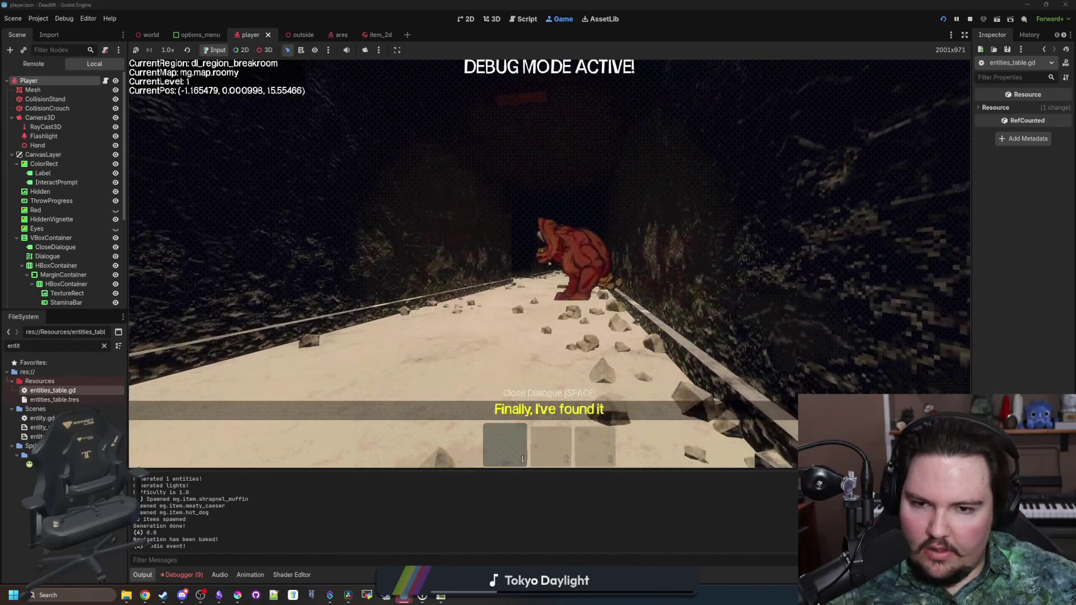
key("w")
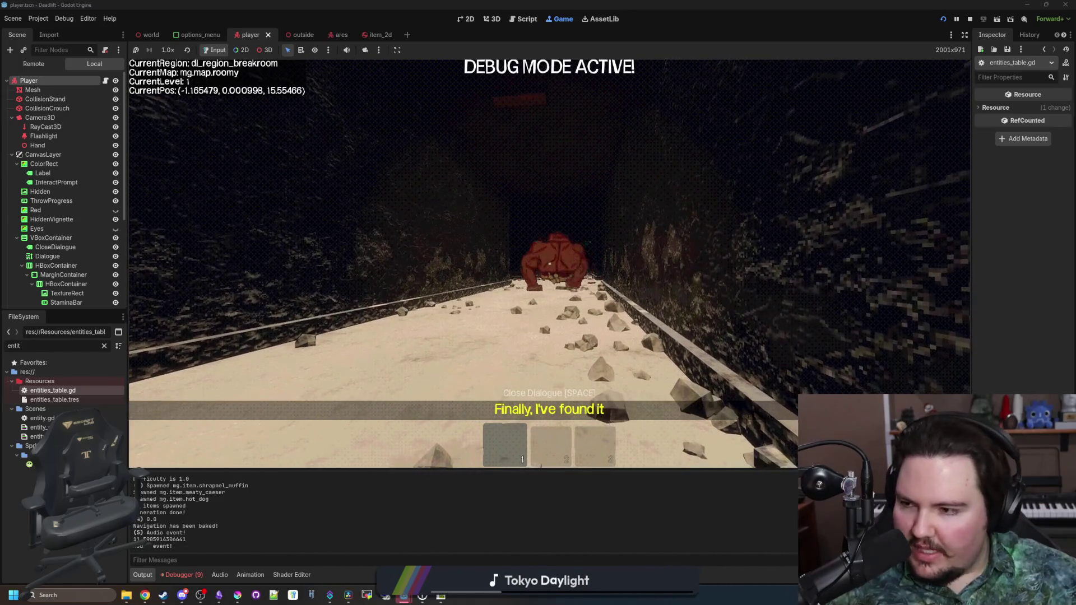
key("w")
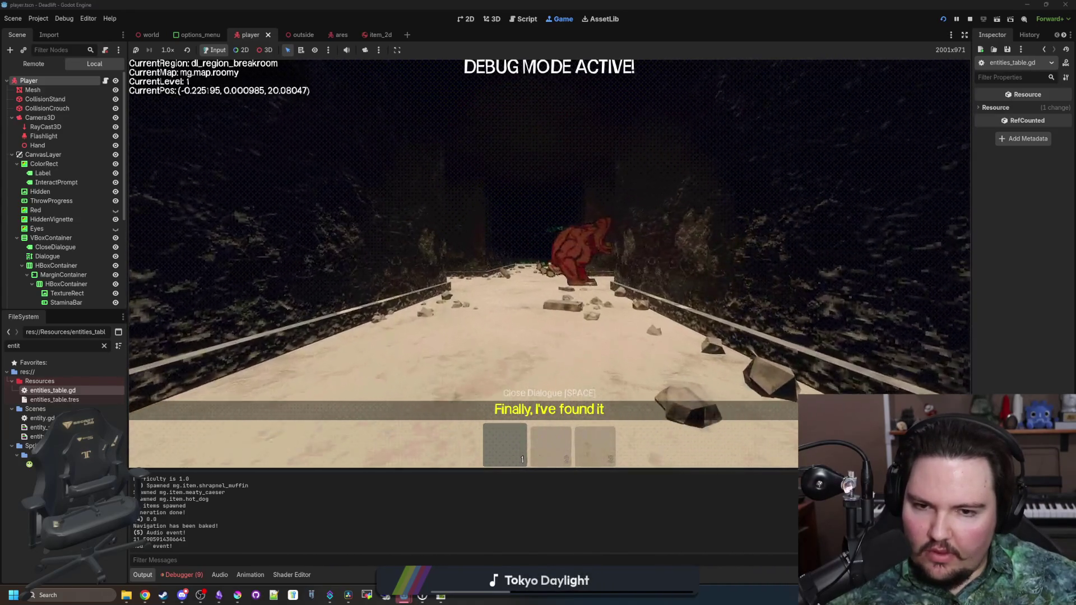
key("w")
key("w")
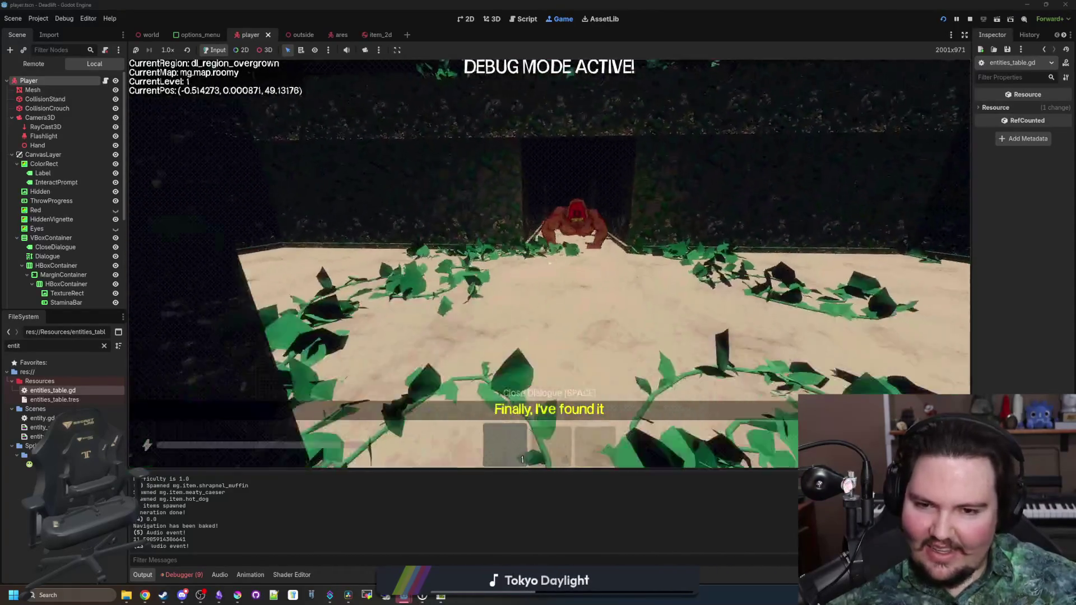
key("Escape")
key("ctrl+F3")
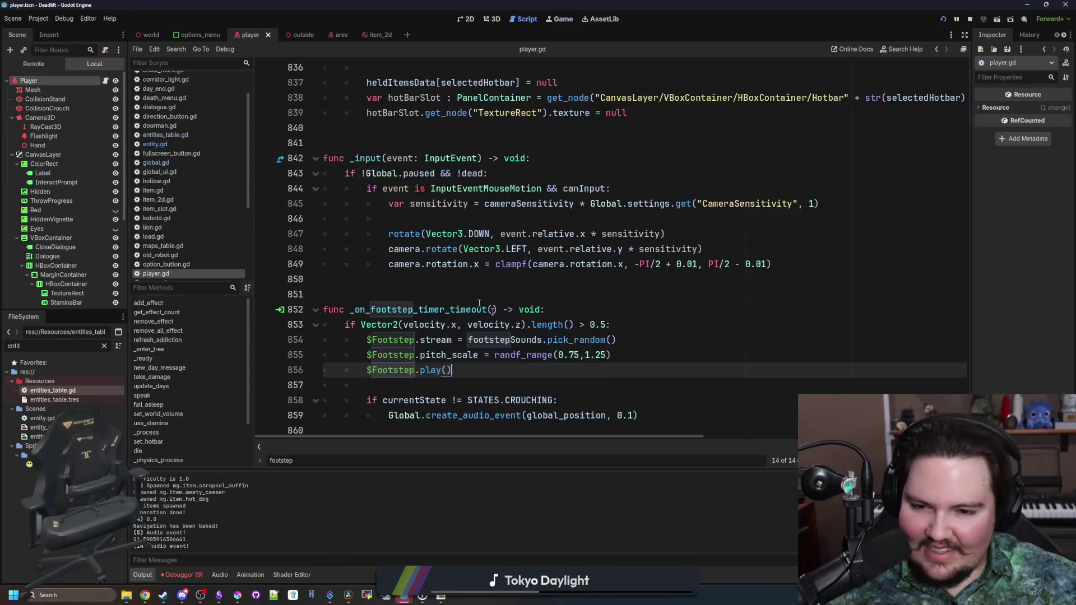
Change the footstep audio event volume on line 859 from 0.1 to 0.2 and save player.gd.
left_click(580, 388)
left_click(632, 416)
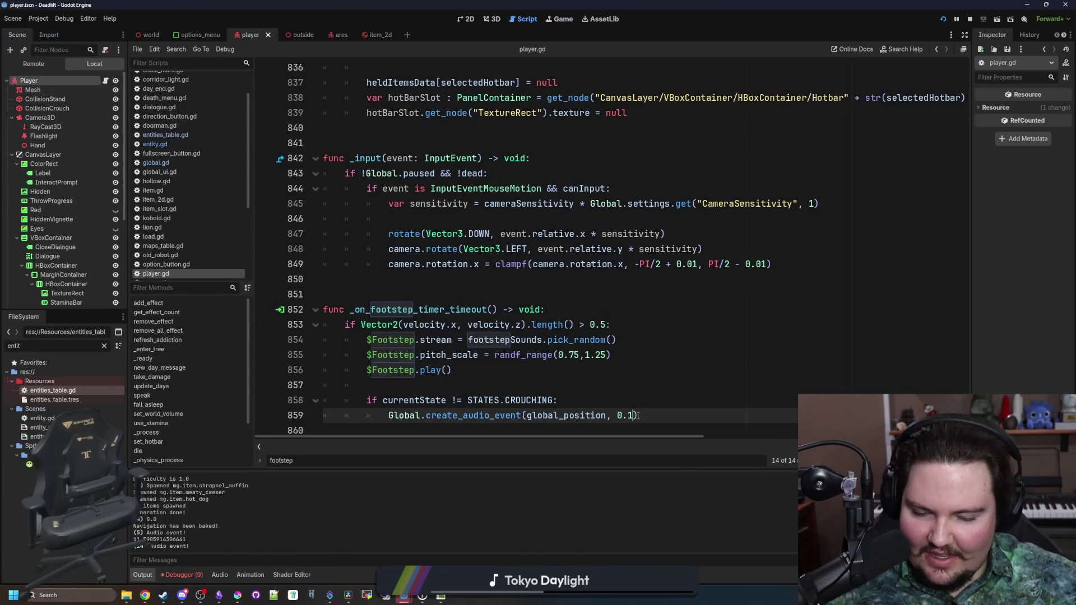
key("BackSpace")
type("2")
key("Up")
key("ctrl+s")
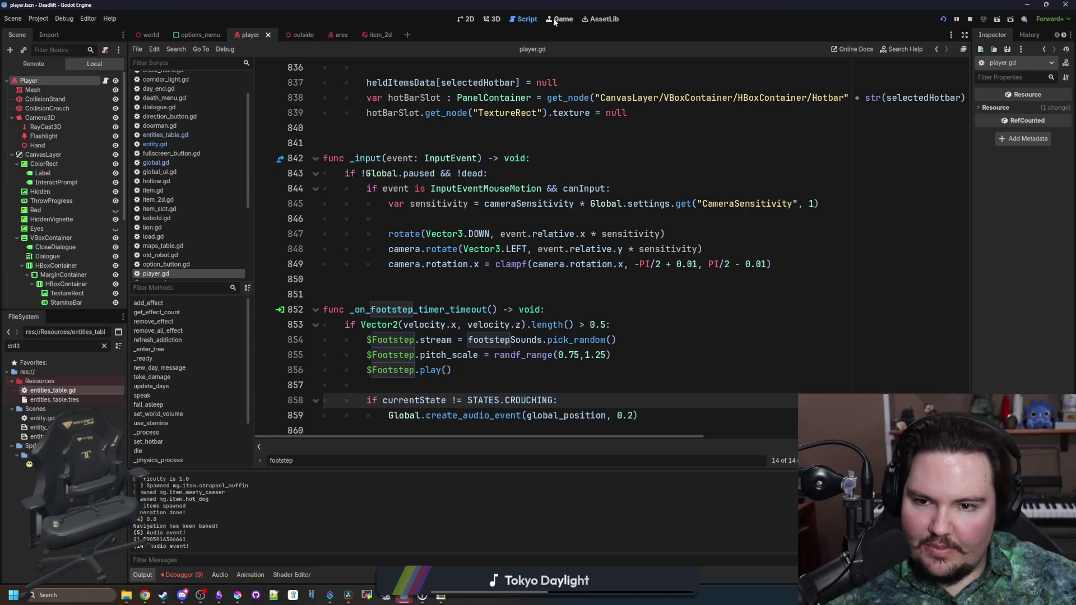
Resume the running game, walk briefly into the corridor, then pause it again.
left_click(560, 19)
left_click(548, 255)
key("w")
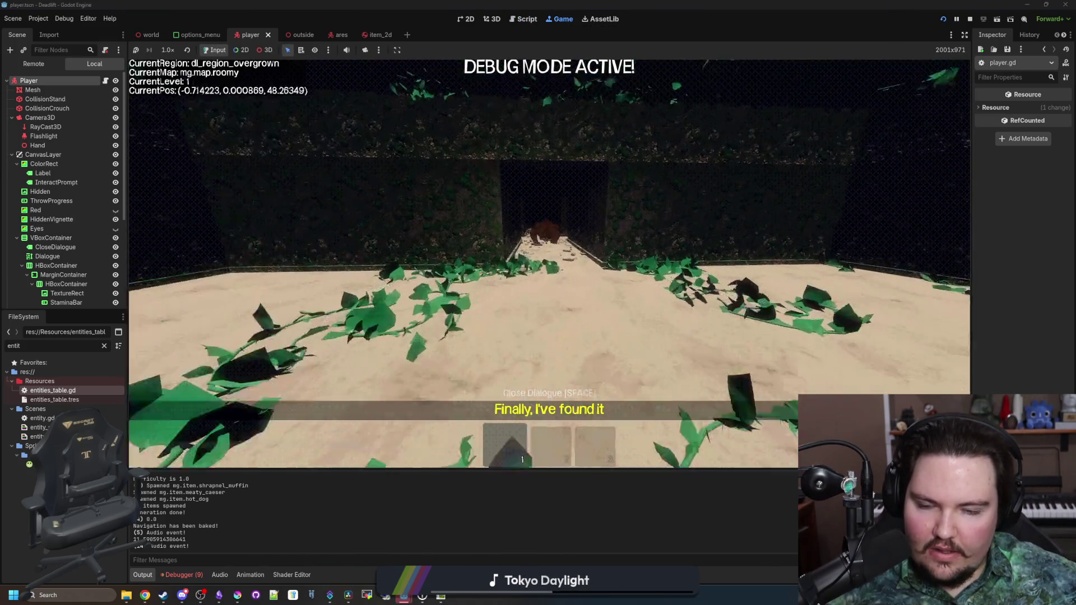
key("Escape")
Add 'true' as the fromPlayer argument to the footstep call, save, and bring the game back.
key("ctrl+F3")
left_click(634, 415)
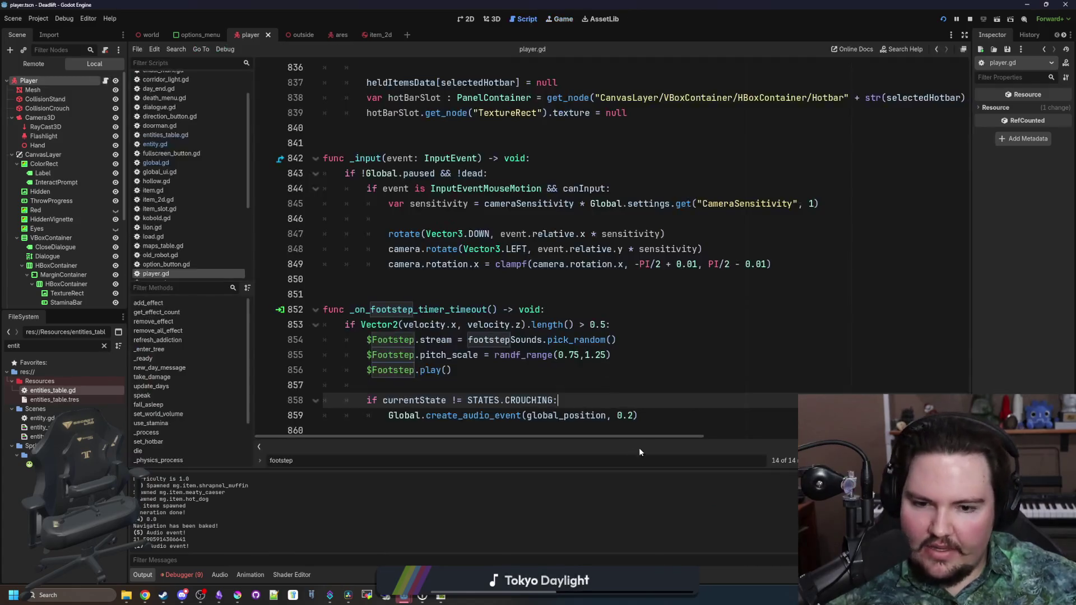
type(", true")
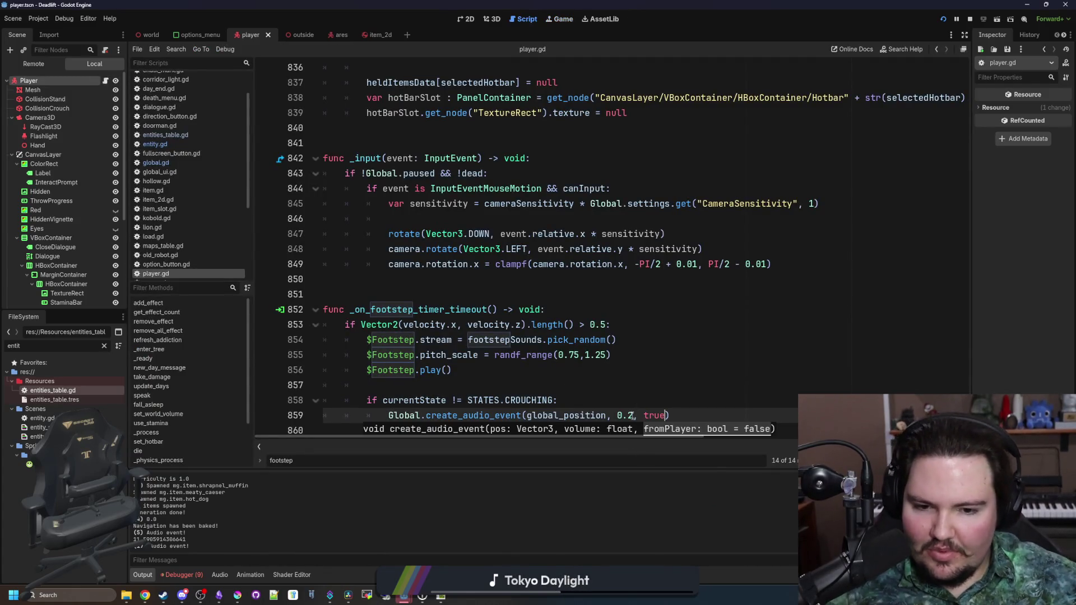
key("Up")
key("ctrl+s")
key("ctrl+F4")
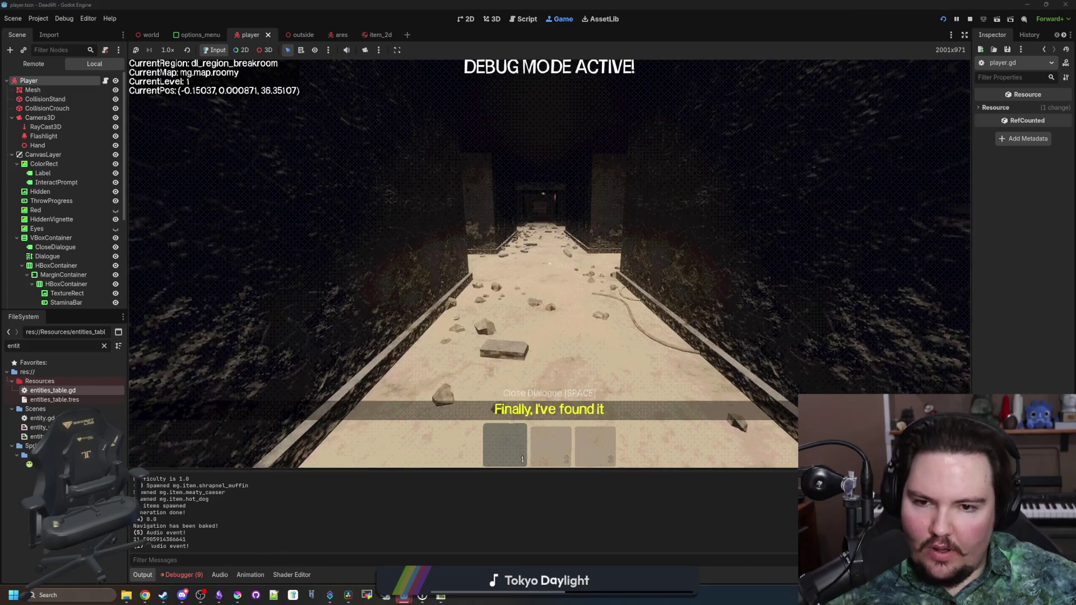
key("w")
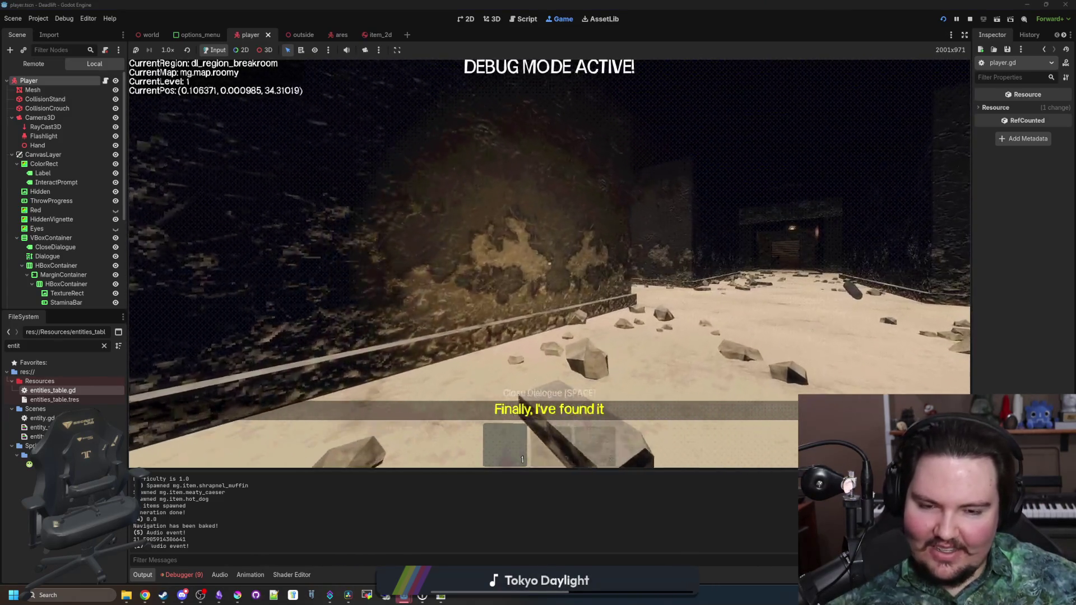
key("w")
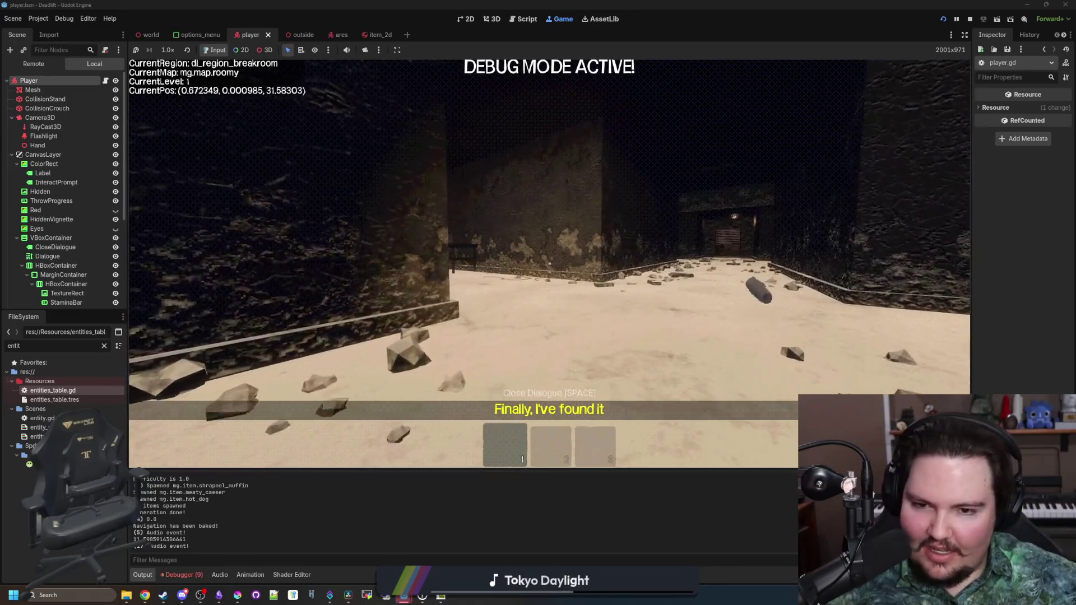
key("w")
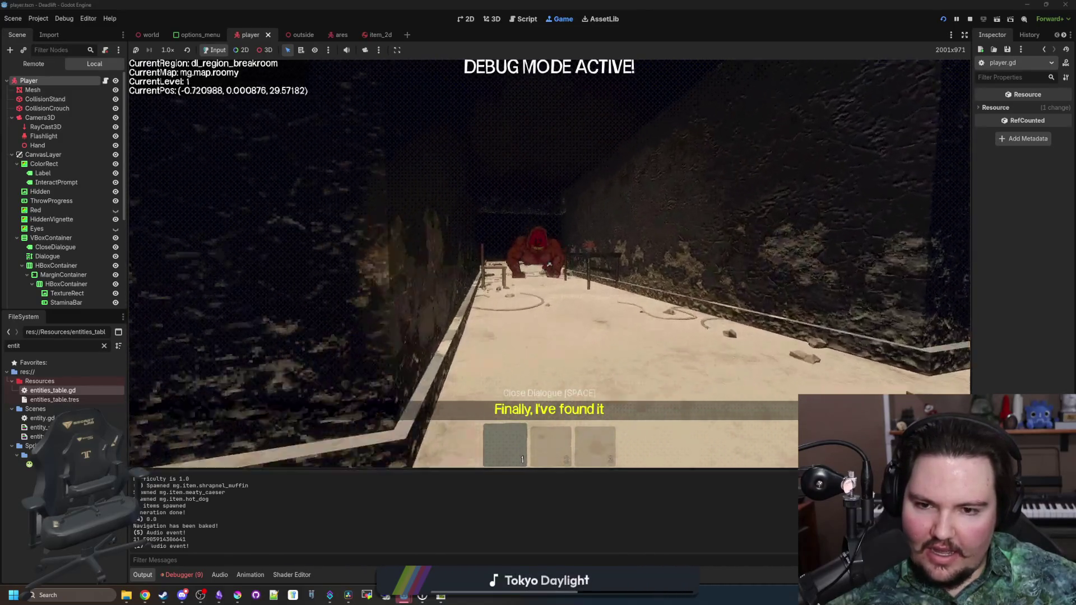
key("a")
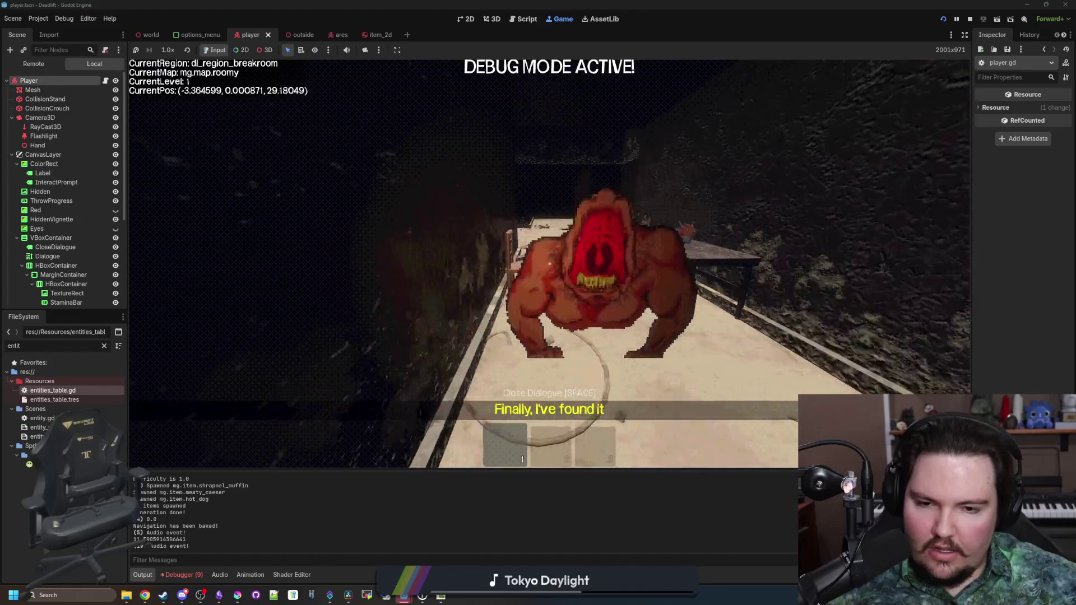
key("s")
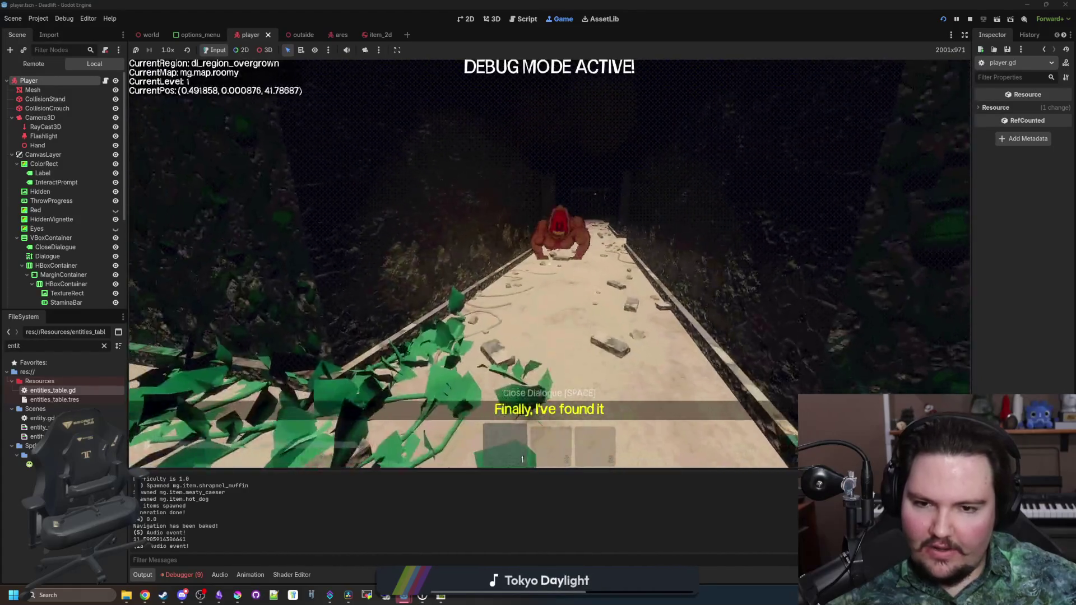
key("s")
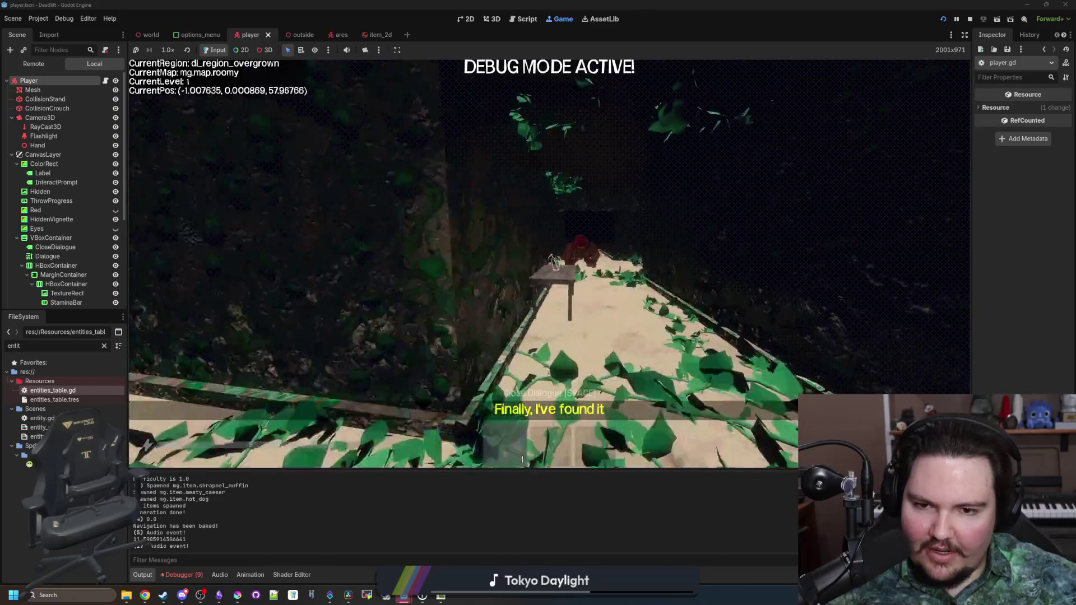
key("s")
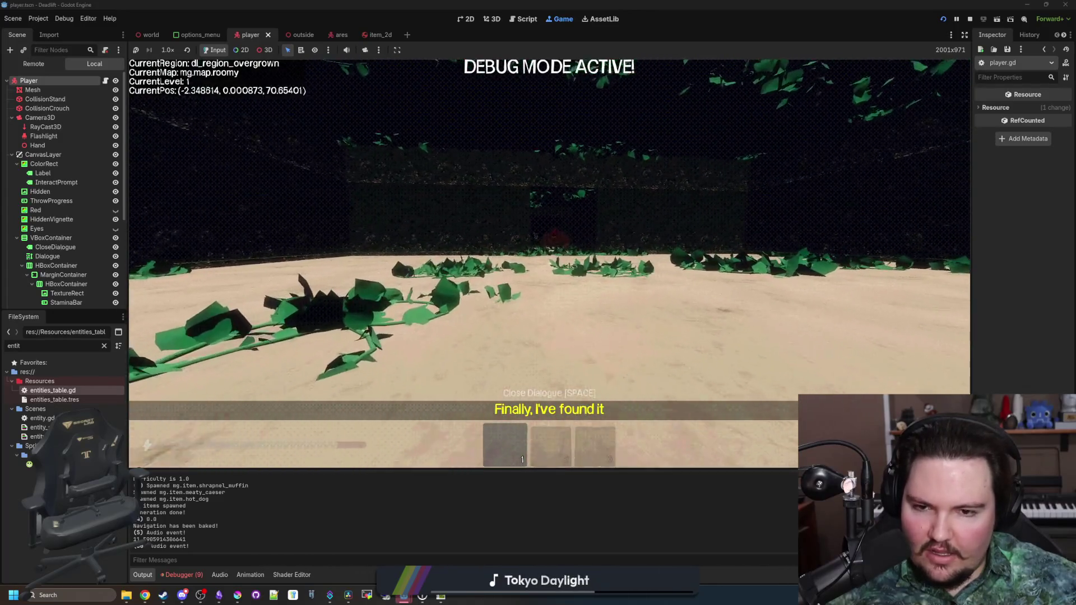
key("w")
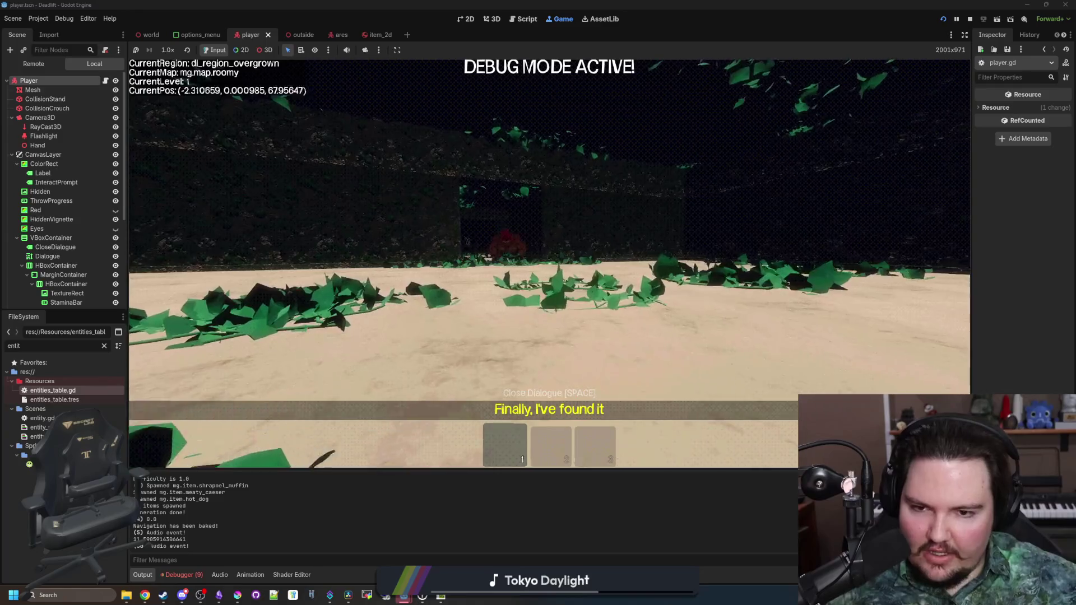
key("w")
key("w")
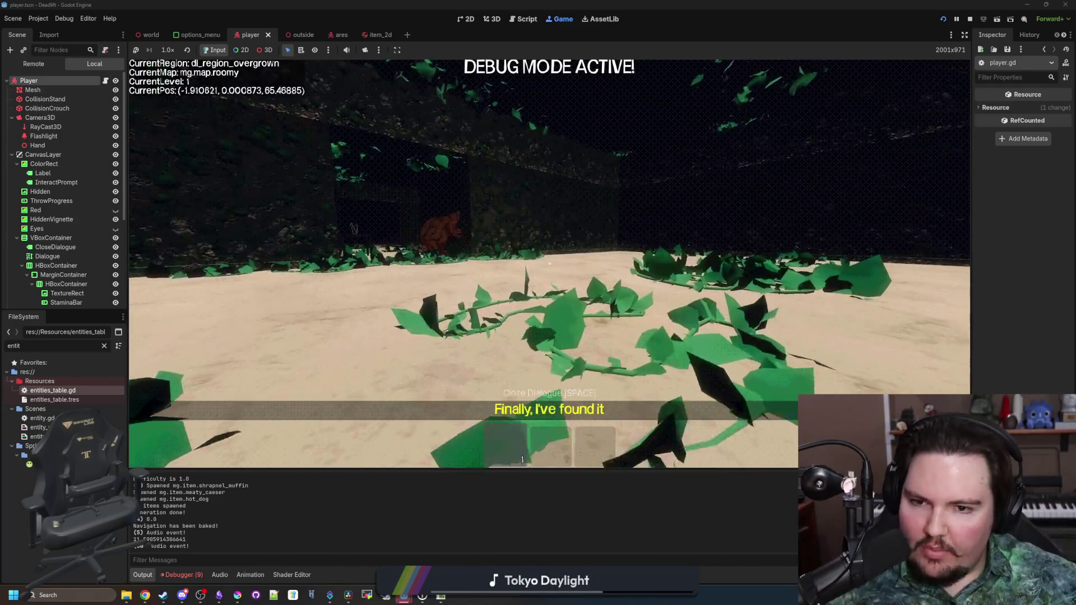
key("w")
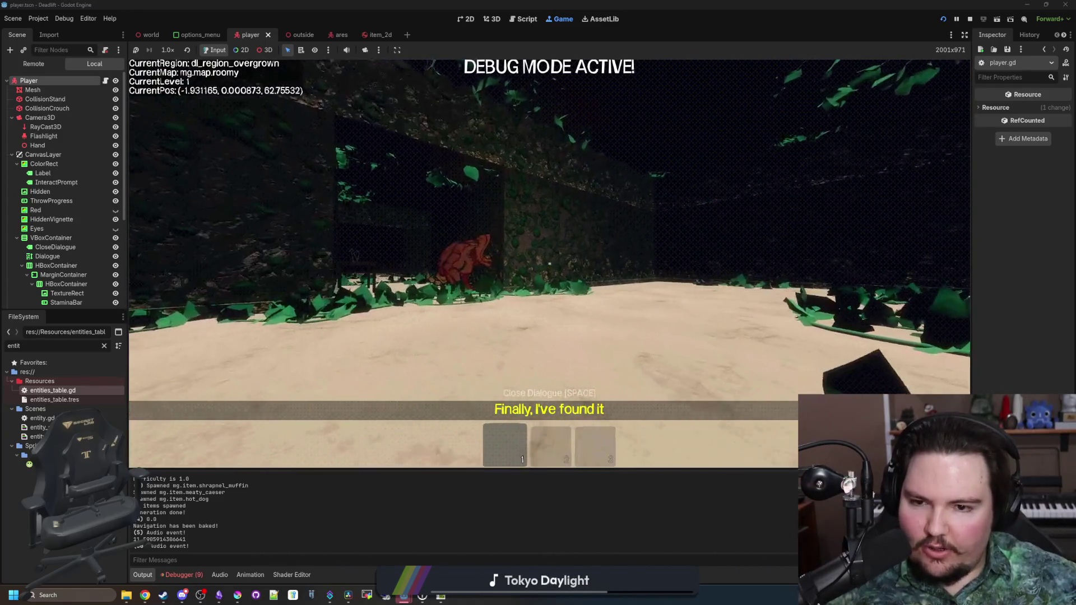
key("w")
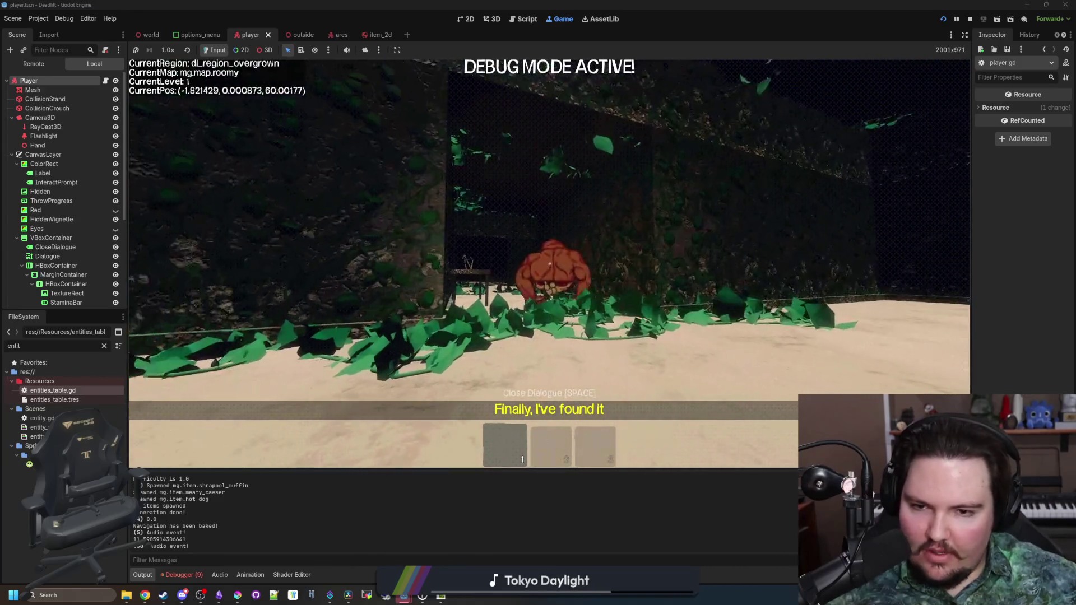
key("w")
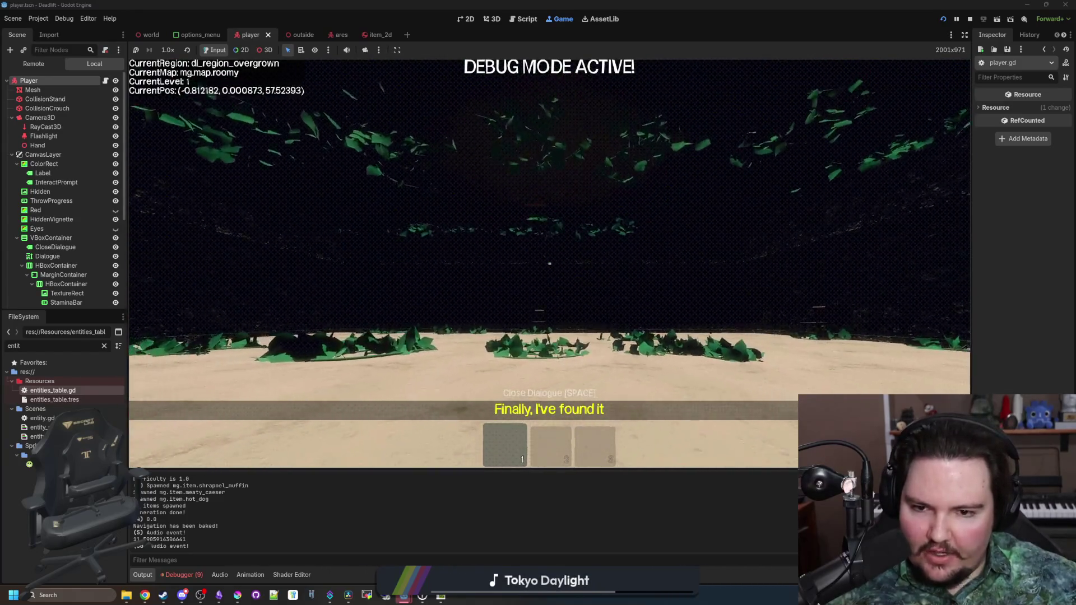
key("w")
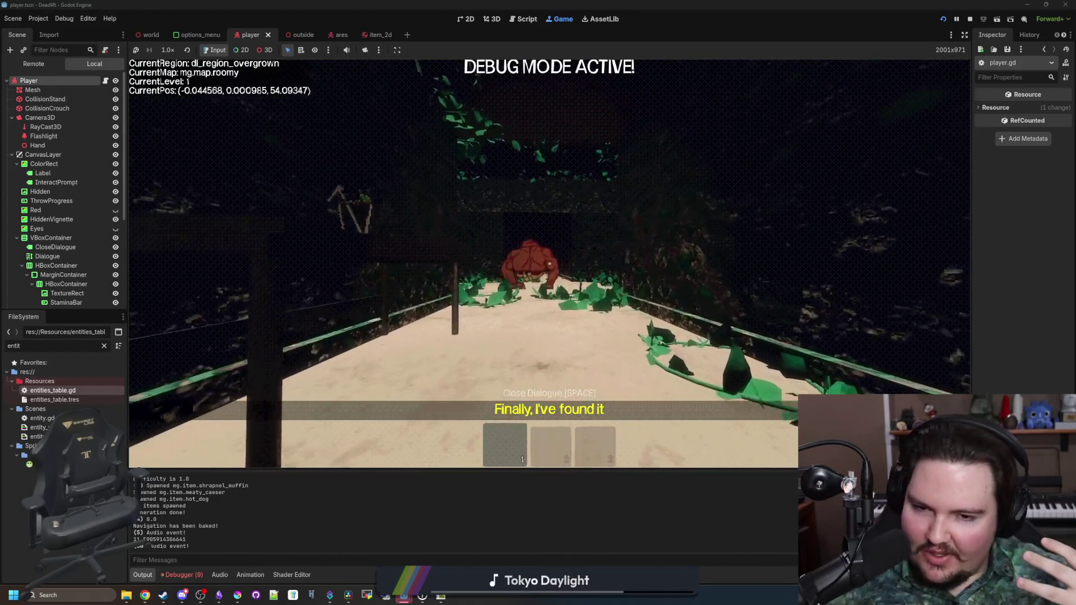
key("w")
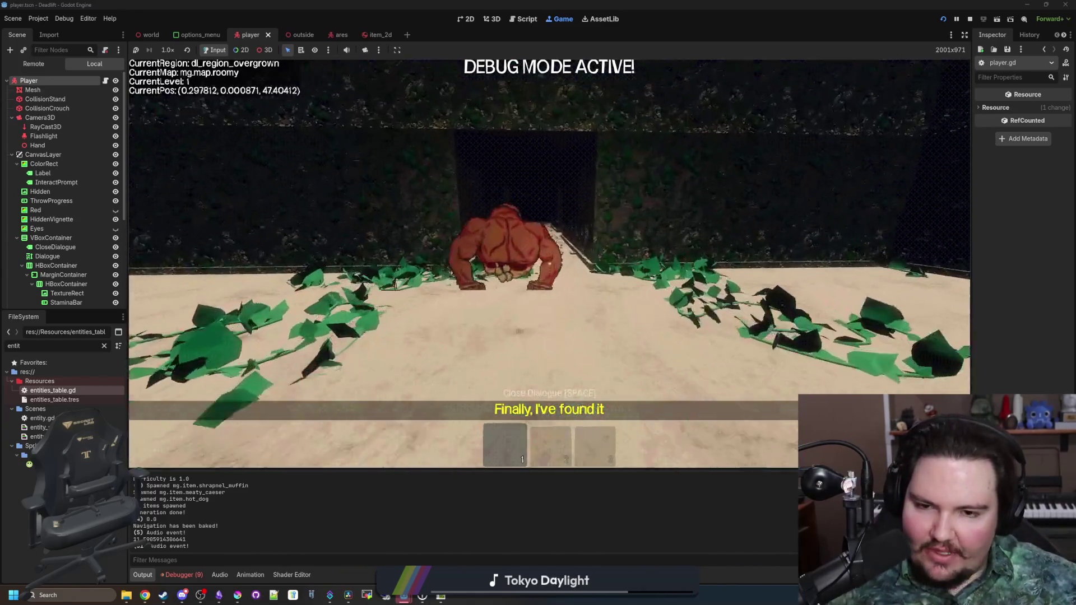
key("w")
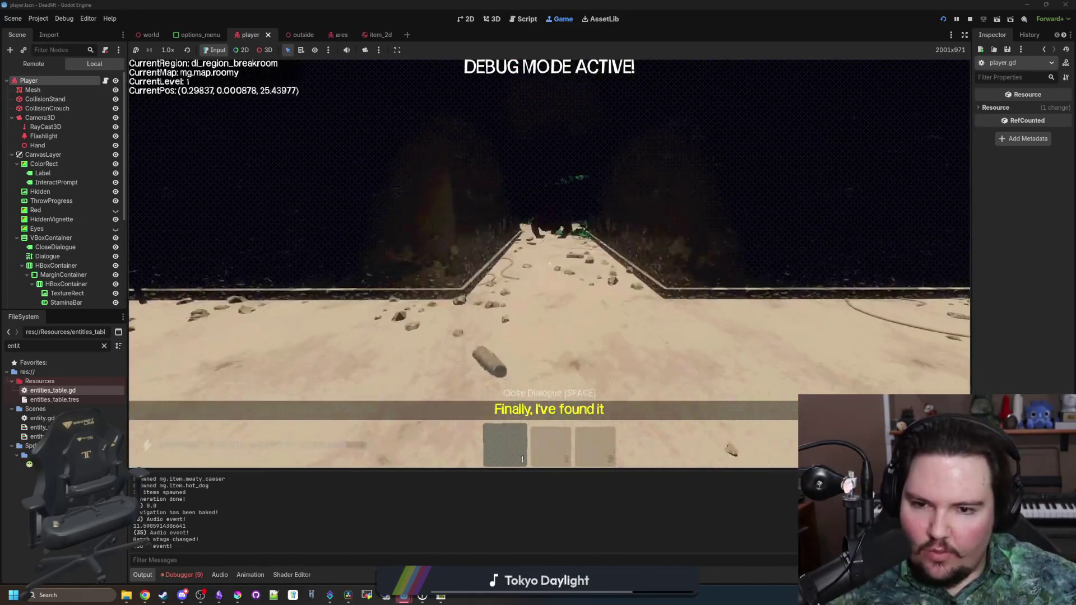
key("w")
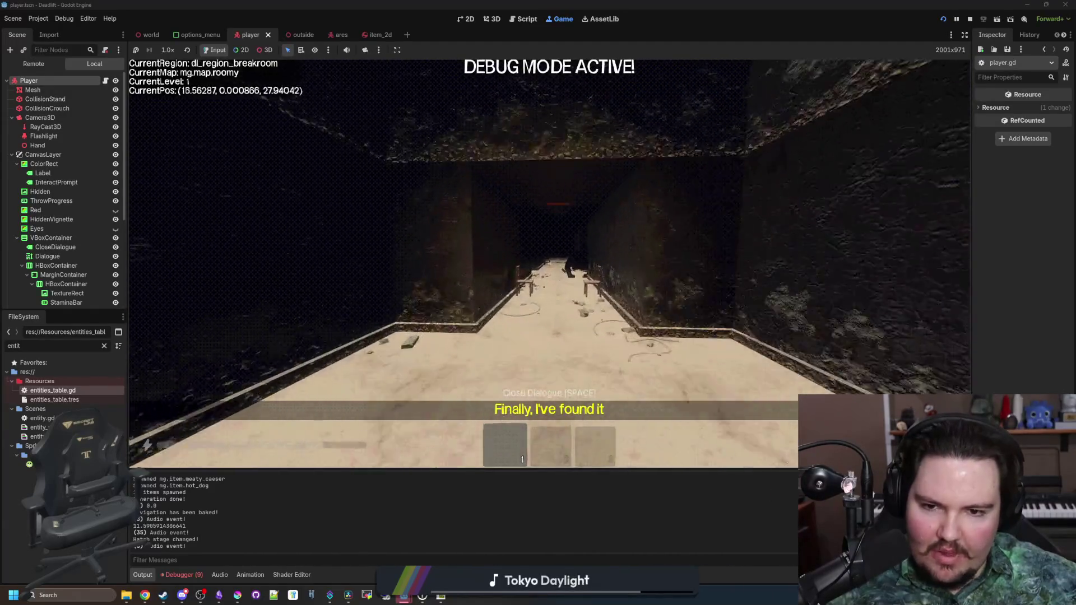
key("w")
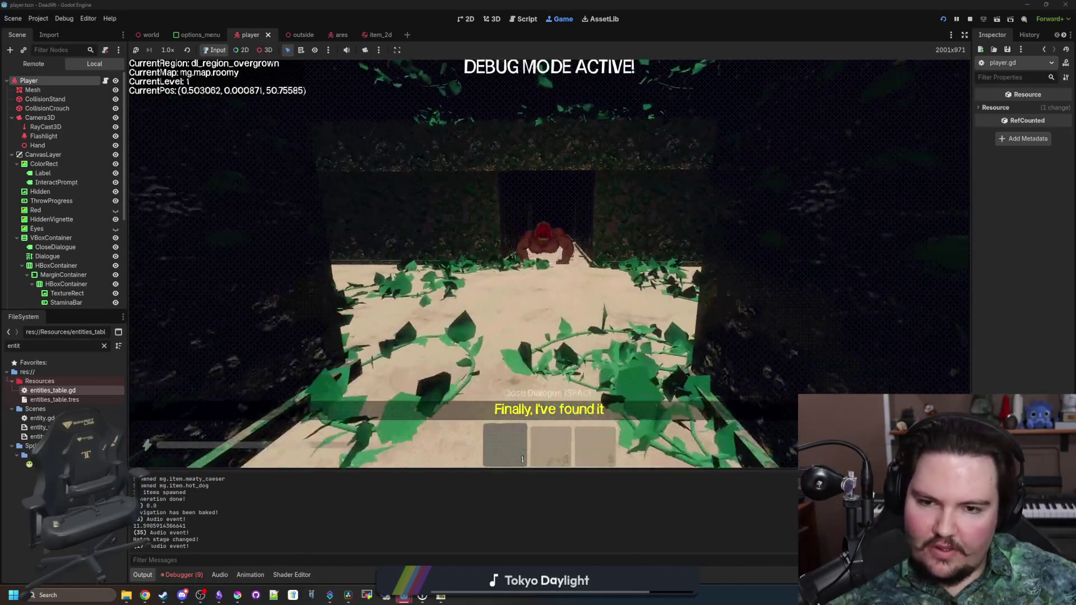
key("w")
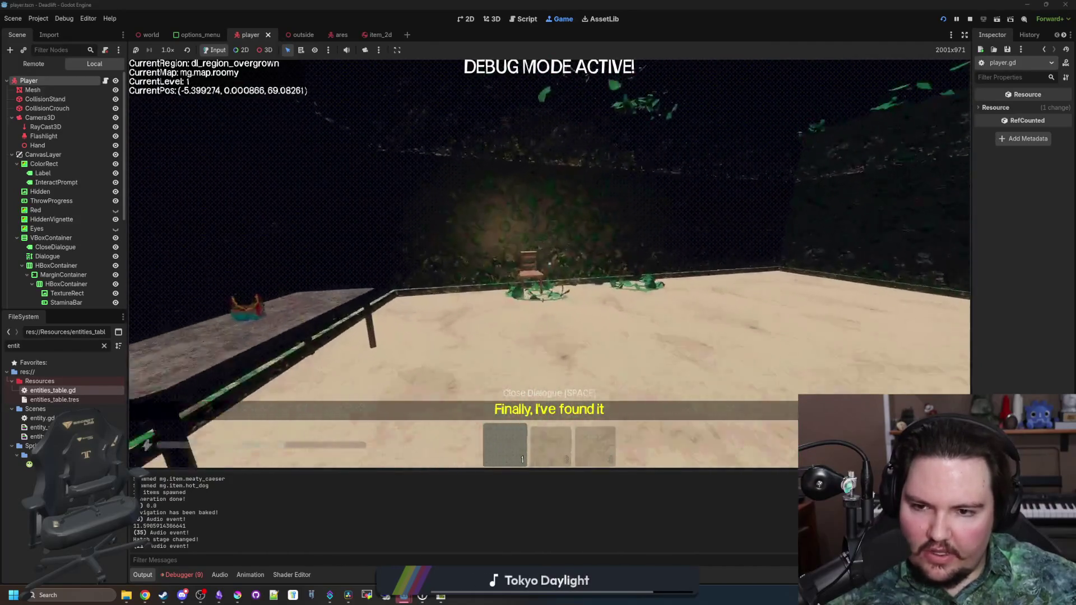
key("w")
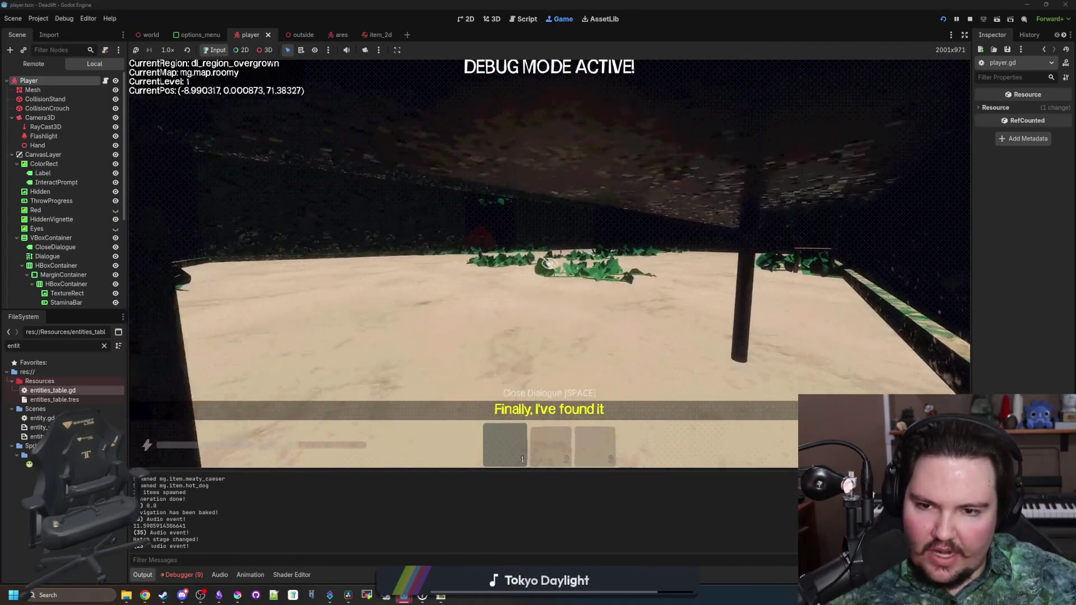
key("w")
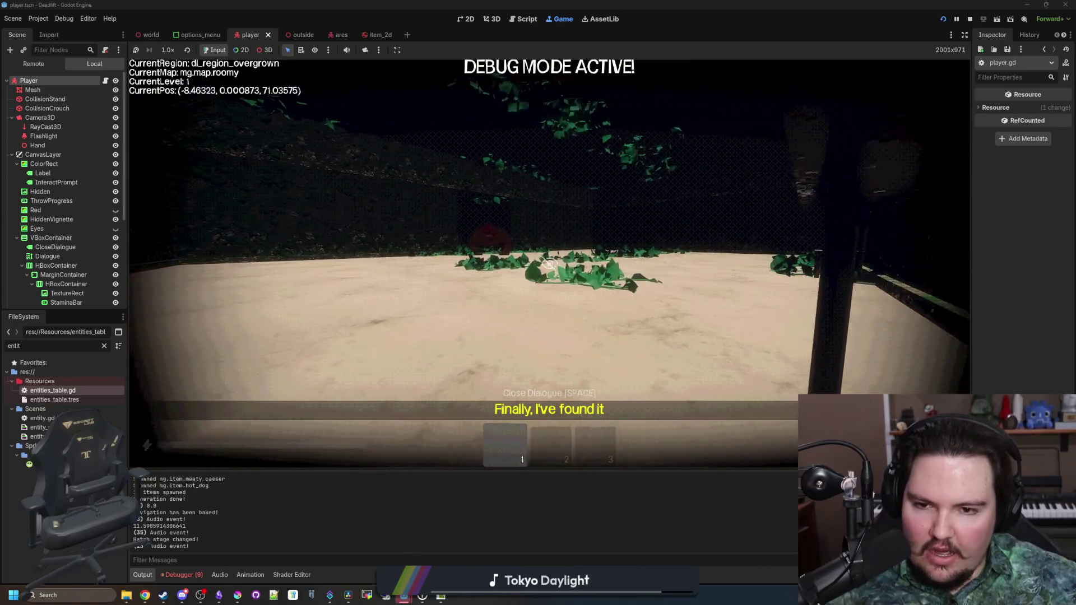
key("w")
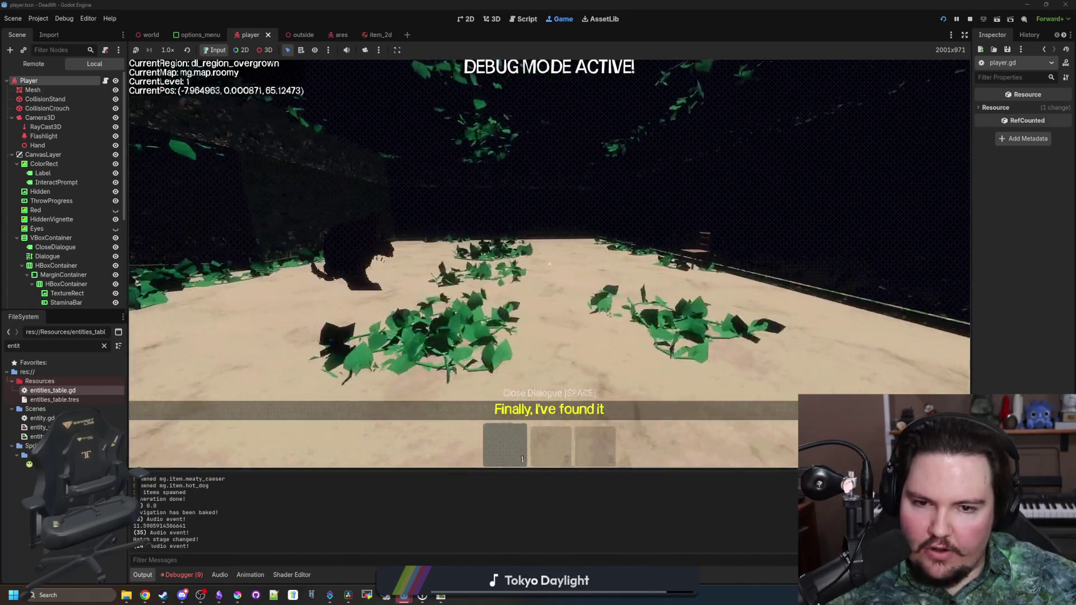
key("s")
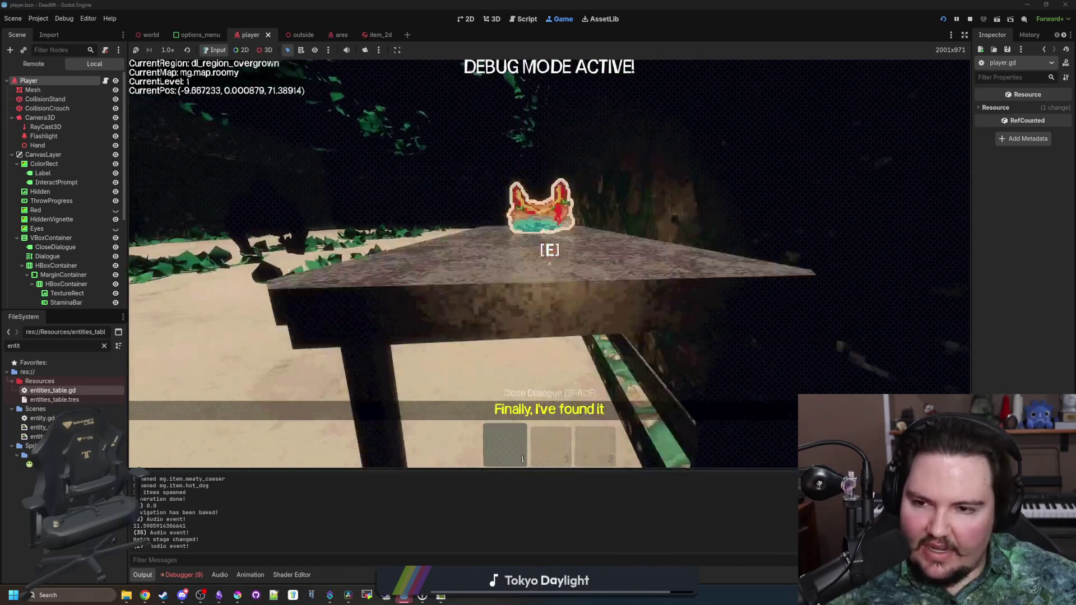
Crouch under the table, then walk around the yard near the red creature toward the dark corridor.
key("ctrl")
key("d")
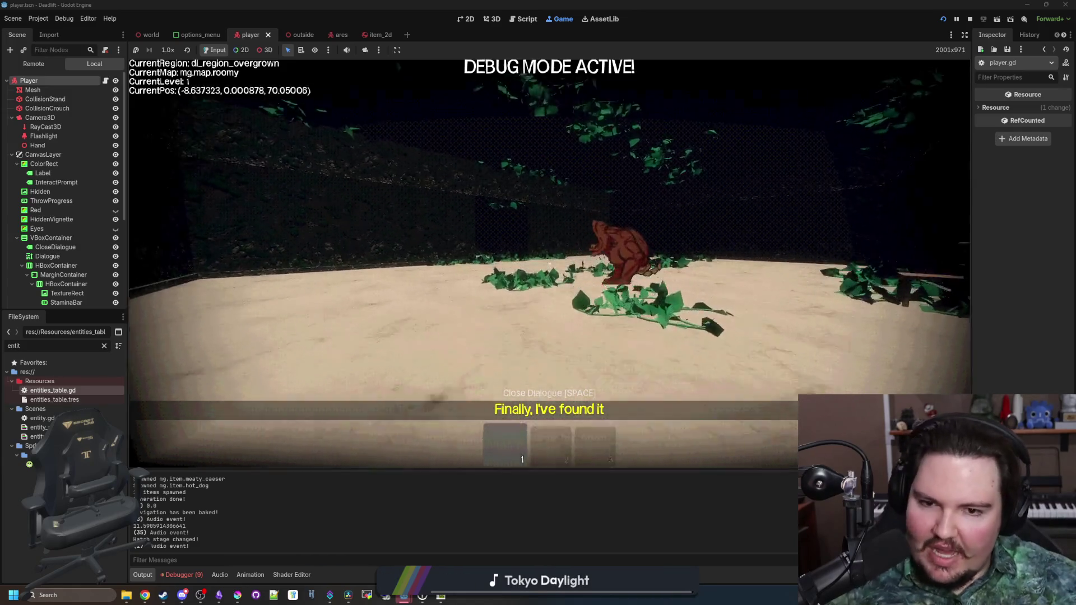
key("w")
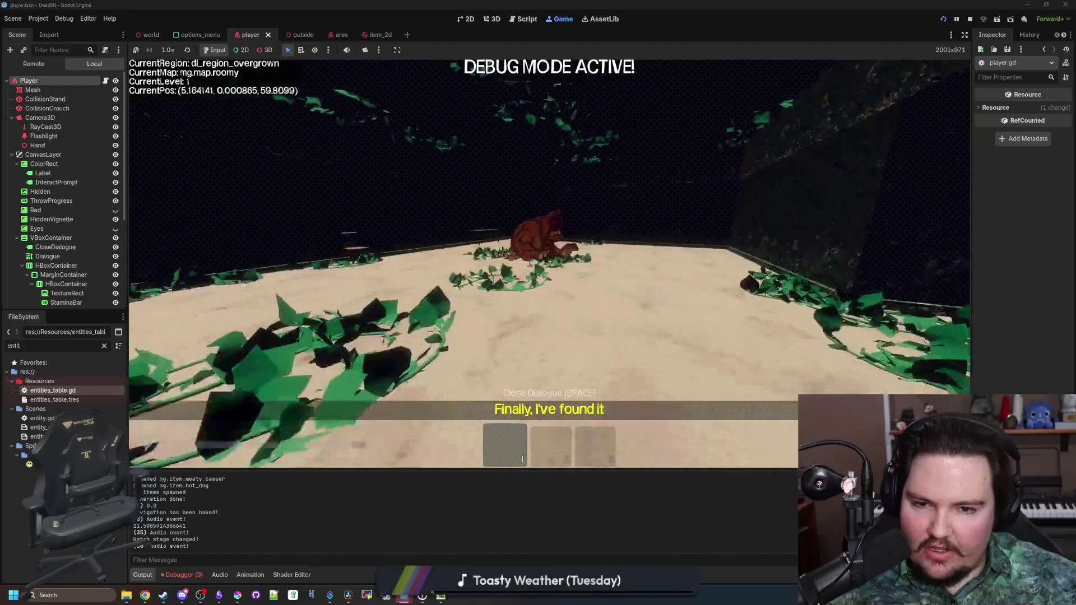
key("w")
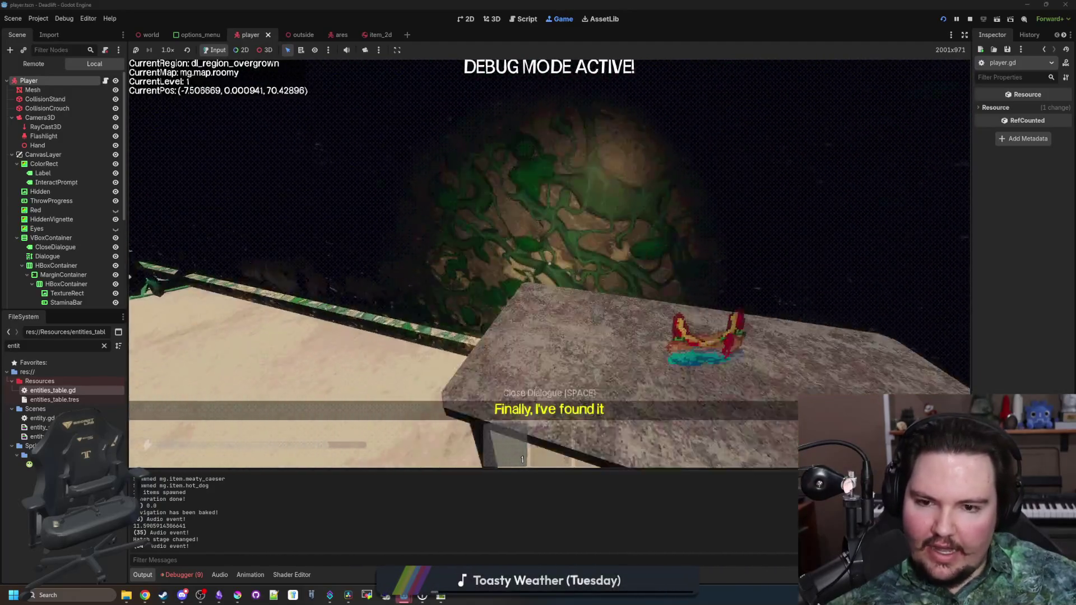
key("w")
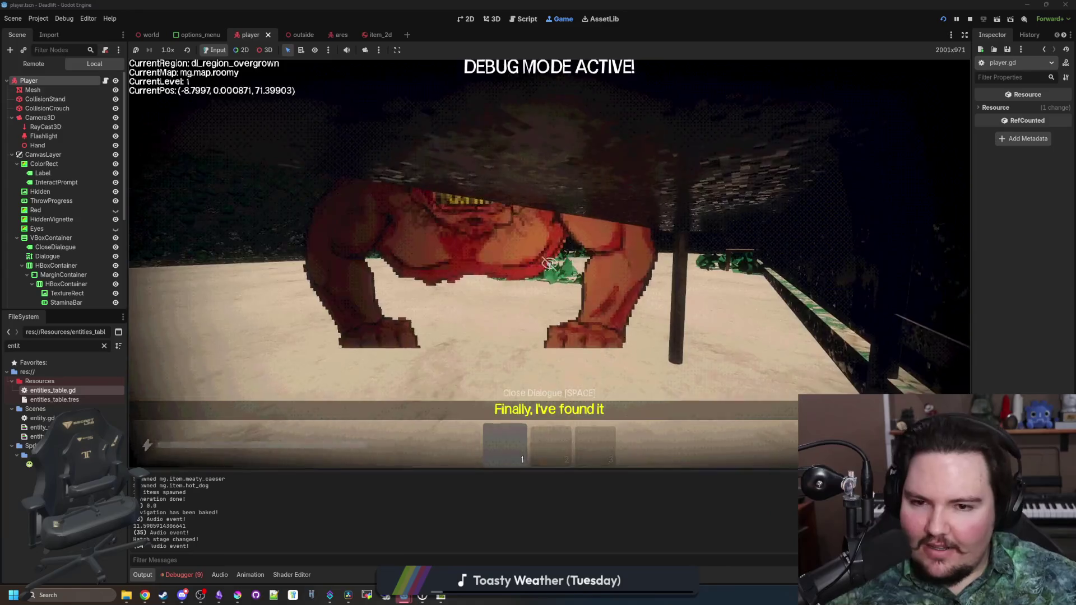
key("w")
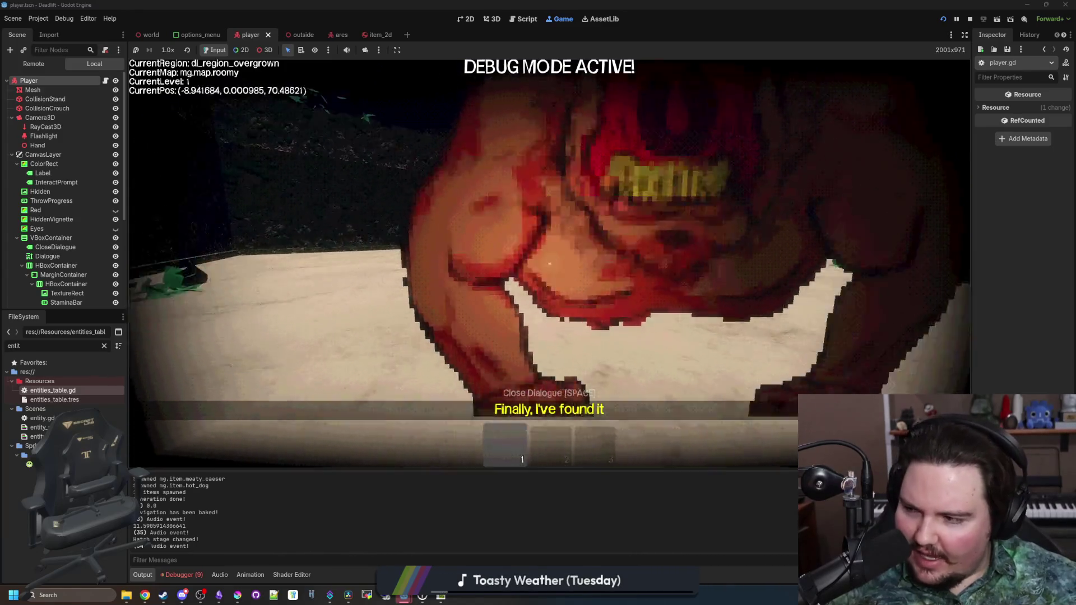
key("w")
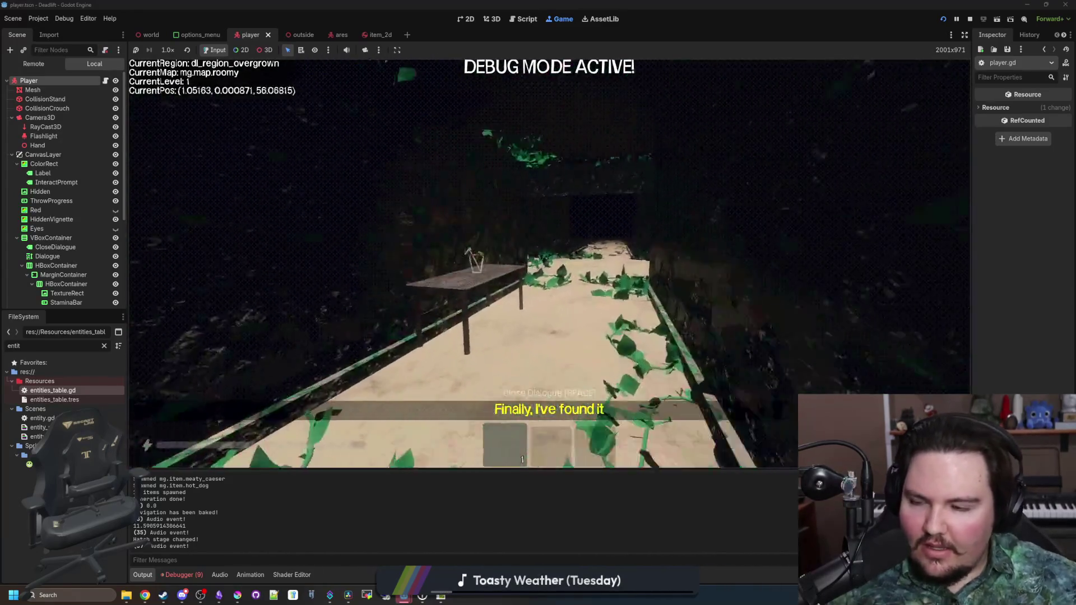
key("w")
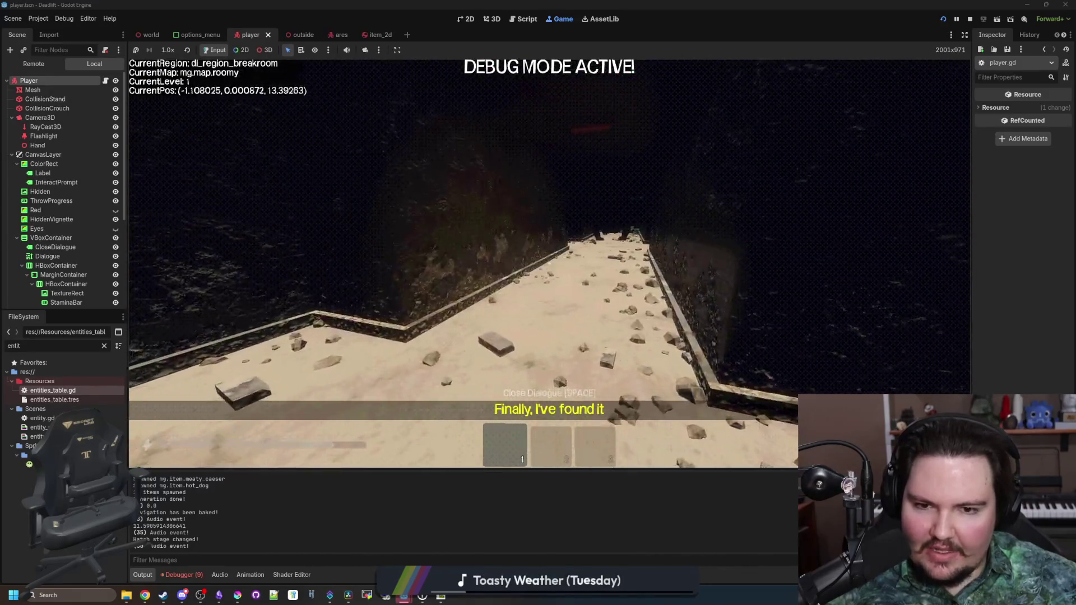
key("w")
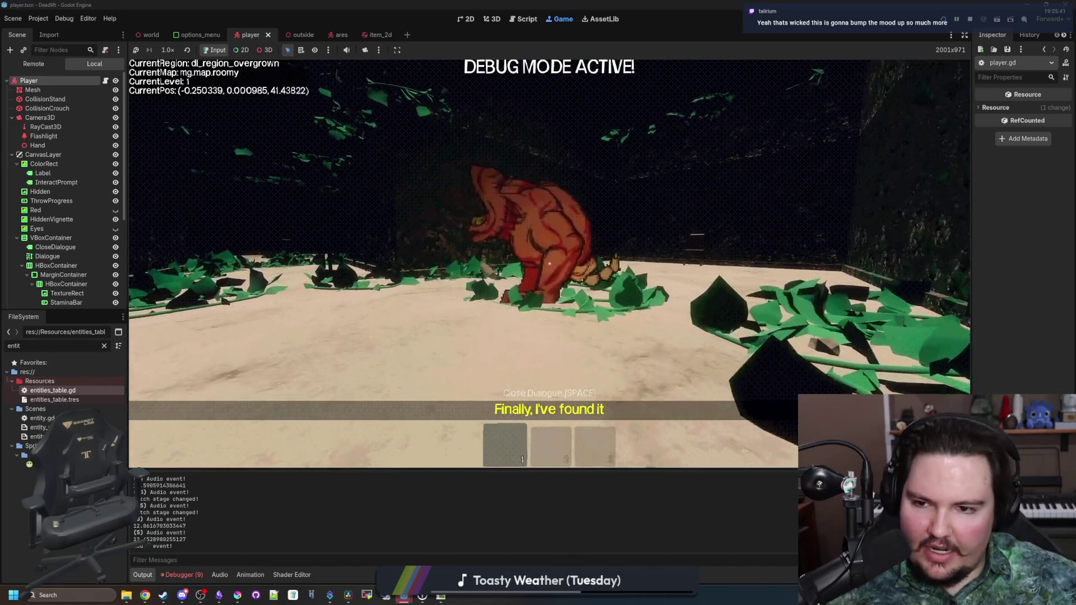
Pick up the white cylinder, the floor items near the creature, and the cup from the table.
key("e")
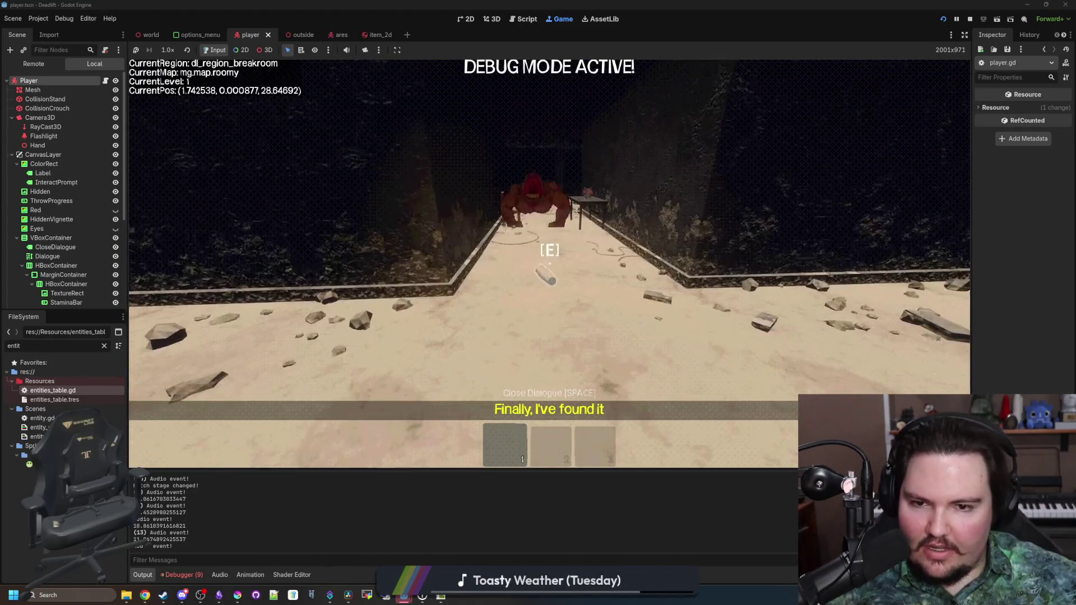
key("e")
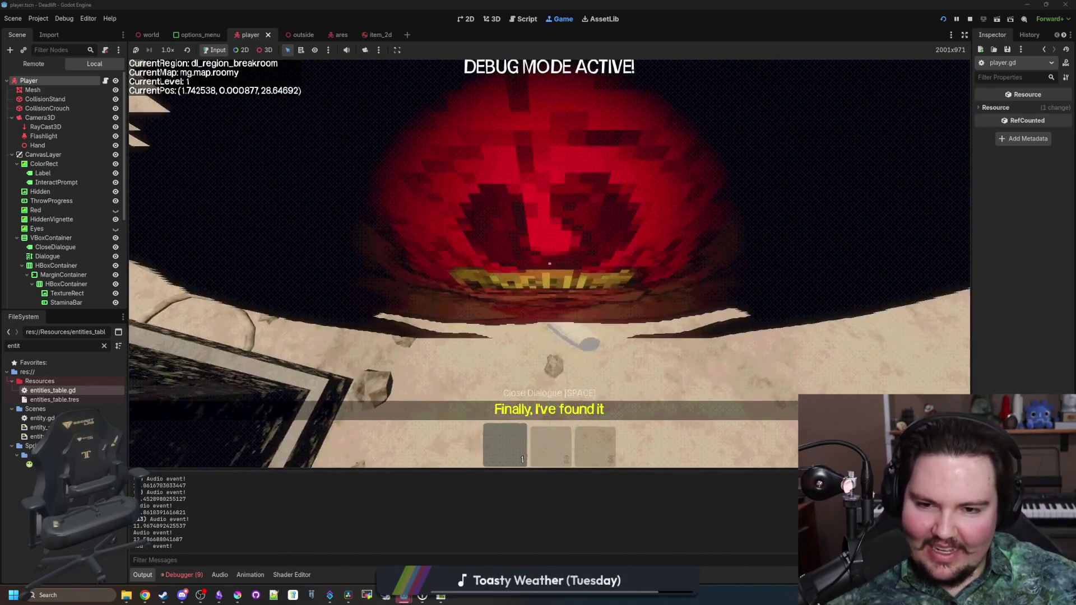
key("e")
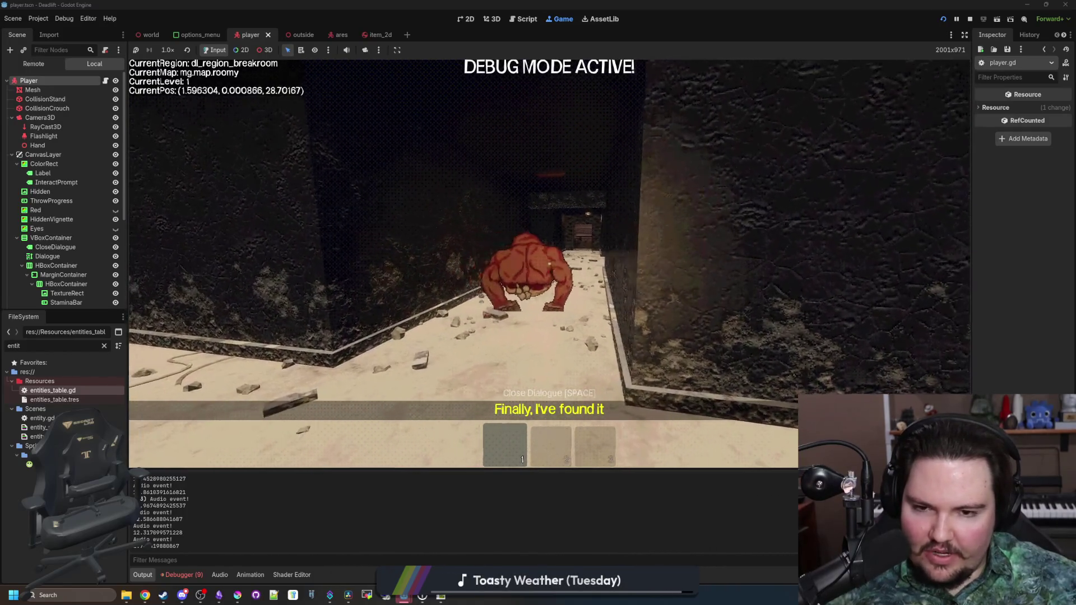
key("s")
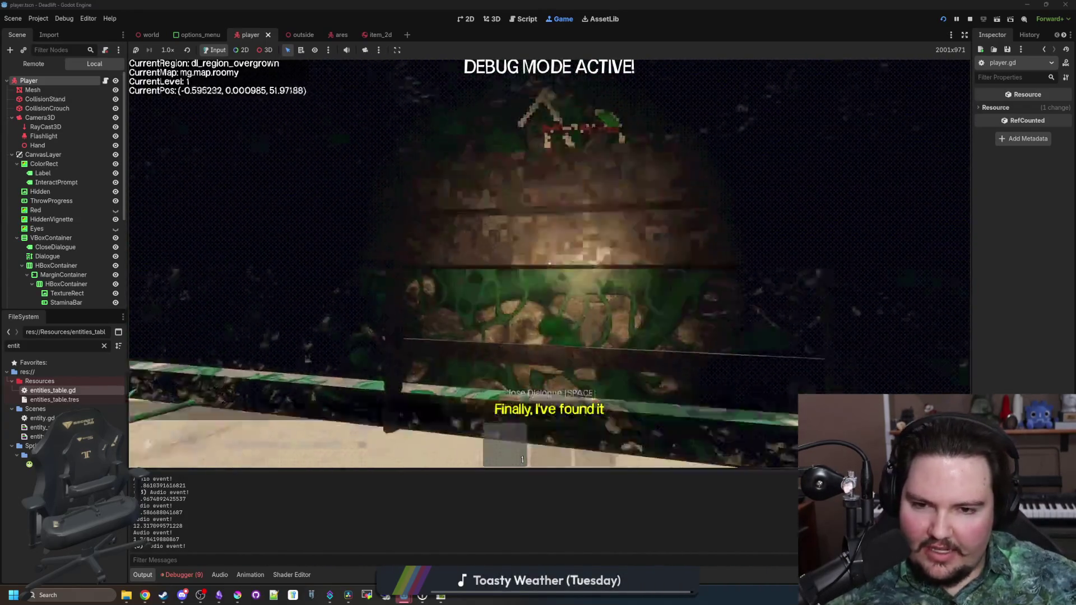
key("e")
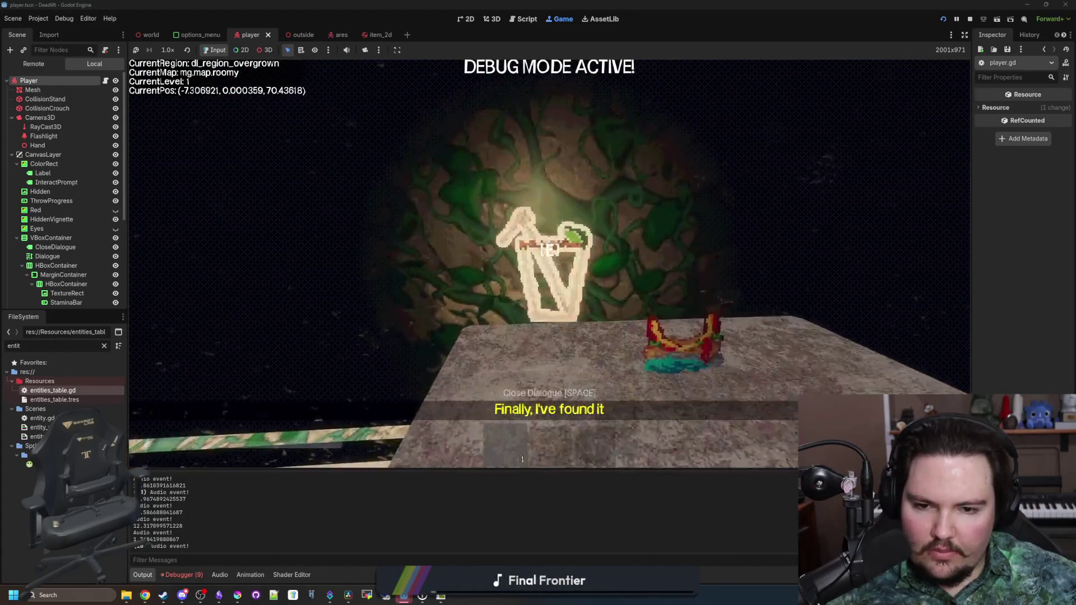
Leave the crown on the table, take the cup, and walk around the overgrown room.
key("q")
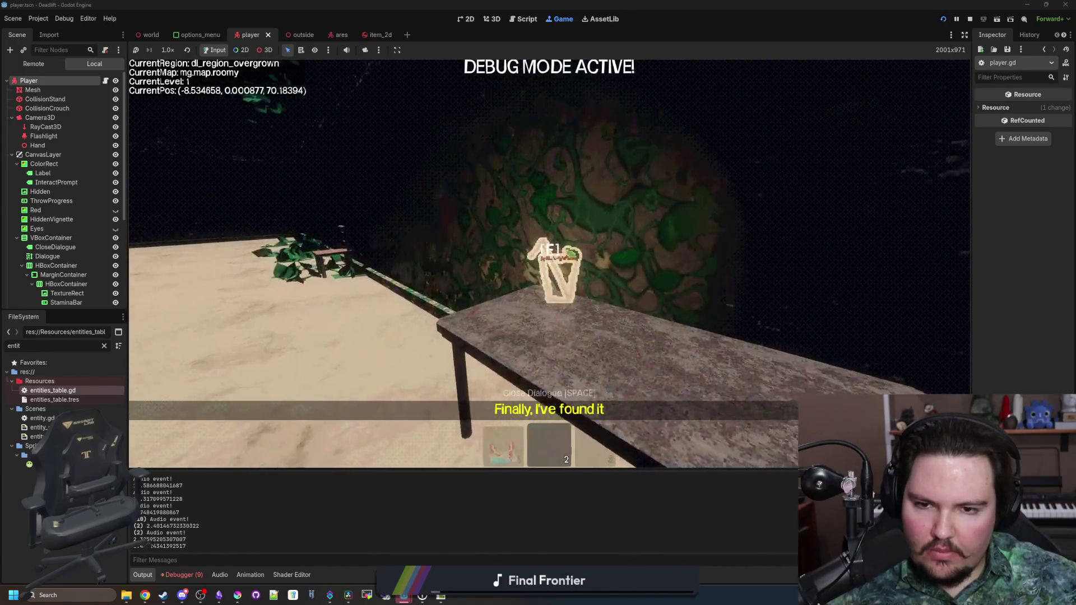
key("e")
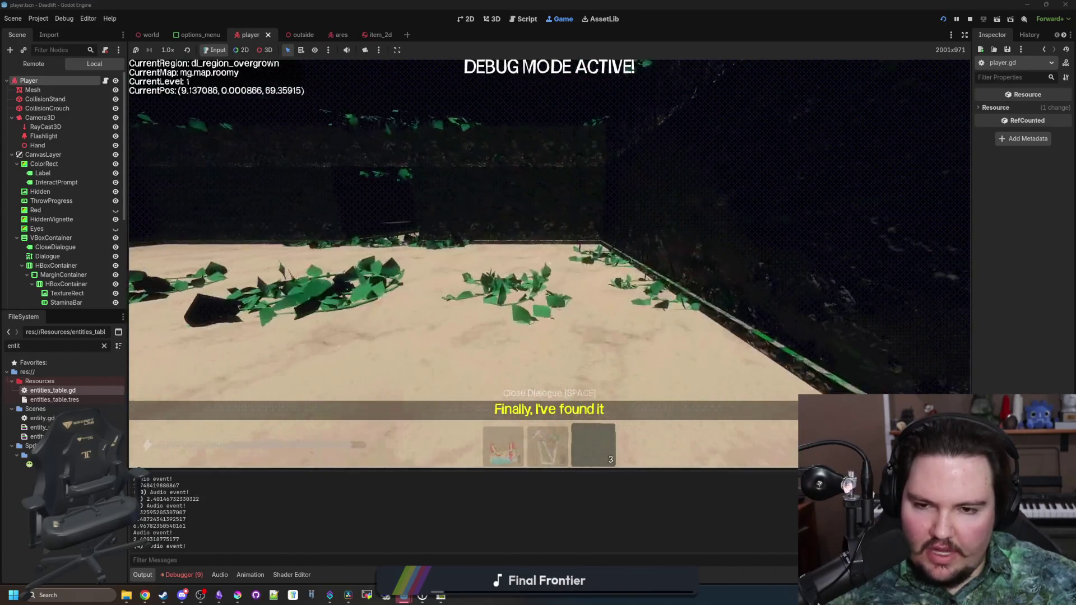
key("w")
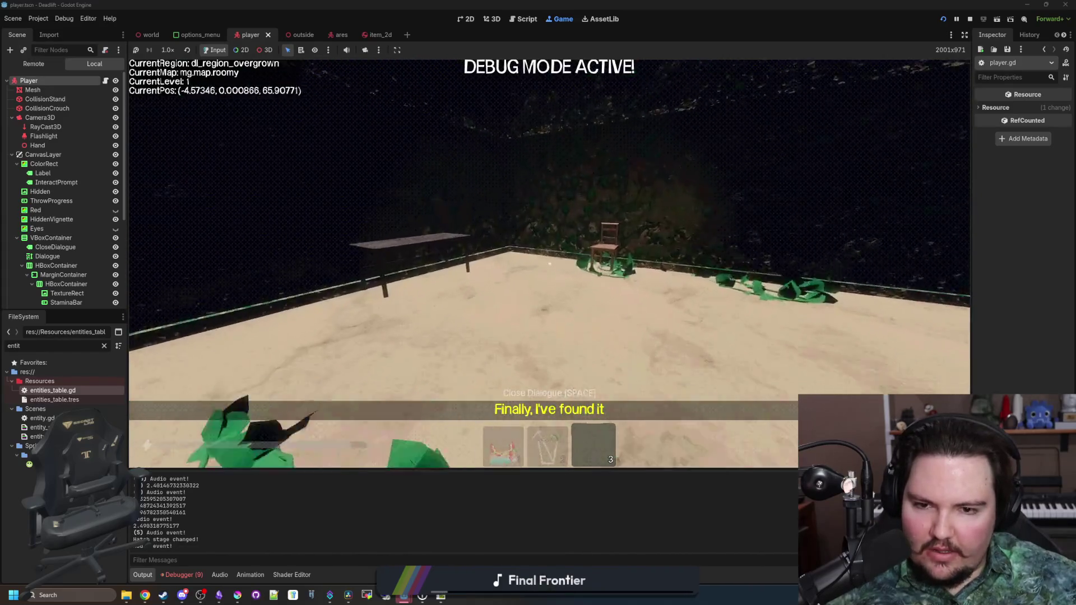
key("w")
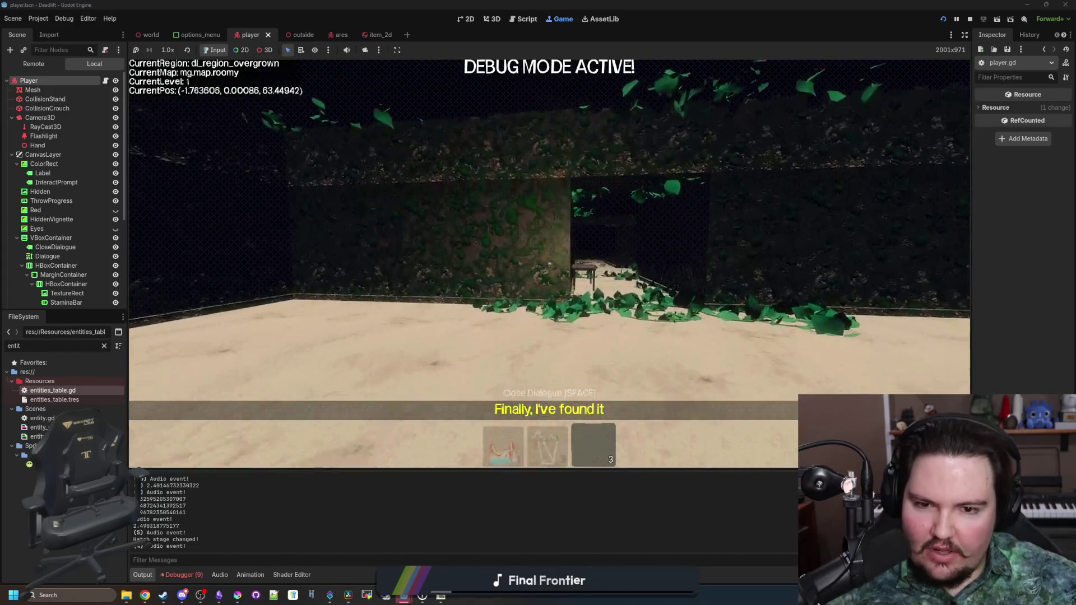
key("w")
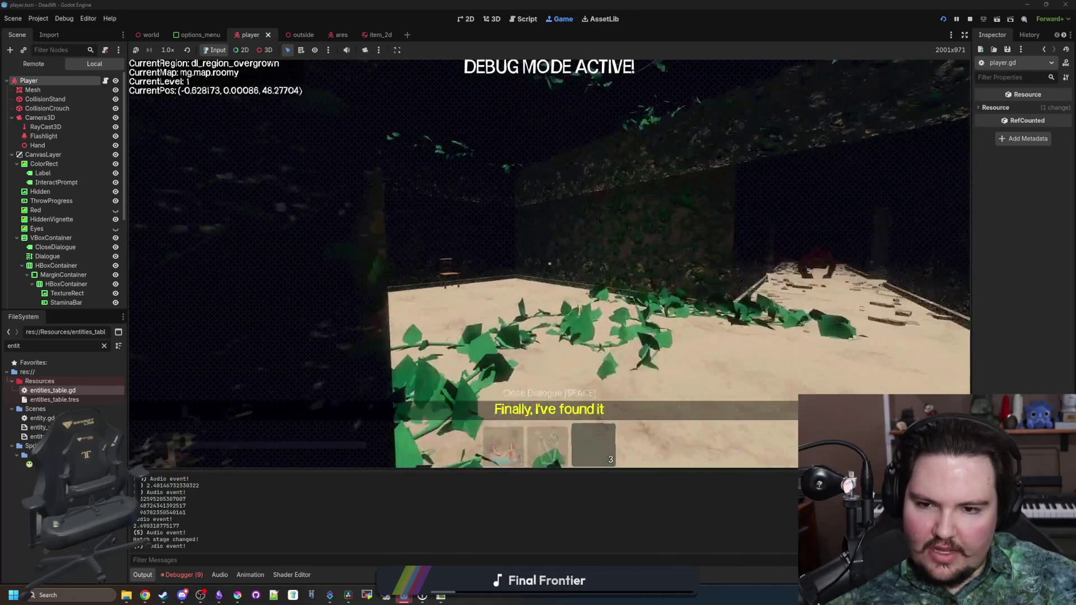
key("w")
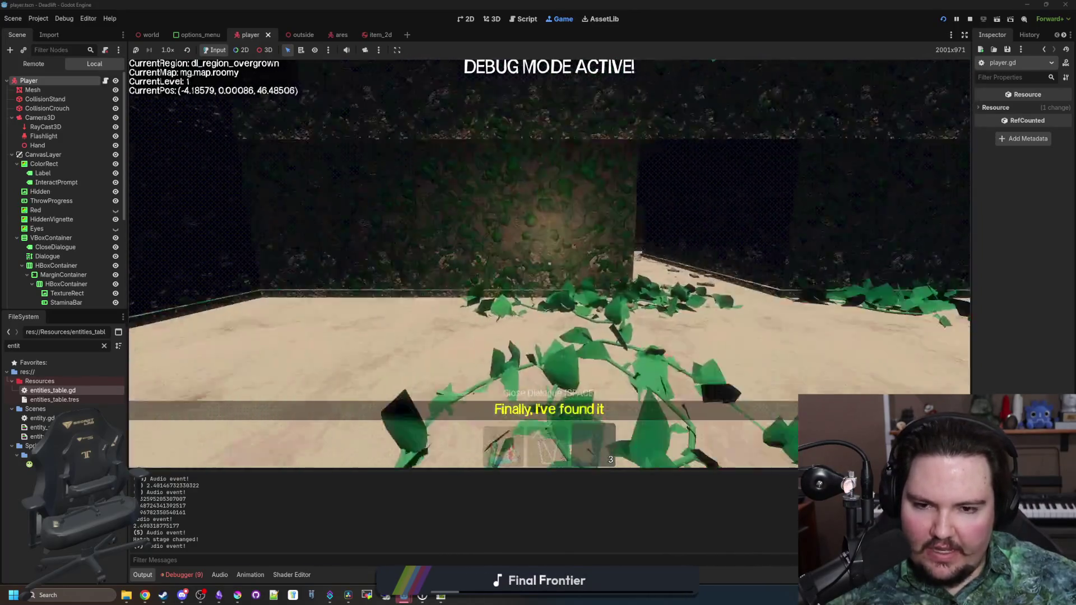
key("w")
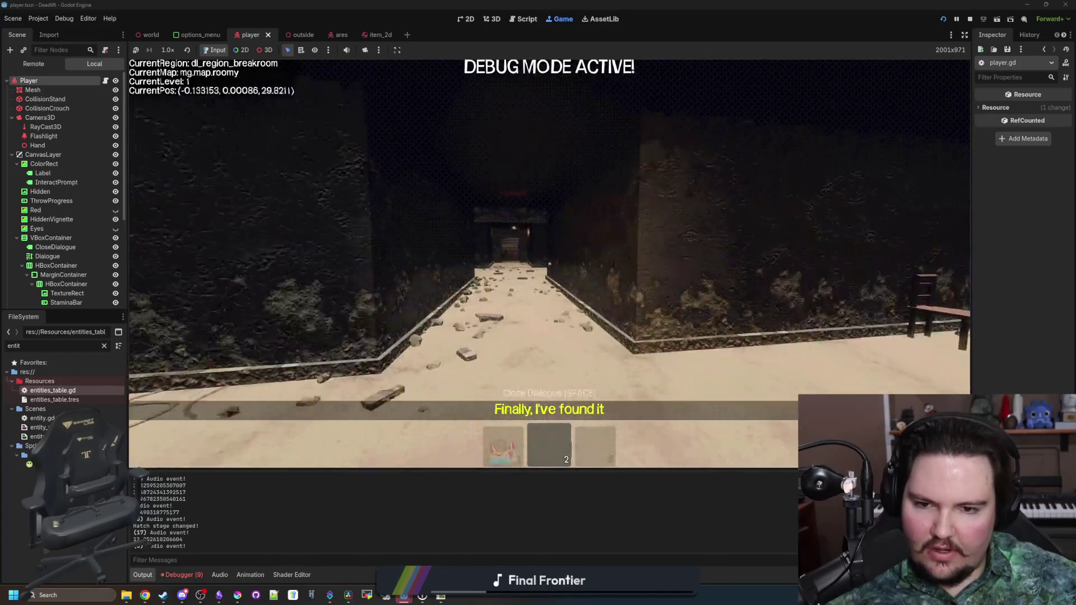
Walk down the corridor into the elevator, look around it, and pause the game.
key("w")
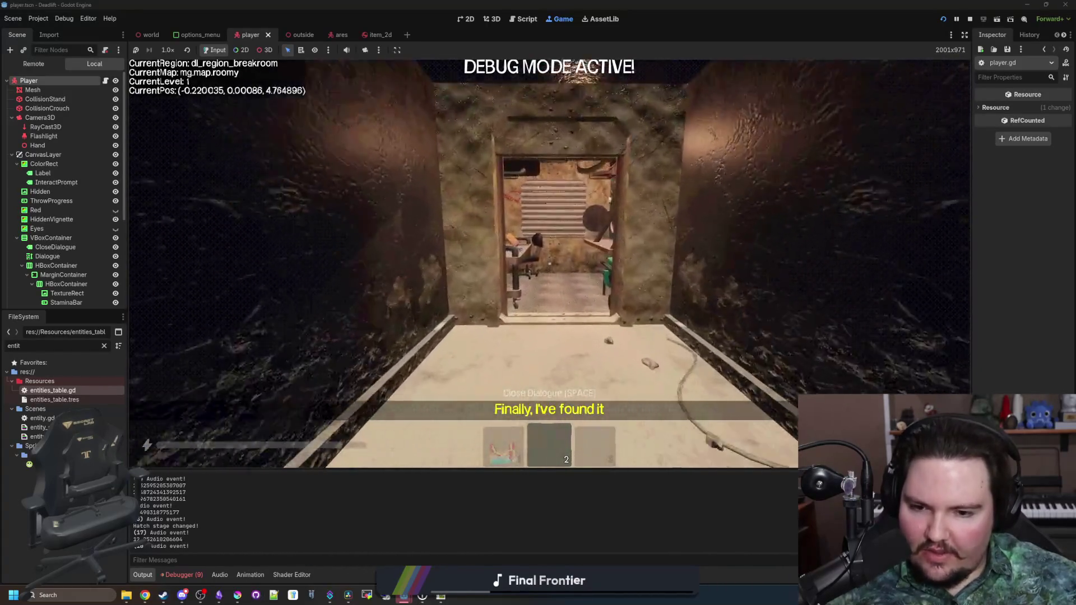
key("w")
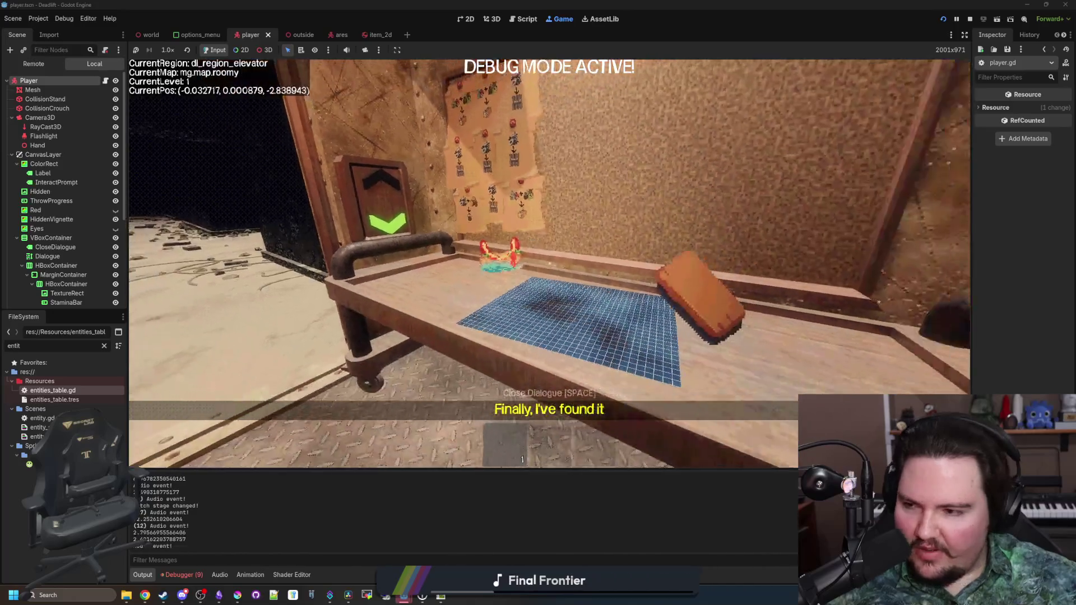
key("w")
key("w")
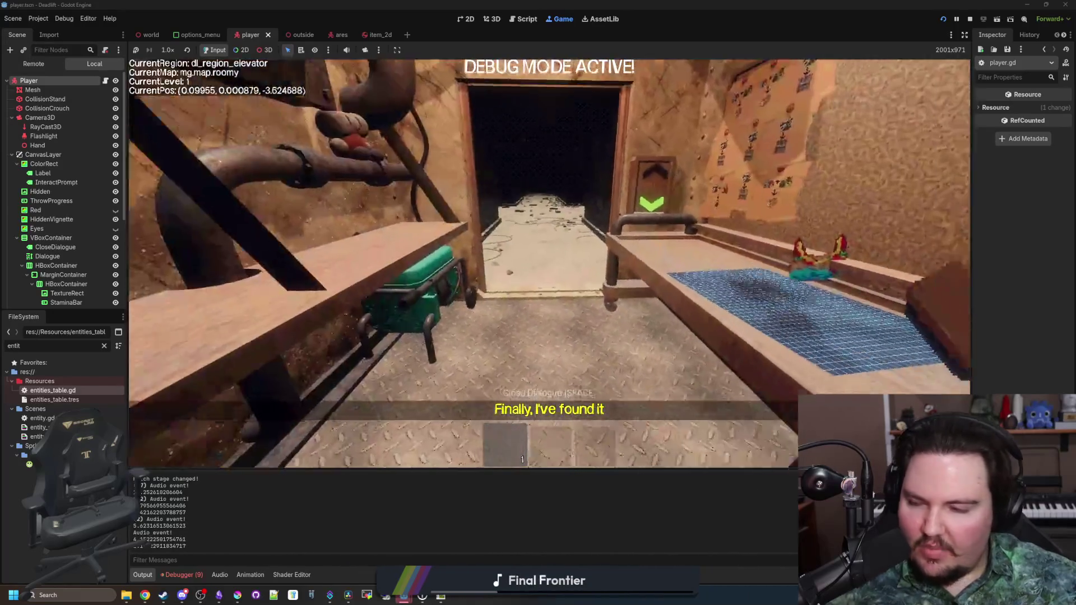
key("w")
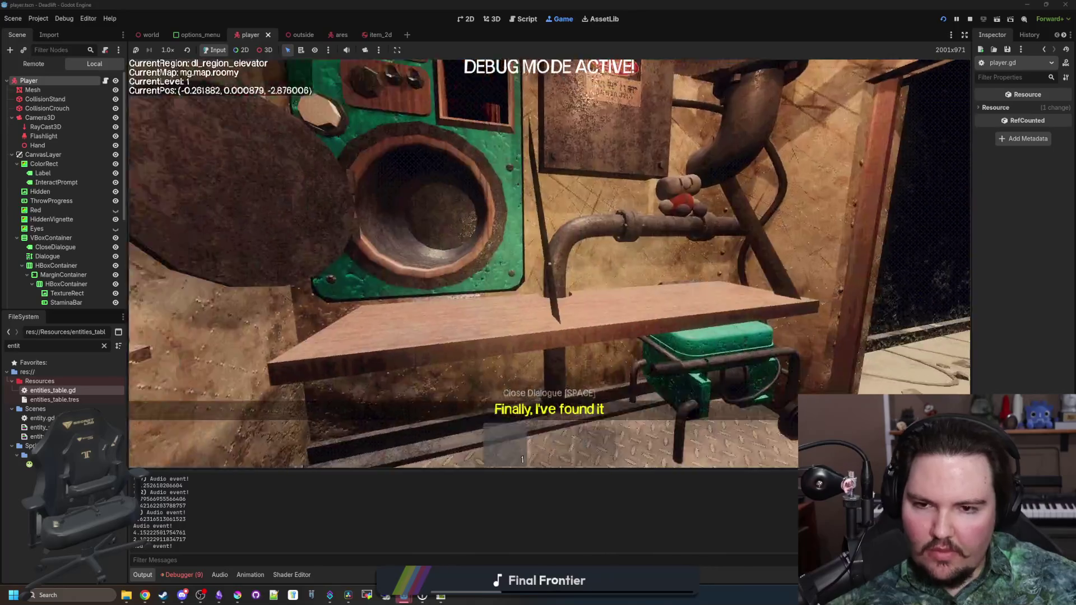
key("a")
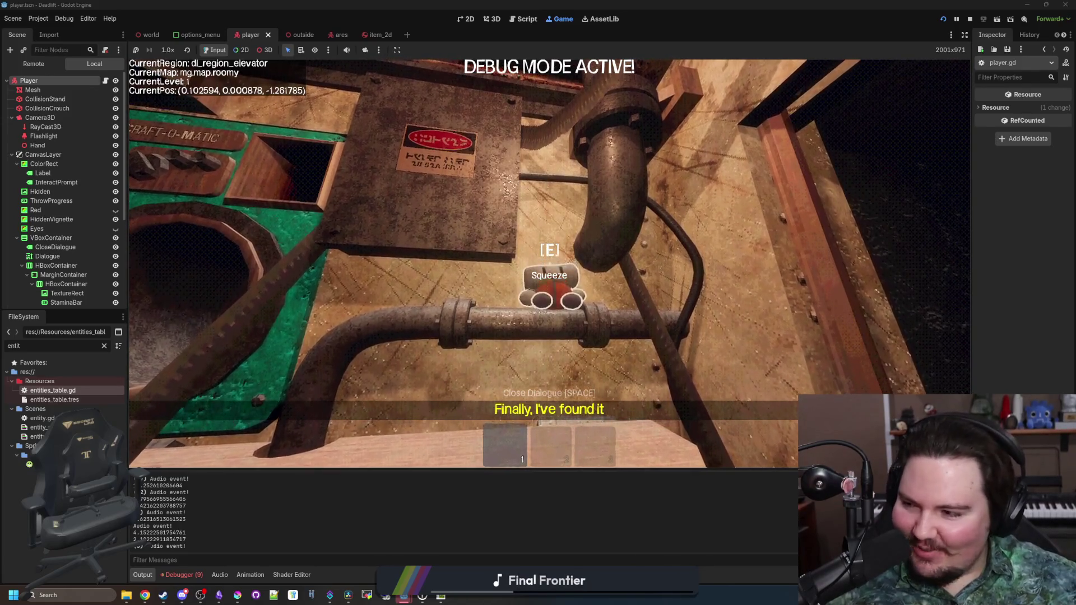
key("w")
key("s")
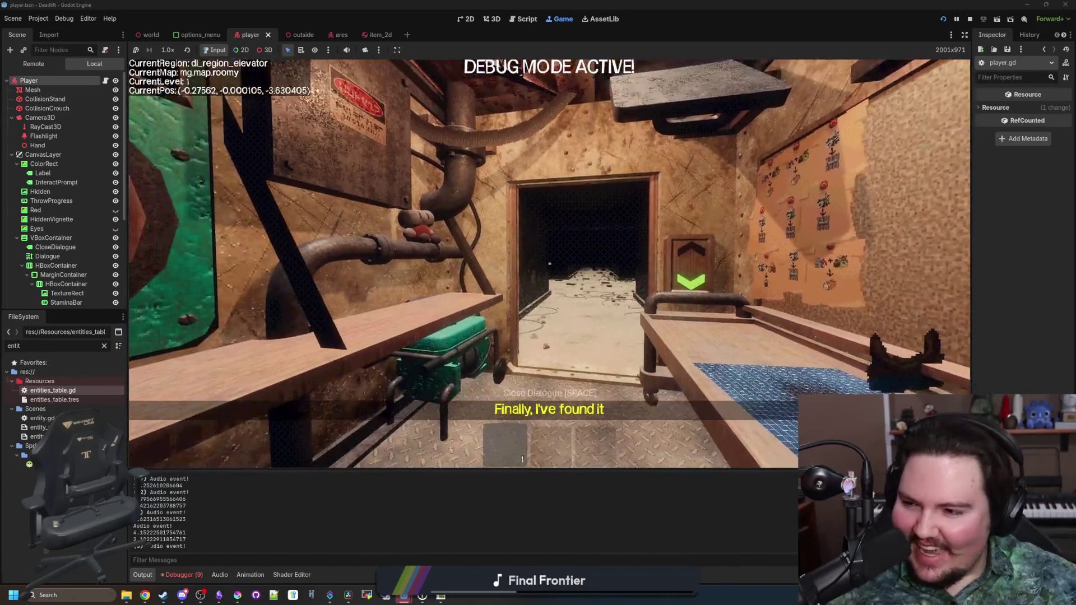
key("w")
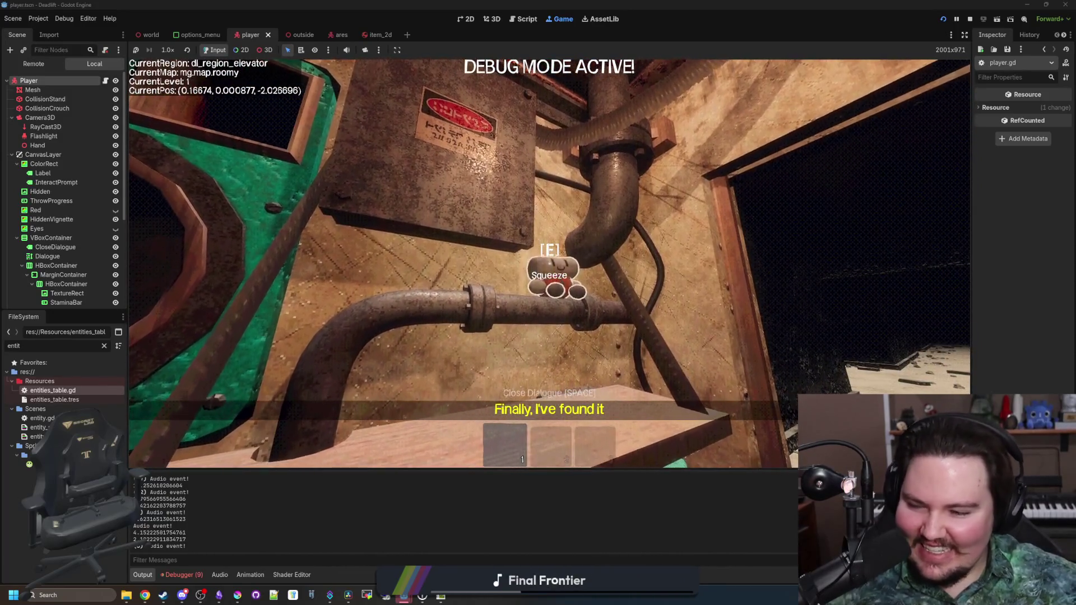
key("d")
key("Escape")
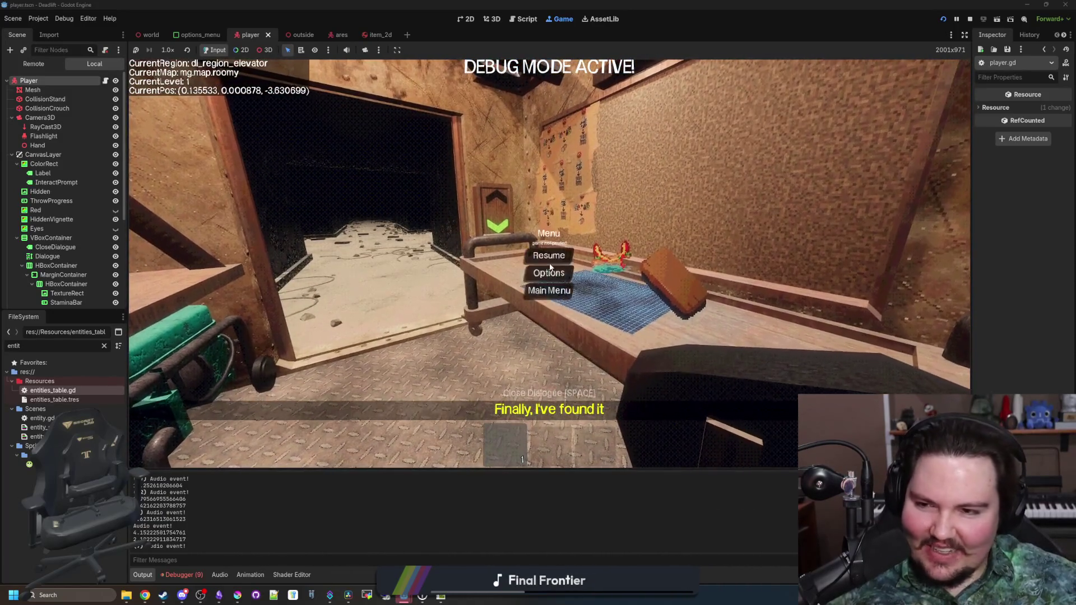
Open sg_plush.gd via the 'plush' filter, add Global.create_audio_event(global_position, 1.0, false) to interact(), and resume the game.
left_click(104, 346)
type("plus")
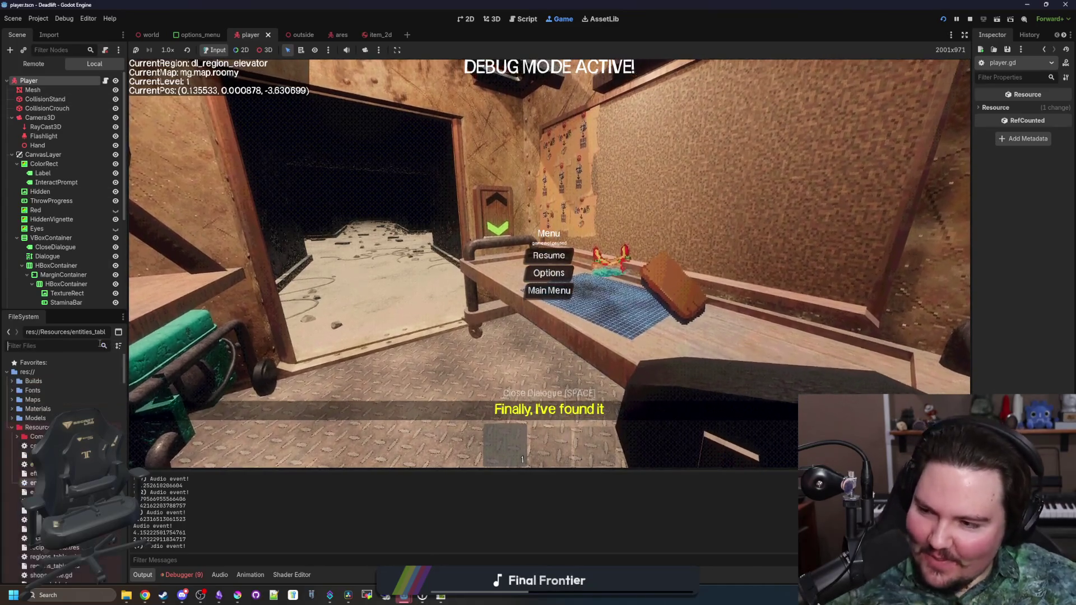
type("h")
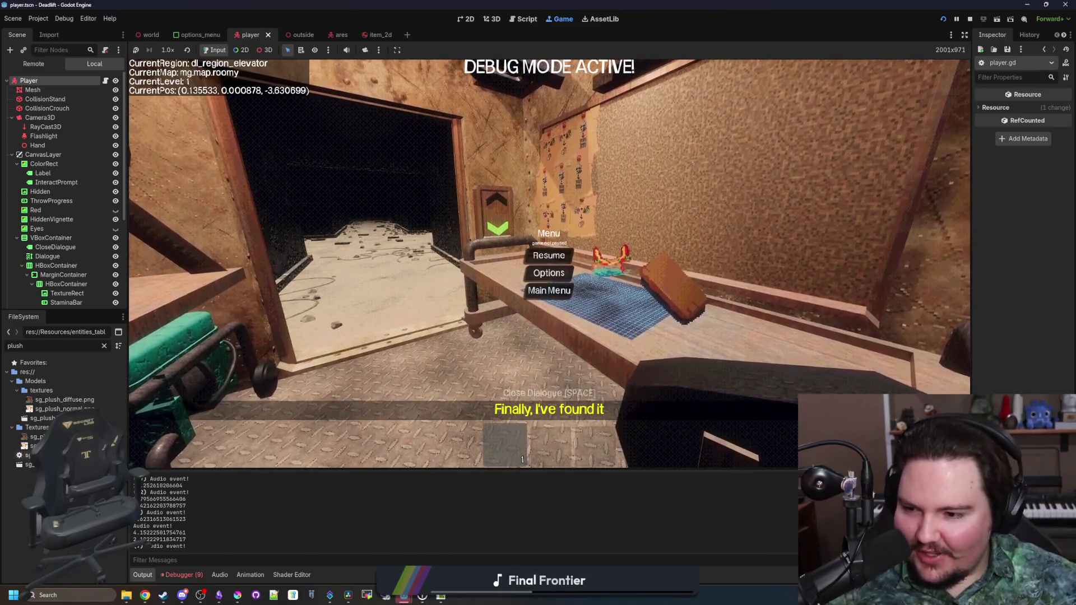
double_click(31, 455)
left_click(527, 159)
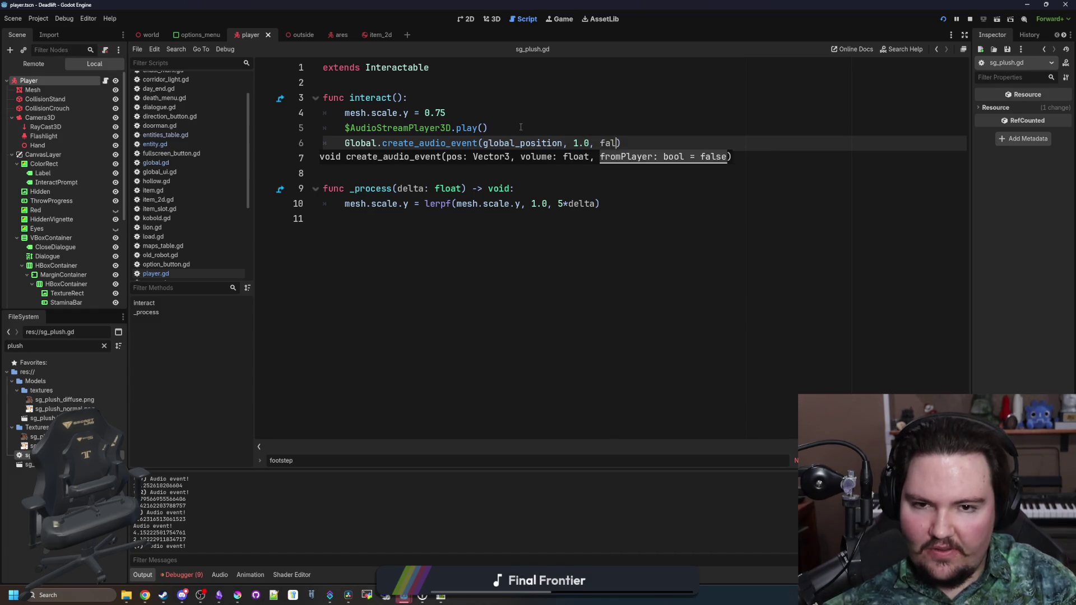
left_click(563, 23)
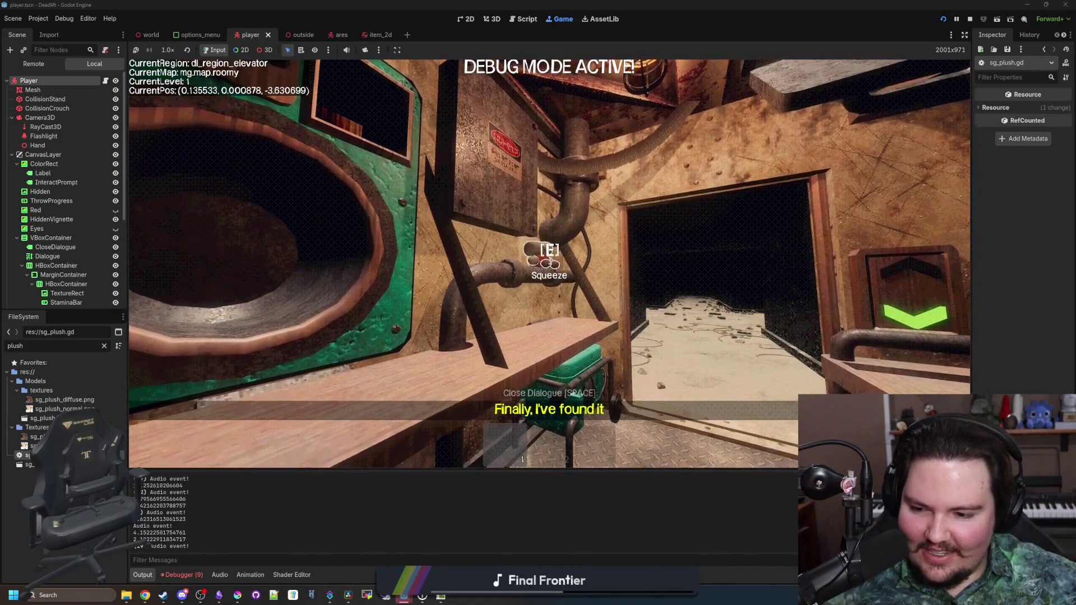
Walk from the breakroom into the elevator and back past the creature into the overgrown area, then pause.
key("w")
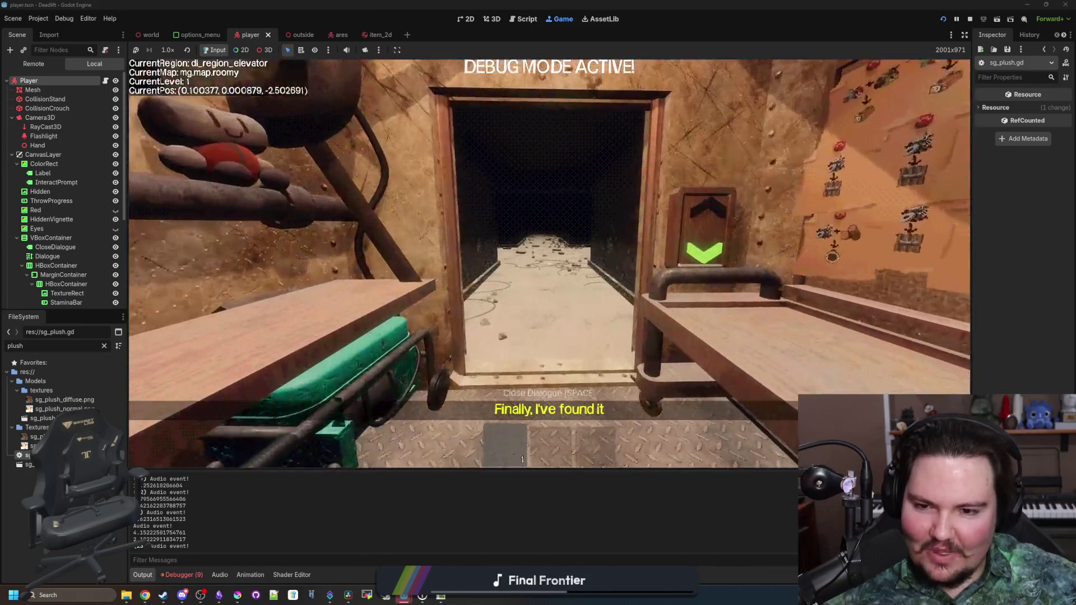
key("w")
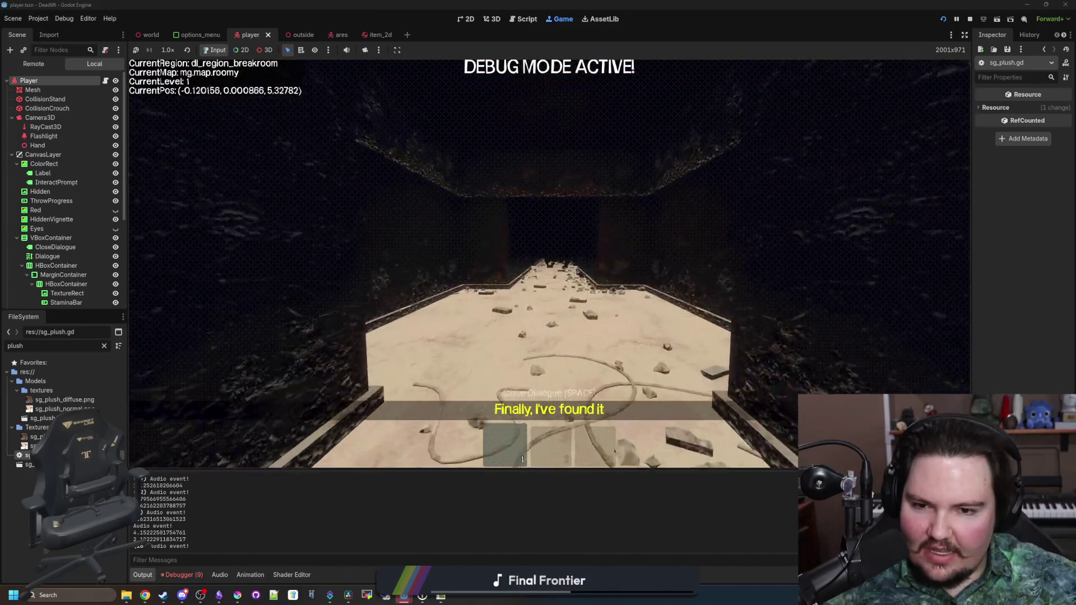
key("w")
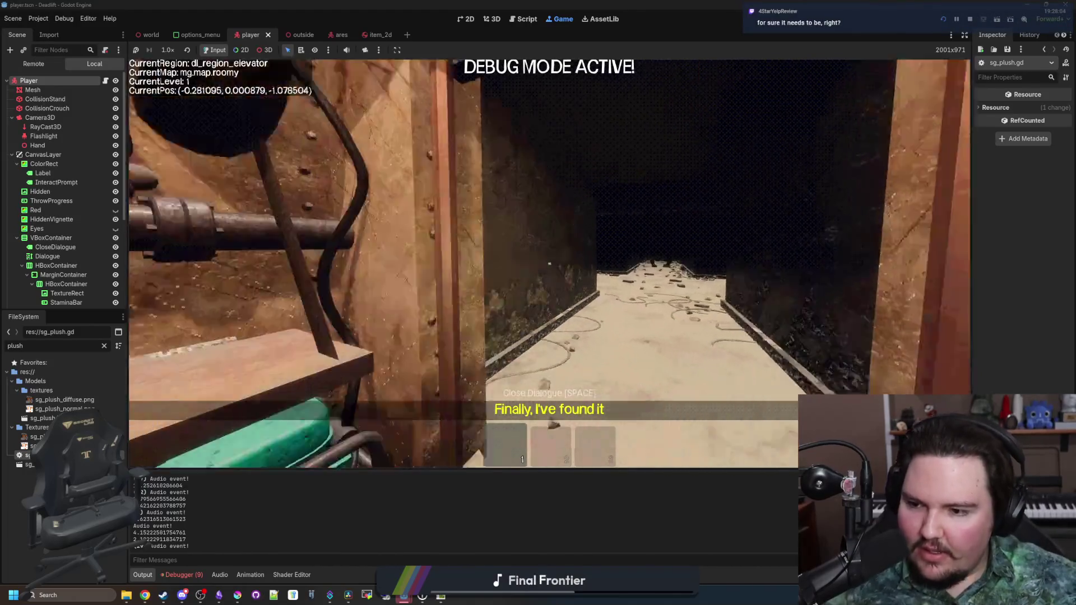
key("w")
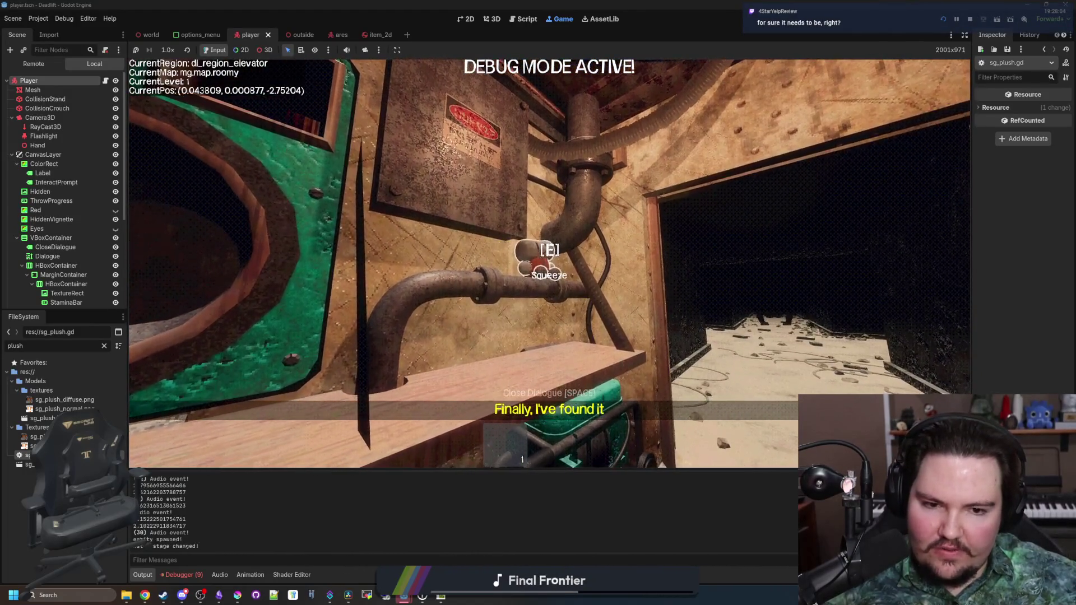
key("s")
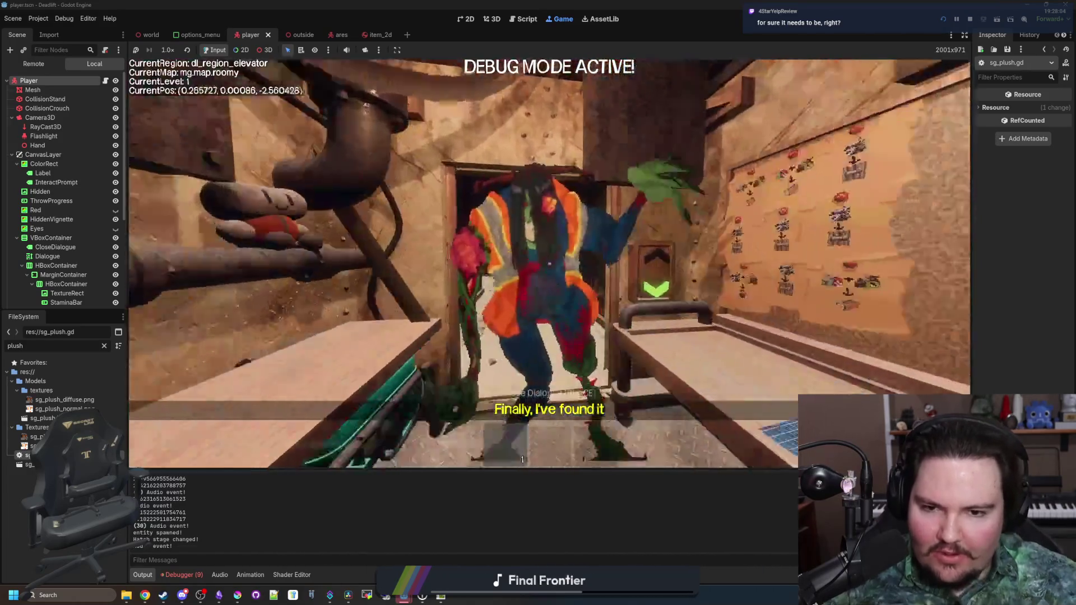
key("s")
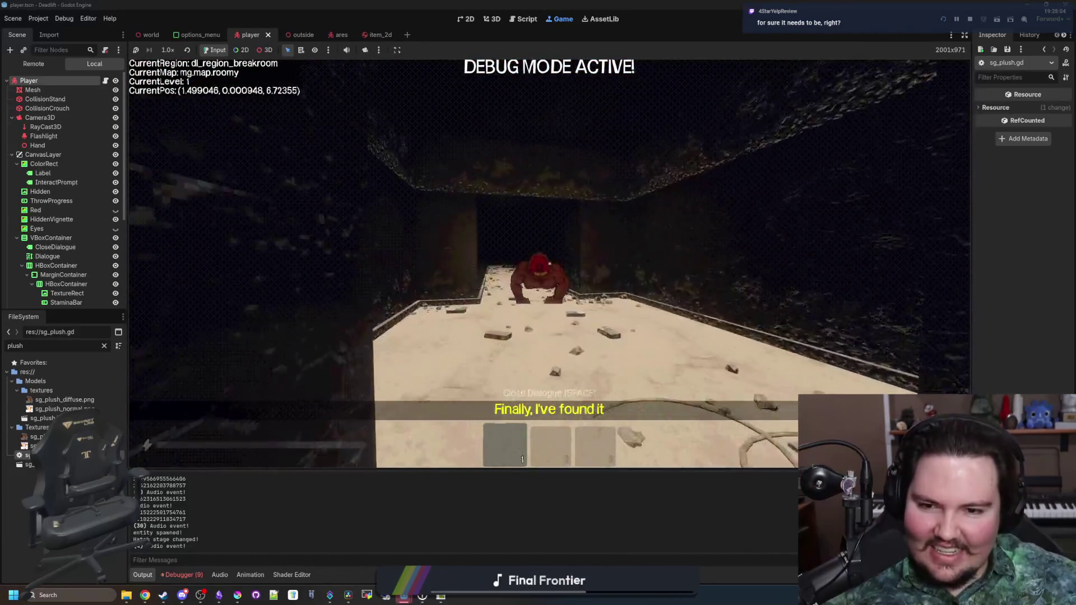
key("s")
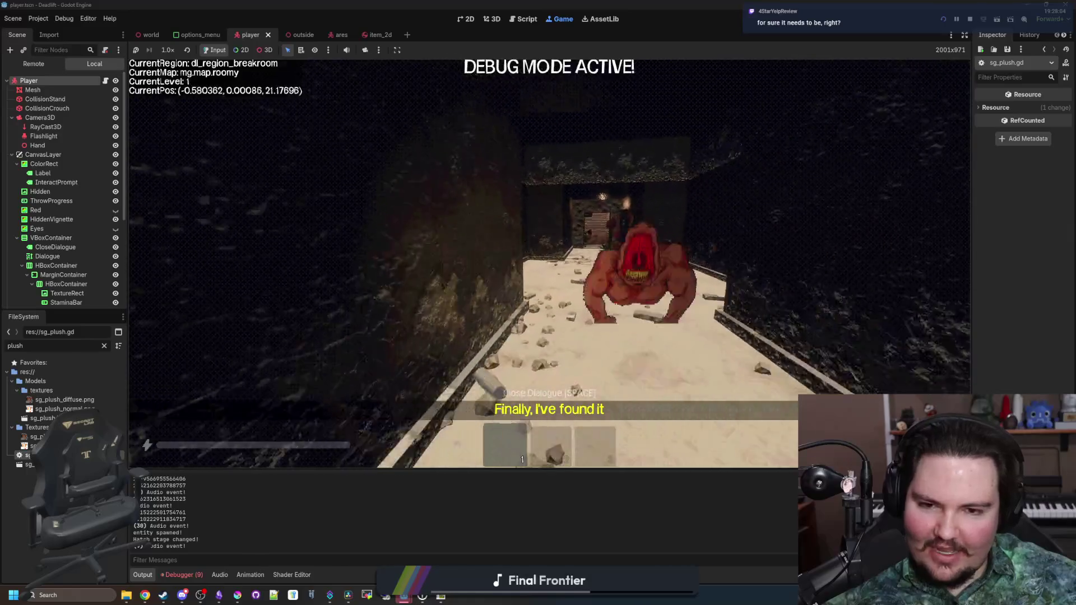
key("s")
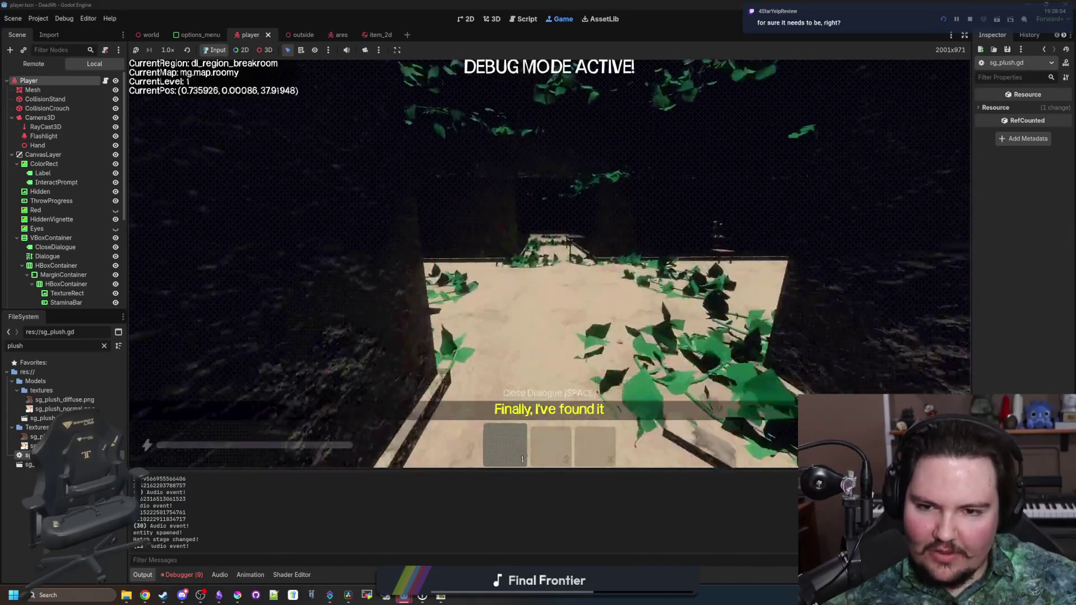
key("s")
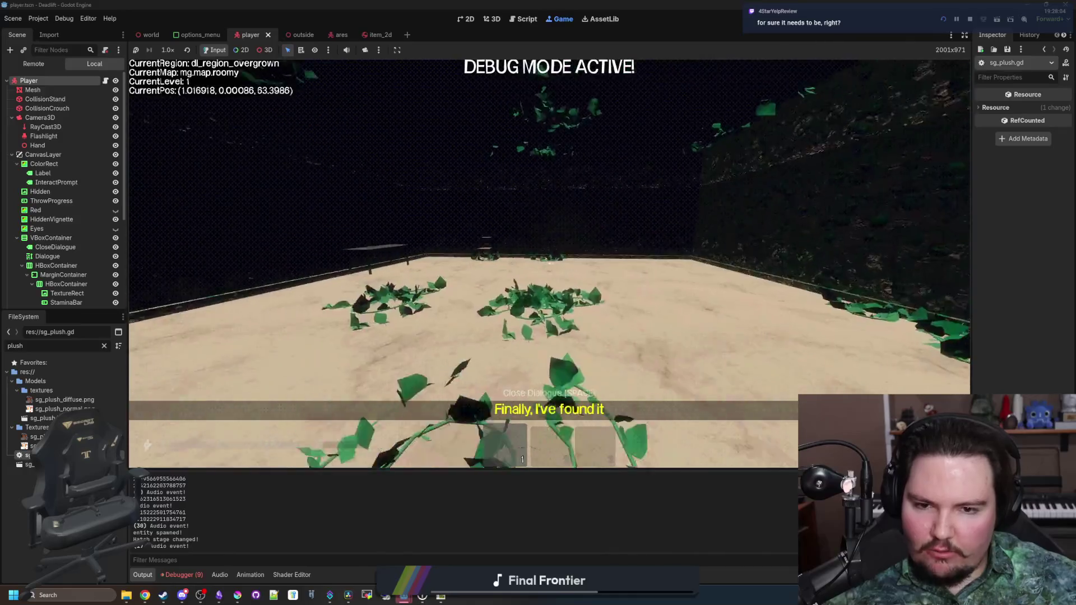
key("Escape")
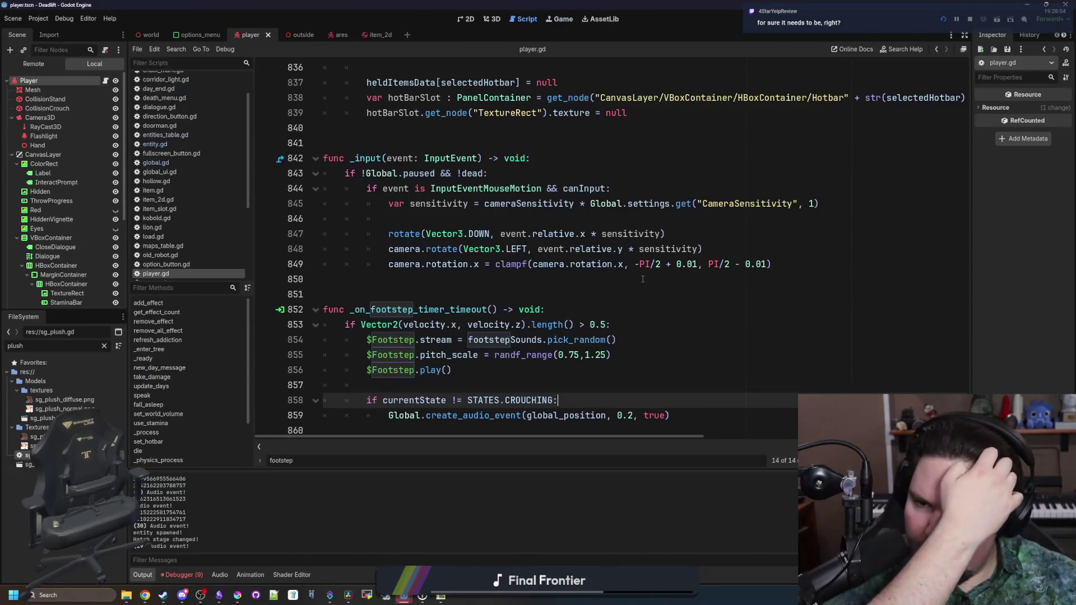
Add an 'if currentState == STATES.RUNNING:' branch after the crouching check in the footstep handler.
left_click(538, 281)
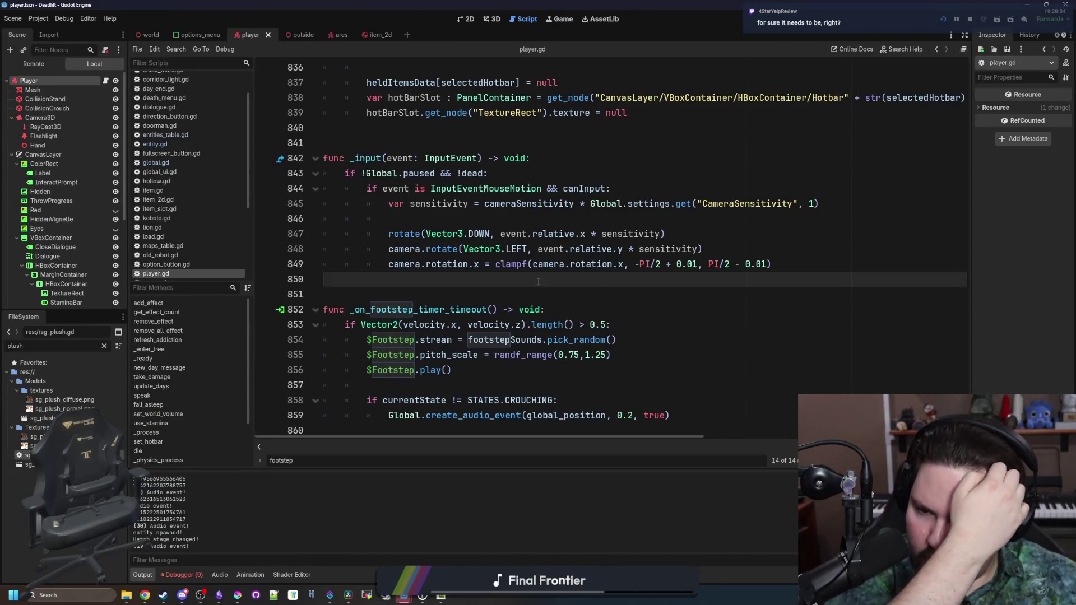
left_click(700, 414)
key("Return")
type("if currentState ==")
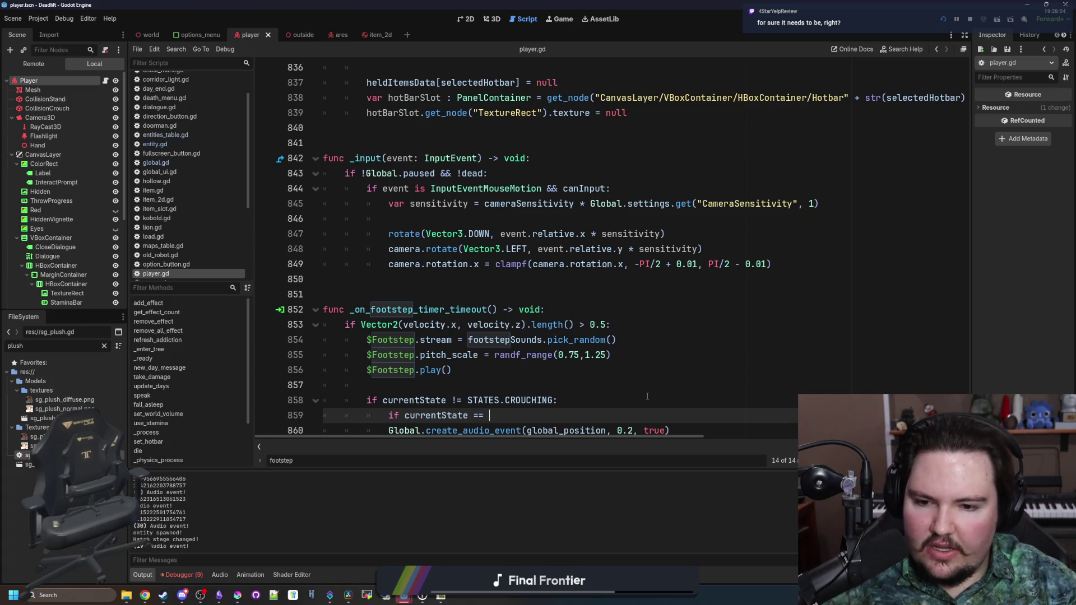
type("STATES.RUNNI")
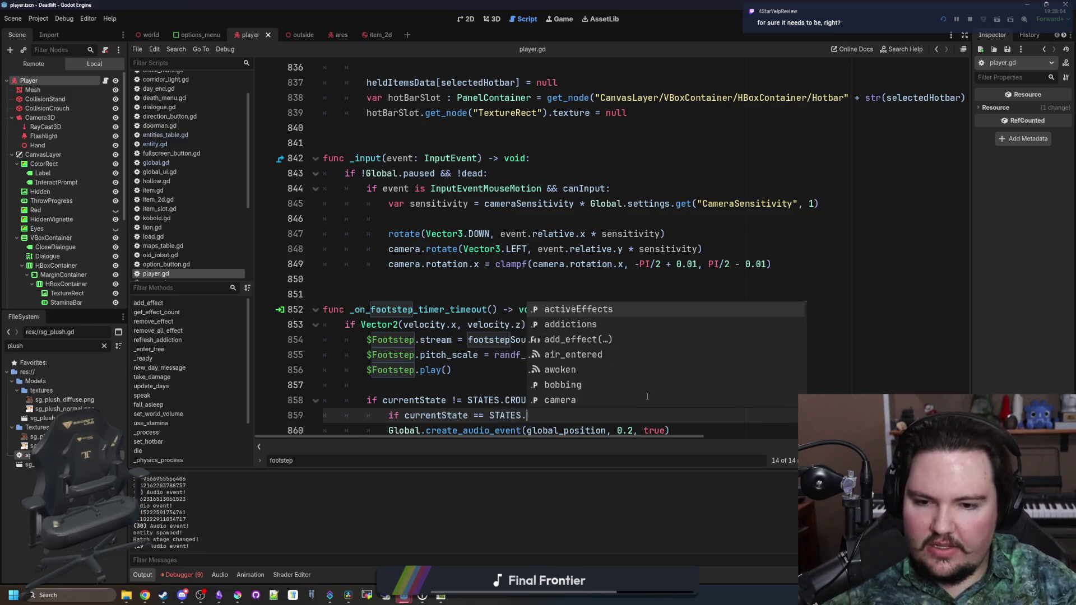
key("Return")
type(":")
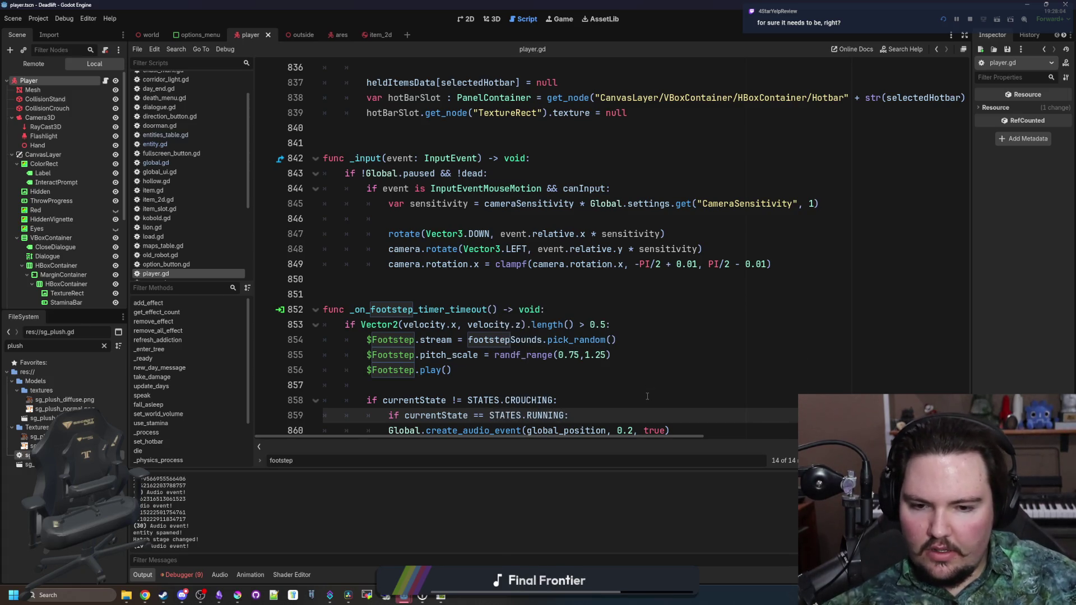
key("Return")
key("Return")
type("else:")
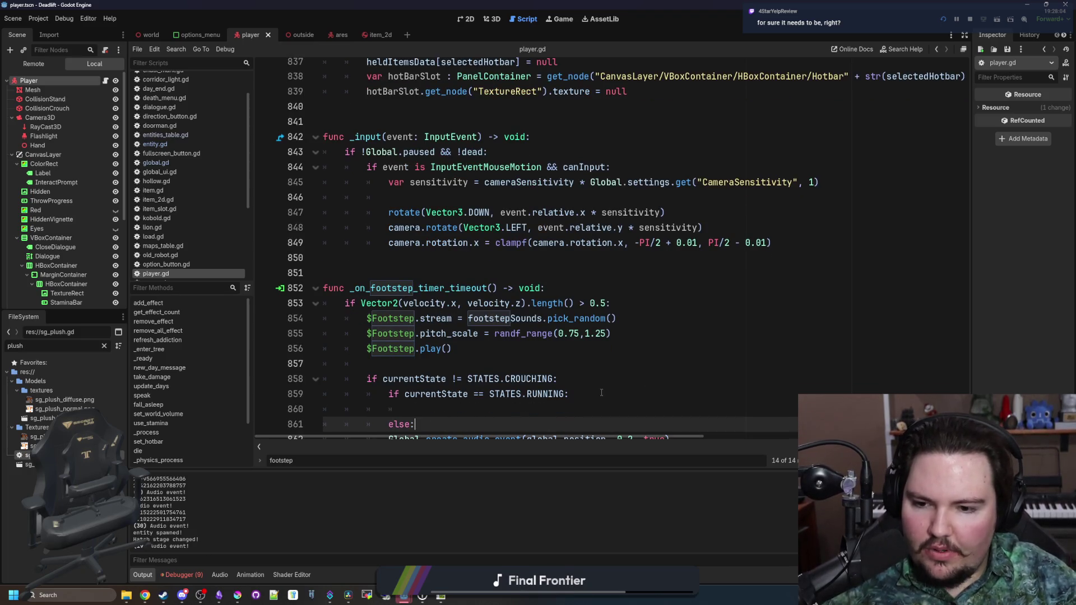
Indent the 0.2 audio event call under else and paste a copy into the running branch.
scroll(601, 393, "down", 1)
left_click_drag(693, 415, 407, 421)
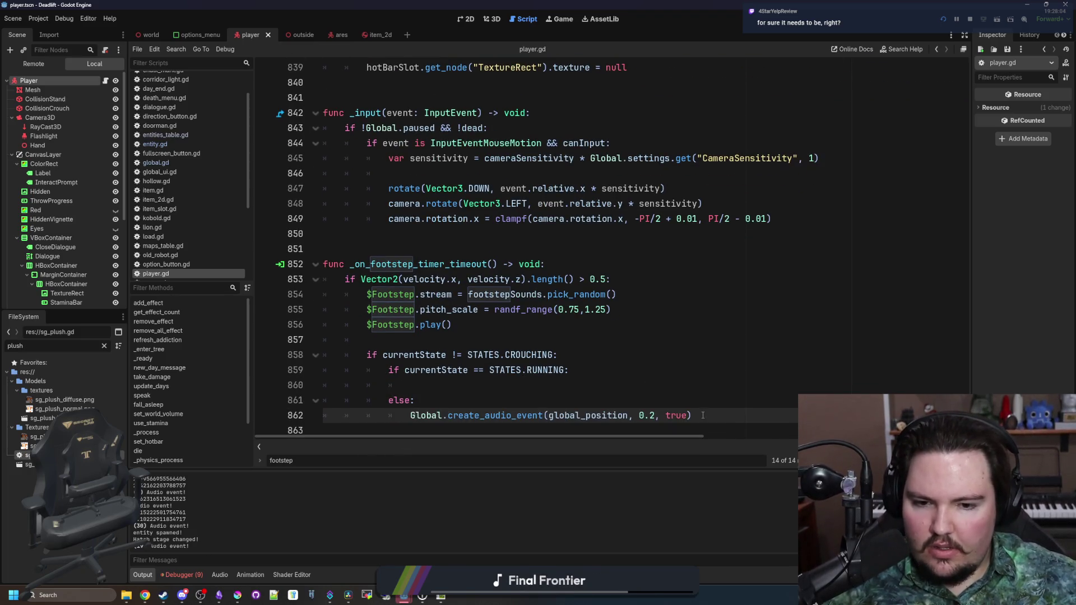
key("Tab")
key("ctrl+c")
left_click(622, 389)
key("ctrl+v")
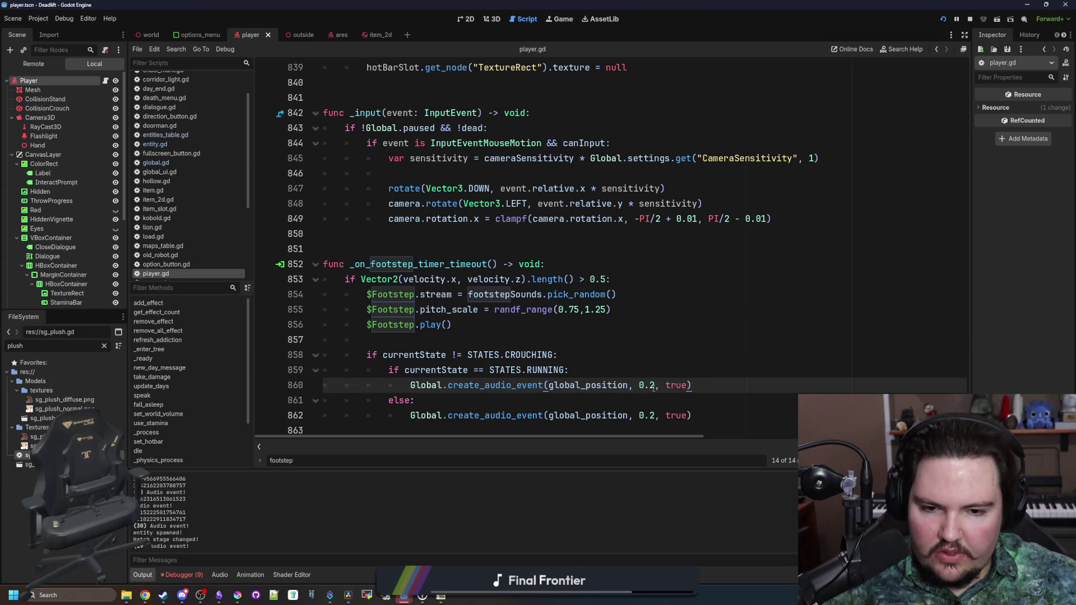
Set the running branch's audio event volume to 0.5, save player.gd, and return to the game.
left_click(653, 386)
key("Return")
key("BackSpace")
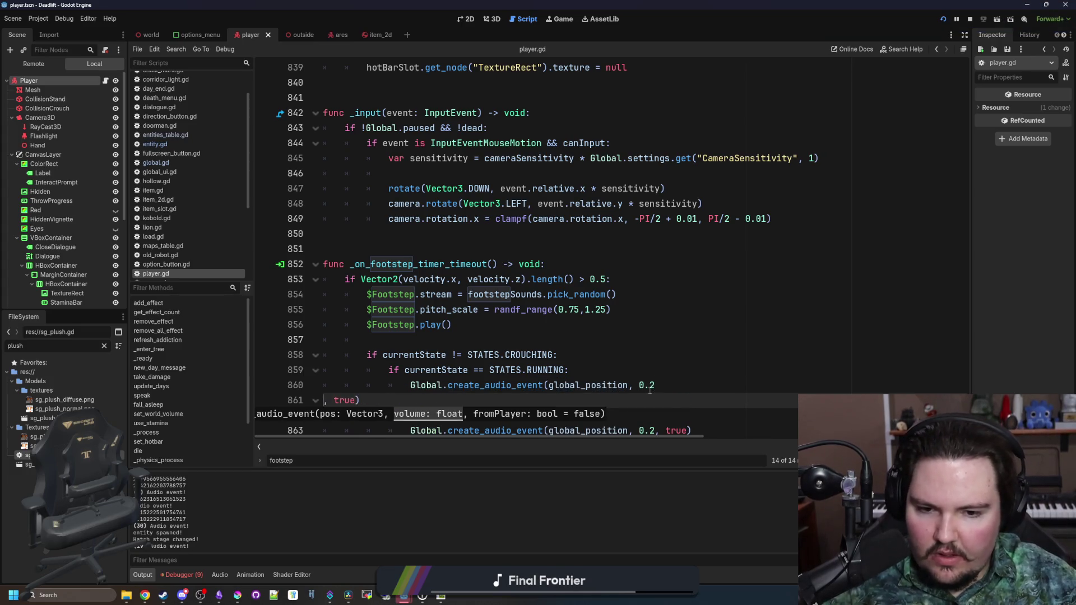
key("BackSpace")
left_click(697, 355)
key("ctrl+s")
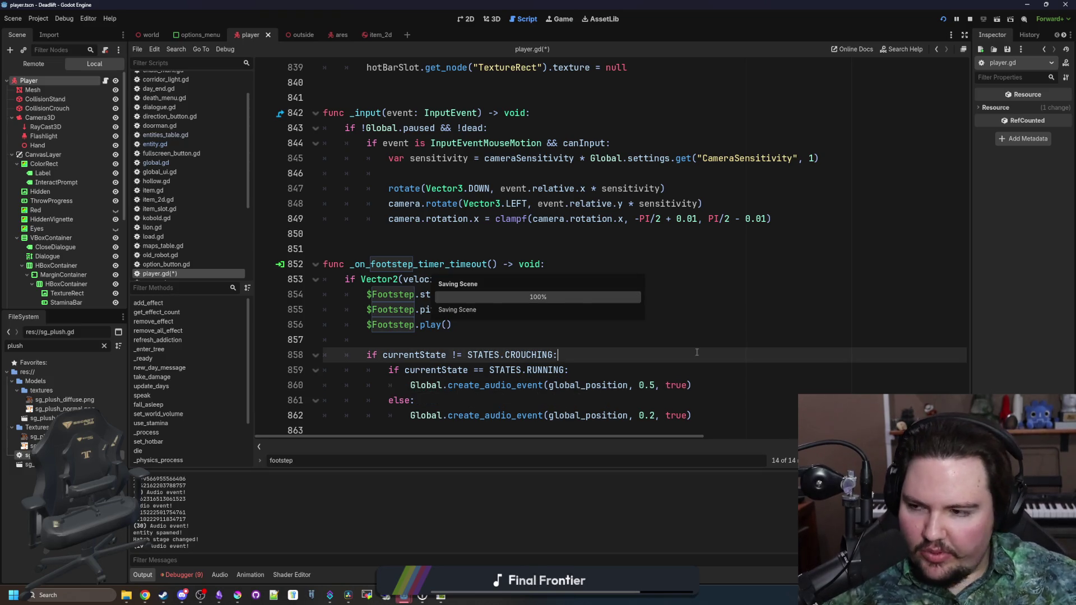
left_click(512, 331)
left_click(570, 25)
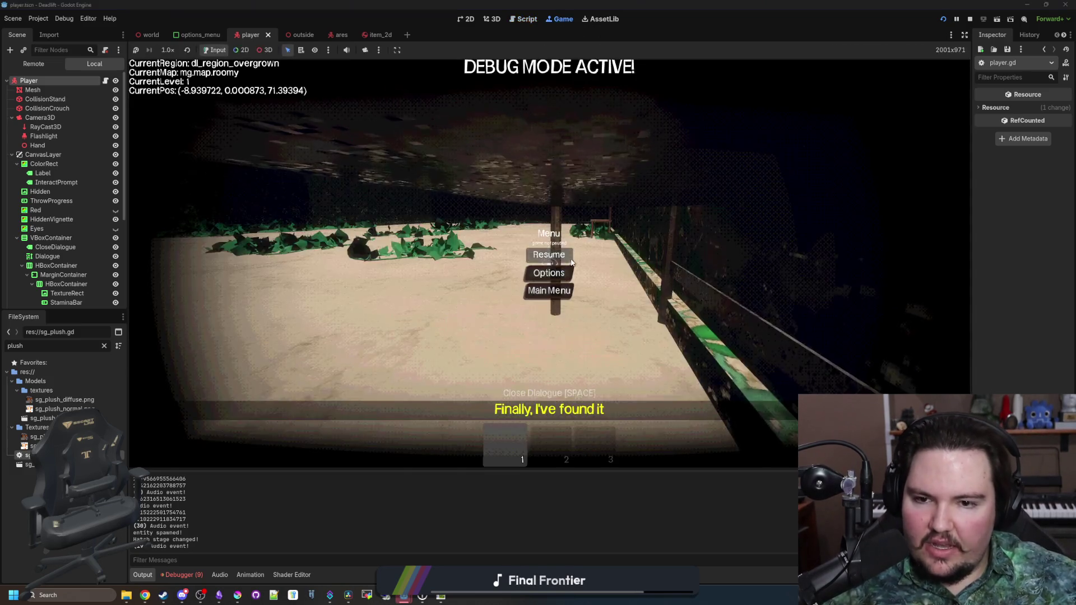
Walk through the fenced corridor, elevator and breakroom past the creature, hide the debug overlay, and pick up the floor item.
key("w")
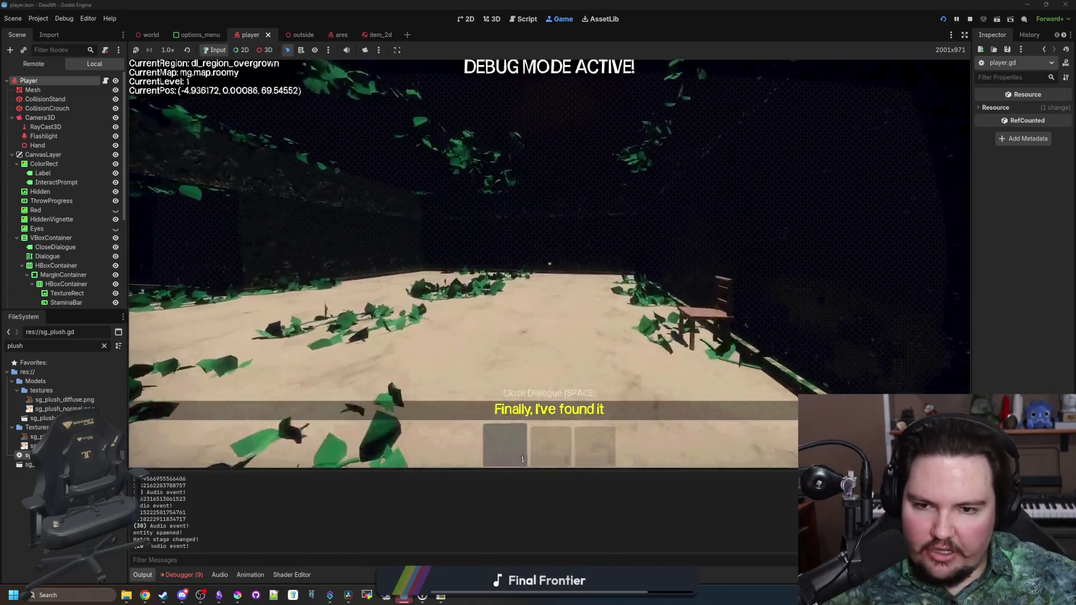
key("w")
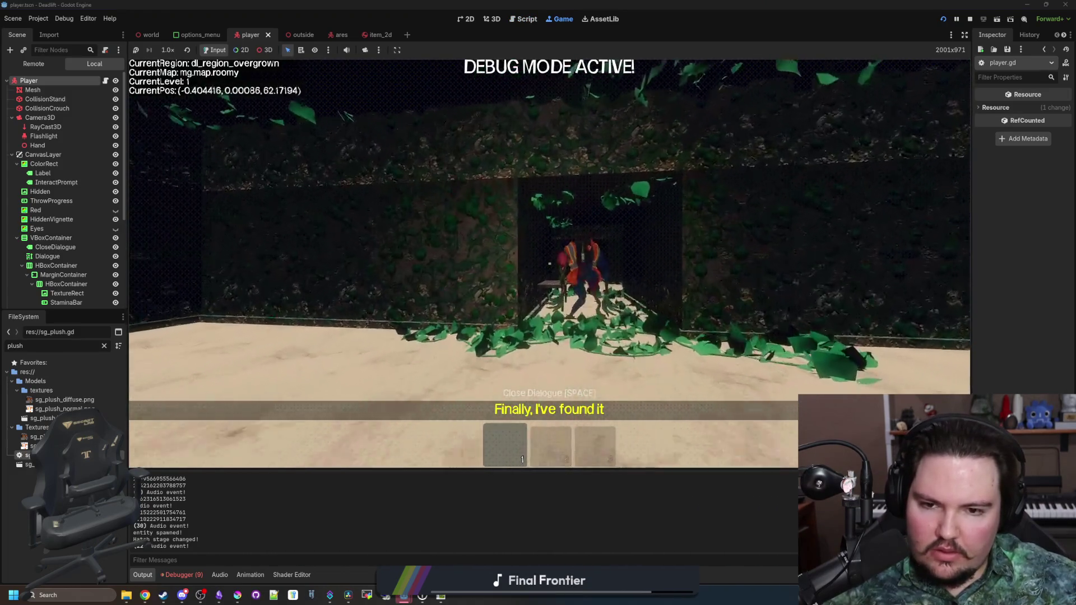
key("w")
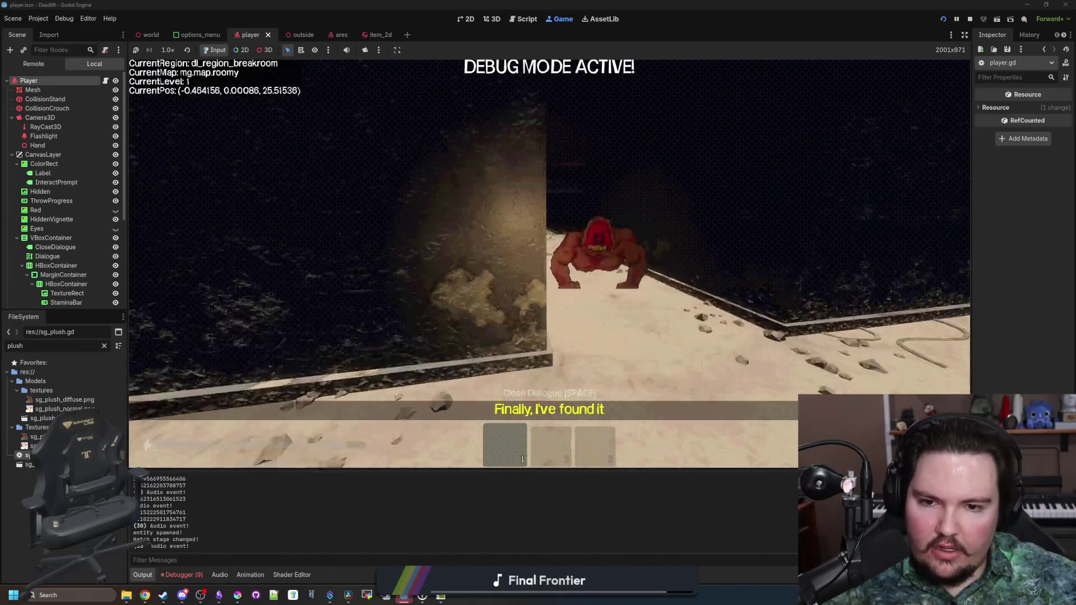
key("w")
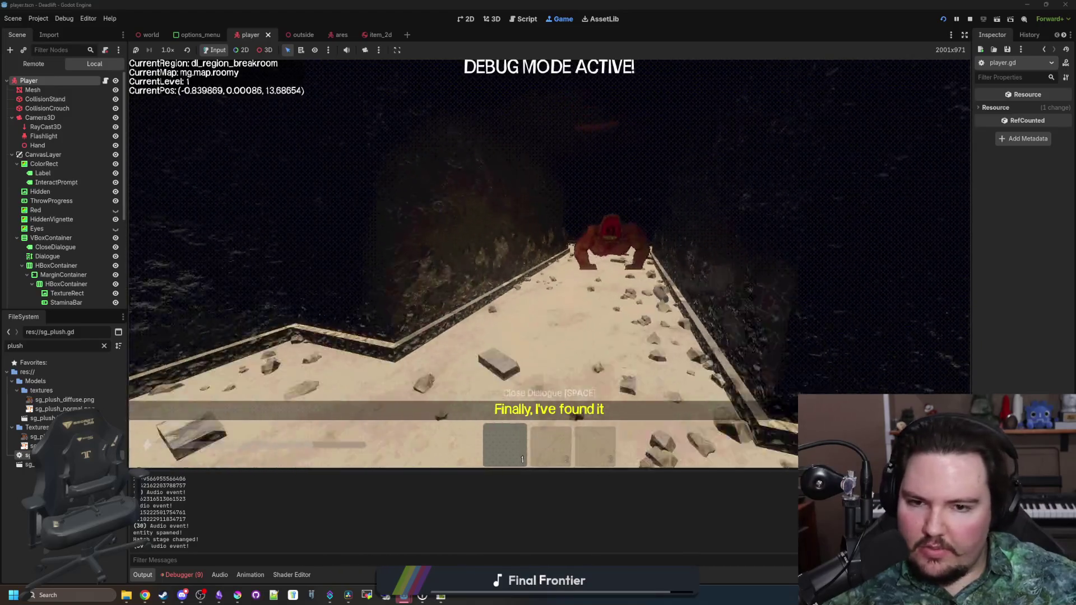
key("w")
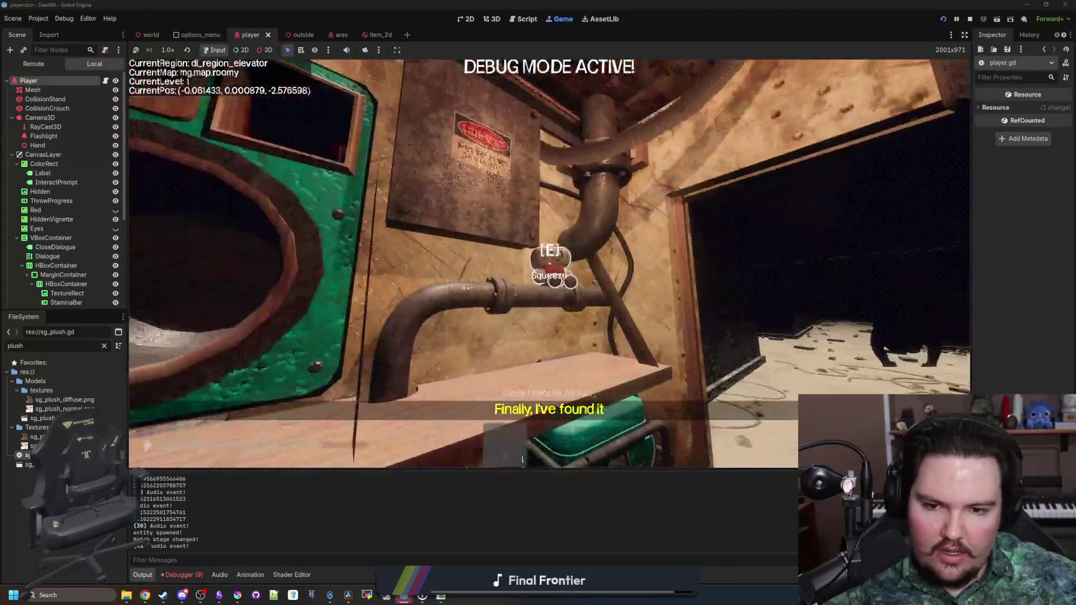
key("w")
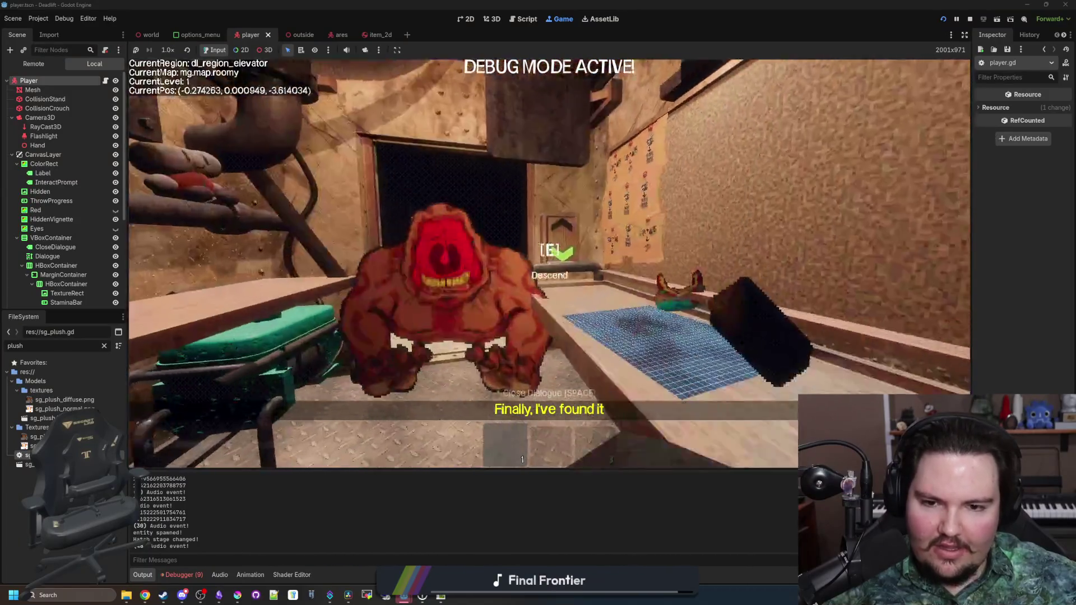
key("w")
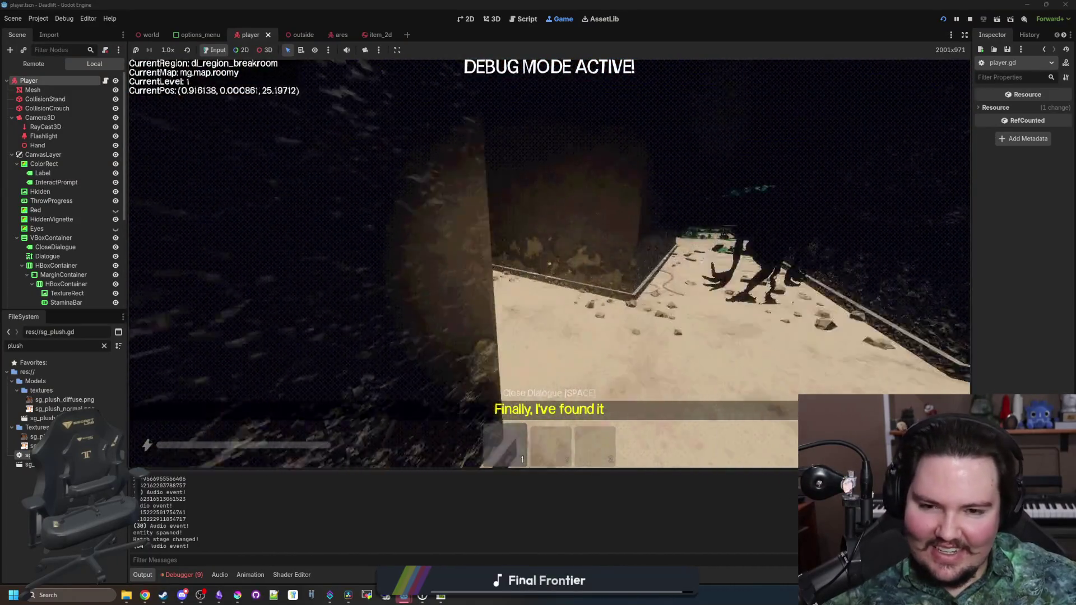
key("w")
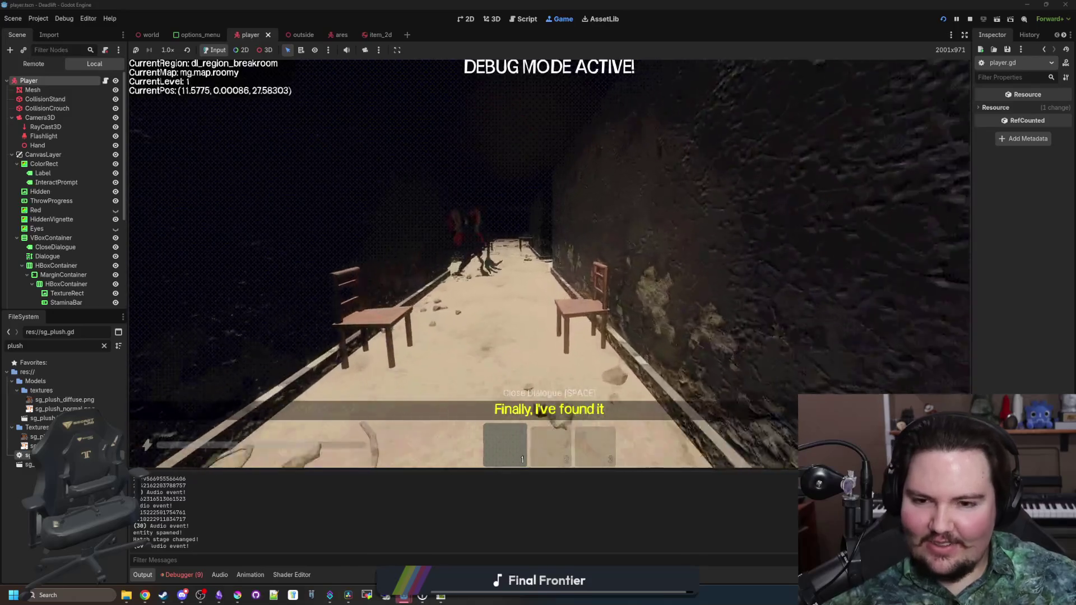
key("w")
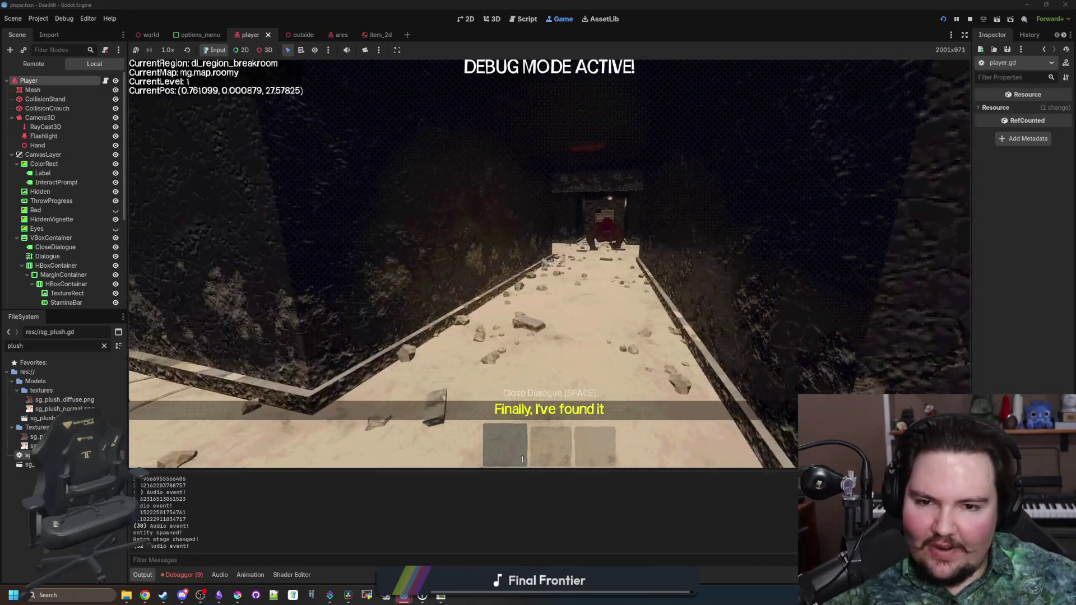
key("F3")
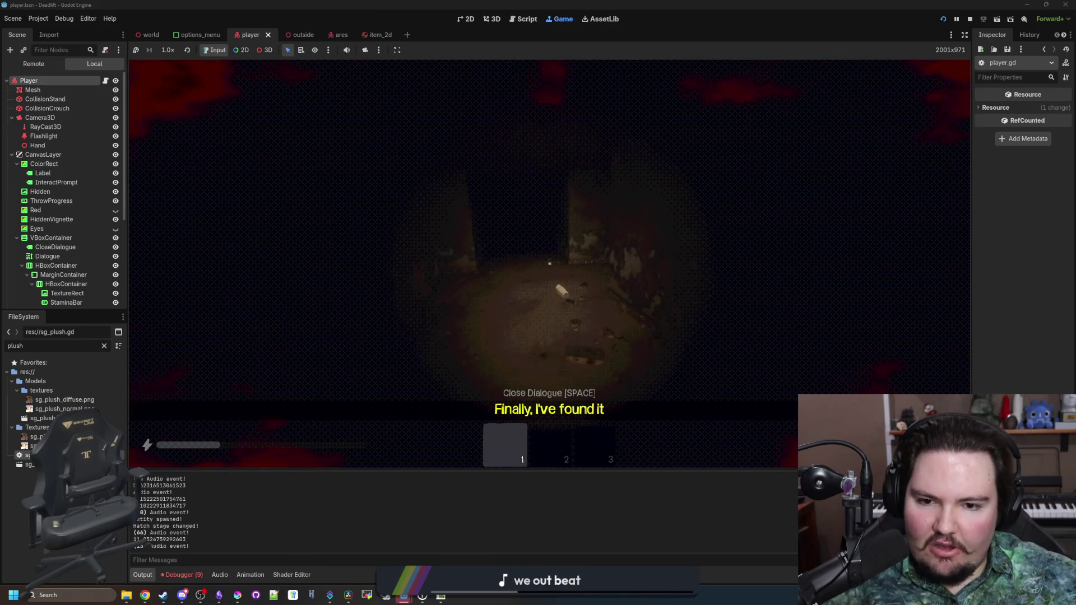
key("e")
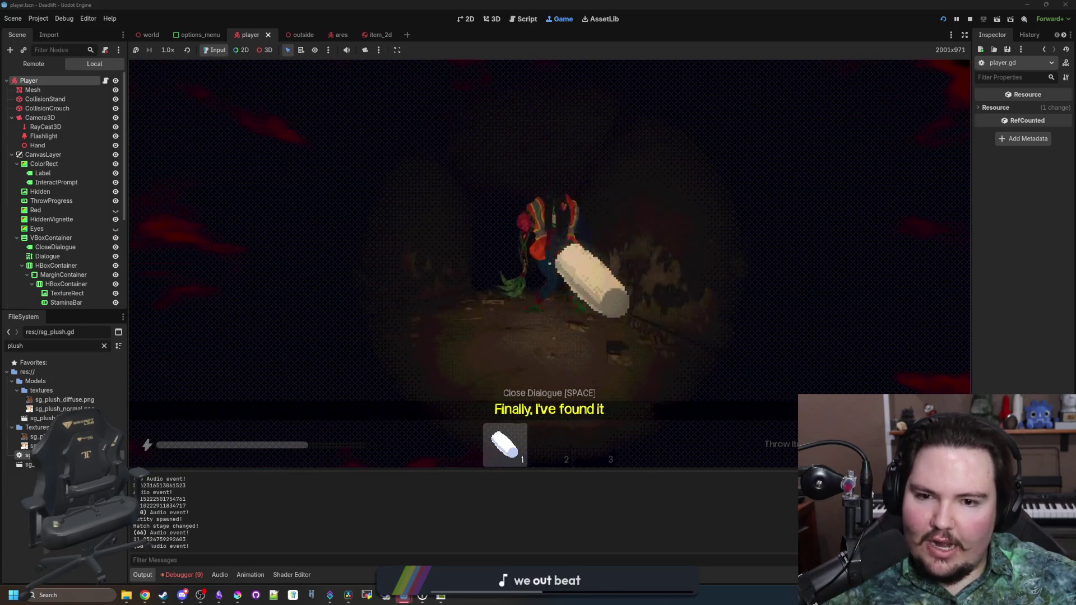
Switch to inventory slot 2, sprint past the red creature into the ivy area, and pause the game.
key("2")
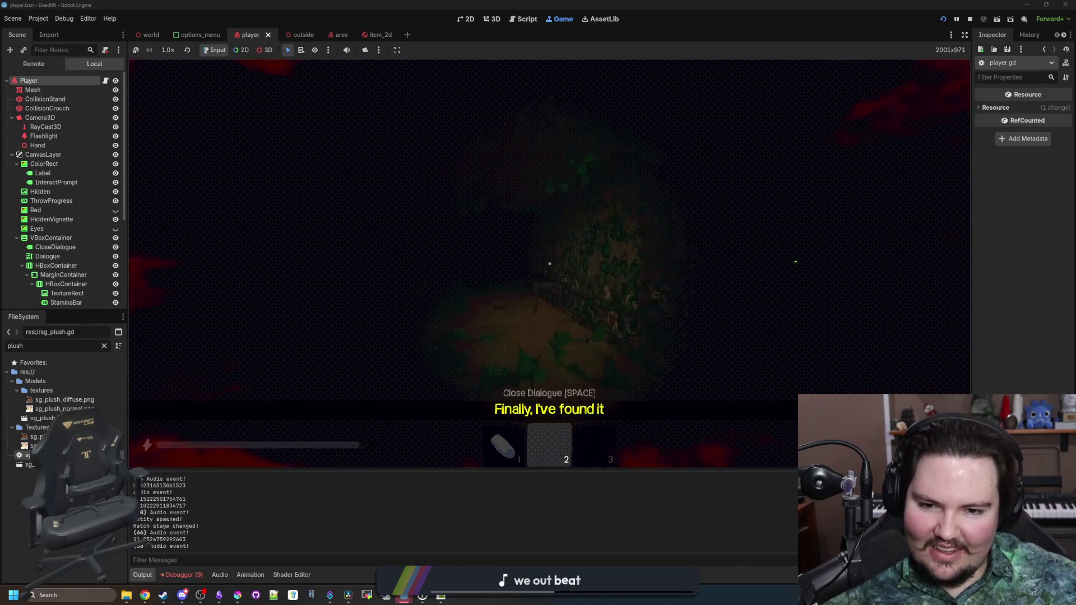
key("shift+w")
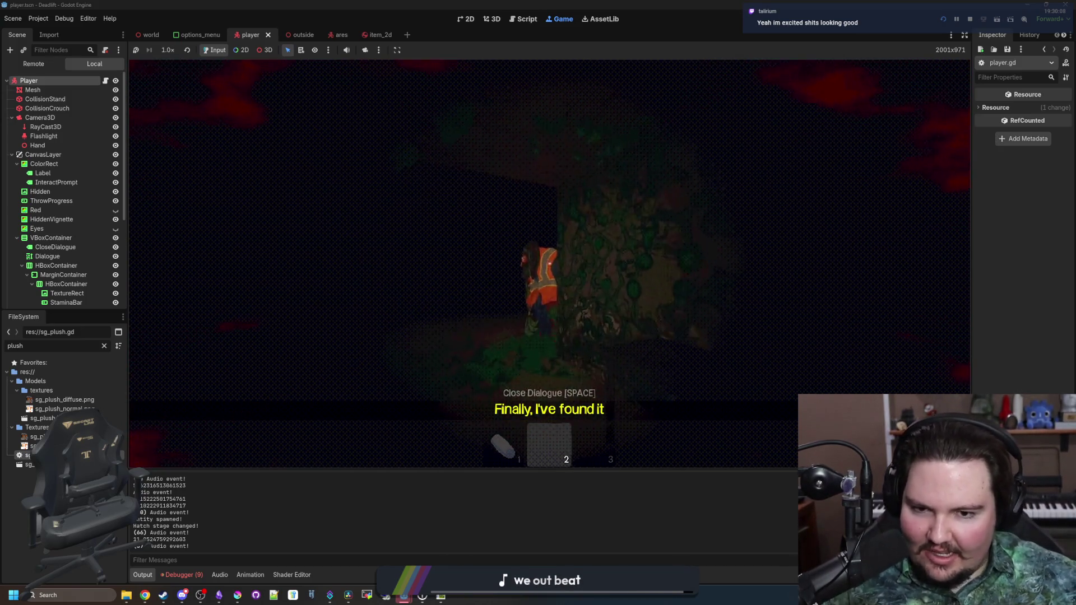
key("Escape")
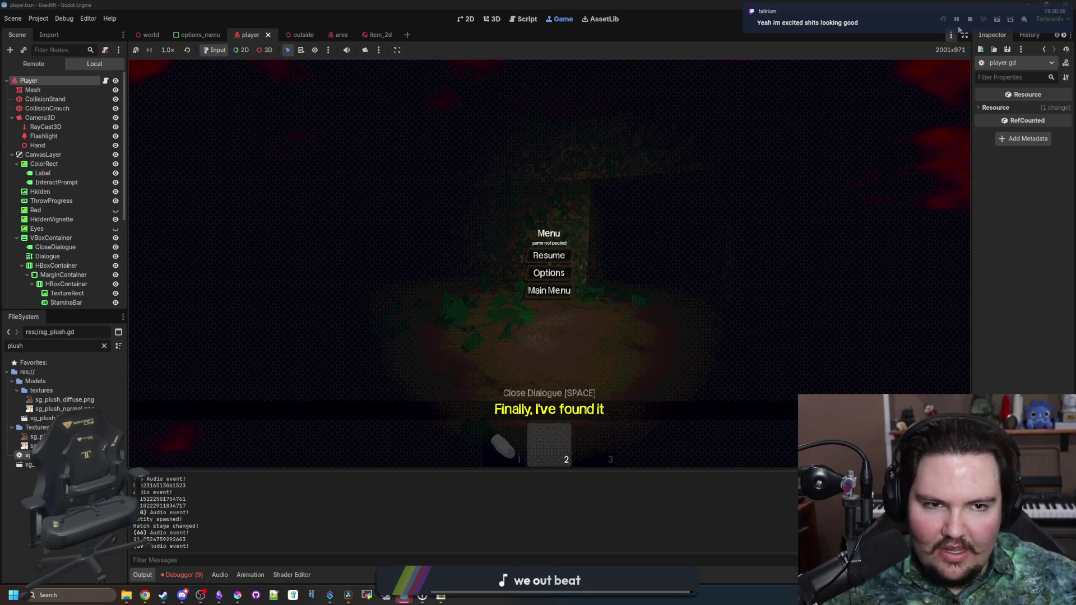
Stop the game, open the world scene and its script, and relaunch the project with F5.
left_click(970, 19)
left_click(149, 34)
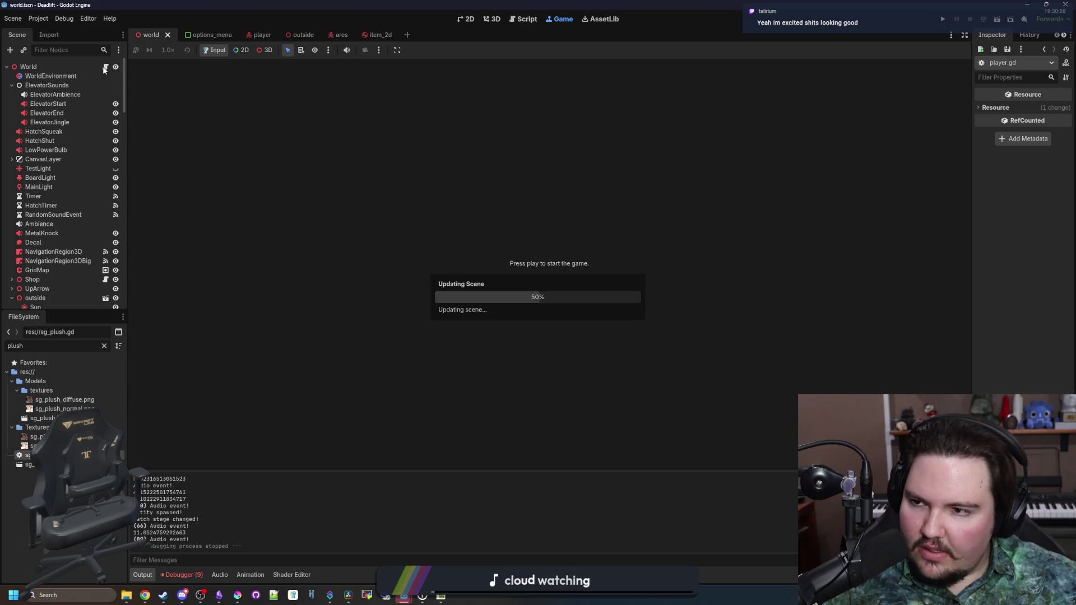
left_click(105, 67)
key("F5")
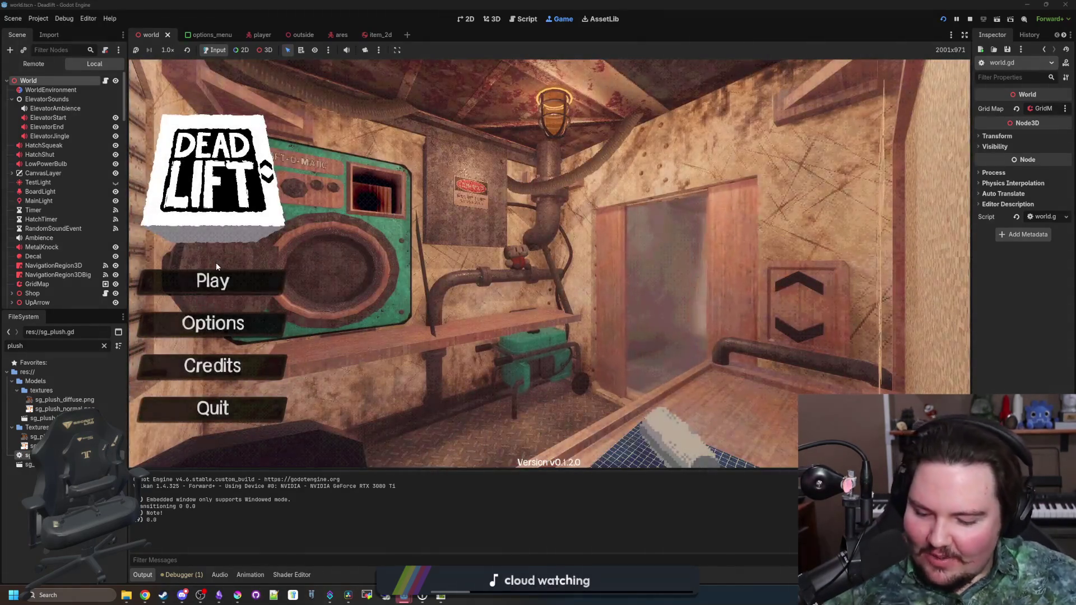
Enter the dwasdwa debug cheat, start the game and descend through the hatch to level 1.
type("dwasdwa")
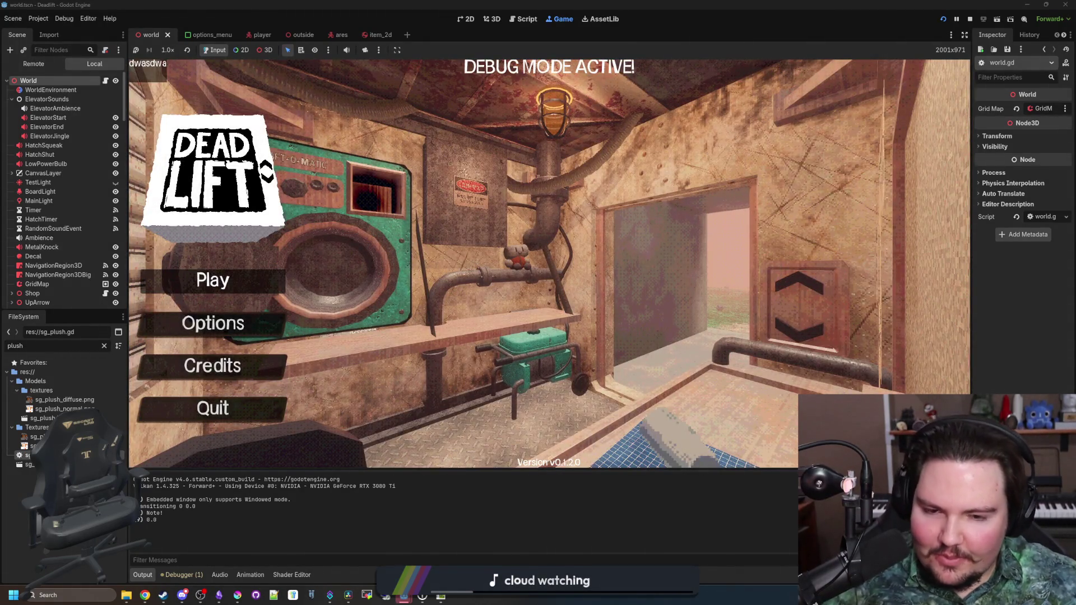
key("Return")
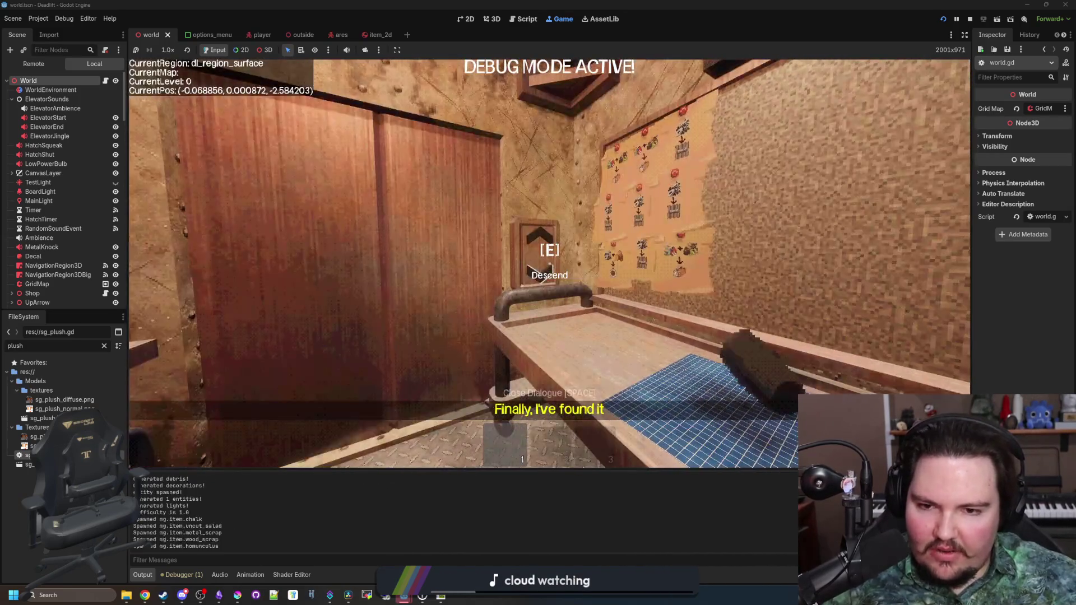
key("e")
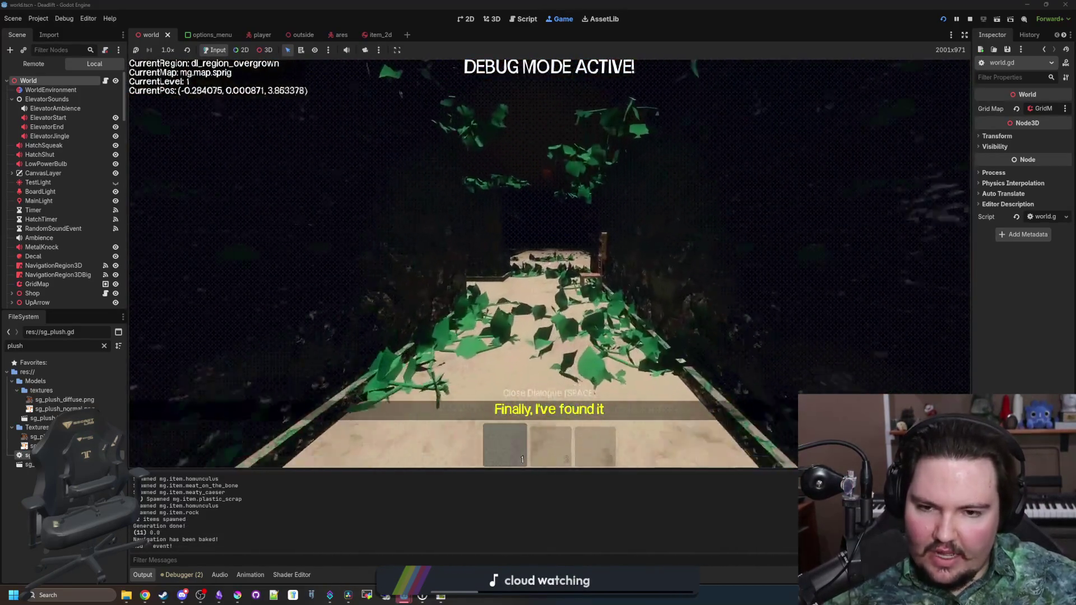
Walk through the overgrown corridors and the breakroom region, ending facing the long overgrown corridor.
key("w")
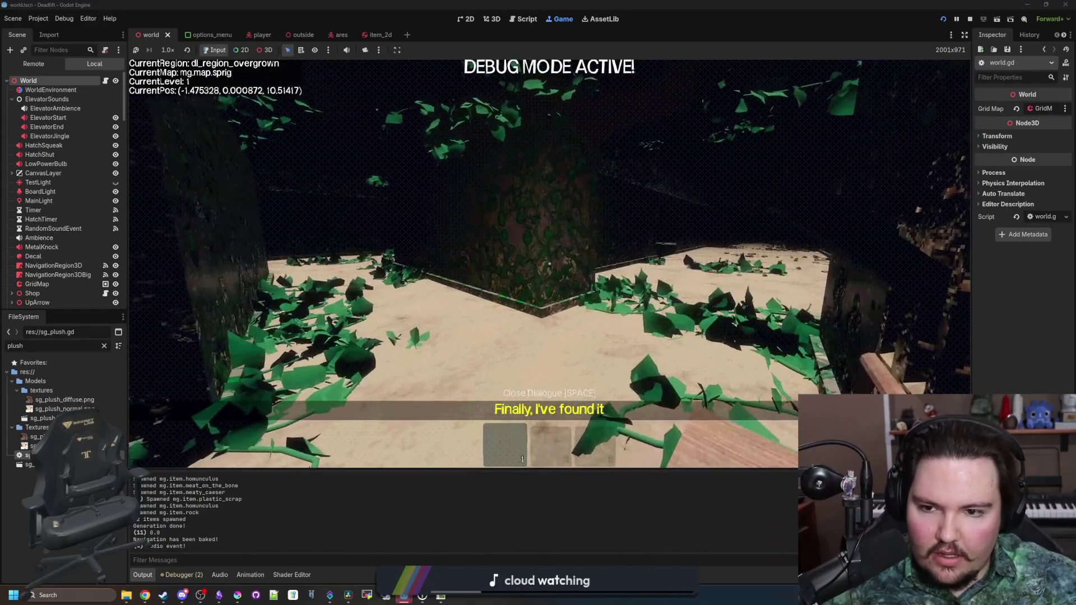
key("w")
key("w")
key("w")
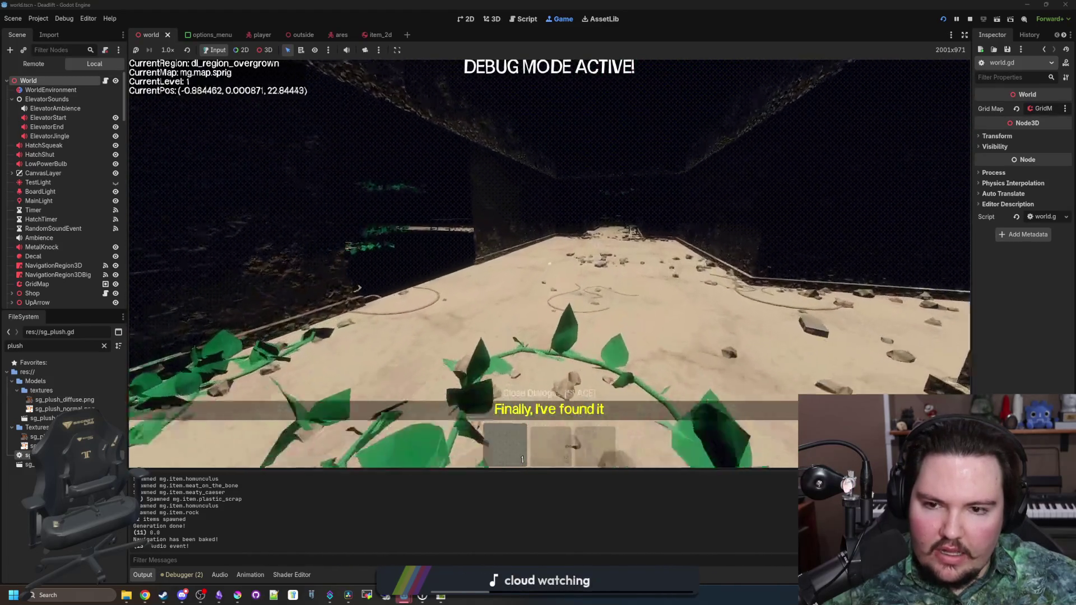
key("w")
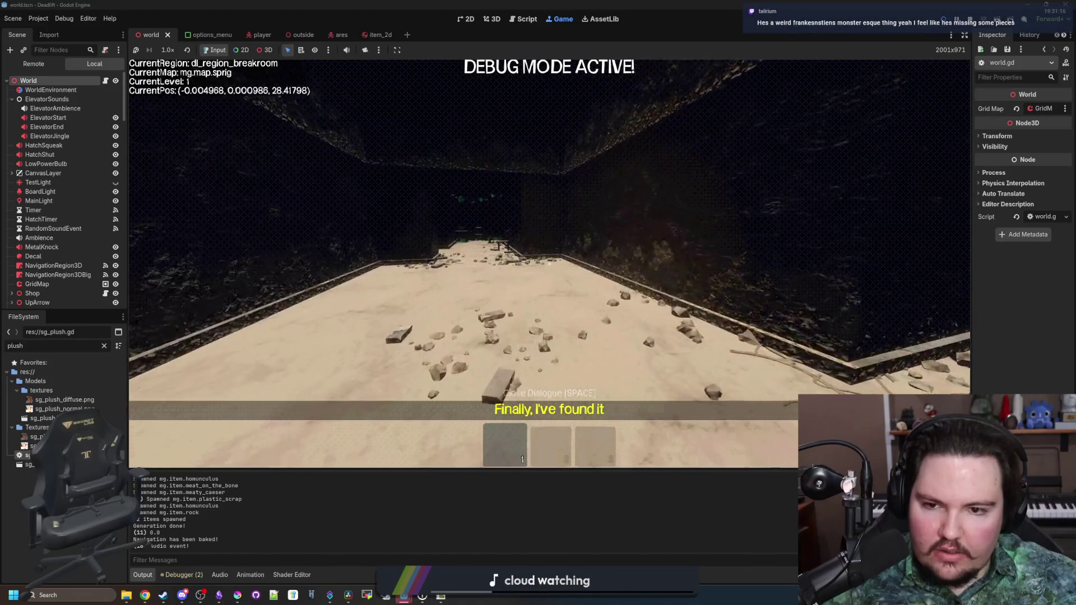
key("w")
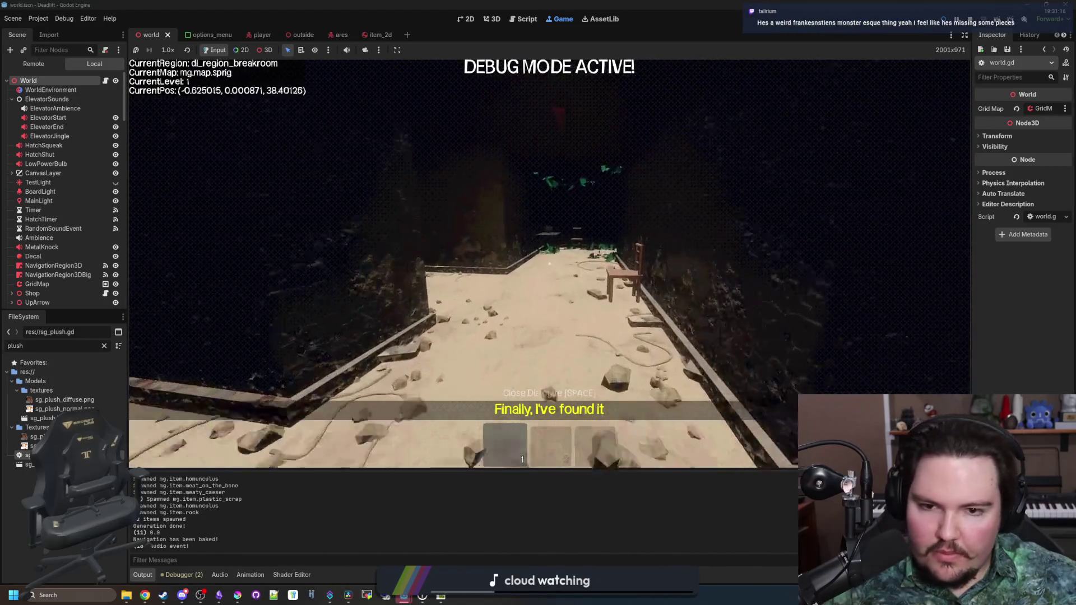
key("w")
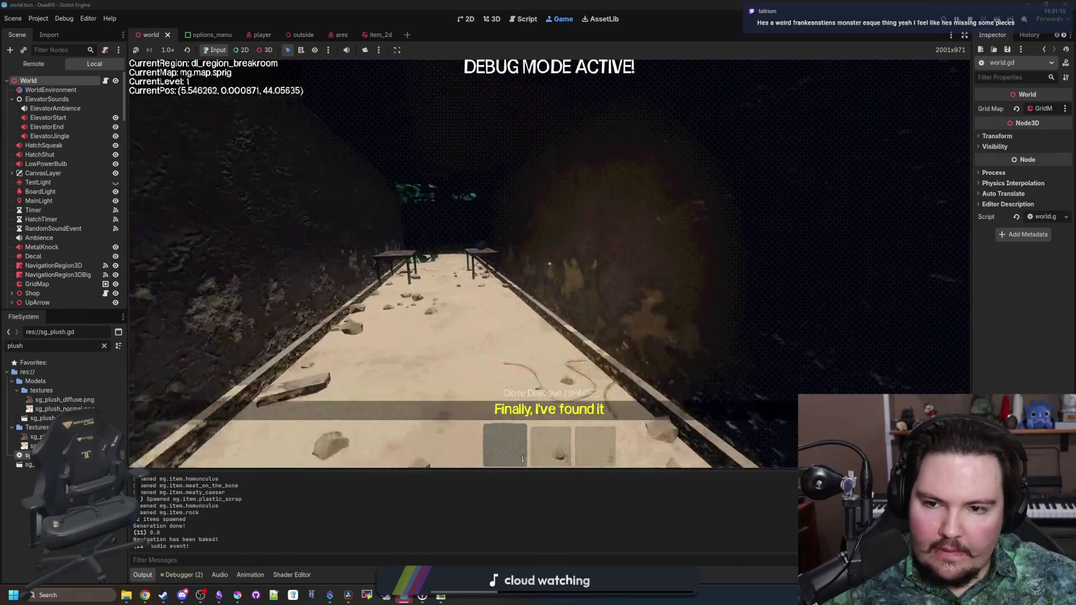
key("w")
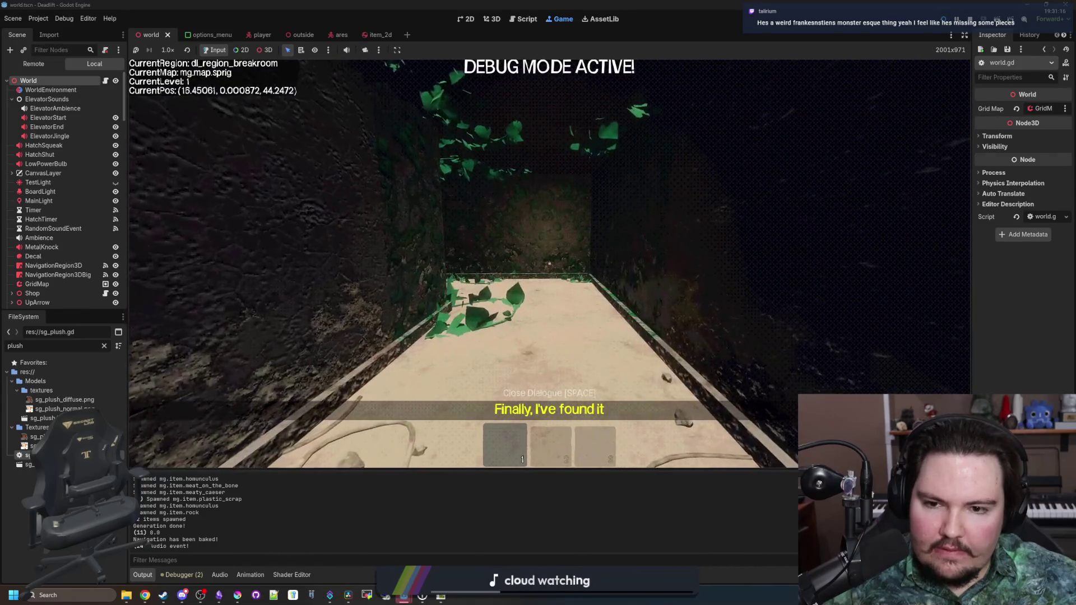
key("w")
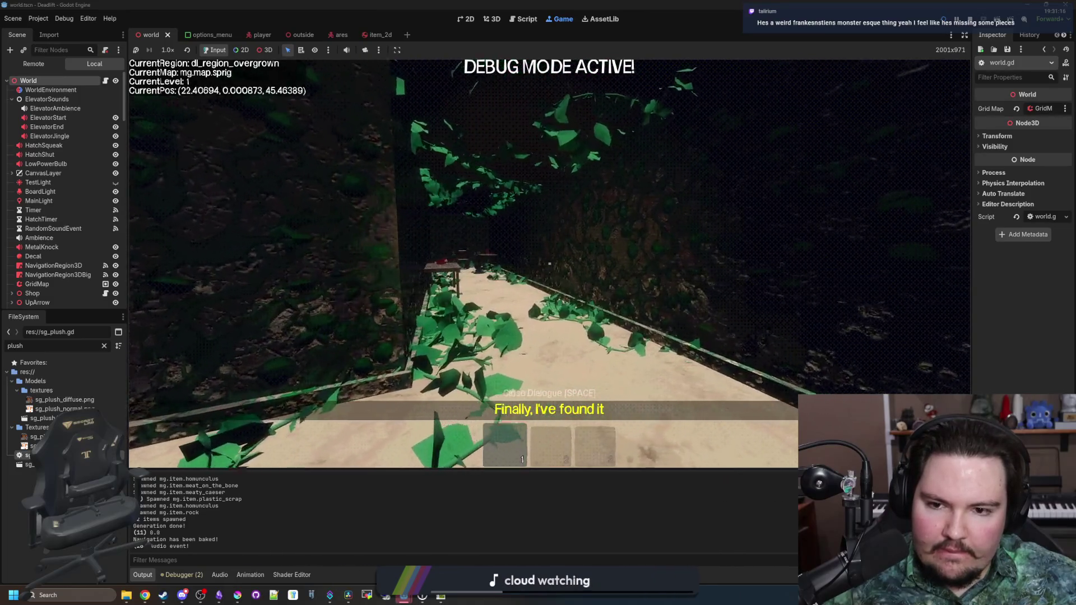
key("w")
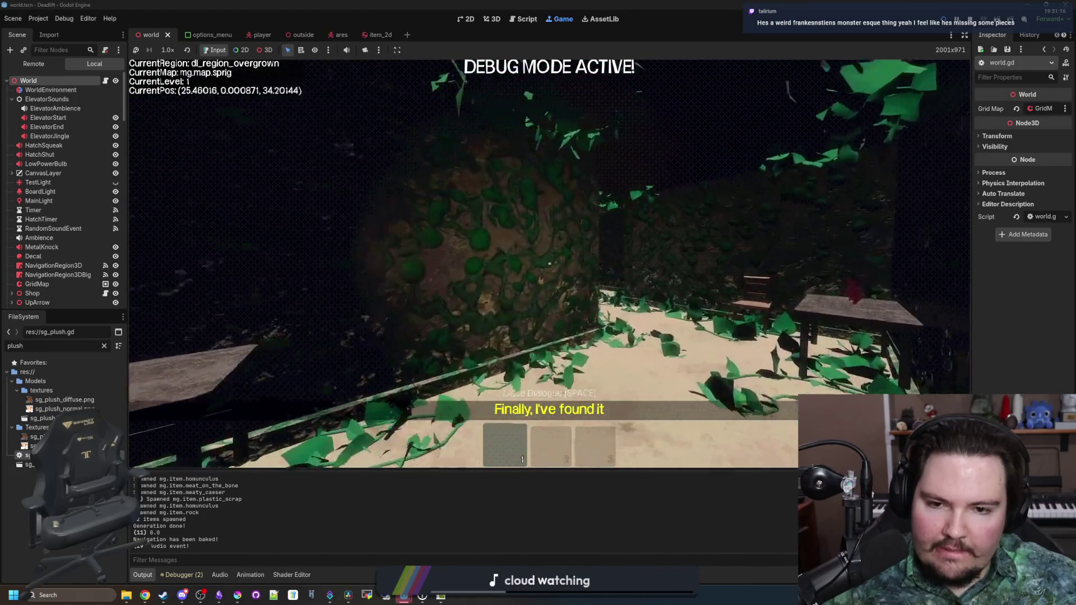
key("w")
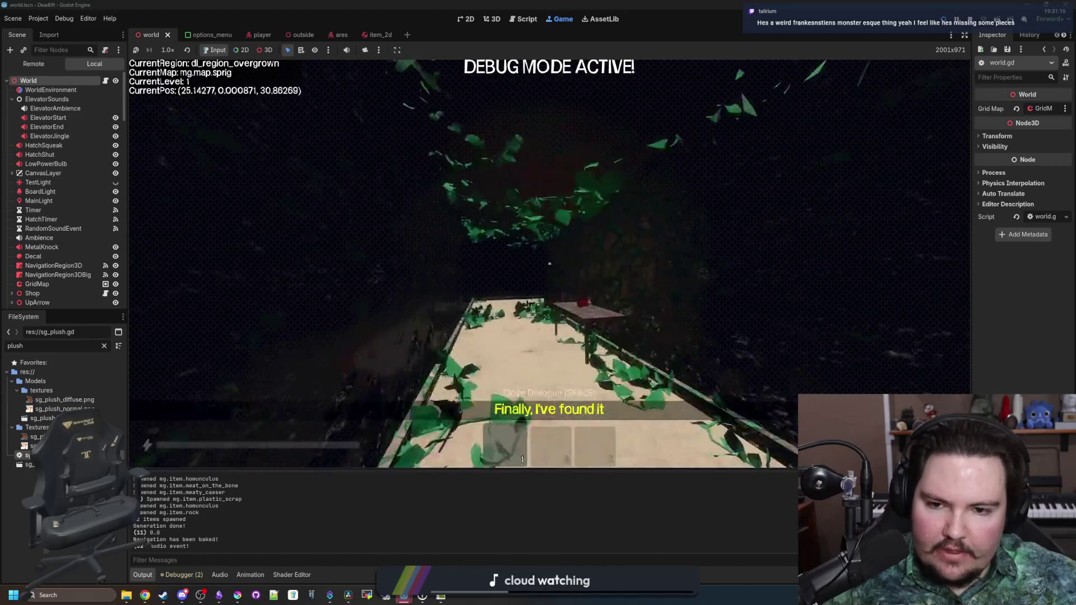
key("w")
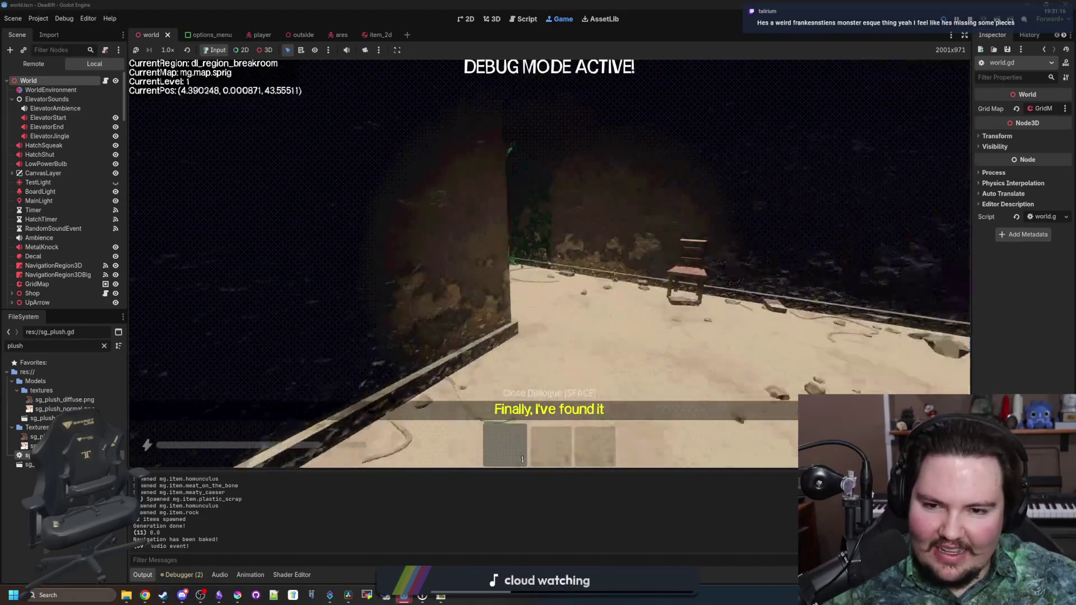
key("w")
key("w")
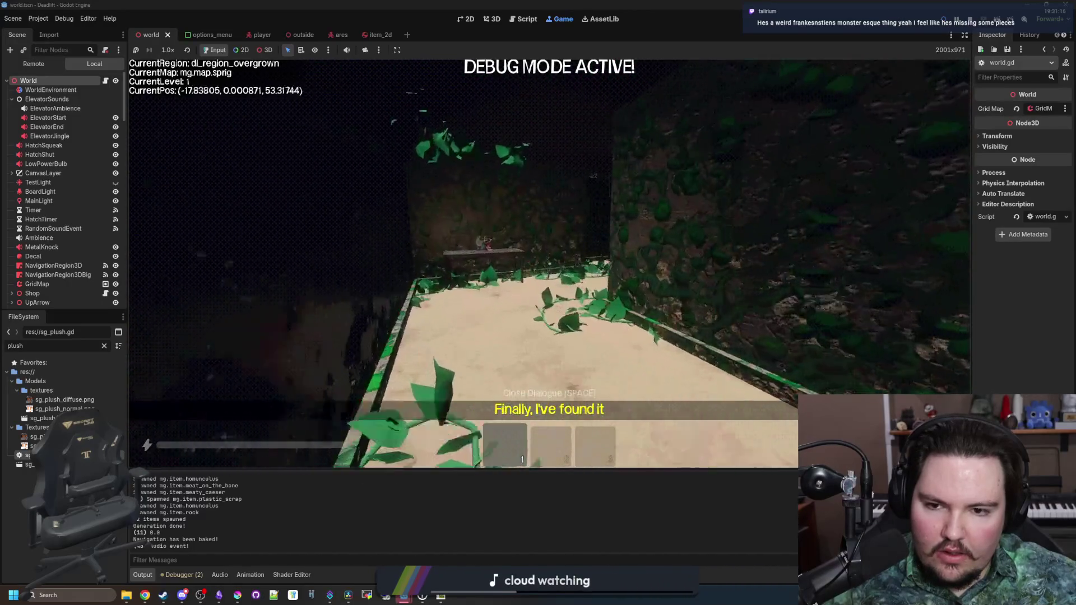
key("w")
key("w")
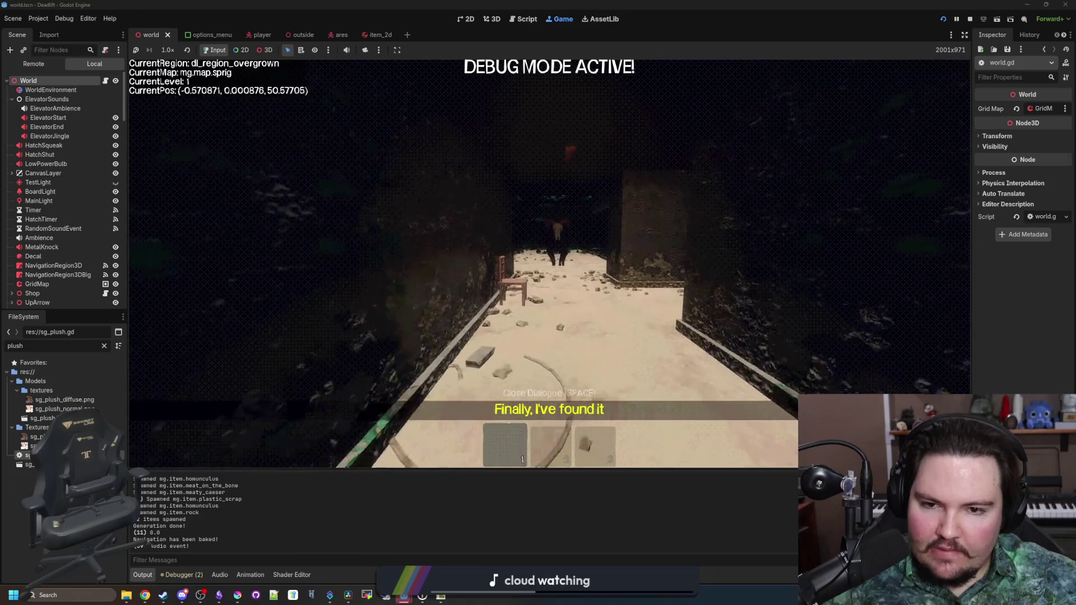
Walk along the path up to the ram-skull creature by the table.
key("w")
key("w")
key("w")
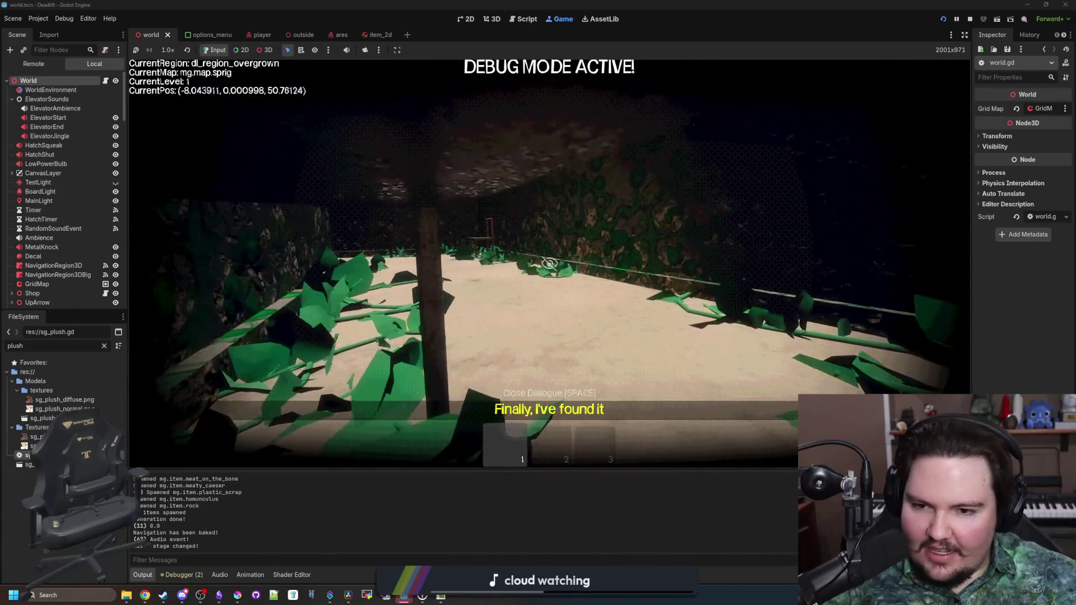
key("w")
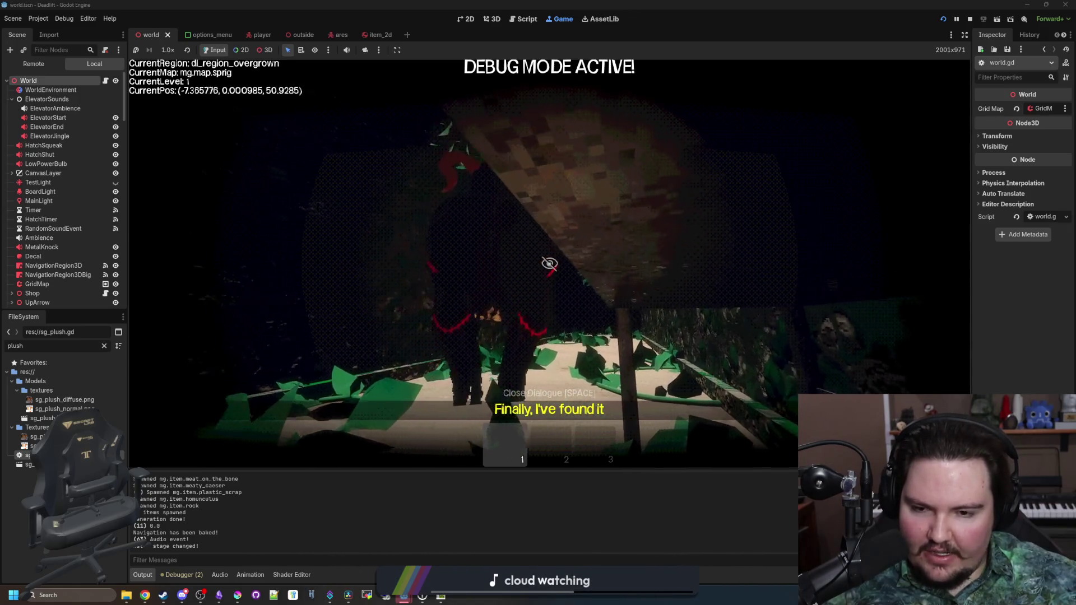
key("w")
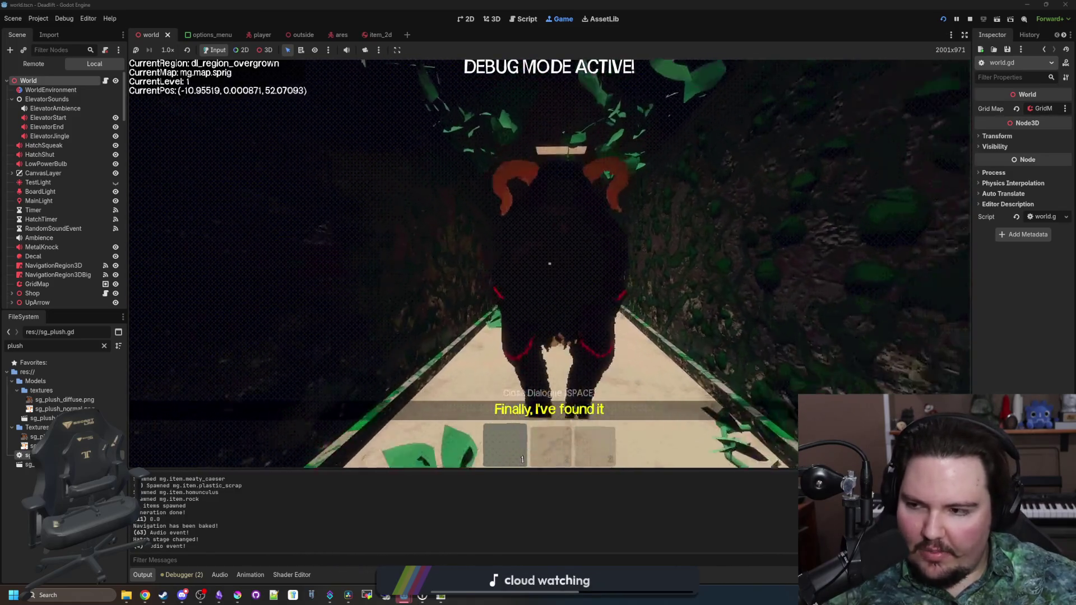
key("w")
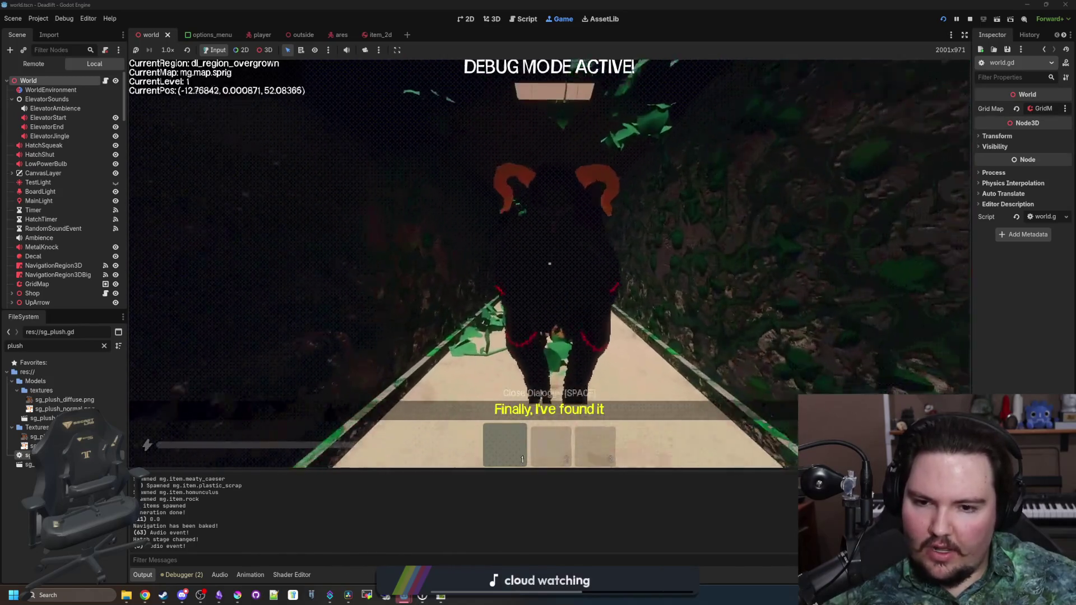
key("w")
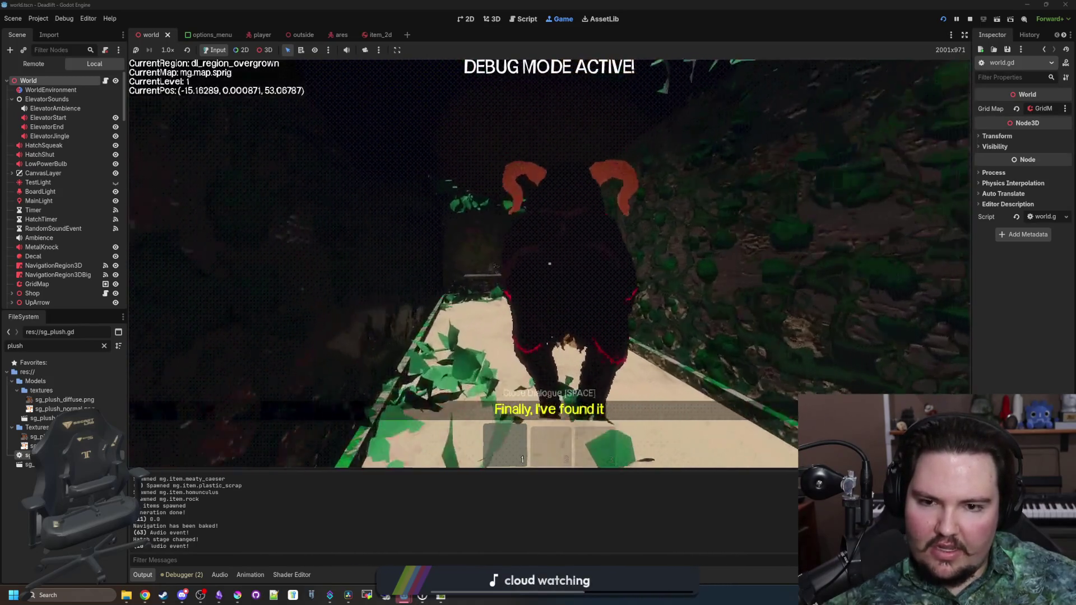
key("w")
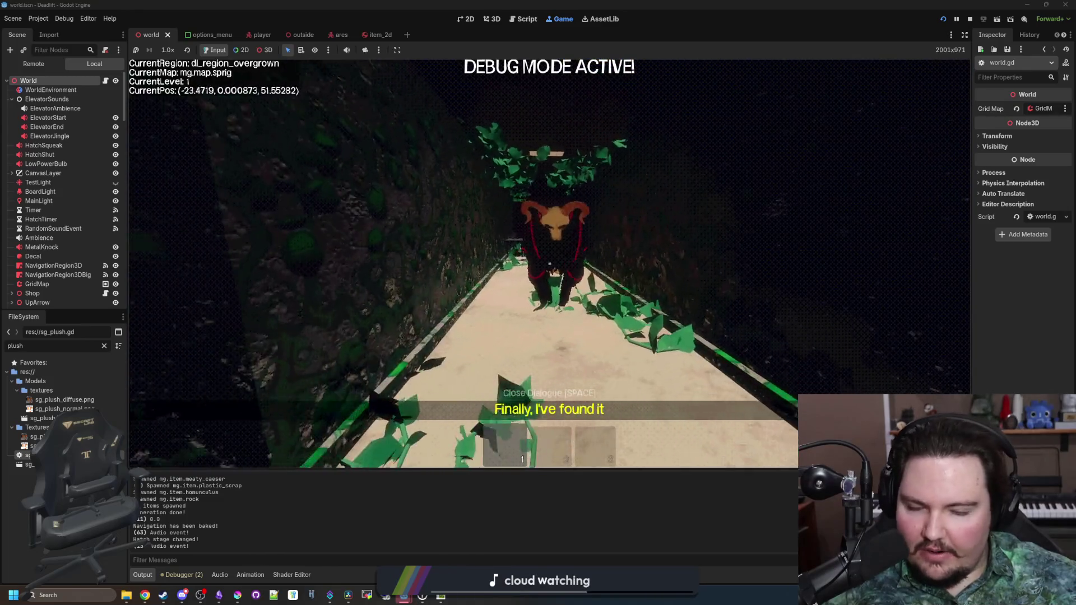
key("w")
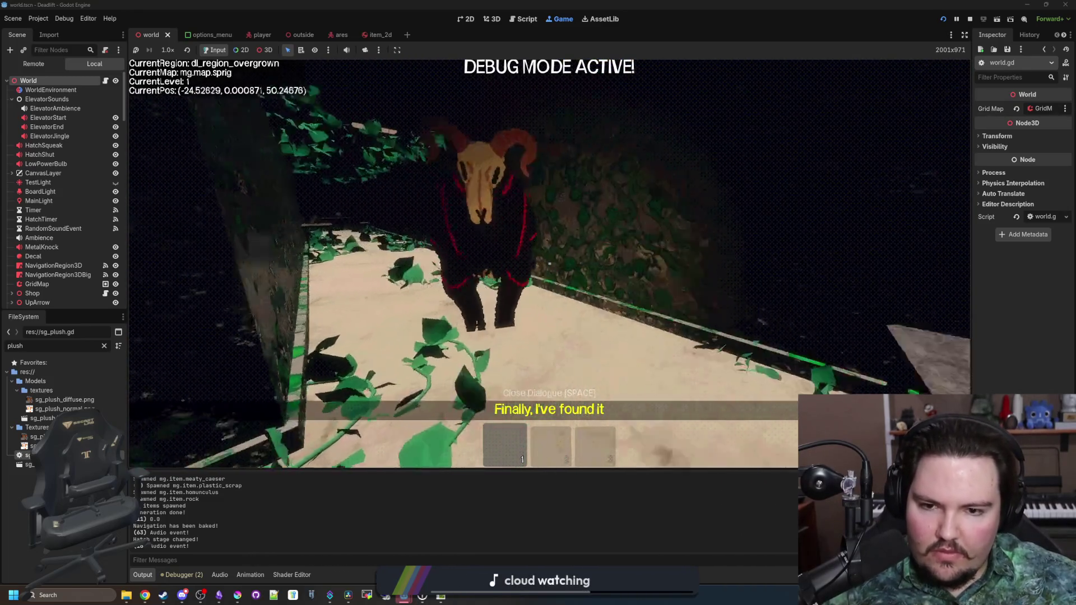
key("w")
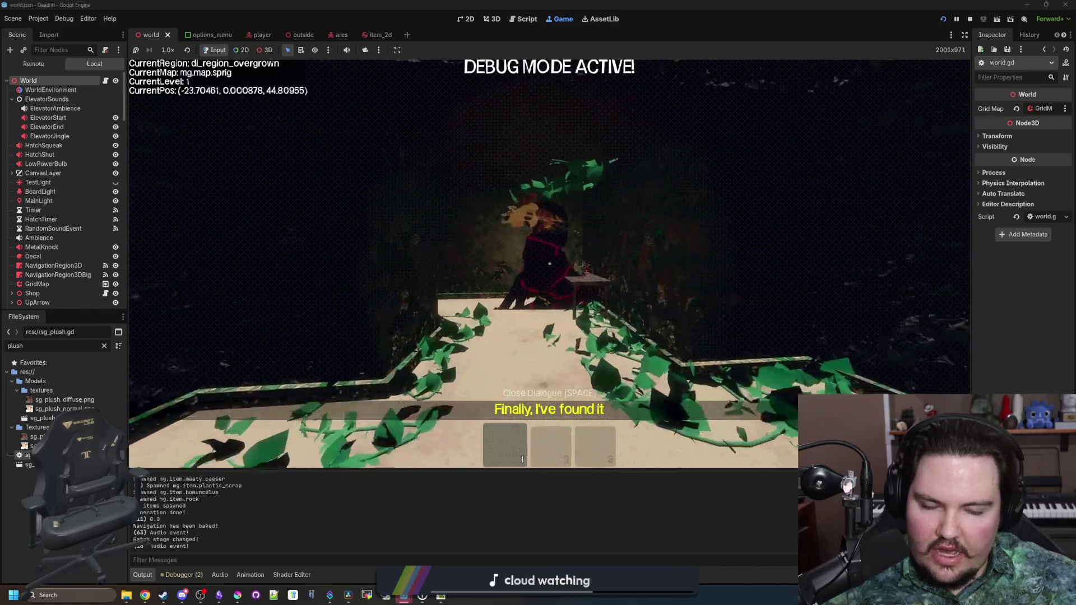
key("w")
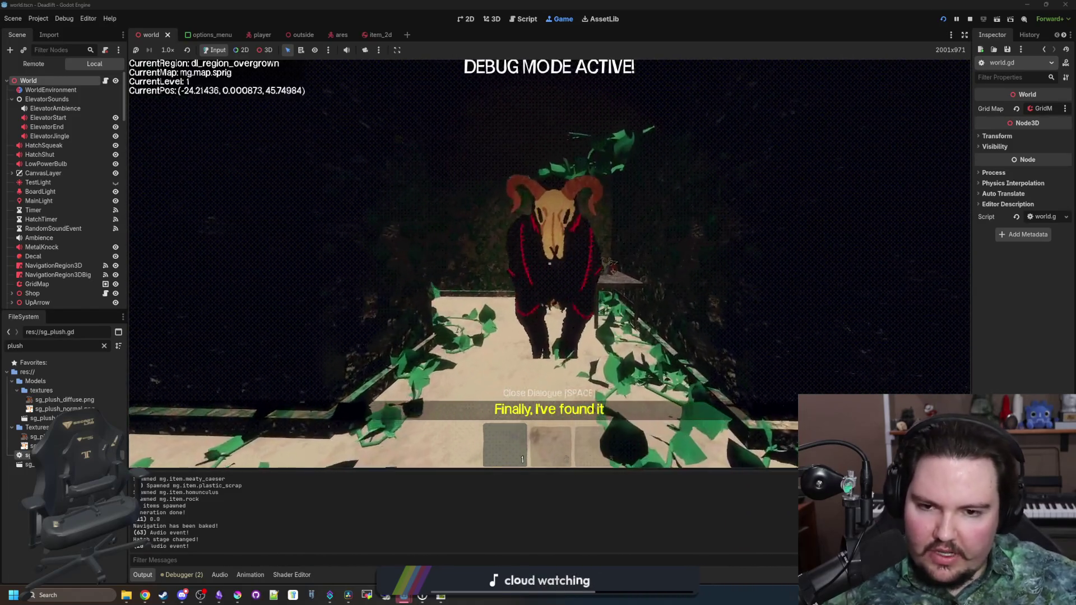
Circle around the creature, then back away from it down the path.
key("d")
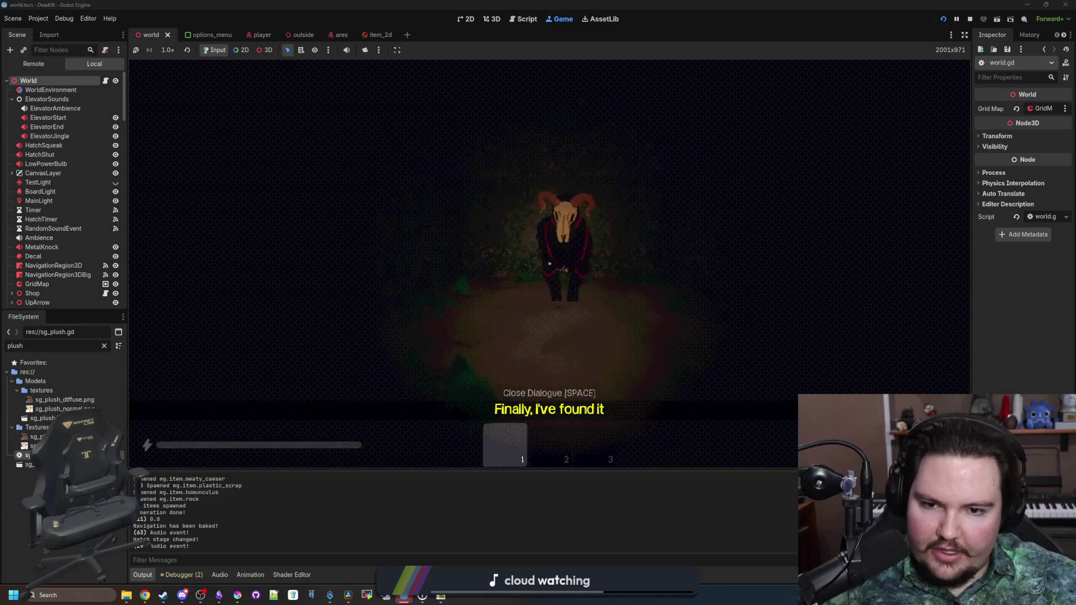
key("s")
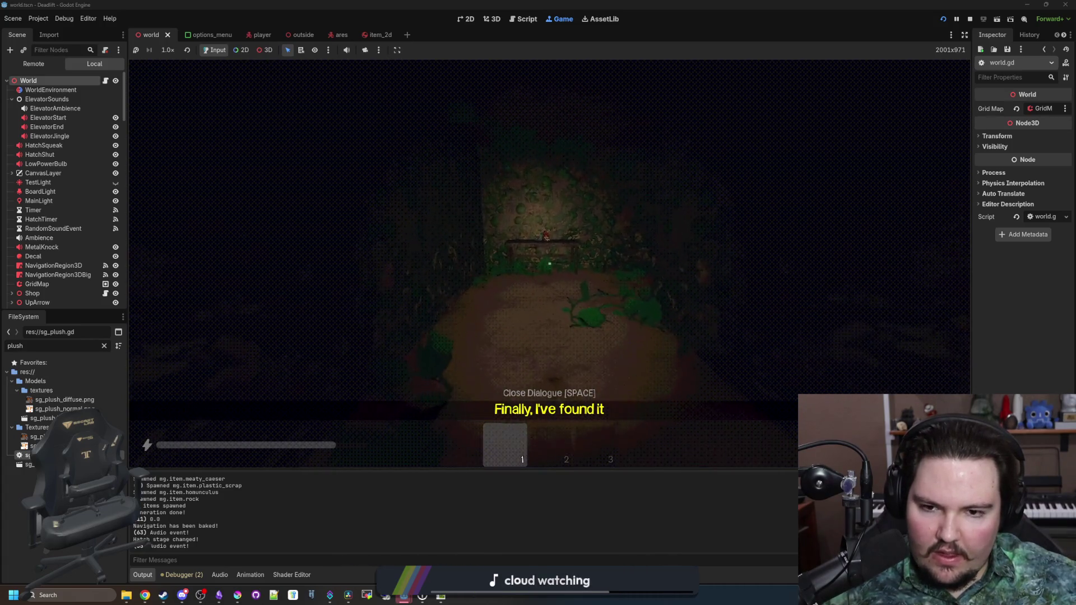
key("s")
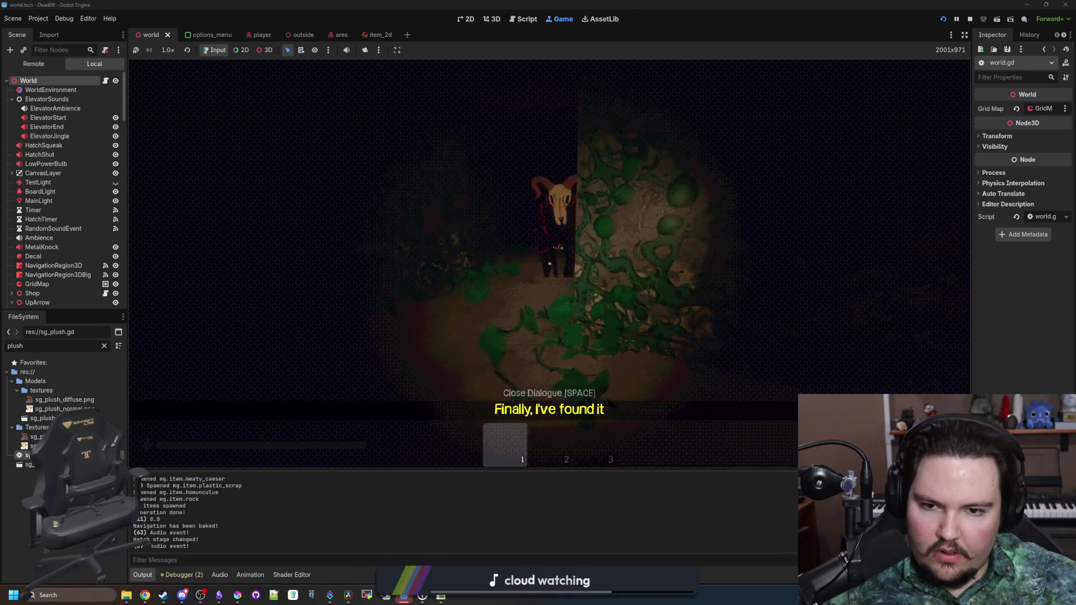
key("s")
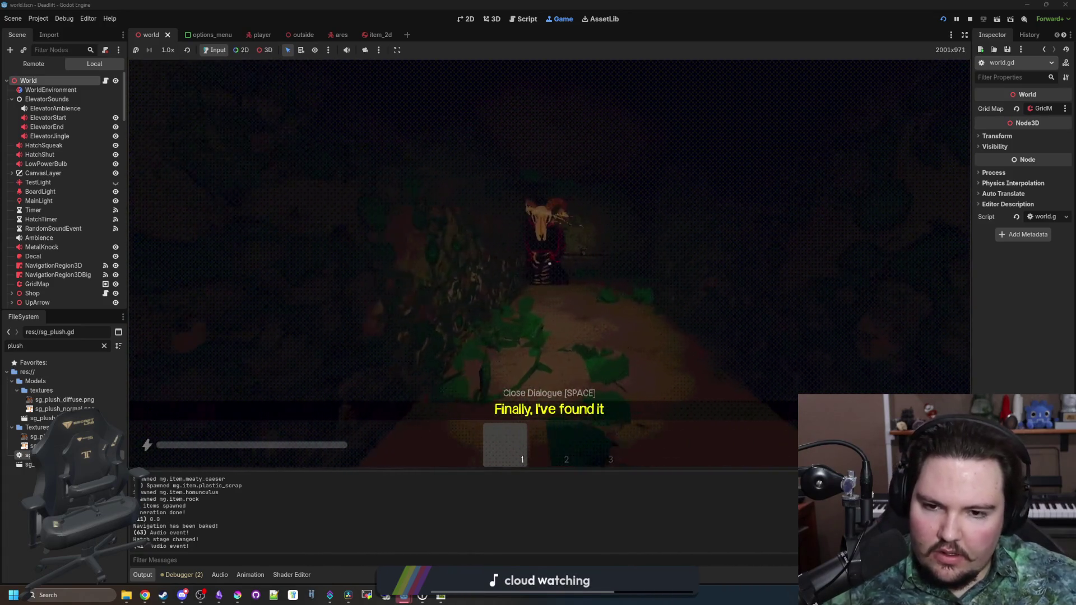
key("s")
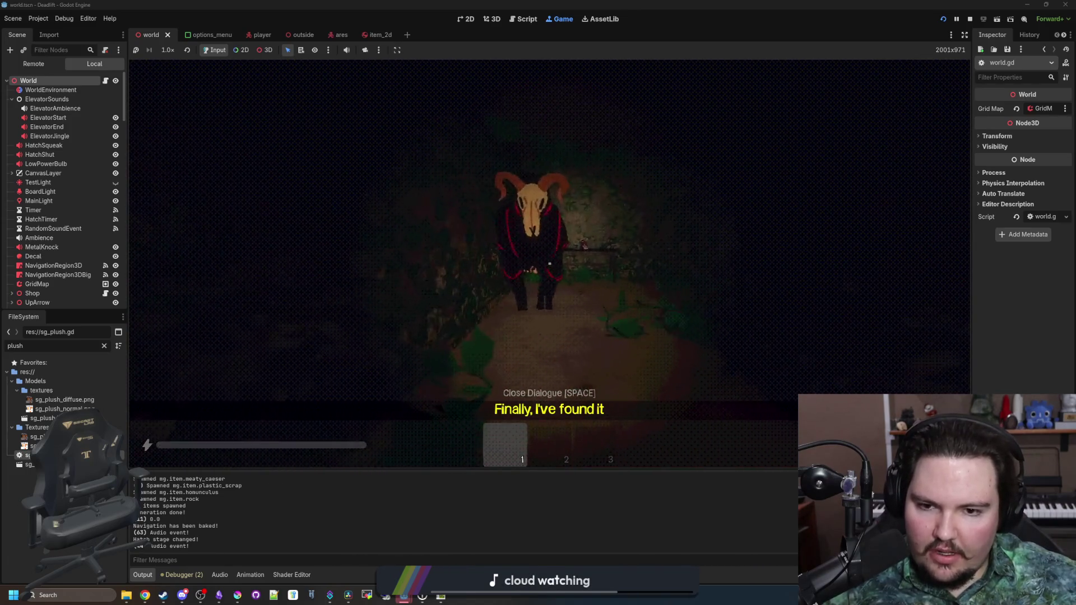
key("s")
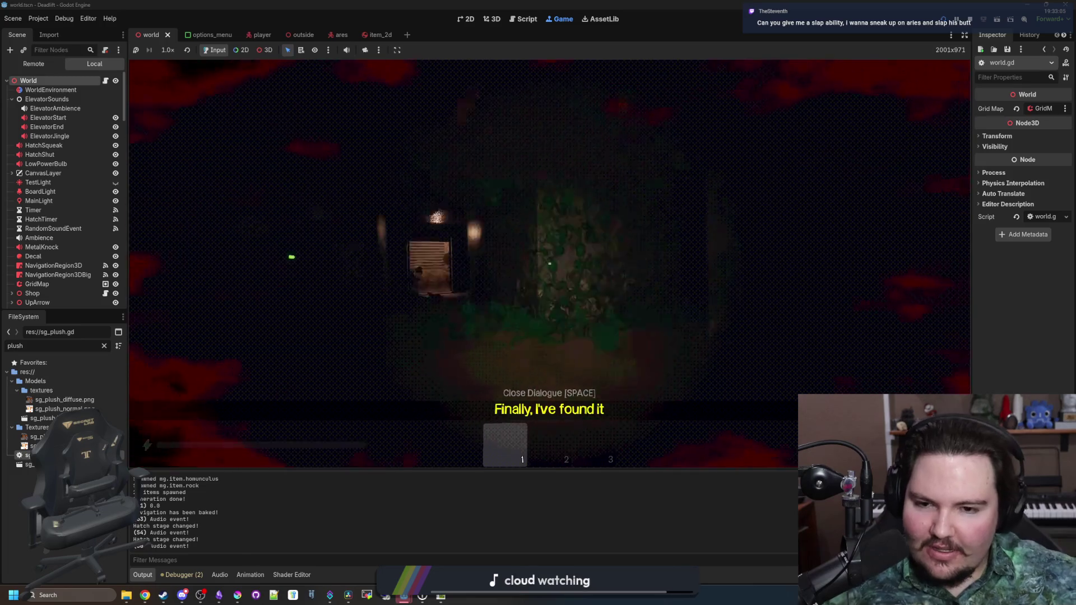
Walk into the elevator, then pause and stop the running game.
key("shift+w")
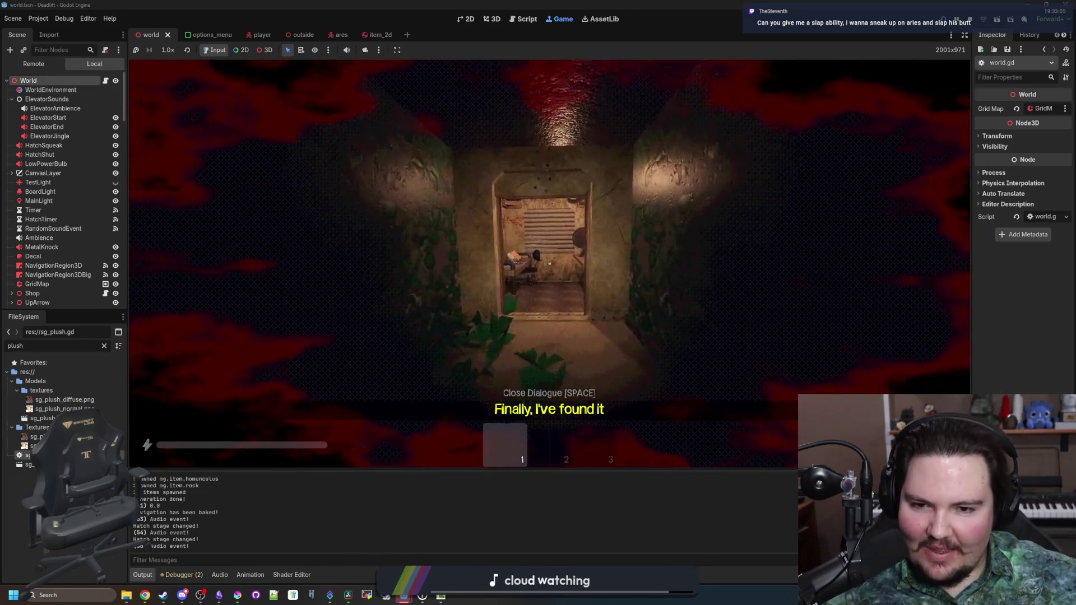
key("w")
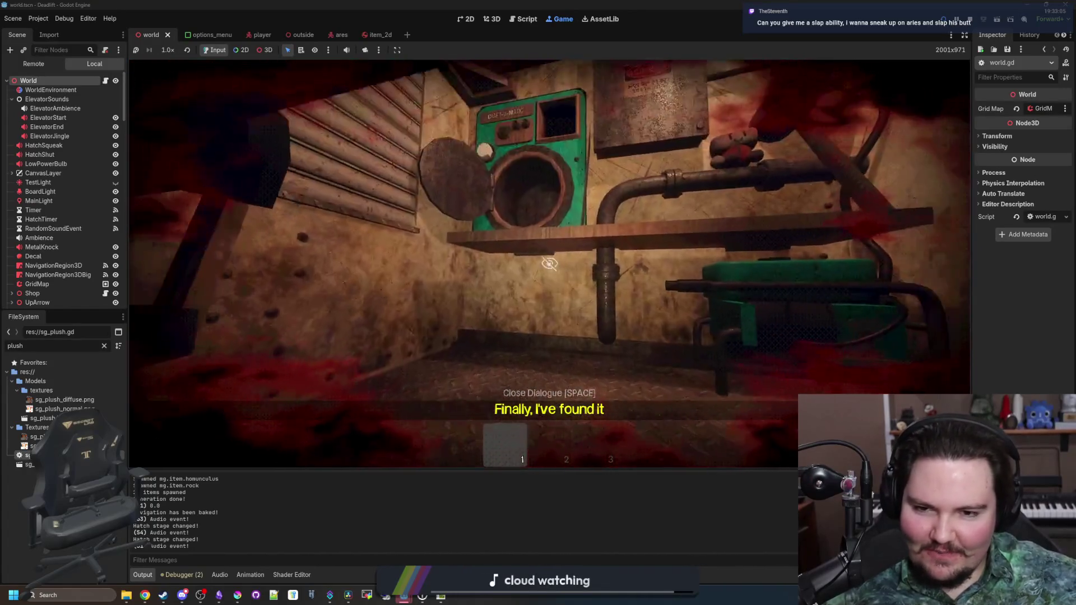
key("Escape")
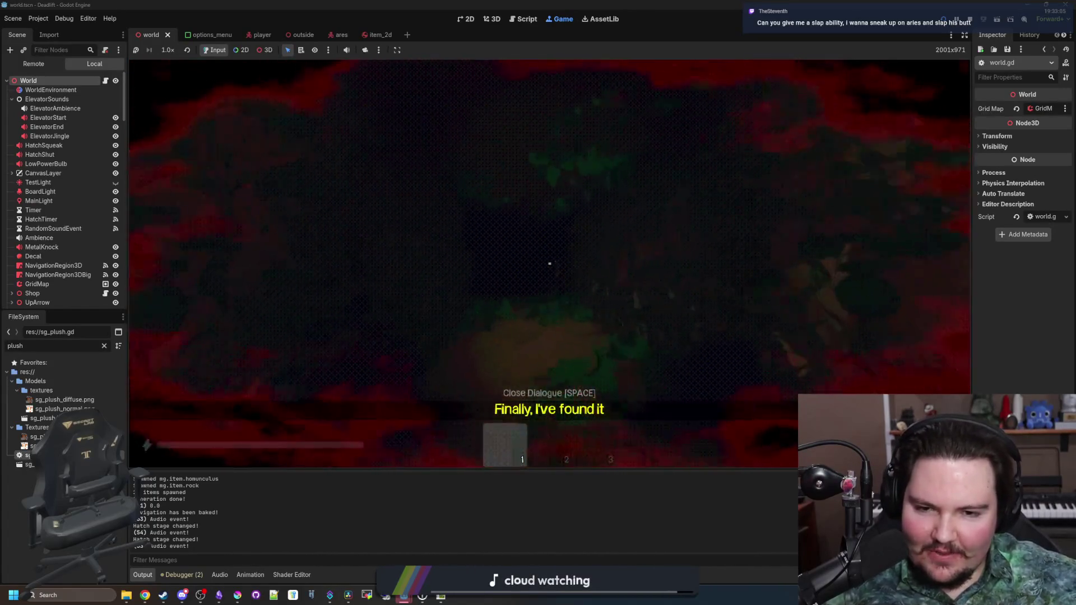
key("F8")
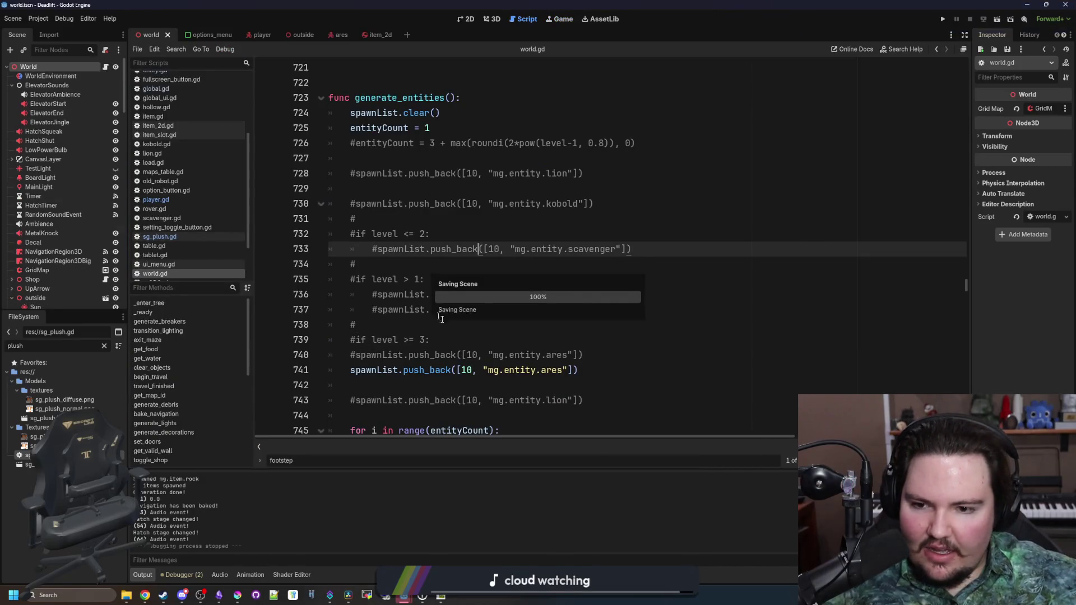
Filter the project files for 'brea' and open breaker_switch.gd.
left_click(430, 318)
left_click(107, 344)
type("brea")
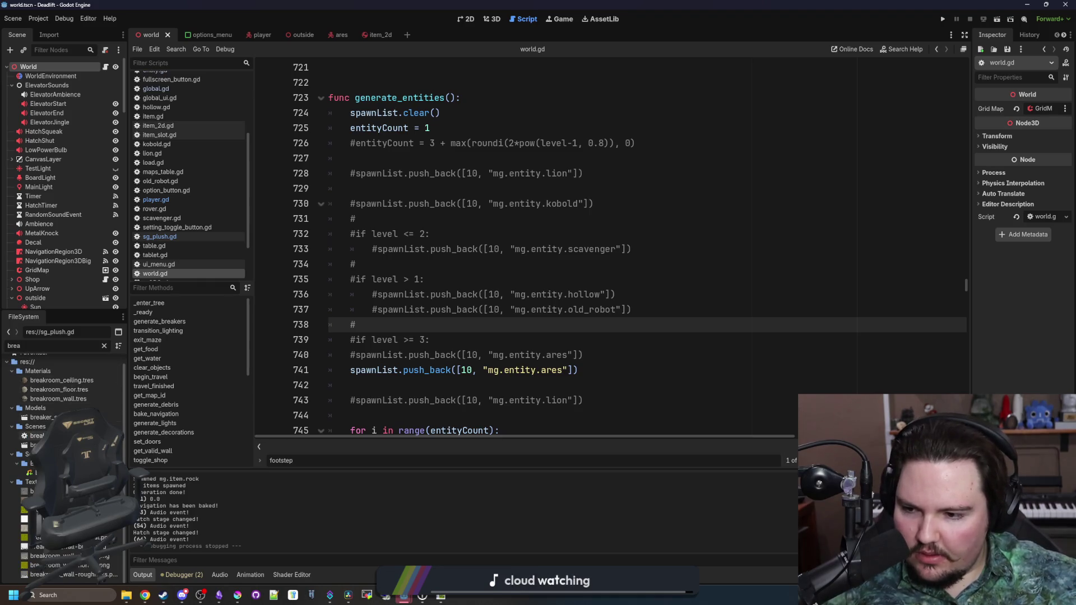
double_click(36, 435)
Add a Global.create_audio_event(global_position, 0.5, false) call at the end of interact().
left_click(562, 320)
left_click(535, 346)
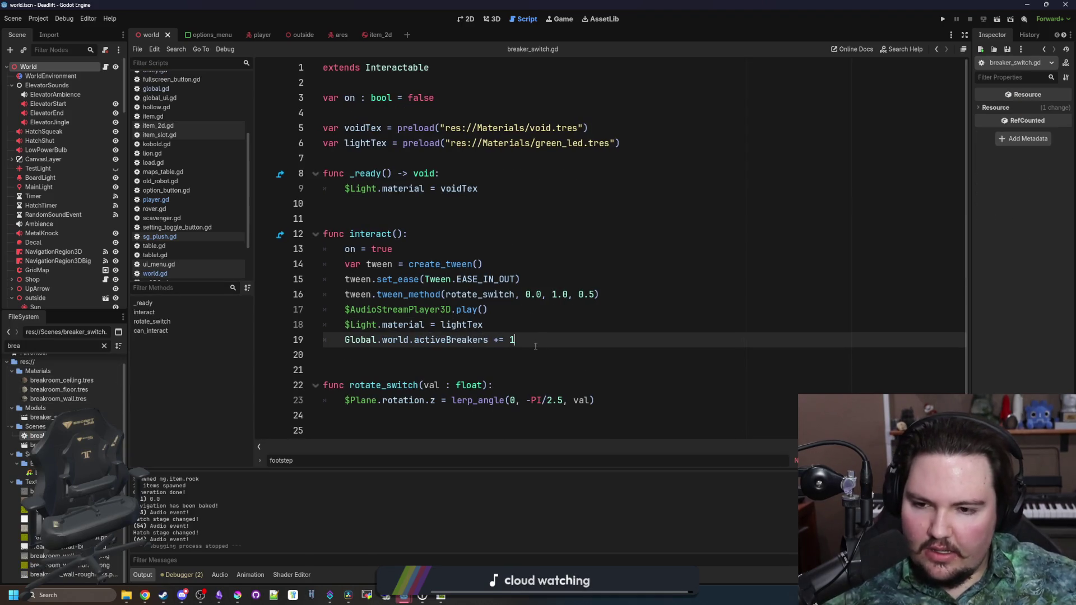
key("Return")
type("Global.crea")
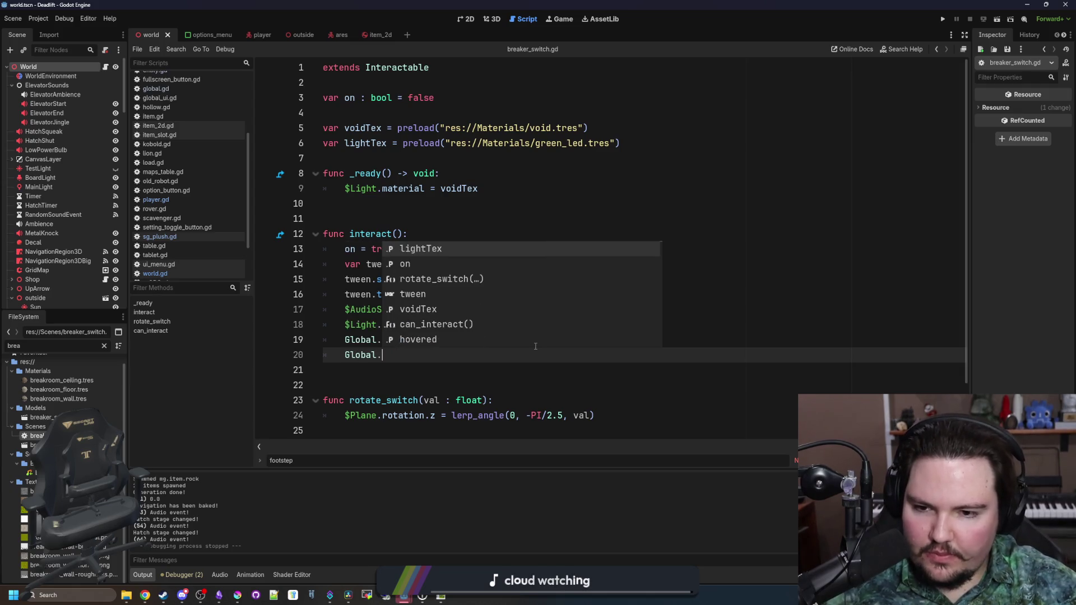
key("Return")
type("global_position, ")
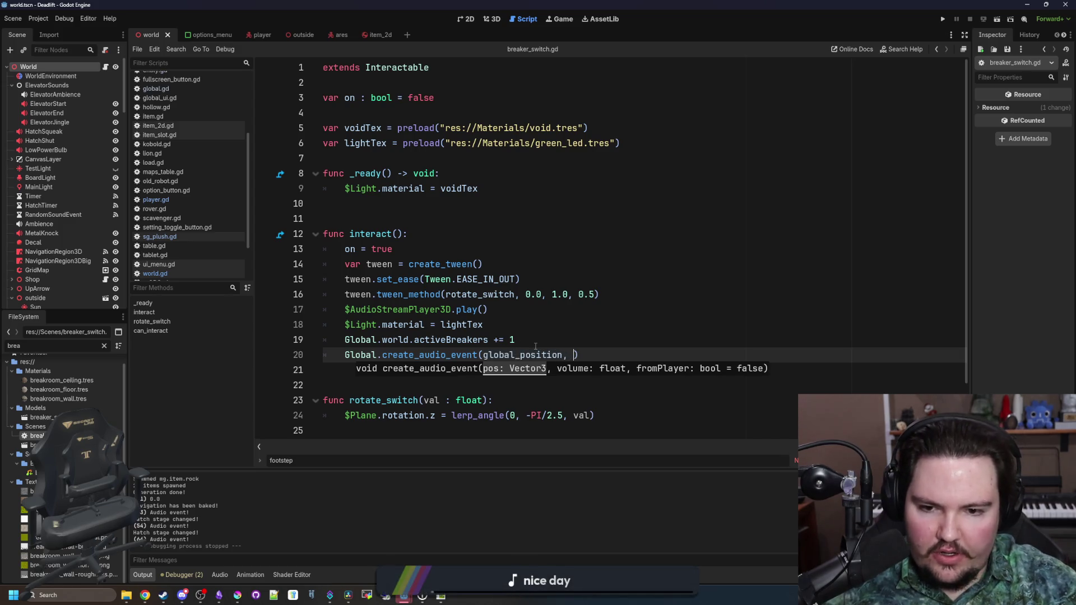
type(".0")
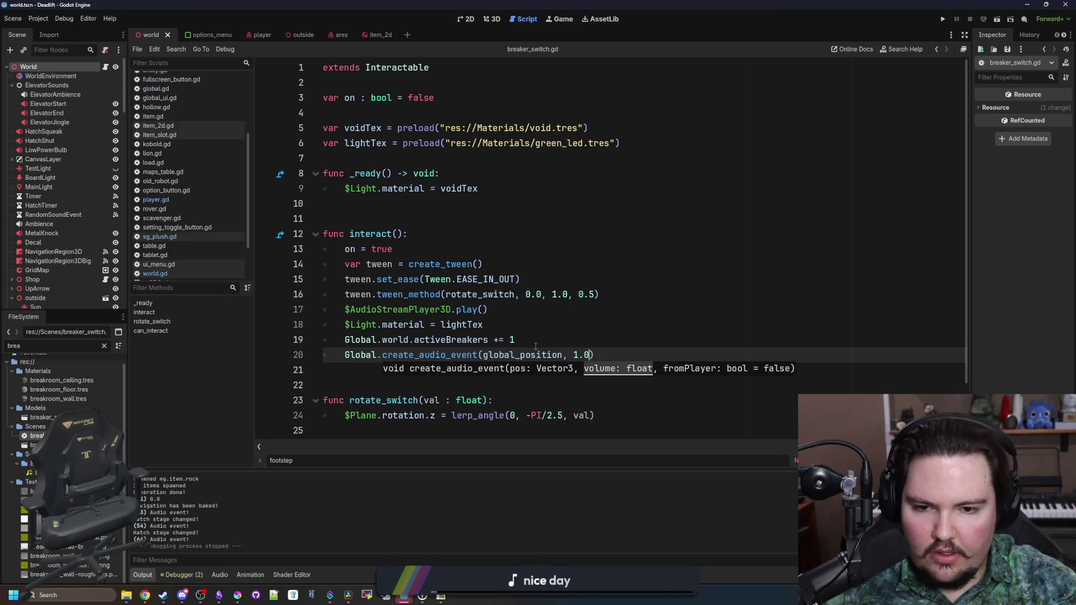
type(".5, ")
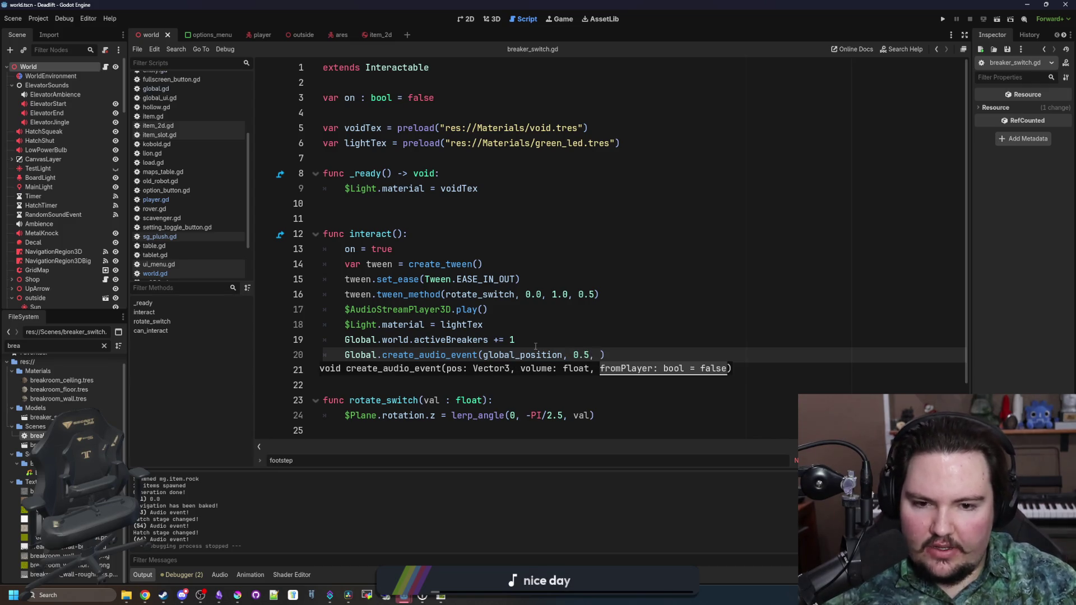
type("false")
Change the audio event volume from 0.5 to 1.0 and save breaker_switch.gd.
key("Up")
key("Up")
key("Up")
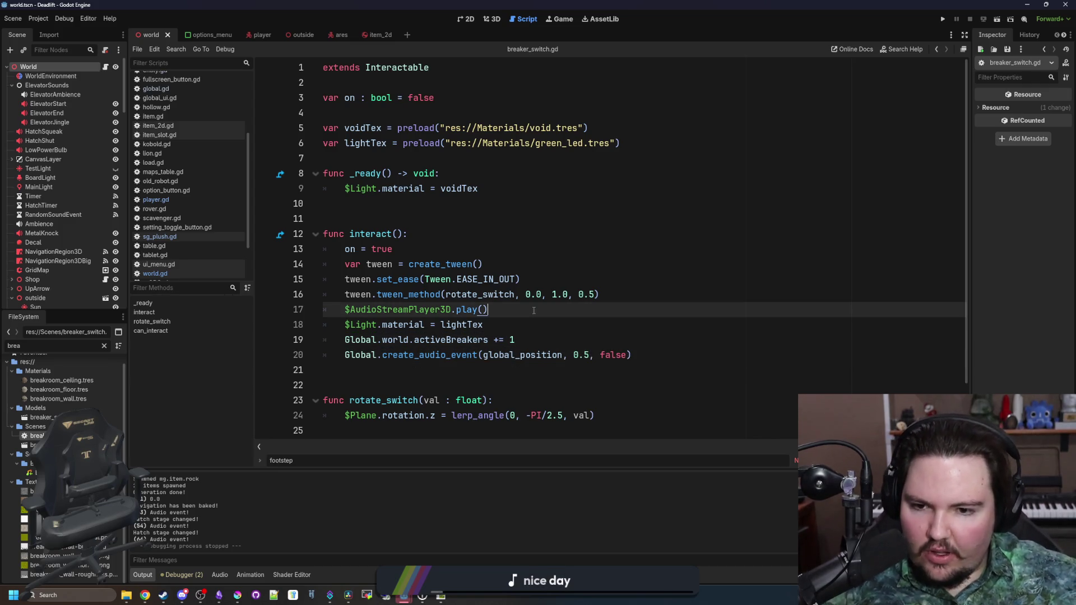
key("Down")
key("Down")
key("Down")
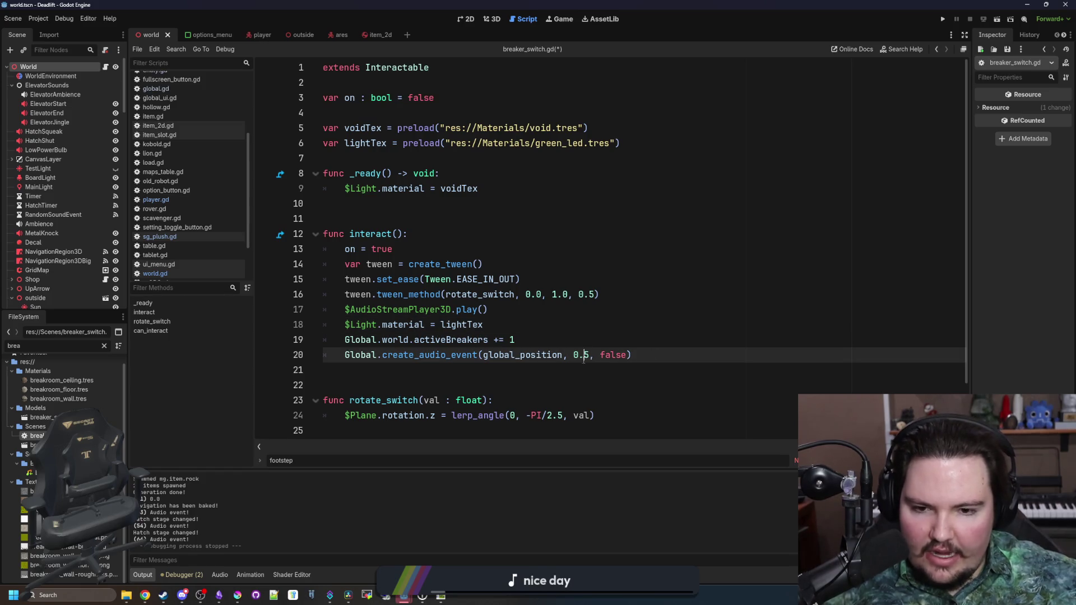
key("BackSpace")
key("BackSpace")
key("BackSpace")
type("1.0")
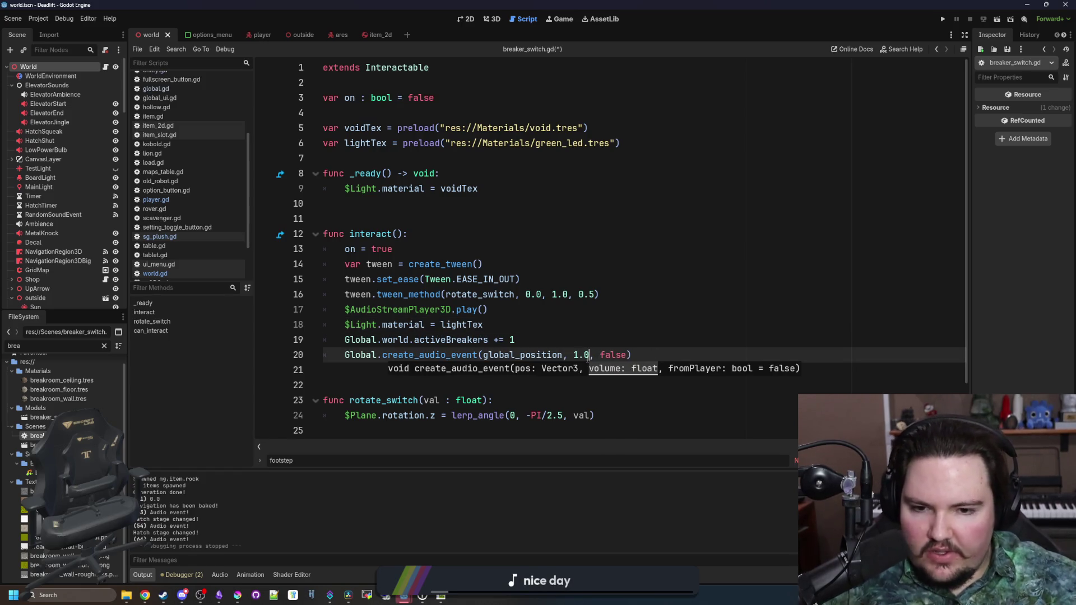
left_click(595, 346)
key("ctrl+s")
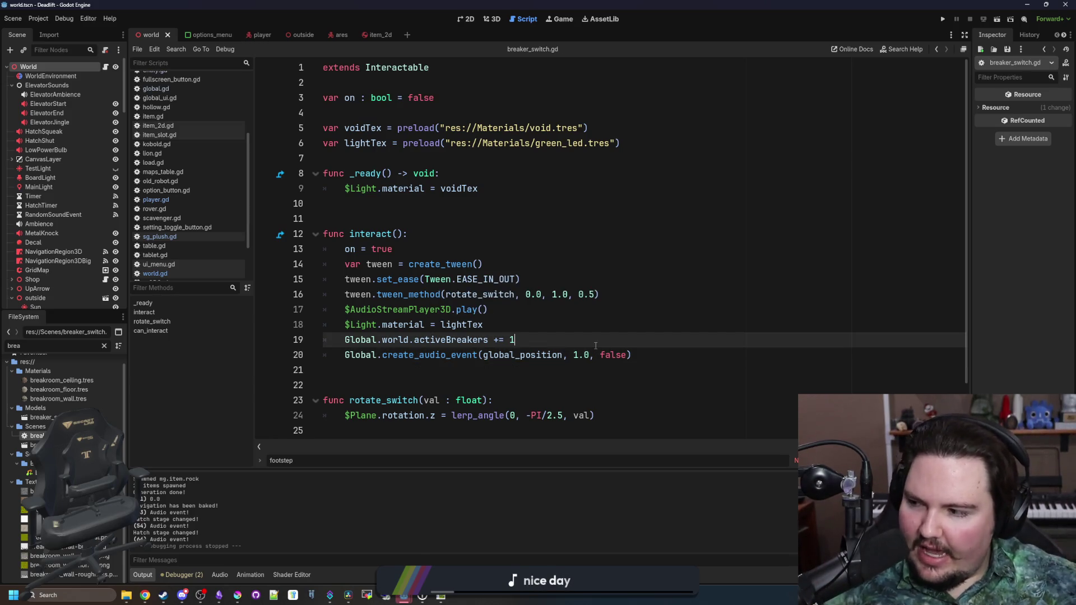
Select the new create_audio_event line in the breaker script.
key("Up")
key("Up")
key("Up")
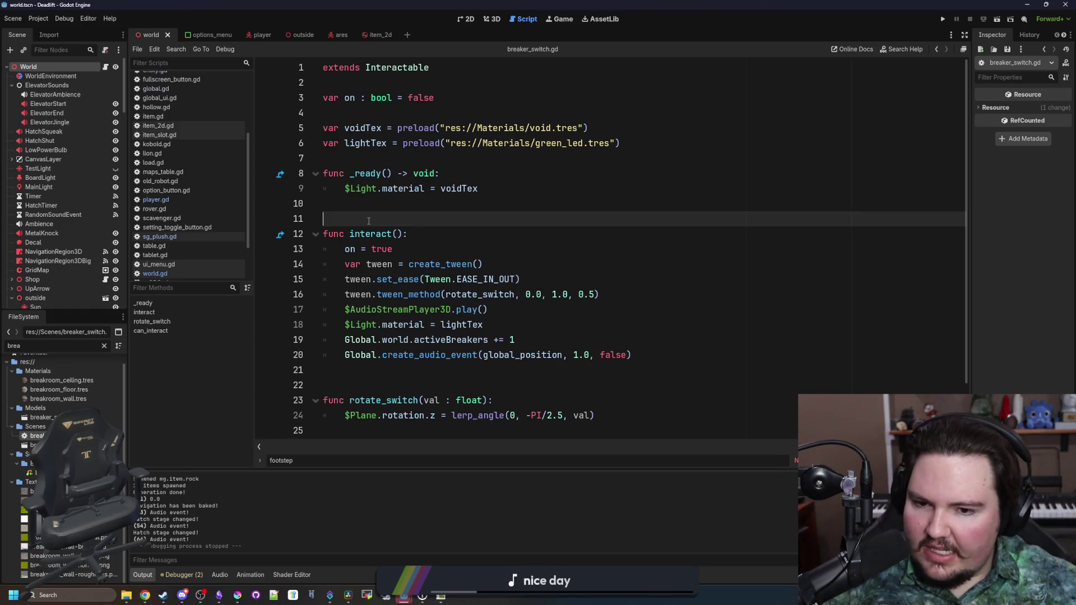
left_click(624, 370)
left_click_drag(504, 370, 345, 355)
key("ctrl+c")
left_click(367, 373)
key("ctrl+f")
type("take_d")
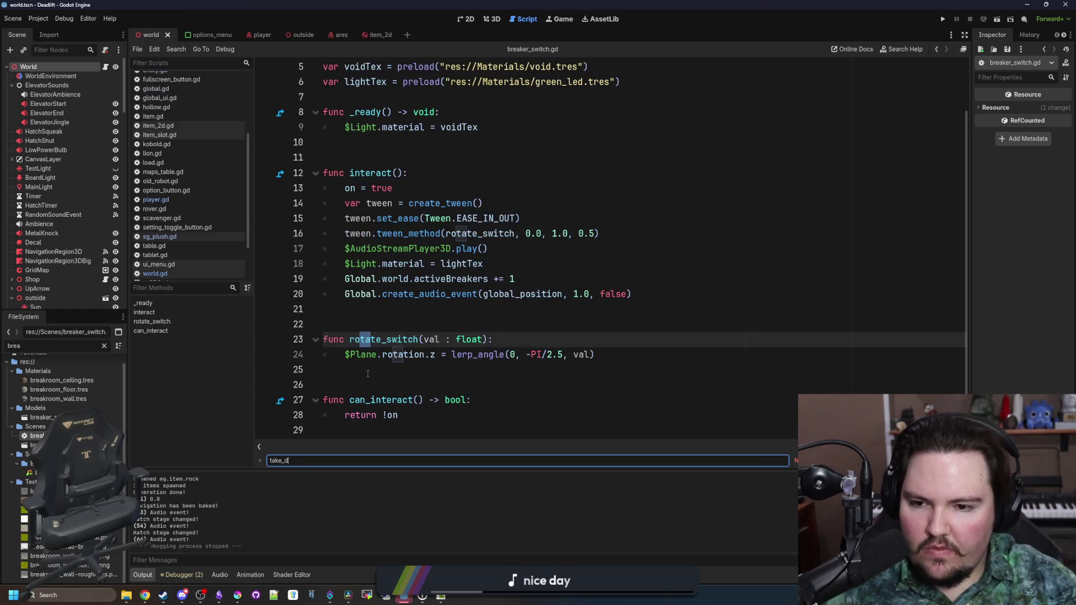
left_click(156, 200)
scroll(542, 228, "up", 10)
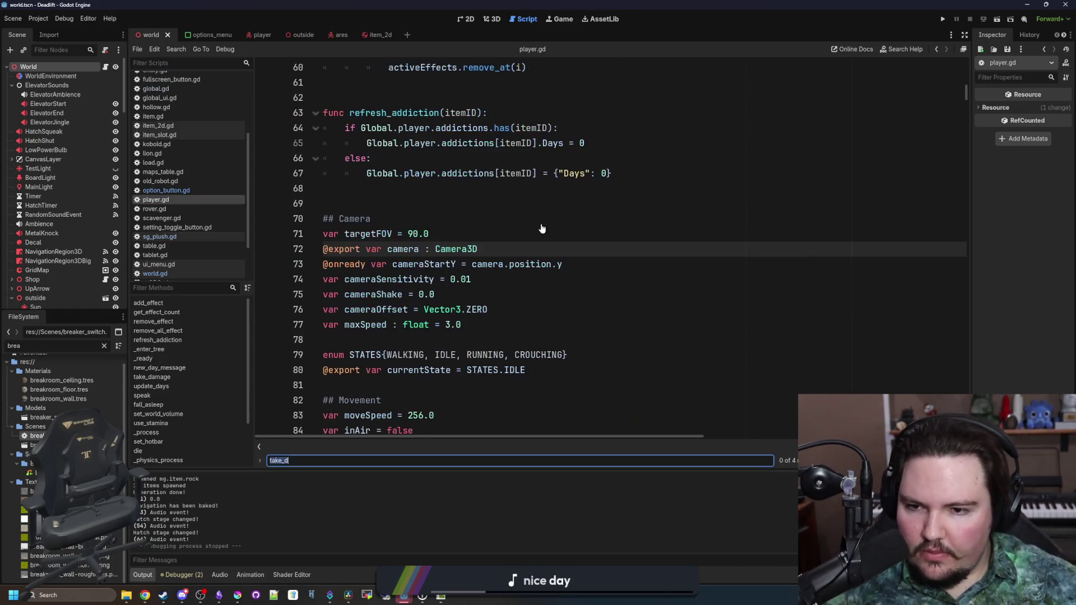
type("damage")
key("Return")
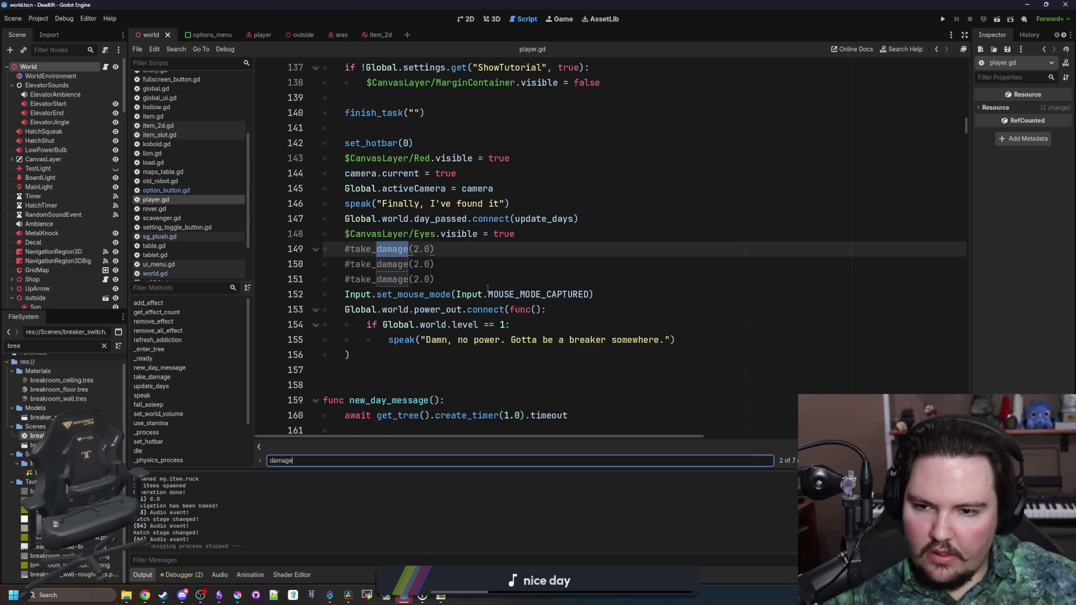
key("Return")
key("Return")
key("Return")
left_click(505, 294)
key("Return")
key("ctrl+v")
left_click(526, 291)
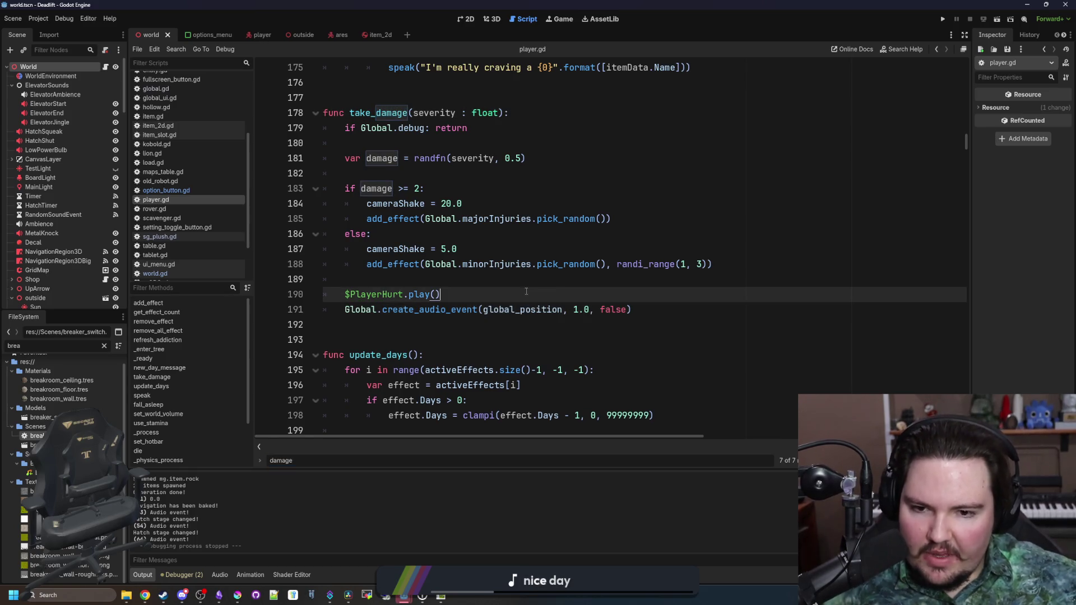
left_click(588, 310)
left_click(594, 294)
double_click(612, 309)
type("true")
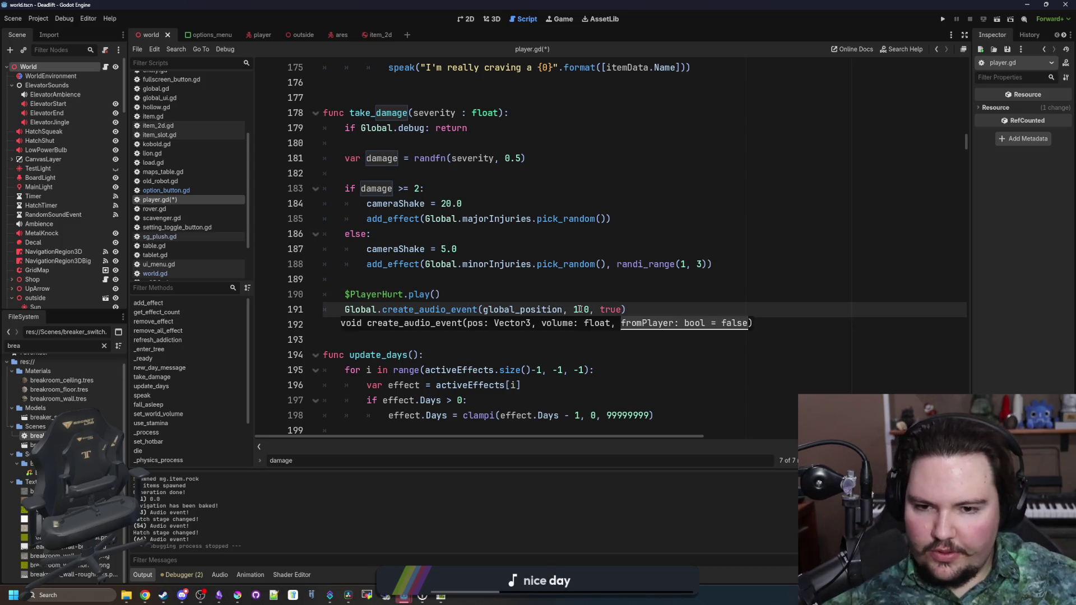
key("ctrl+s")
left_click(387, 278)
key("ctrl+s")
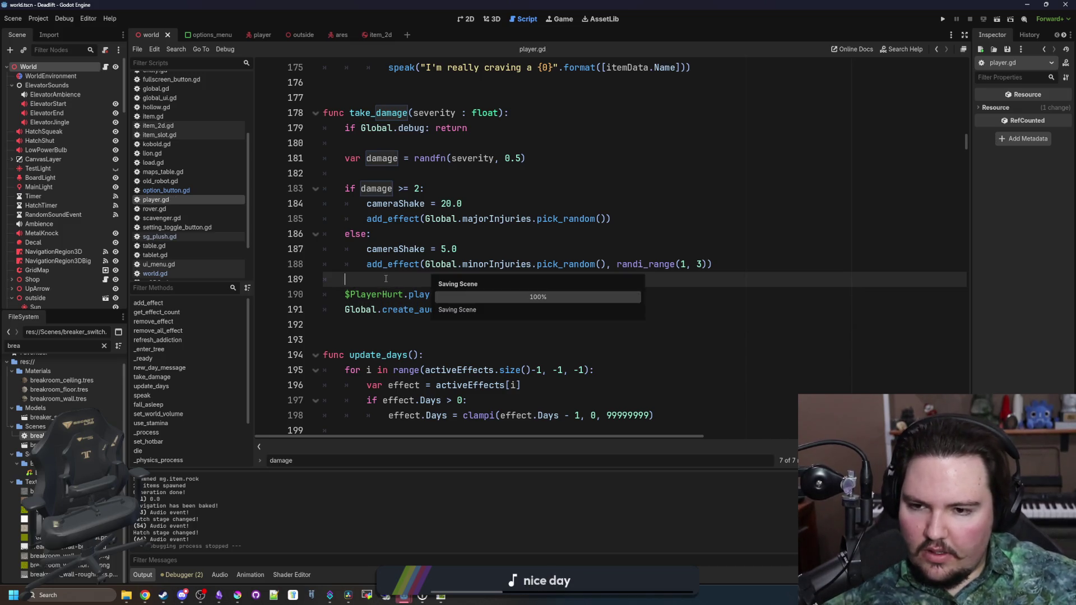
key("ctrl+s")
key("ctrl+s")
key("ctrl+s")
key("ctrl+s")
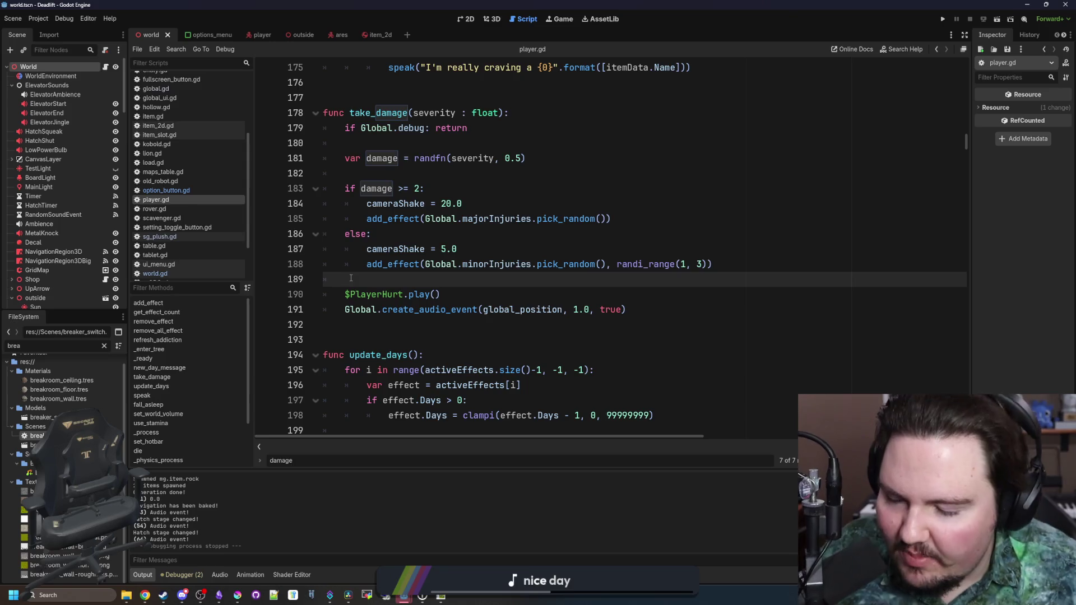
scroll(408, 326, "up", 4)
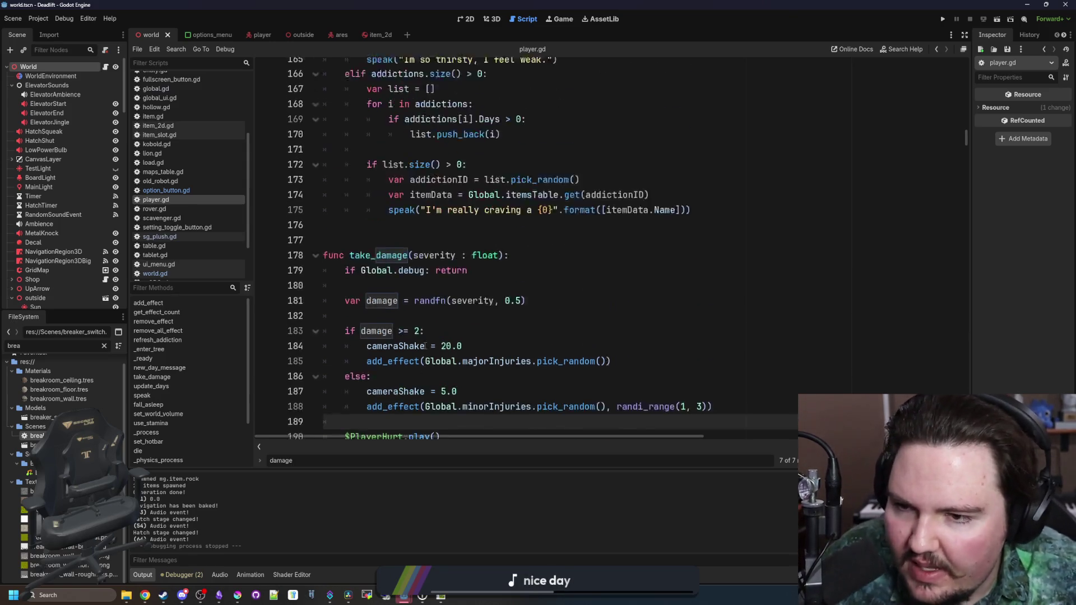
left_click(408, 310)
left_click(412, 295)
left_click(418, 279)
key("ctrl+s")
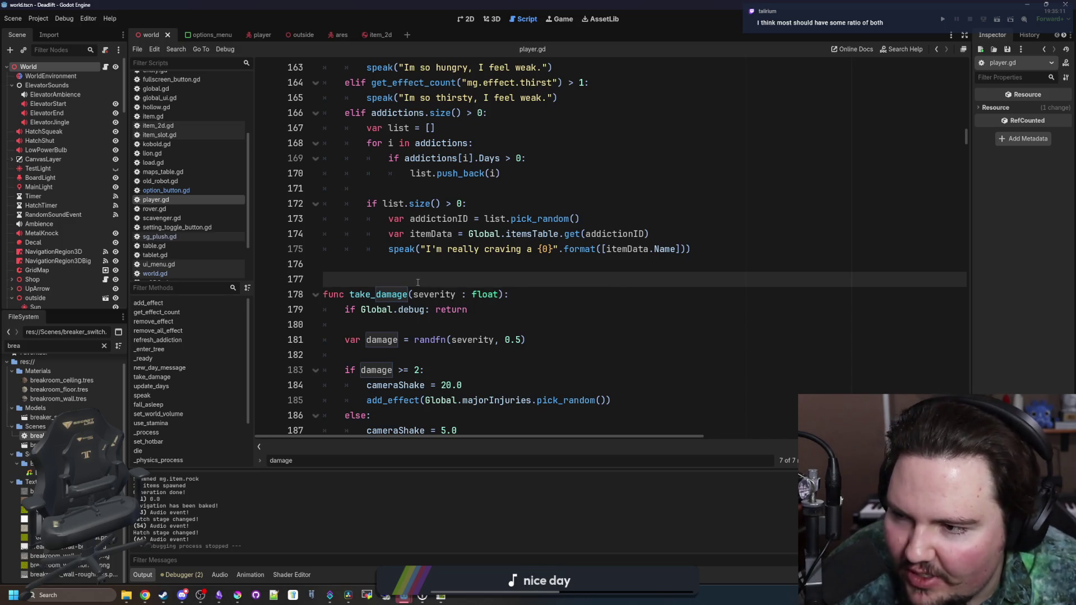
scroll(417, 282, "up", 20)
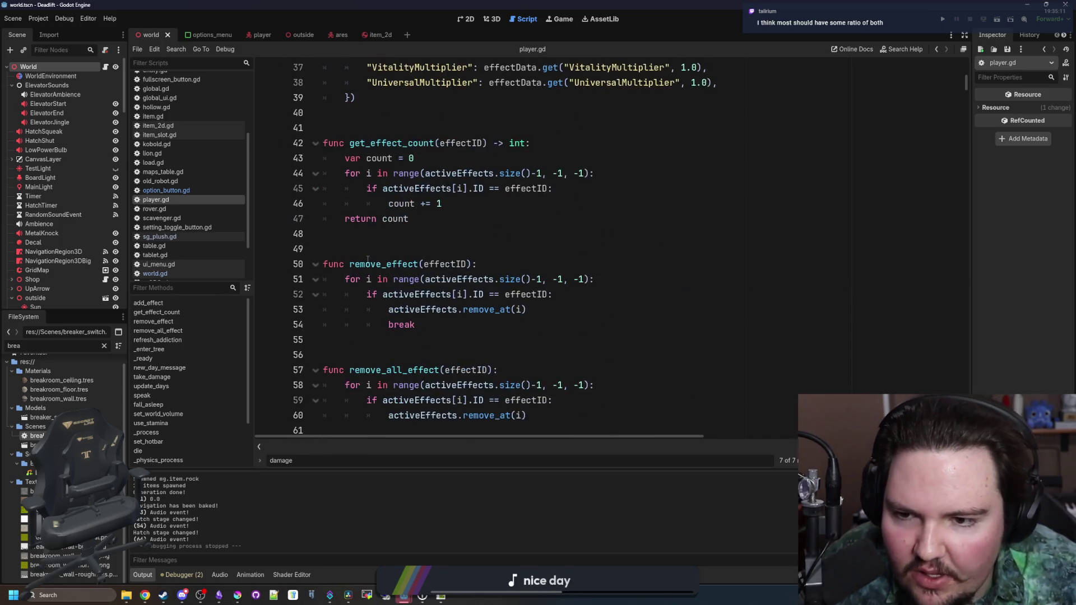
left_click(368, 250)
key("Up")
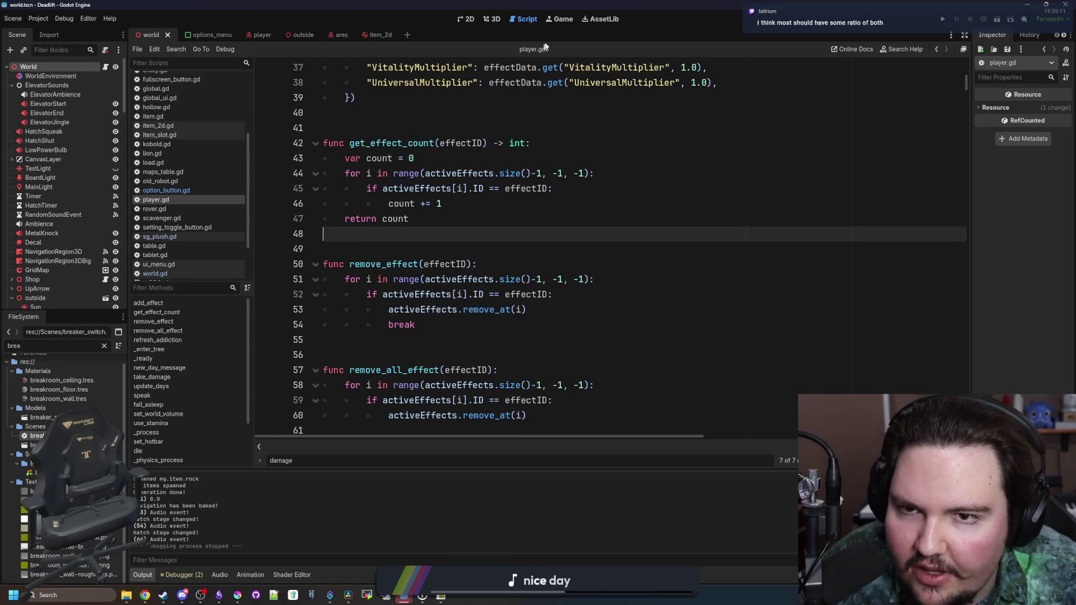
left_click(559, 22)
In the 2D view, filter files for 'lion', preview the attack front texture and widen the Inspector.
left_click(462, 21)
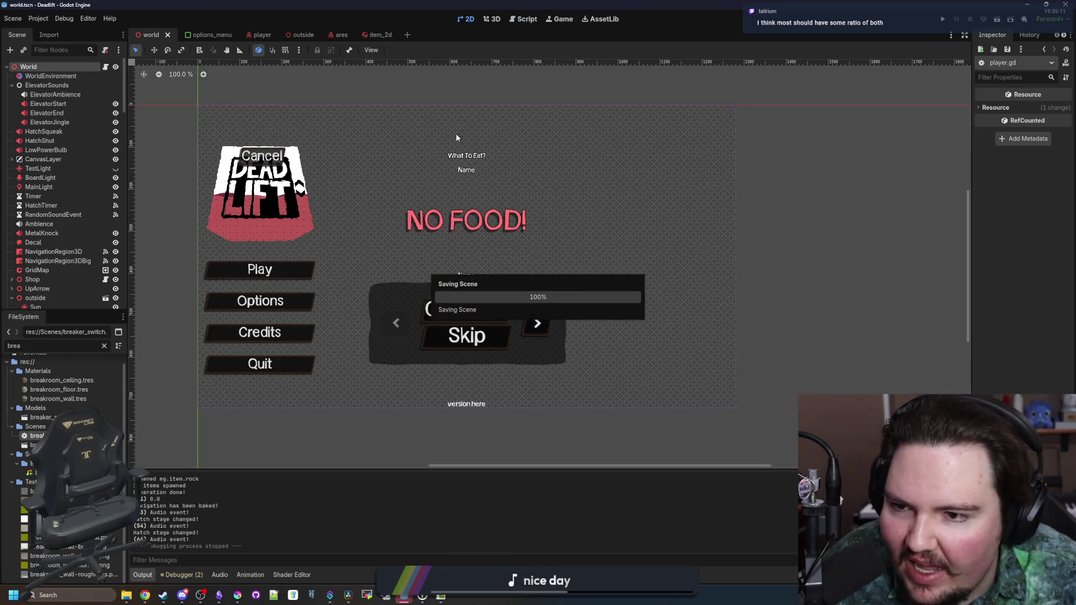
left_click(105, 346)
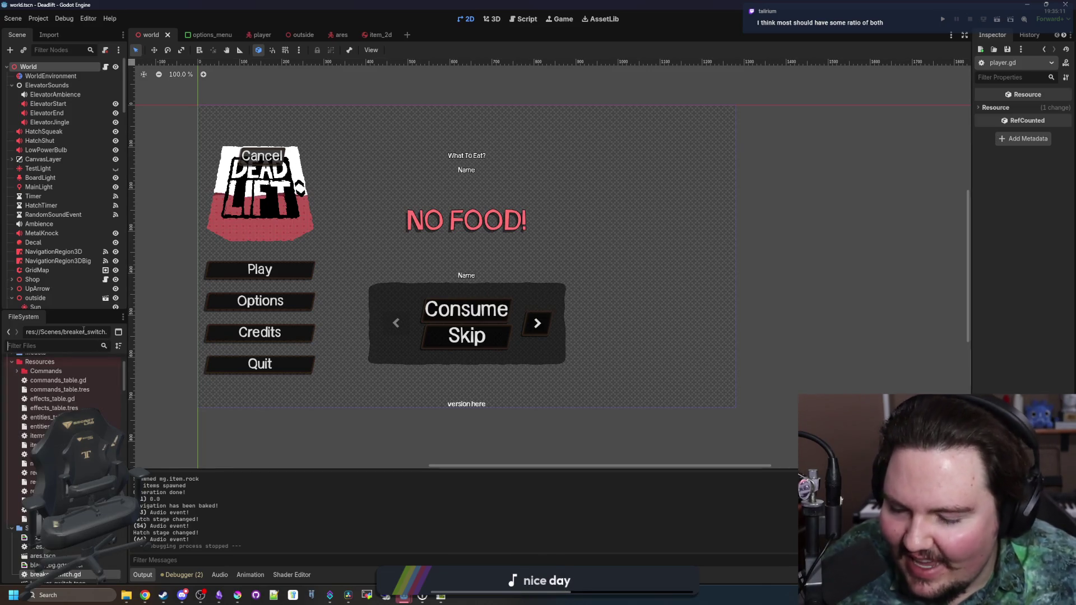
type("lion")
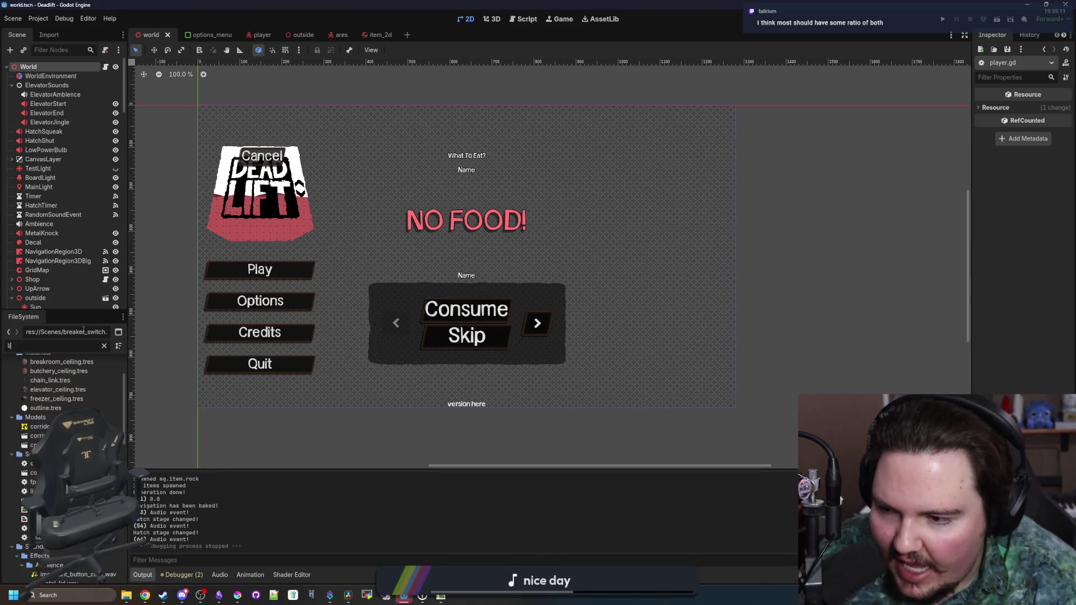
left_click(56, 538)
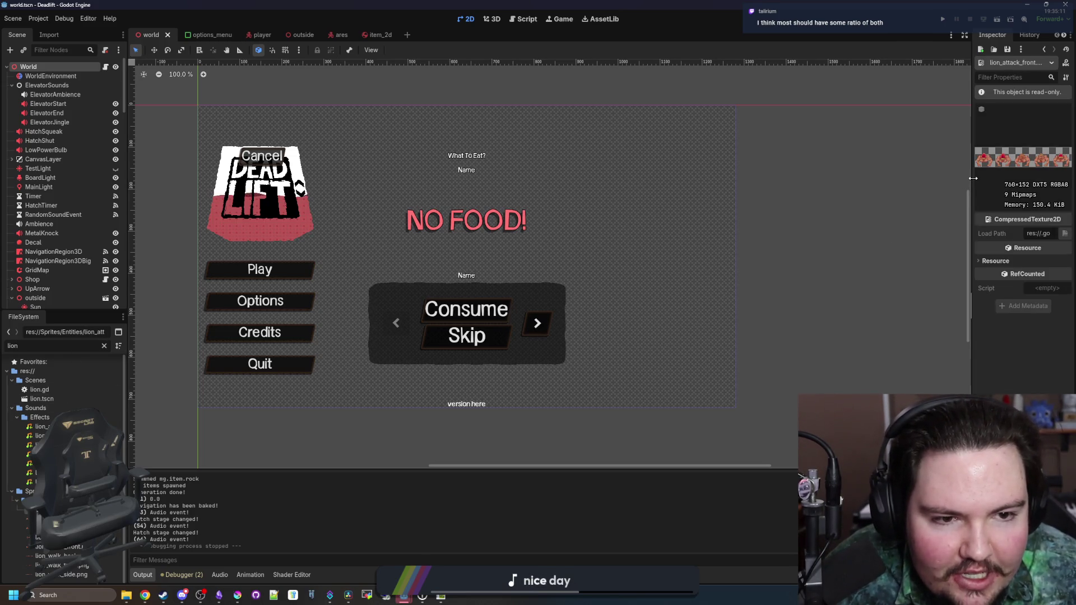
left_click_drag(970, 174, 515, 185)
Preview the lion charge back/front/side and walk back/front/side sprite sheets.
left_click(23, 517)
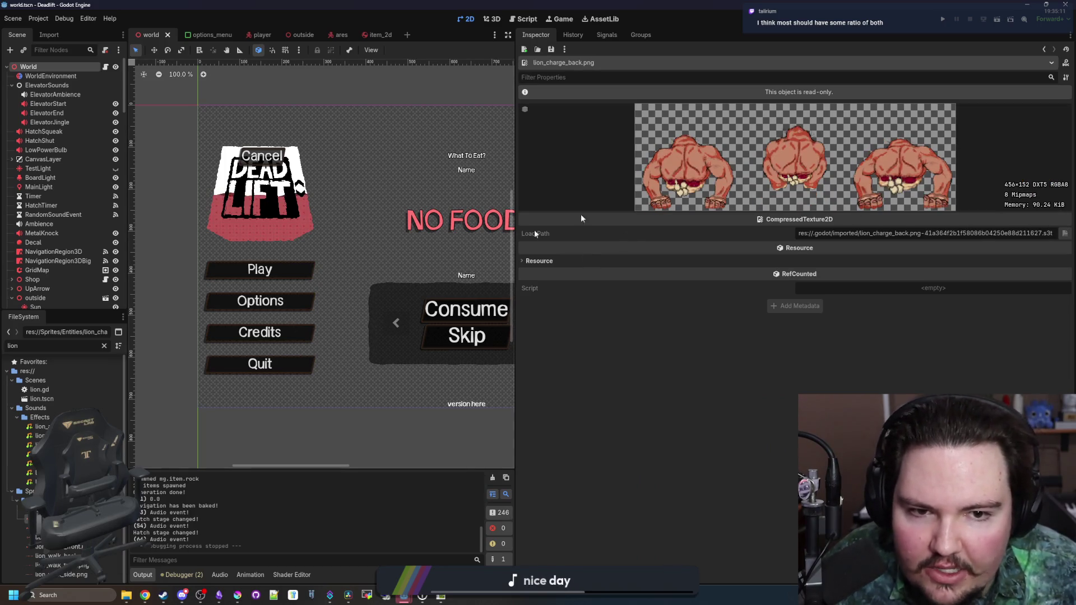
left_click(24, 526)
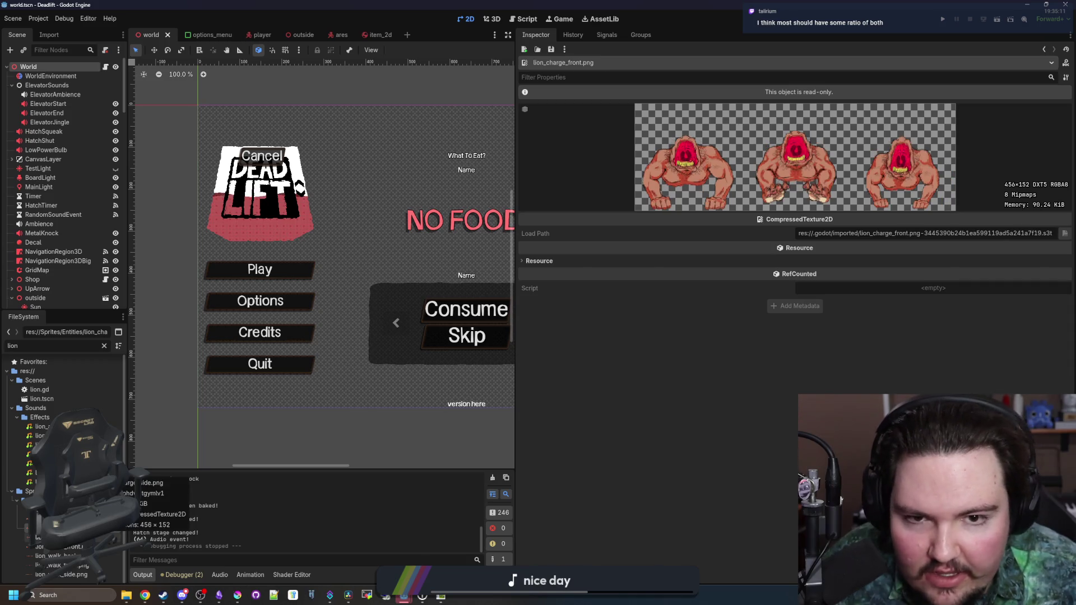
left_click(23, 535)
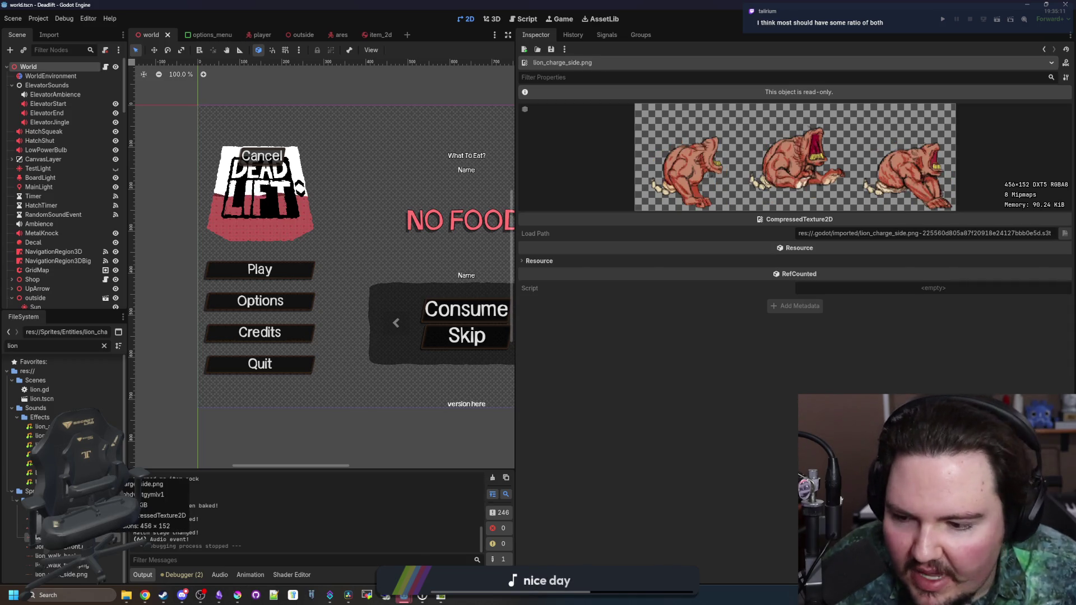
left_click(24, 546)
left_click(24, 556)
left_click(45, 566)
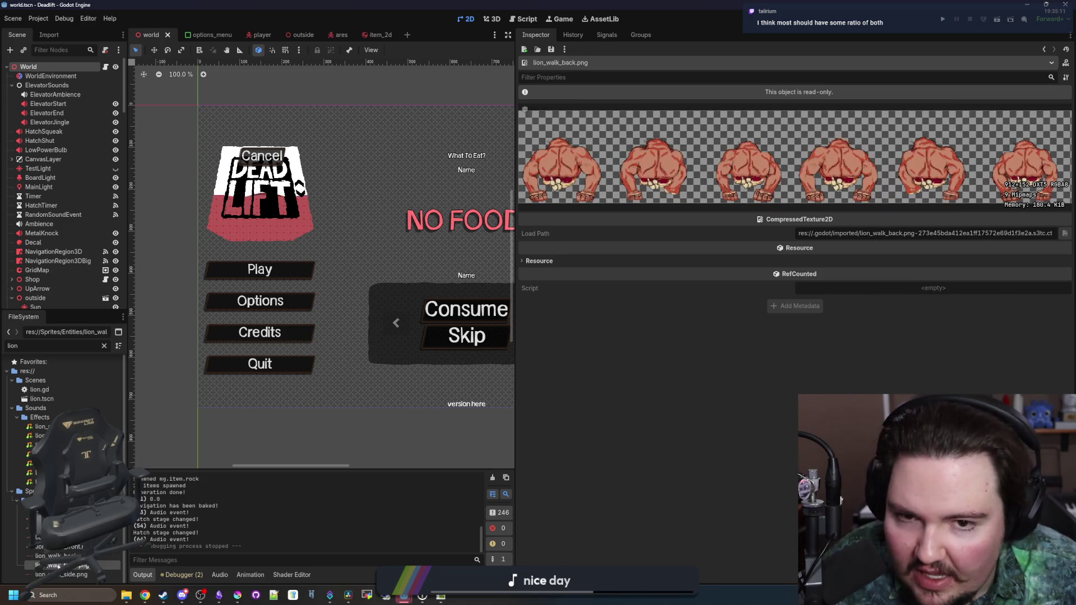
left_click(57, 575)
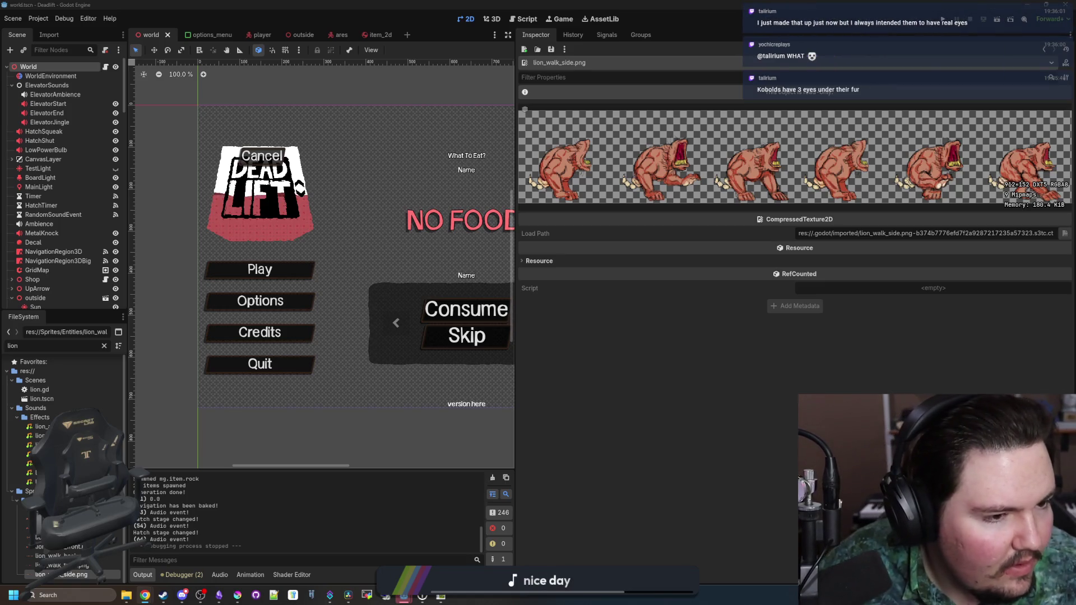
key("alt+Tab")
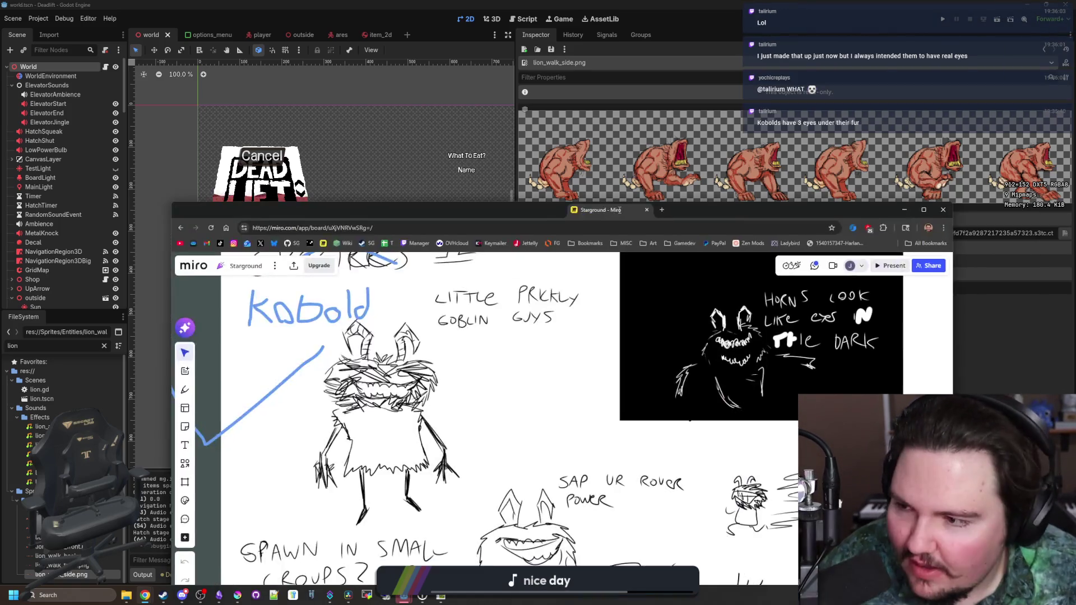
Zoom and pan the Miro board to the kobold sketches, move the browser lower, then close it.
scroll(442, 287, "up", 1)
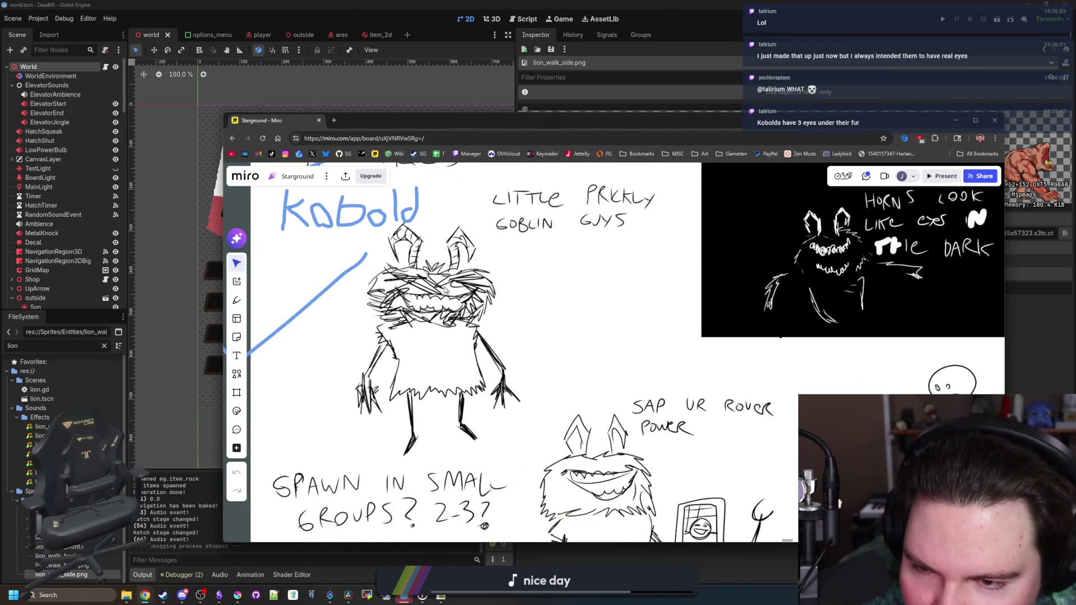
left_click_drag(559, 322, 501, 267)
scroll(567, 332, "down", 4)
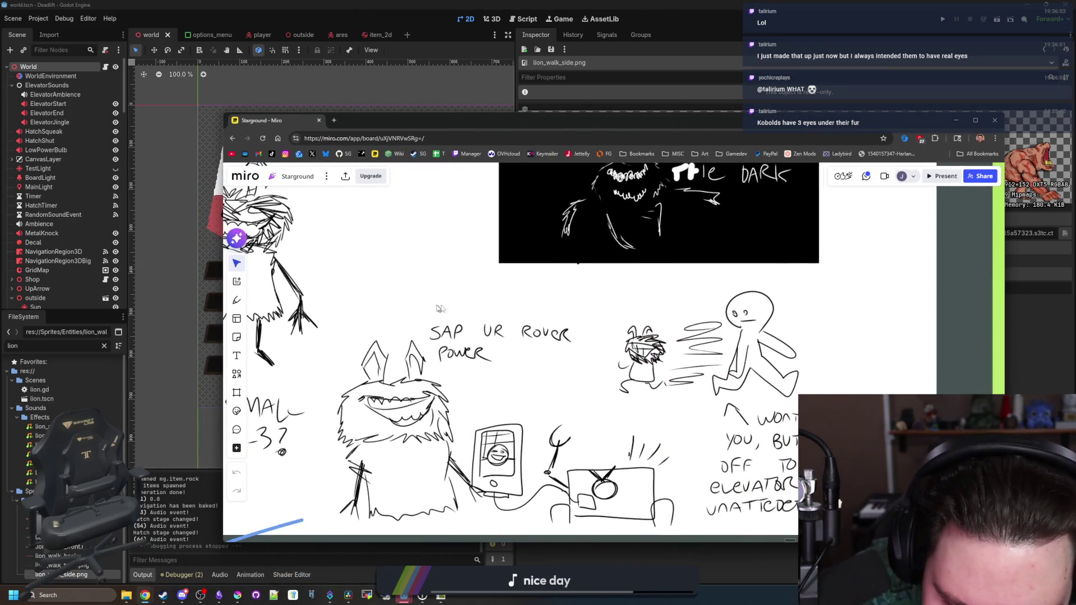
scroll(478, 344, "down", 3)
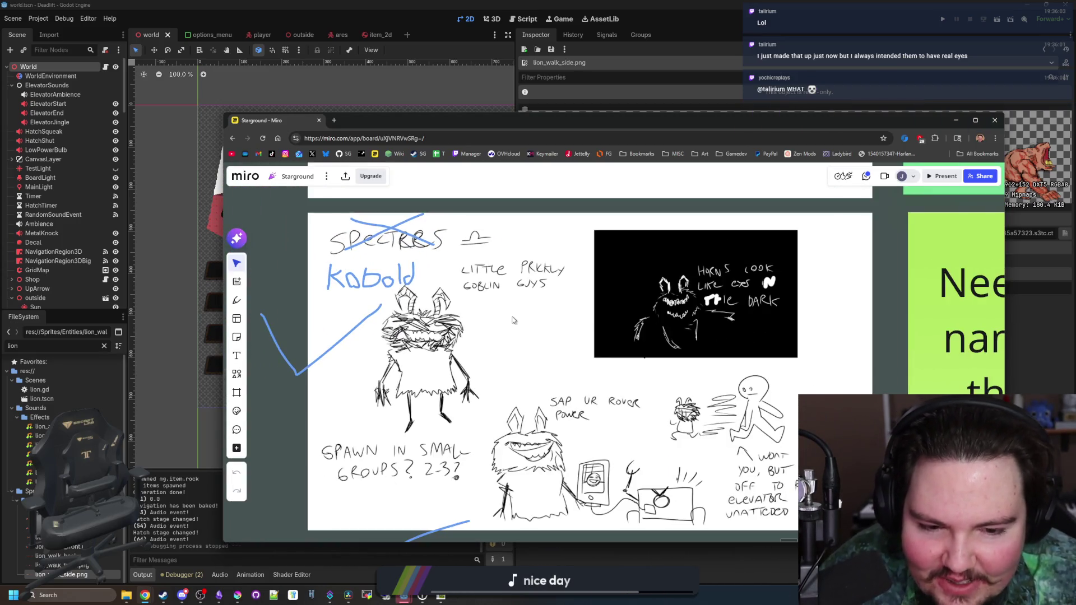
left_click_drag(348, 125, 347, 222)
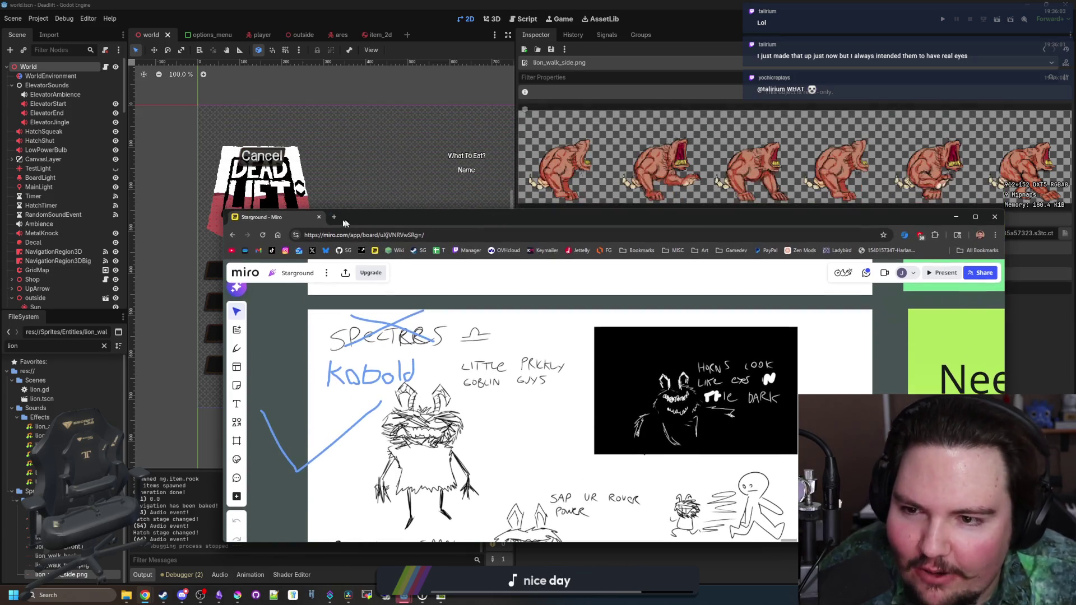
left_click(319, 218)
Save the scene and clear the 'lion' file filter.
key("ctrl+s")
key("ctrl+s")
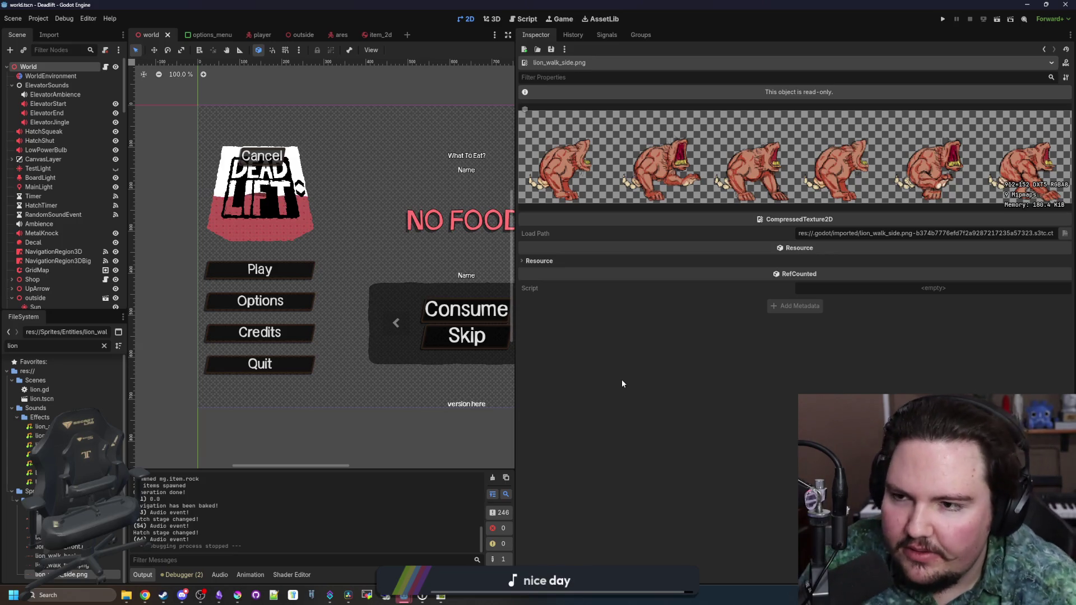
left_click(104, 347)
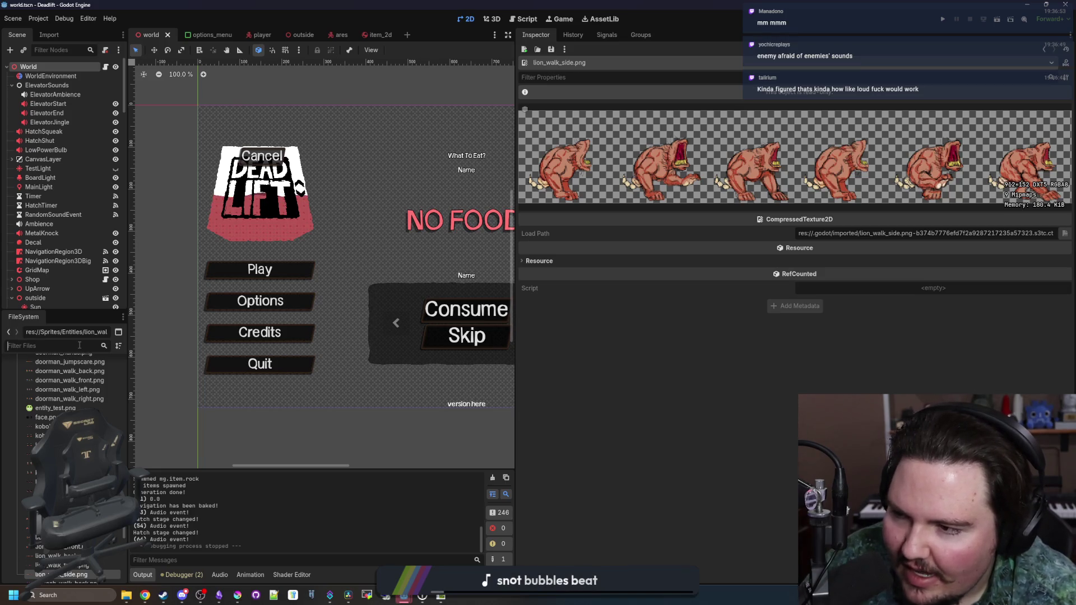
Filter for 'entit', open entities_table.gd and select the lion's VisionAngle and VisionRange lines.
type("entit")
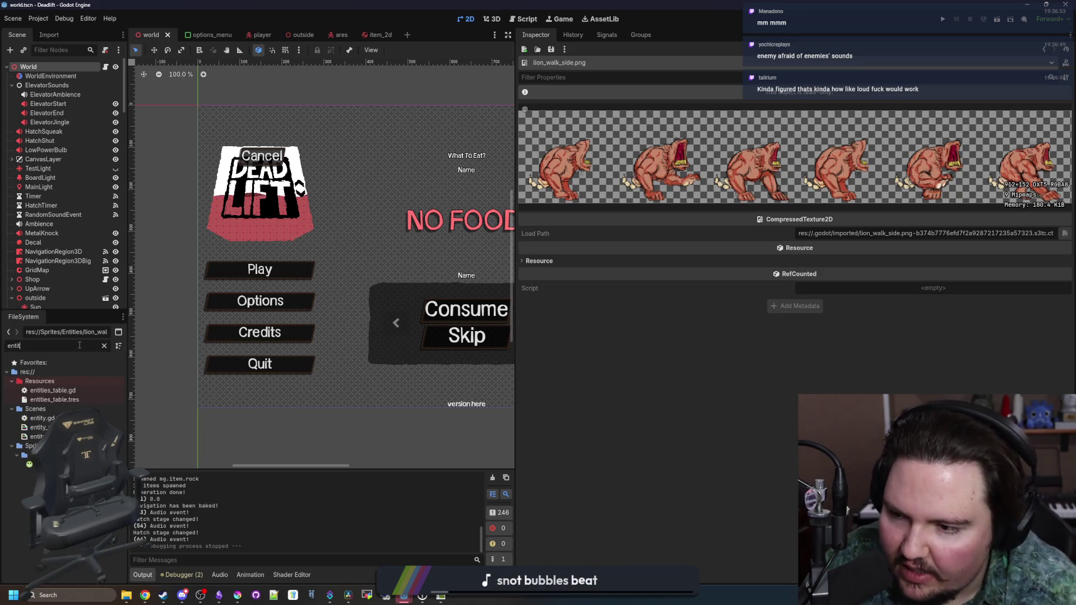
double_click(62, 388)
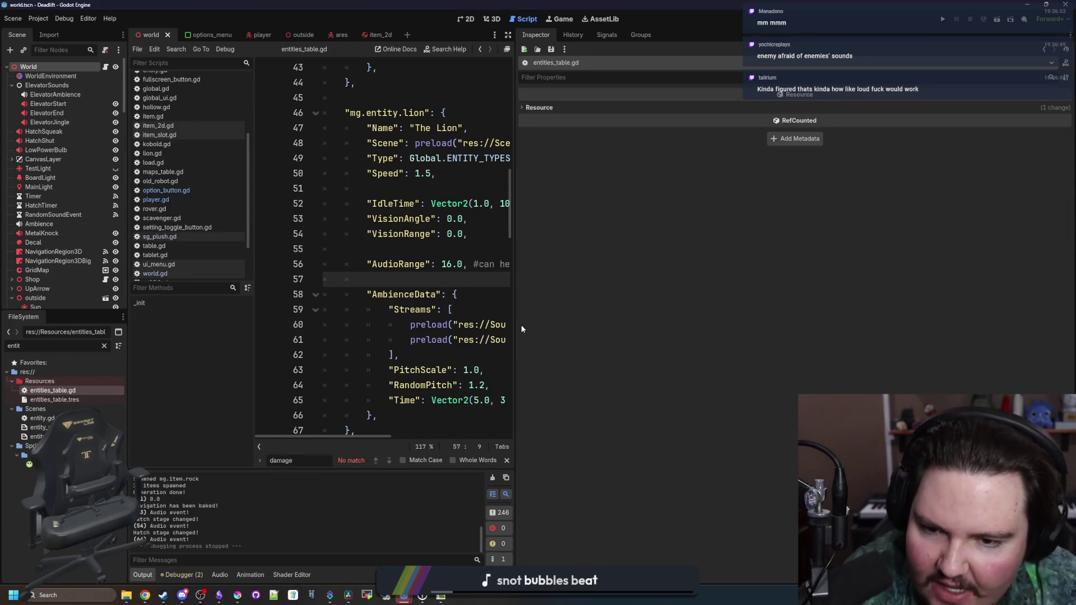
mouse_move(493, 233)
left_mouse_down()
mouse_move(403, 234)
mouse_move(447, 219)
mouse_move(336, 234)
mouse_move(337, 218)
left_mouse_up()
left_click(446, 219)
left_click(522, 239)
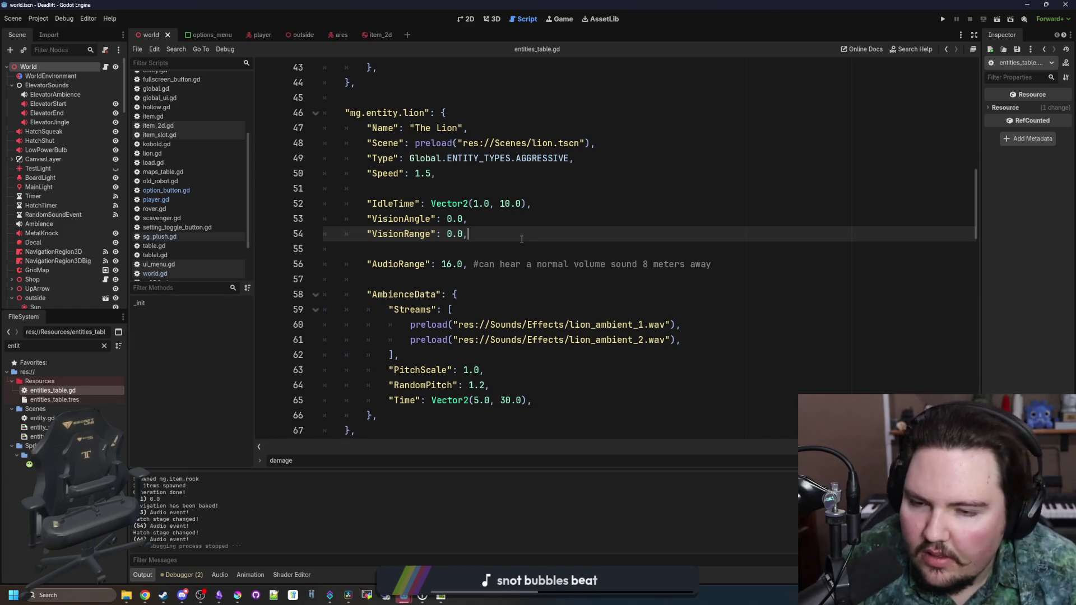
Move through the lion entry's AudioRange line and the blank lines around it and after Speed.
left_click(417, 248)
key("Up")
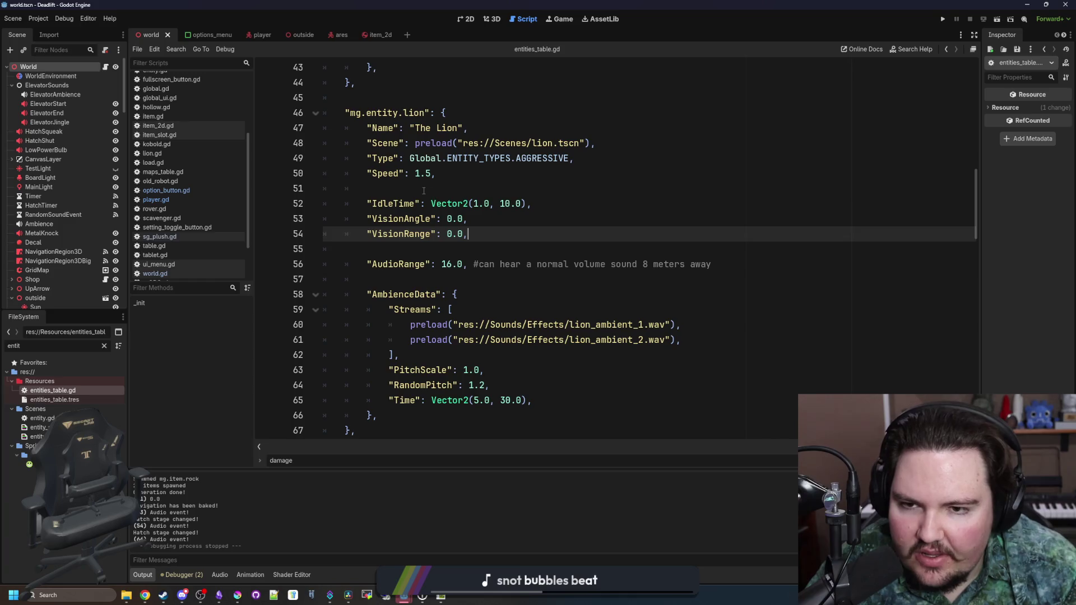
key("Up")
key("Up")
key("Up")
scroll(449, 235, "up", 3)
left_click(393, 229)
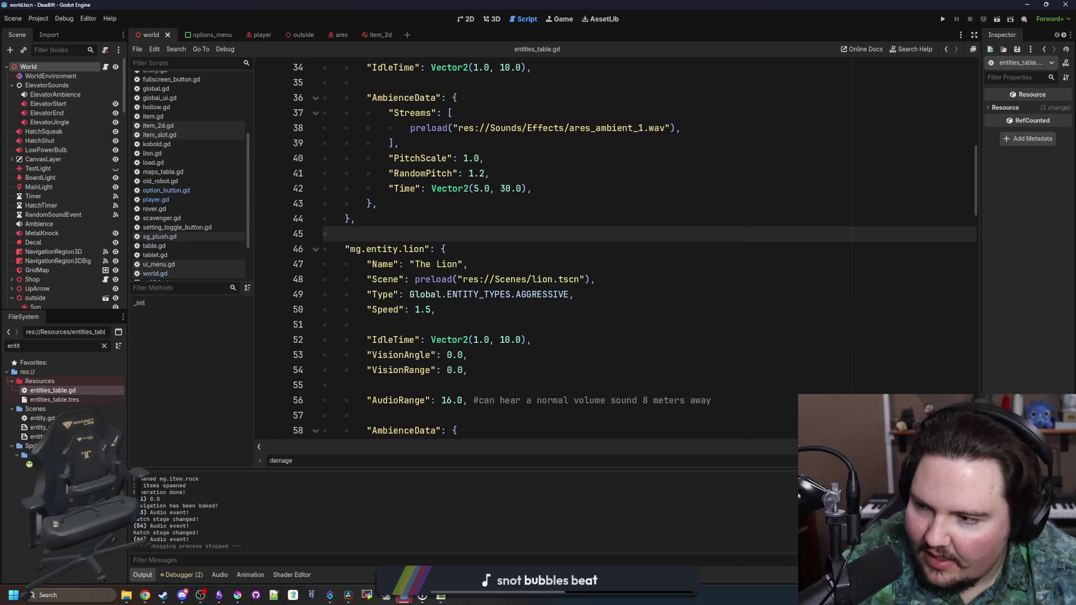
left_click(462, 324)
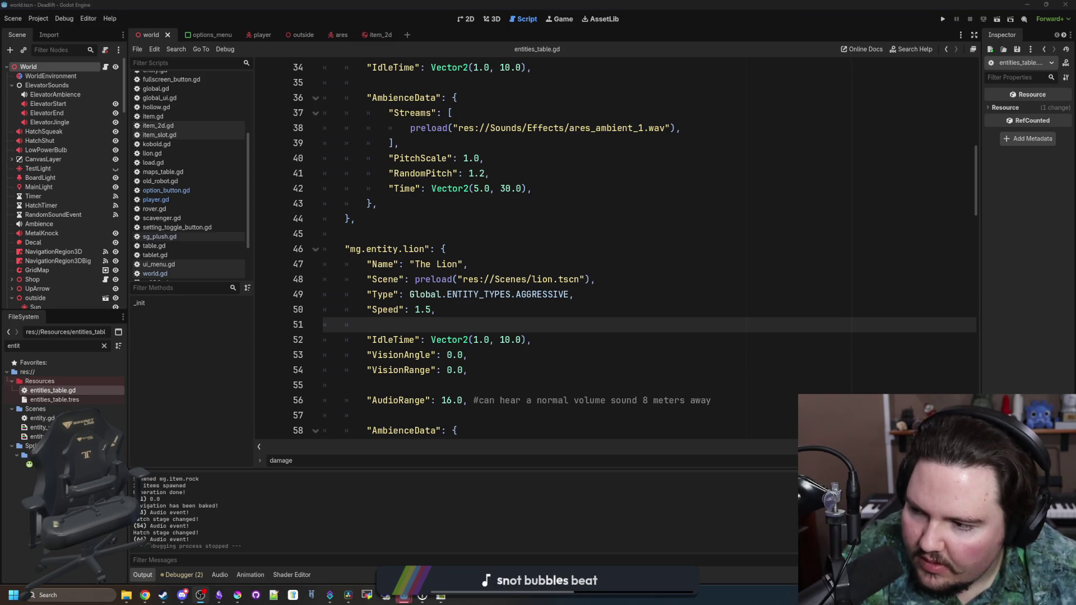
left_click(430, 225)
scroll(430, 225, "down", 2)
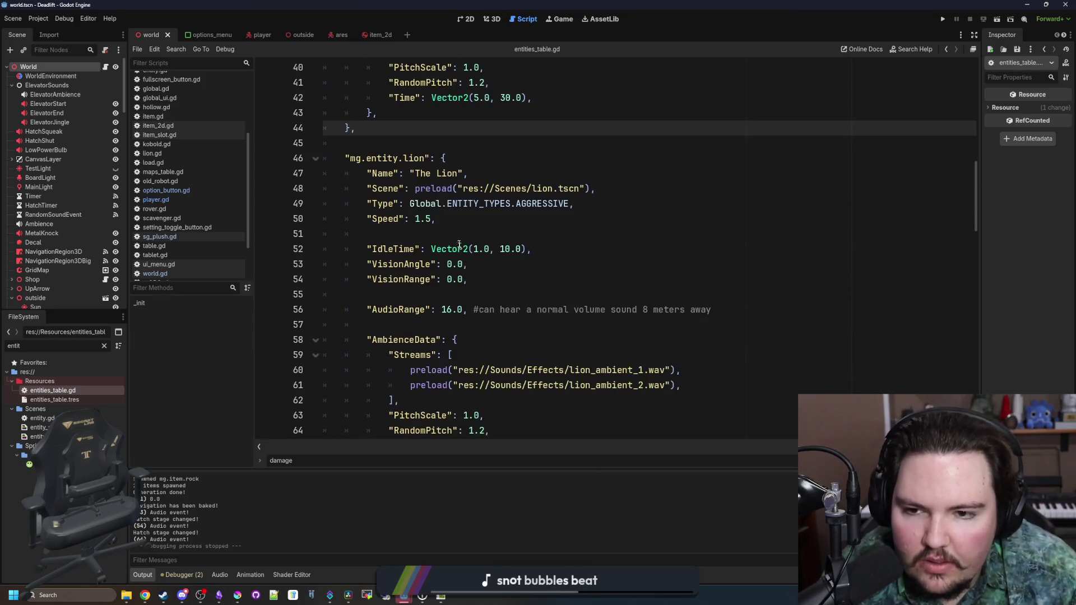
left_click(443, 233)
scroll(494, 298, "down", 3)
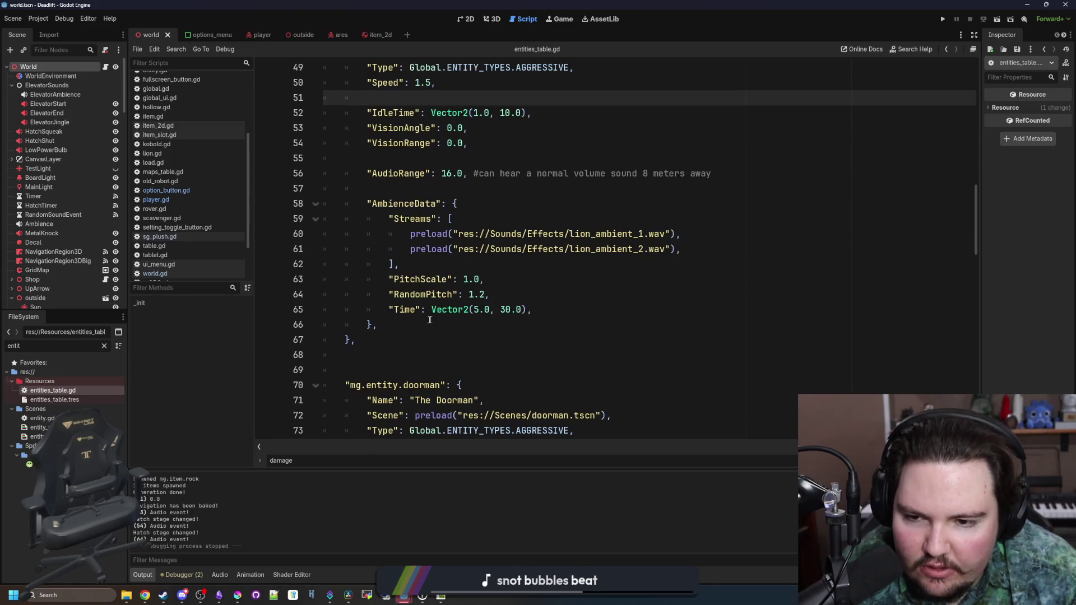
scroll(357, 342, "up", 3)
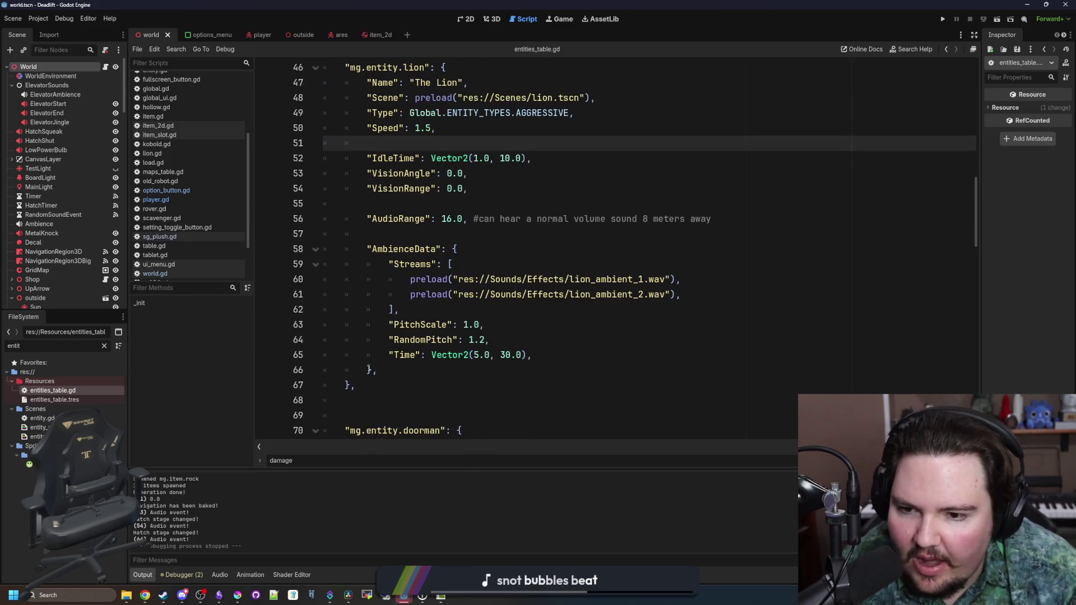
left_click_drag(737, 310, 281, 256)
left_click(385, 236)
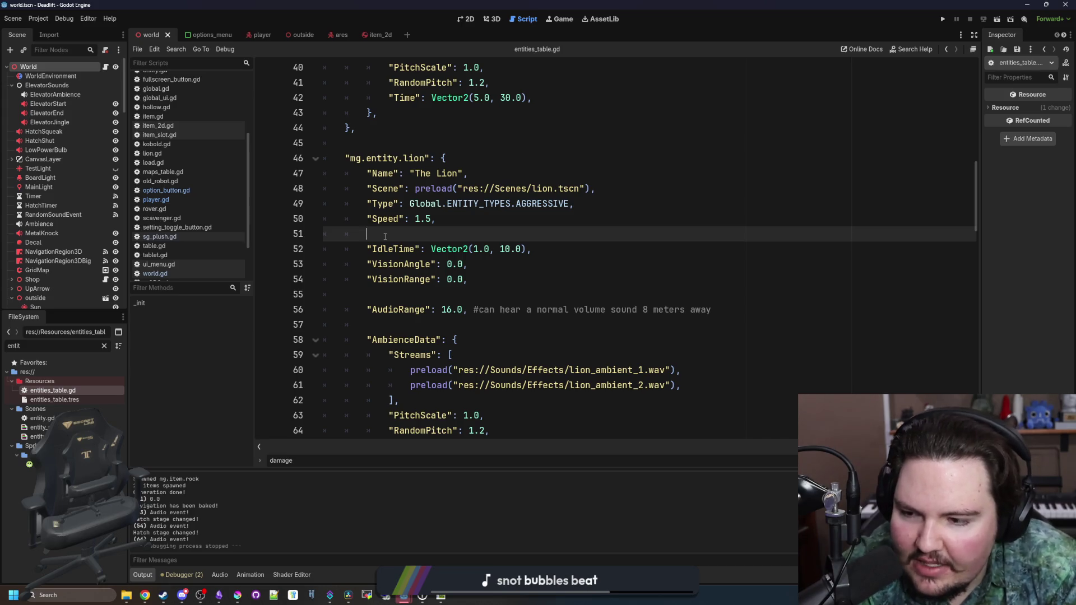
scroll(384, 236, "up", 7)
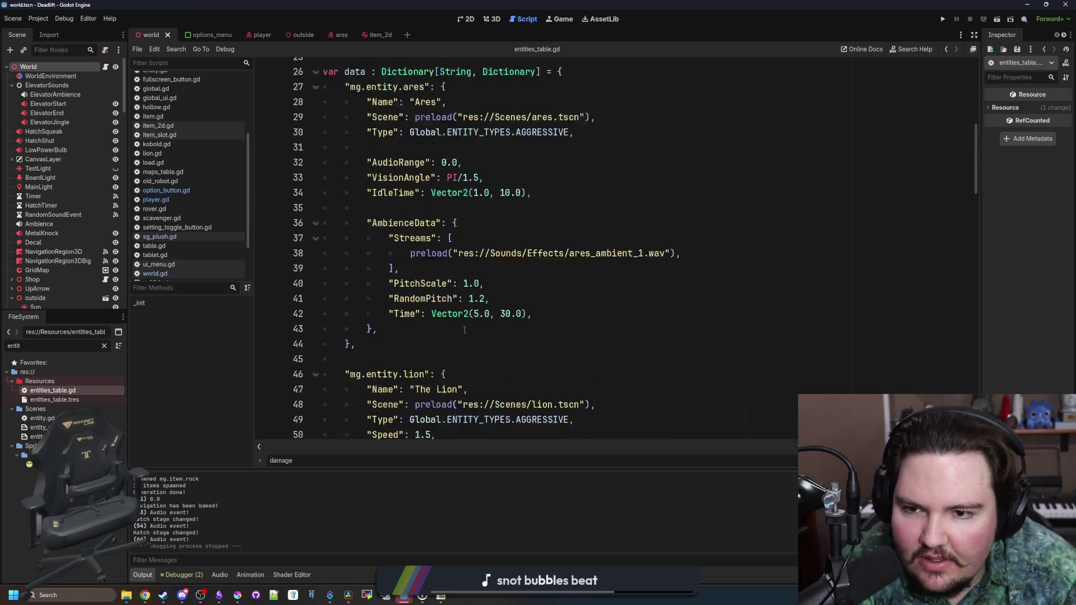
scroll(455, 300, "down", 12)
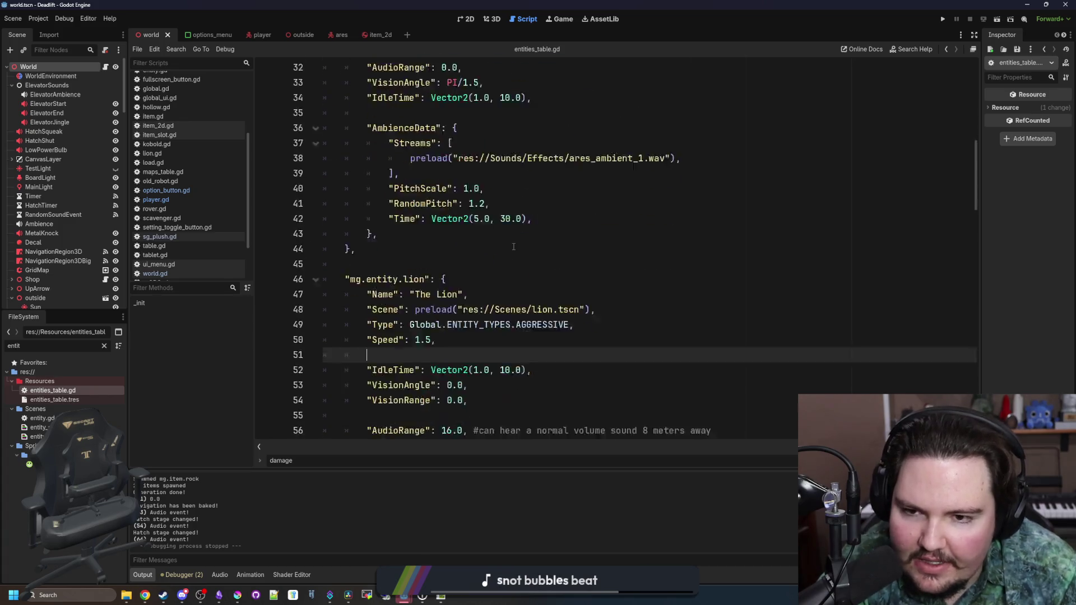
scroll(513, 247, "down", 10)
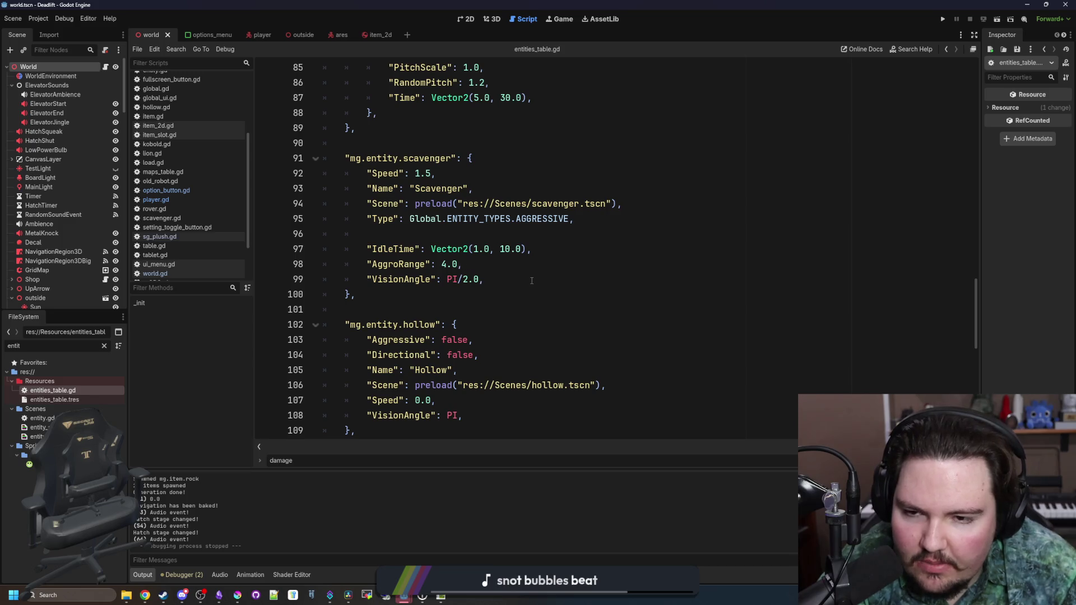
left_click_drag(532, 281, 474, 160)
left_click(387, 146)
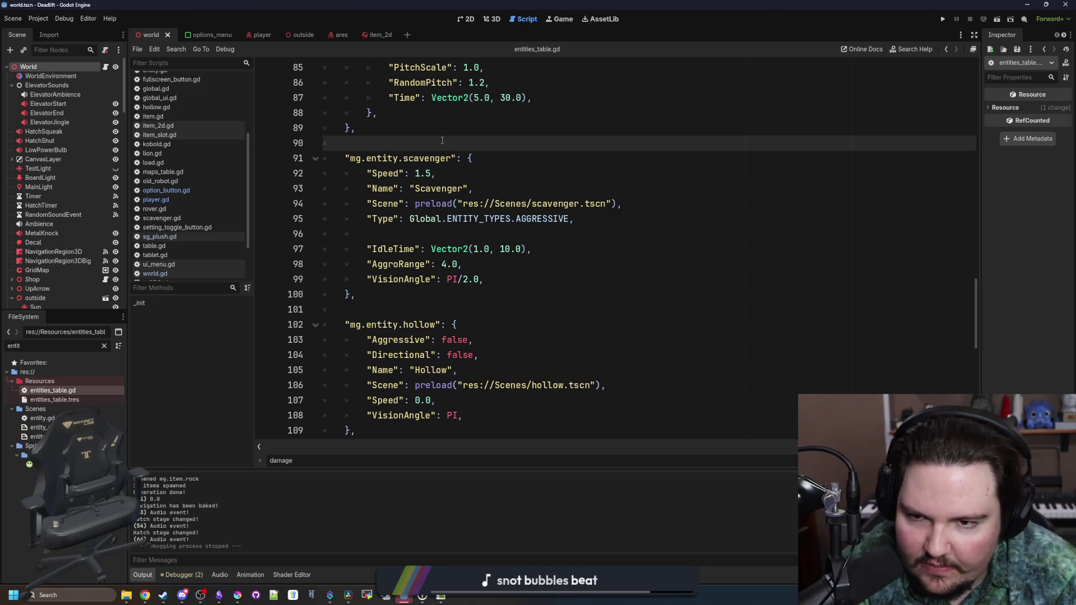
scroll(442, 140, "up", 16)
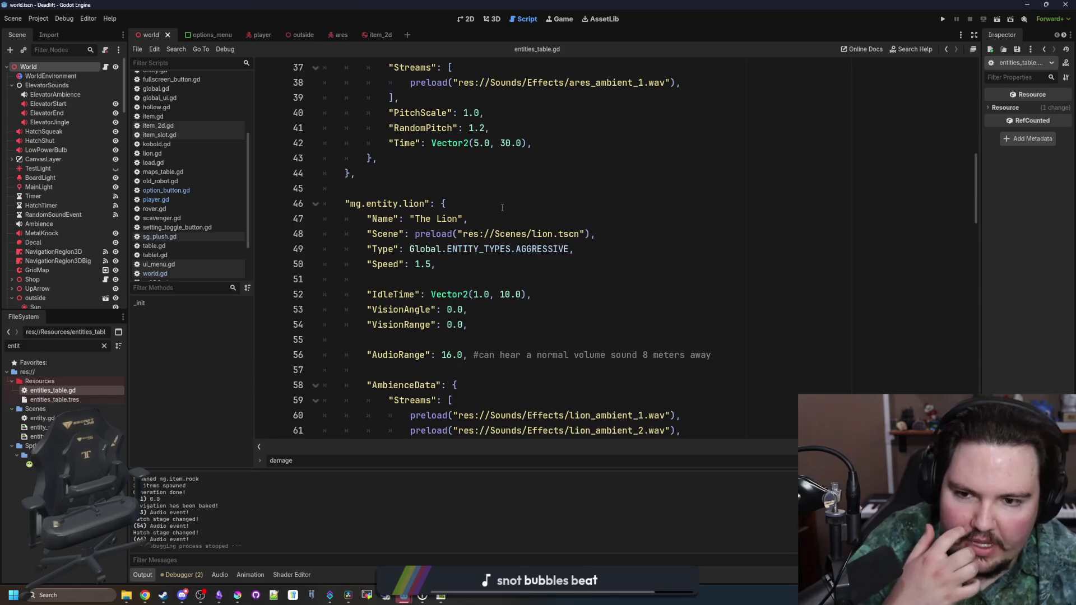
scroll(476, 305, "up", 5)
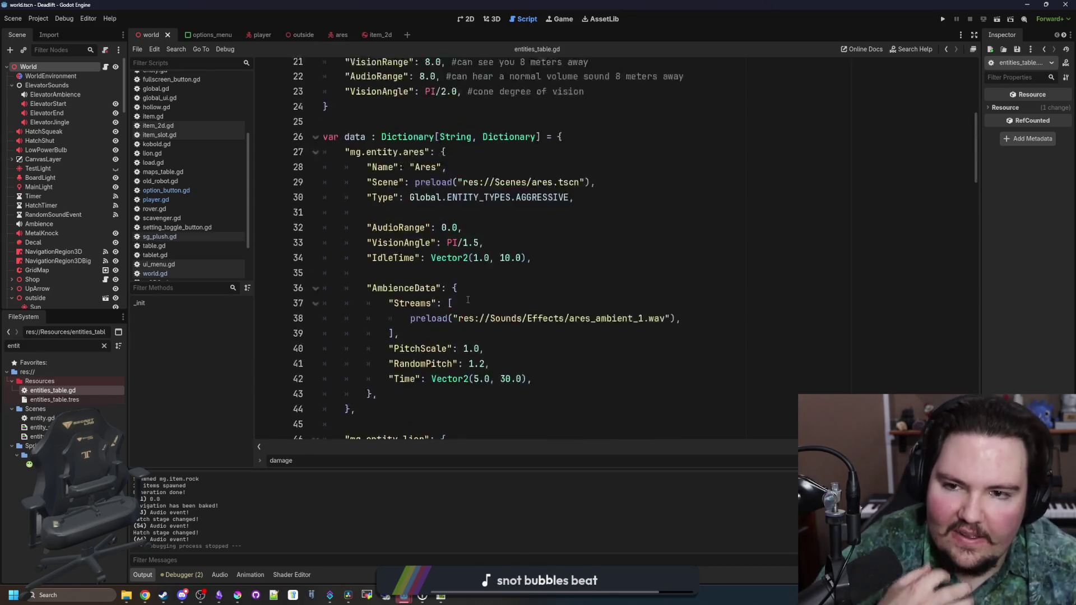
scroll(493, 311, "down", 2)
left_click(499, 311)
scroll(500, 313, "up", 5)
scroll(477, 297, "down", 7)
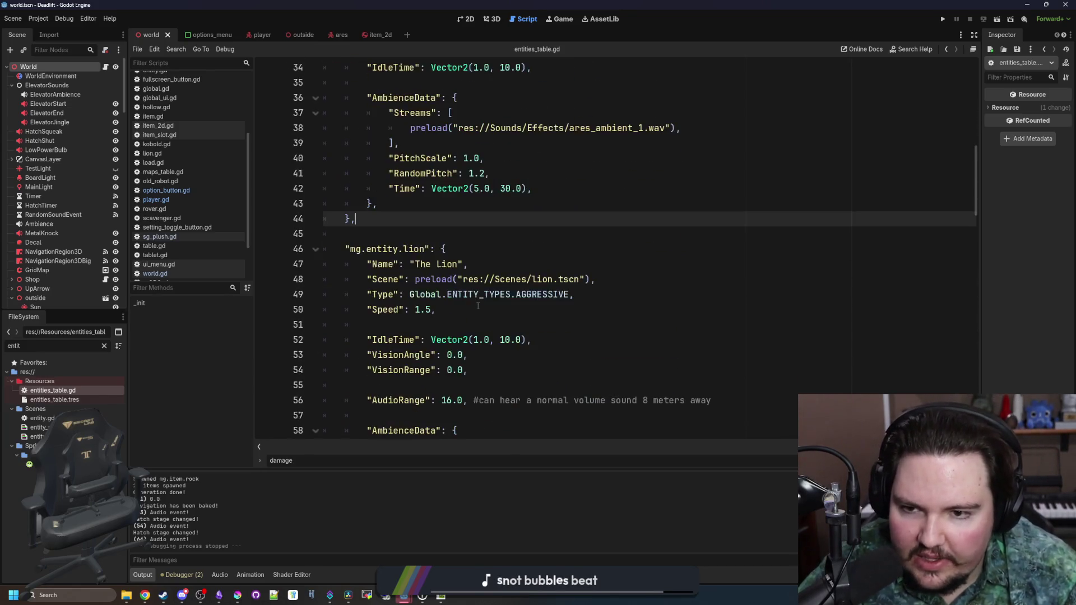
scroll(450, 347, "down", 1)
left_click(448, 340)
scroll(449, 340, "down", 1)
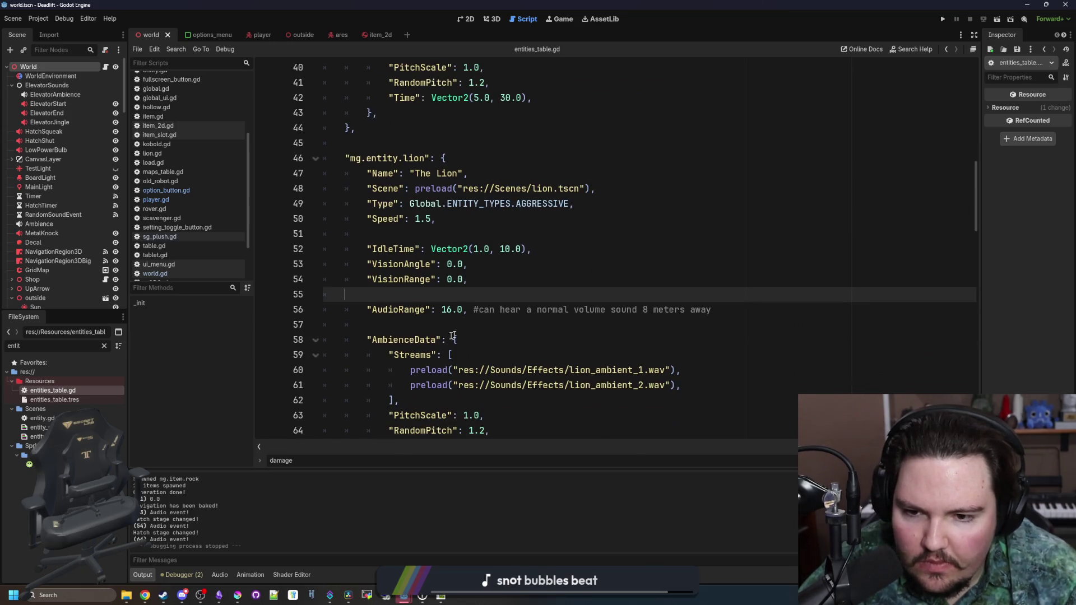
key("Down")
key("Down")
Copy the lion's AudioRange 16.0 line into the scavenger entry after VisionAngle, fixing its indent.
triple_click(714, 309)
key("ctrl+c")
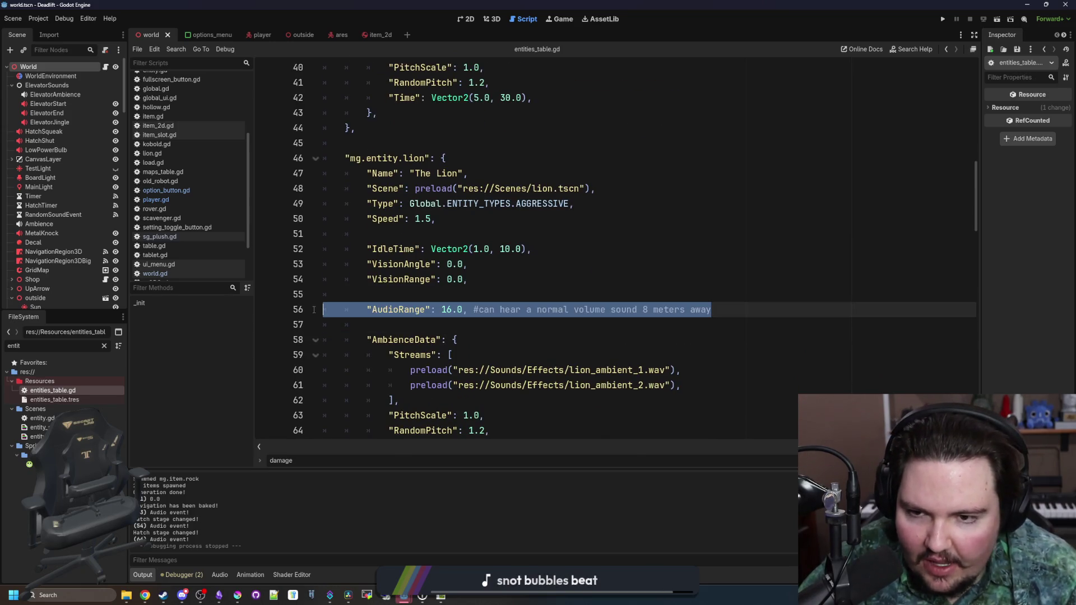
scroll(494, 309, "down", 6)
scroll(493, 309, "down", 8)
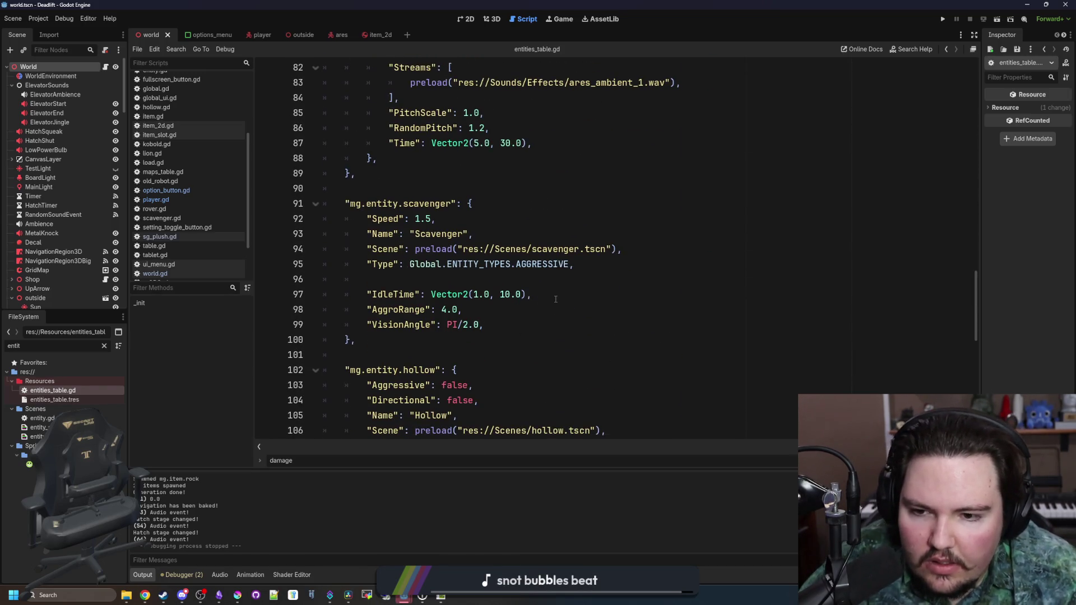
left_click(555, 300)
key("Return")
left_click(519, 340)
key("Return")
key("ctrl+v")
key("BackSpace")
key("BackSpace")
Scroll up to check AggroRange in the defaults block, then return to the scavenger entry.
key("Up")
key("Up")
key("Up")
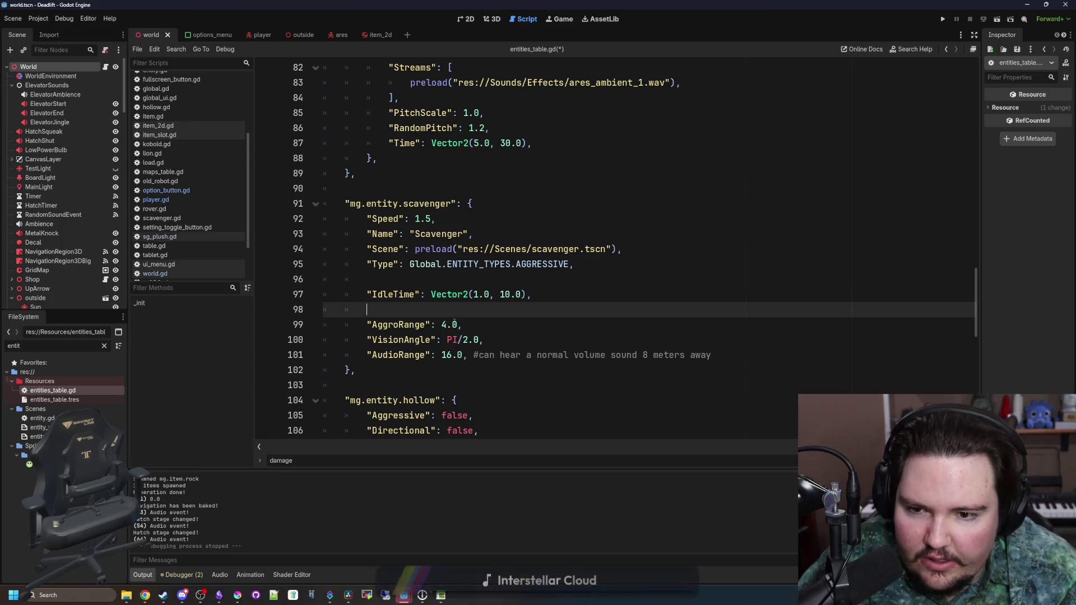
scroll(445, 314, "up", 6)
scroll(445, 308, "up", 12)
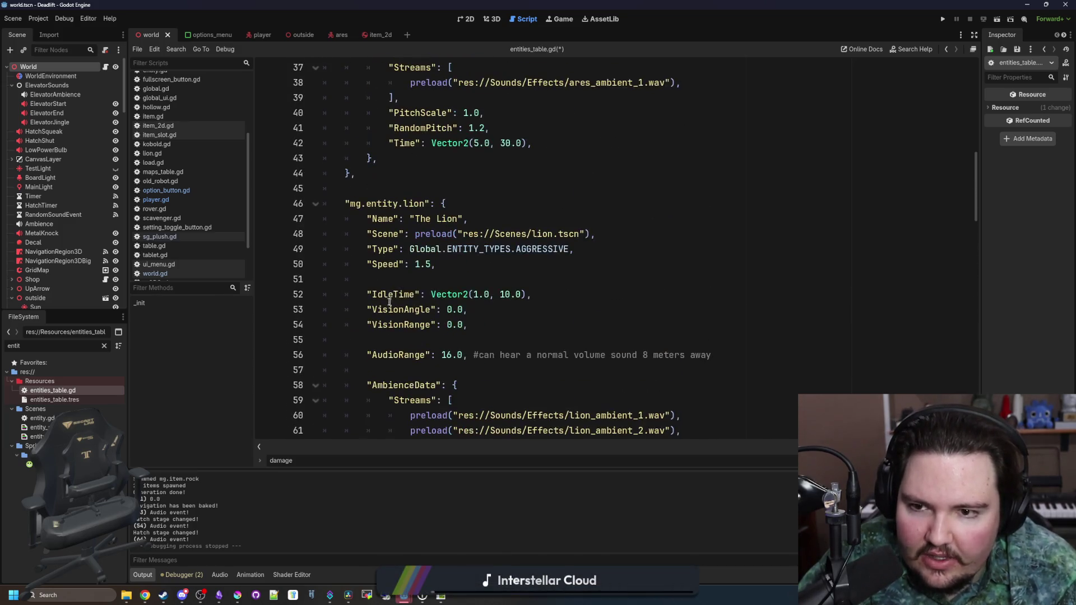
scroll(478, 297, "up", 2)
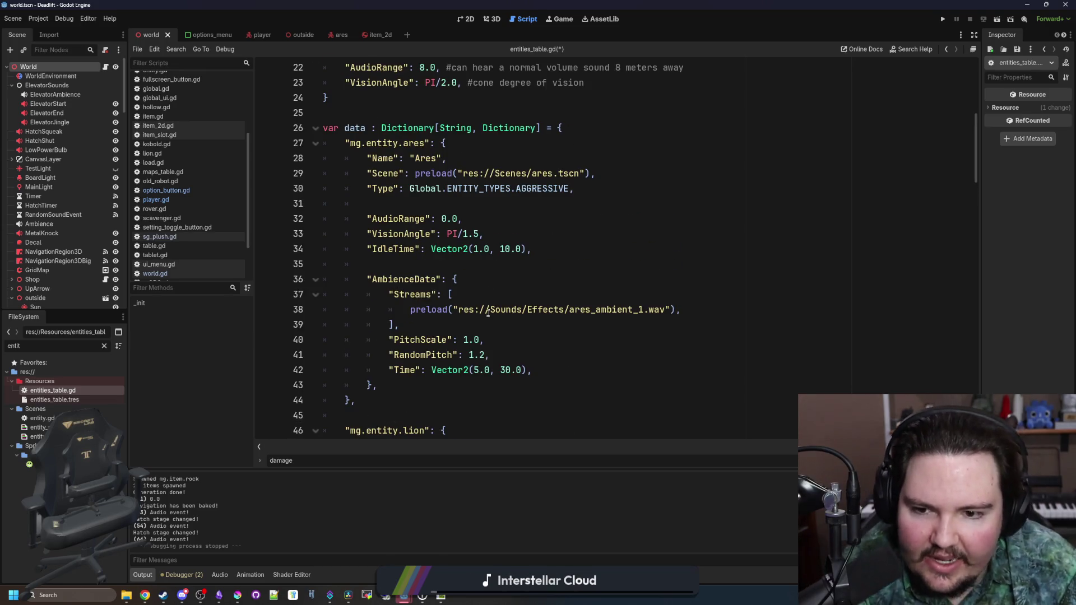
scroll(426, 271, "up", 5)
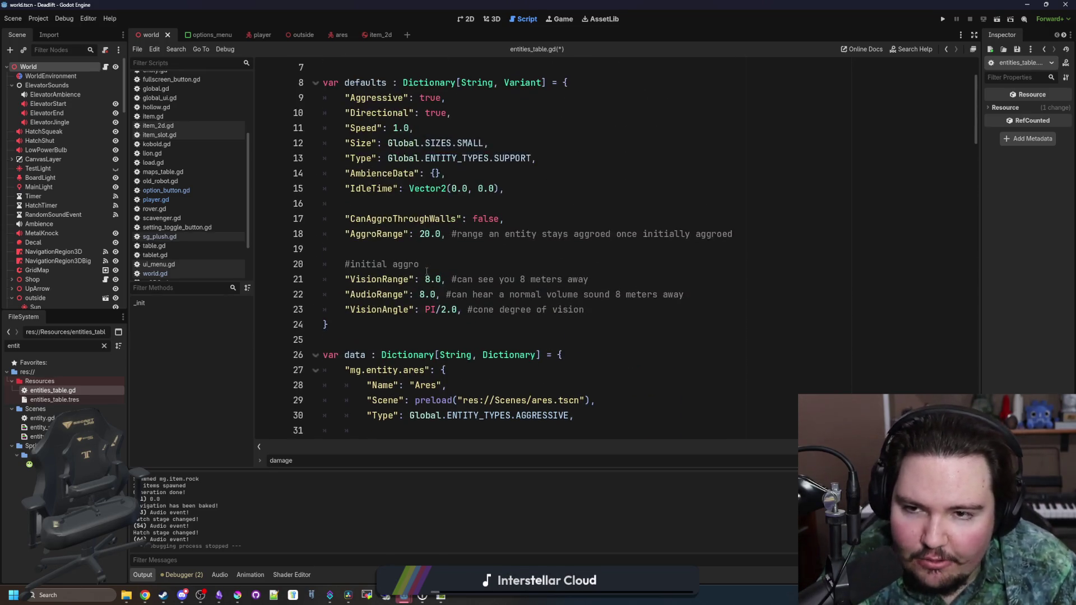
left_click(449, 239)
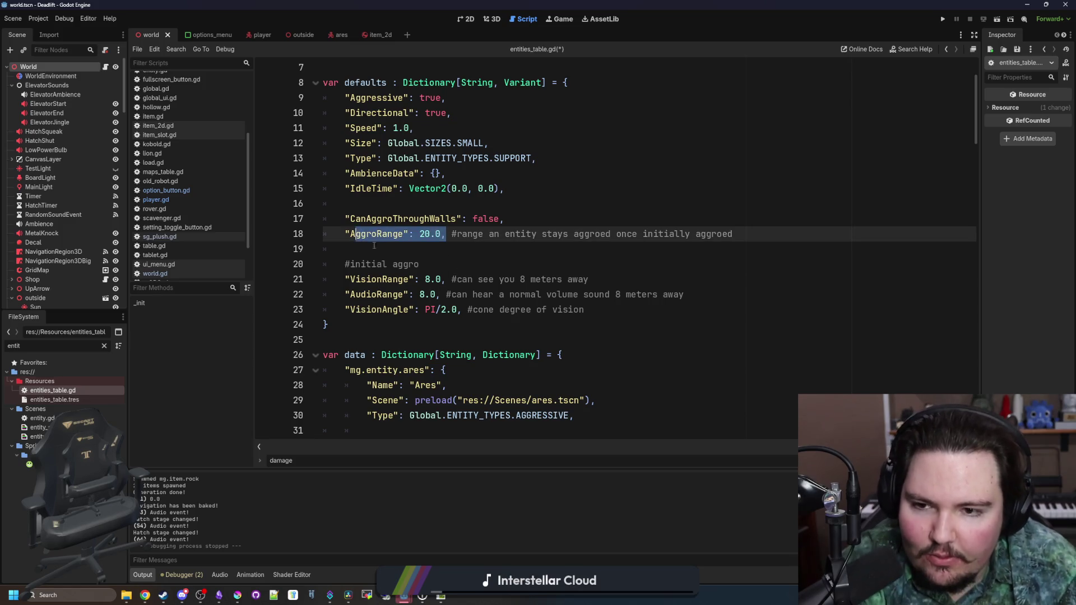
scroll(451, 257, "down", 12)
scroll(451, 261, "down", 12)
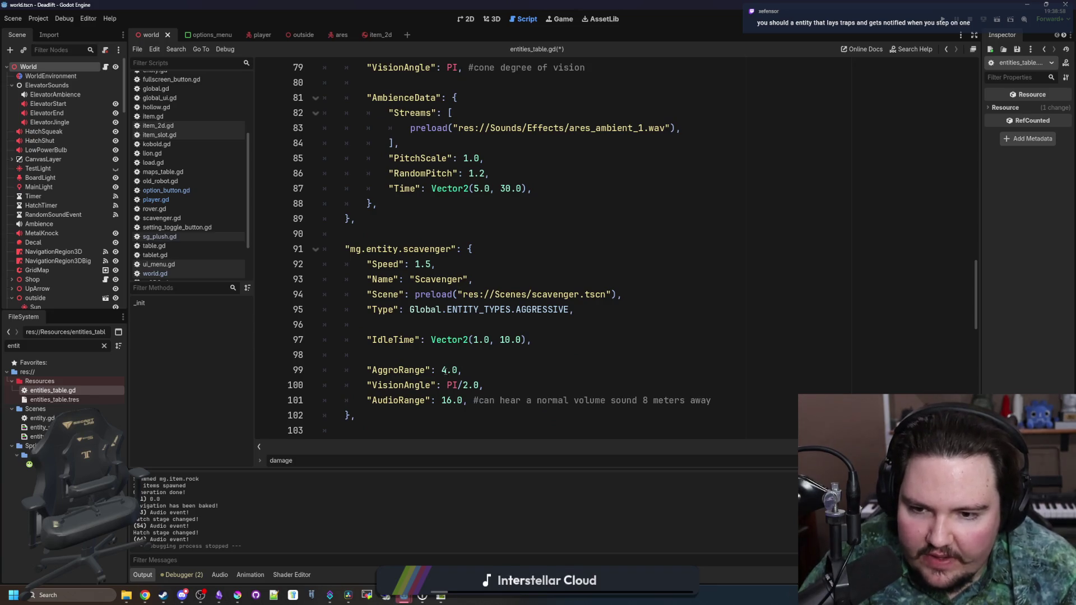
Change the scavenger's AggroRange from 4.0 to 10.0.
double_click(443, 370)
type("10")
scroll(488, 304, "down", 5)
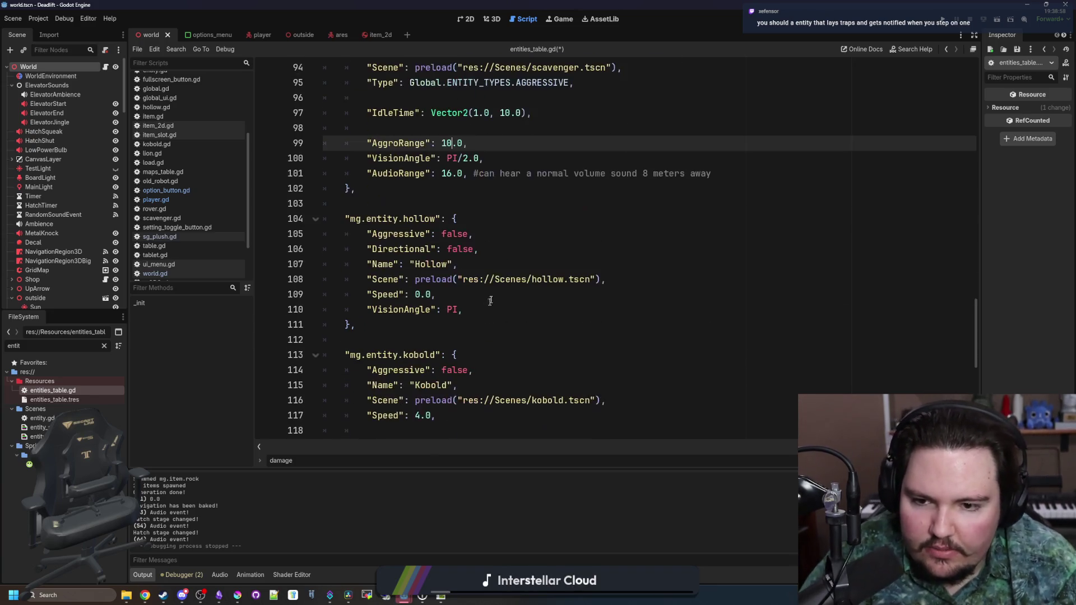
scroll(644, 248, "down", 3)
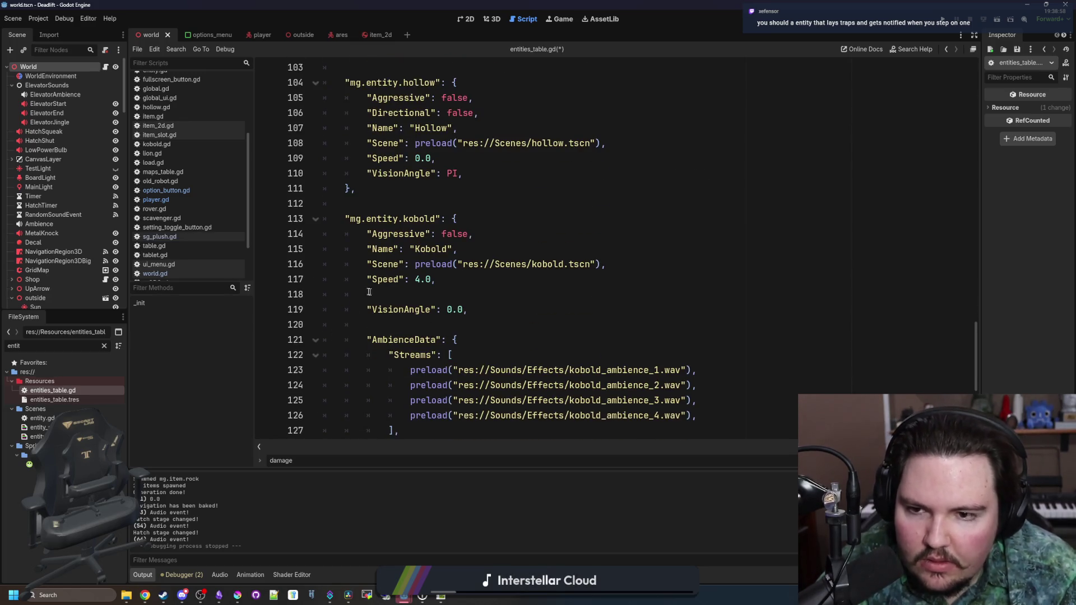
scroll(387, 295, "down", 6)
scroll(421, 300, "up", 12)
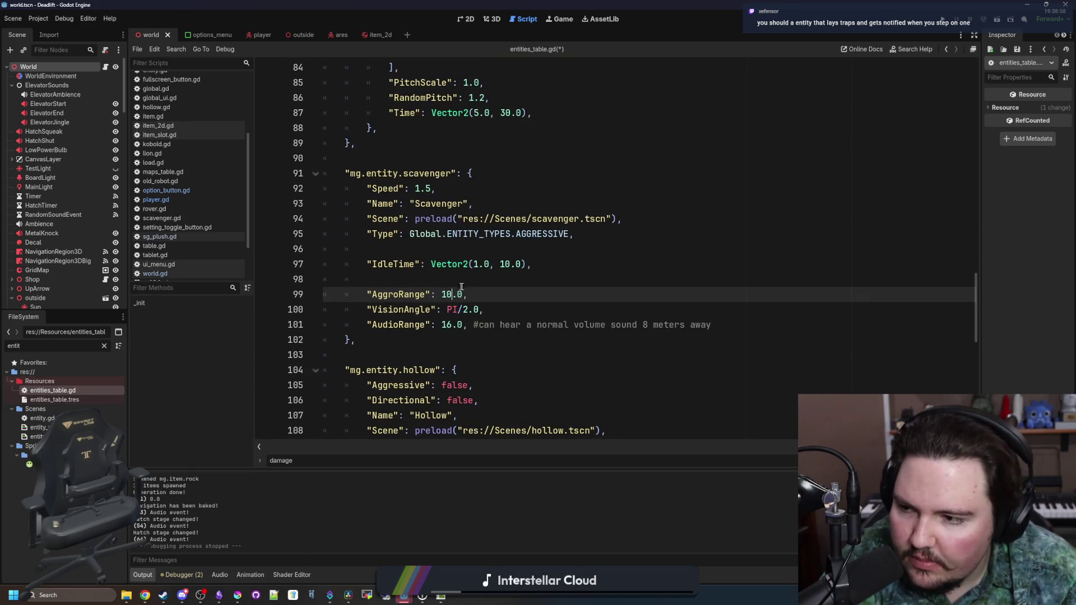
left_click(475, 278)
Set AudioRange to 8.0, delete its trailing comment, and save entities_table.gd.
left_click_drag(759, 329, 365, 328)
left_click(455, 330)
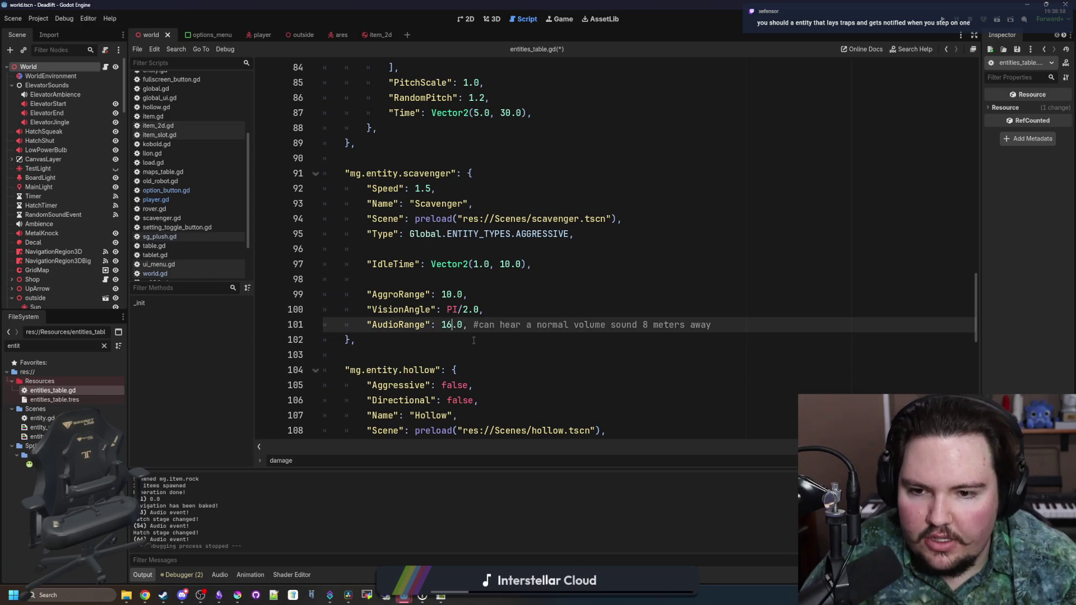
key("BackSpace")
key("BackSpace")
type("8")
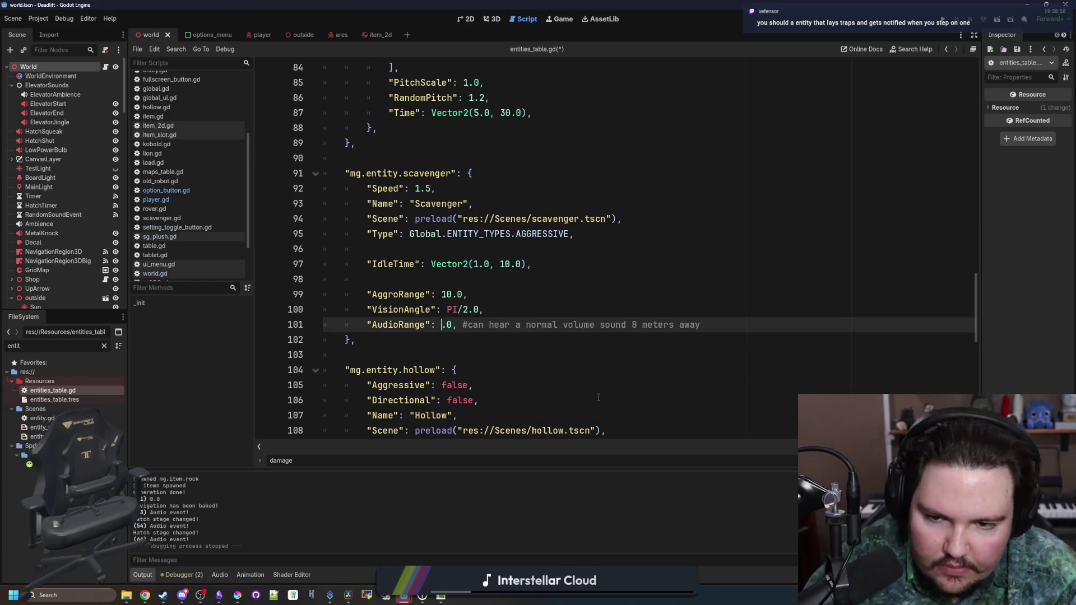
left_click_drag(708, 325, 457, 325)
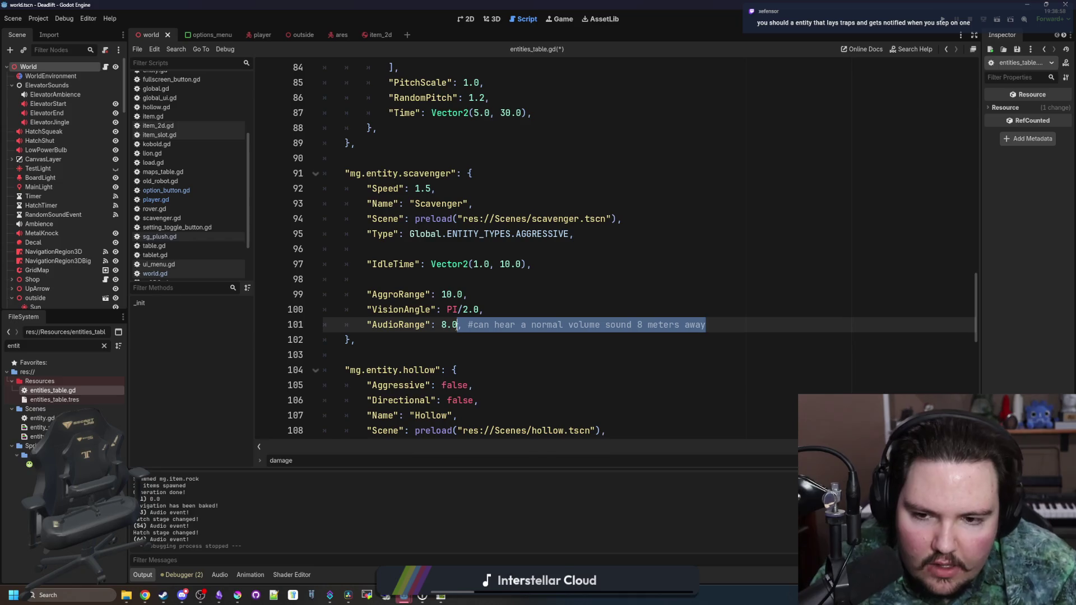
left_click_drag(706, 325, 461, 325)
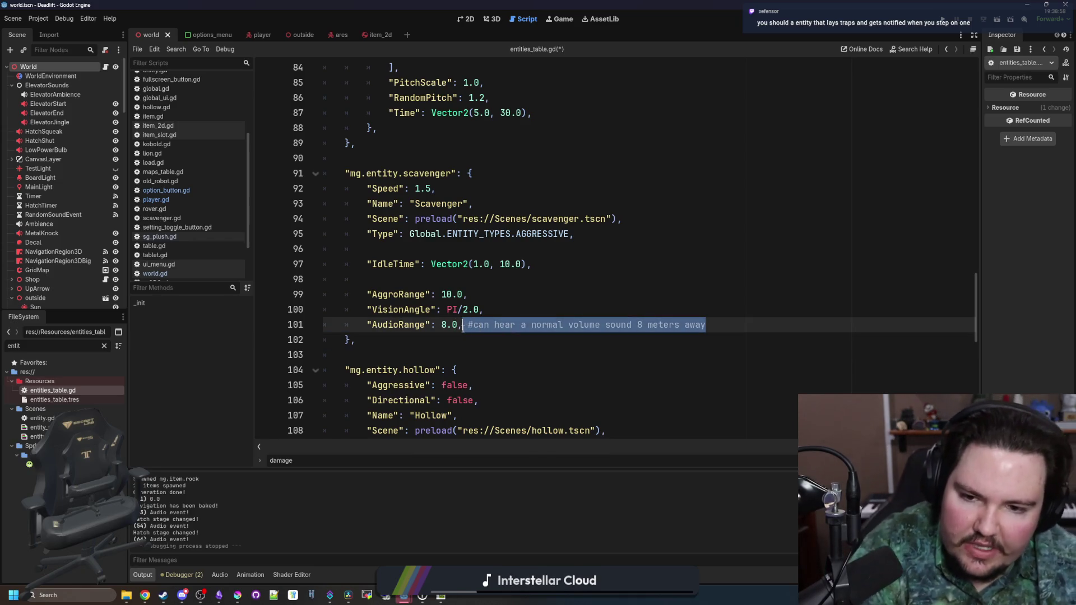
key("BackSpace")
key("Up")
left_click(455, 283)
key("ctrl+s")
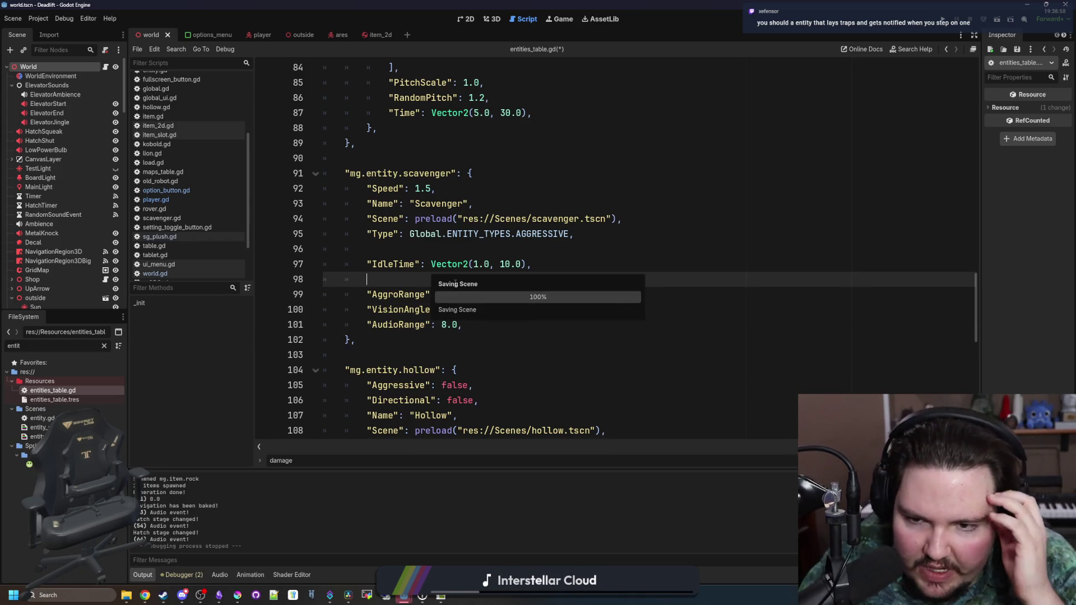
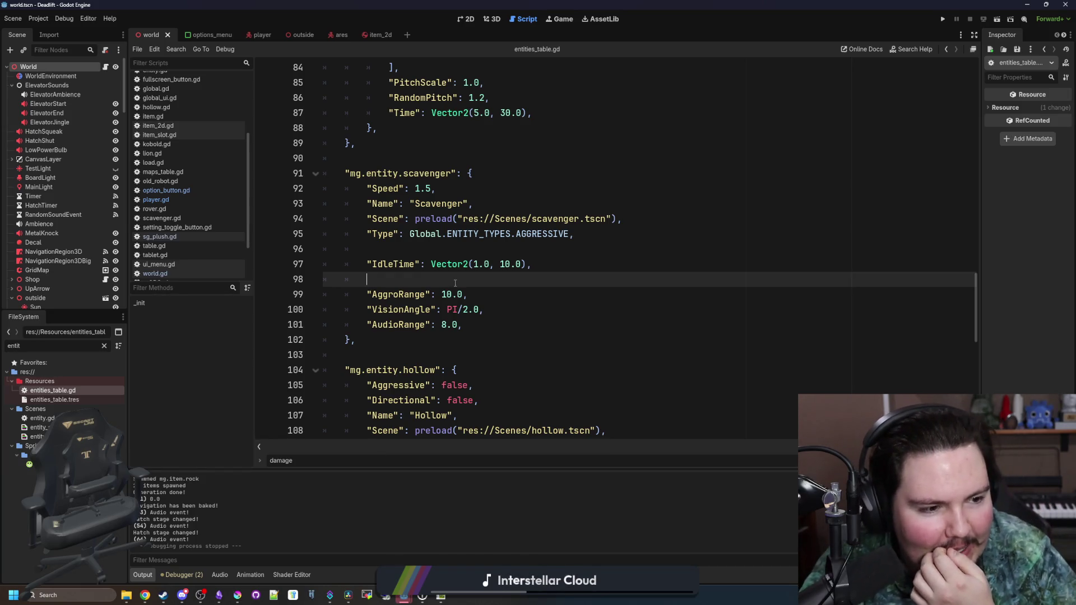
Move to the AggroRange line in entities_table.gd, then switch to the Starground Miro board in Chrome.
key("Down")
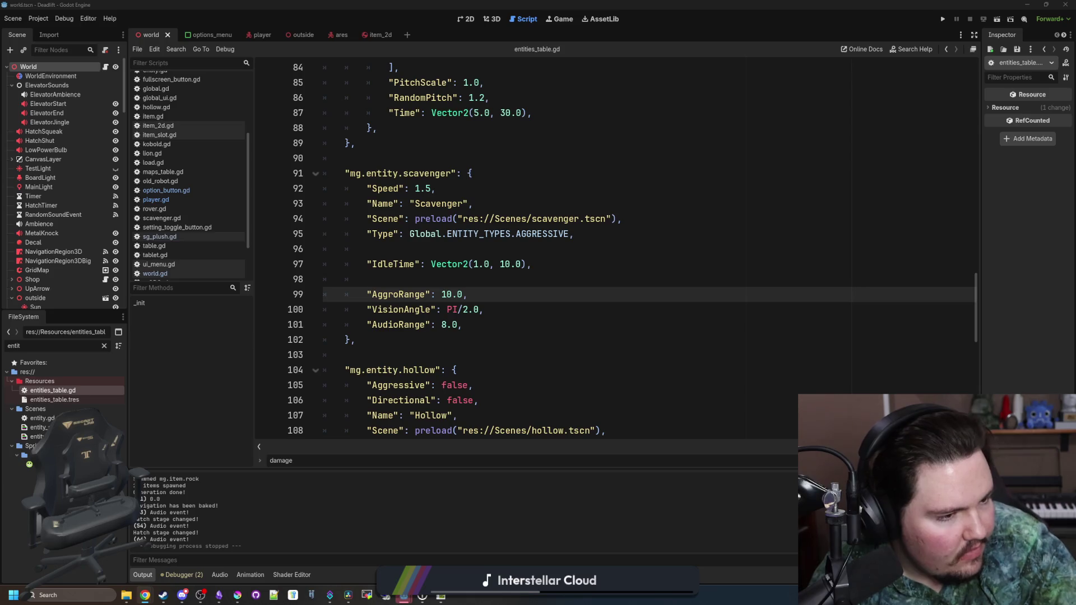
key("alt+Tab")
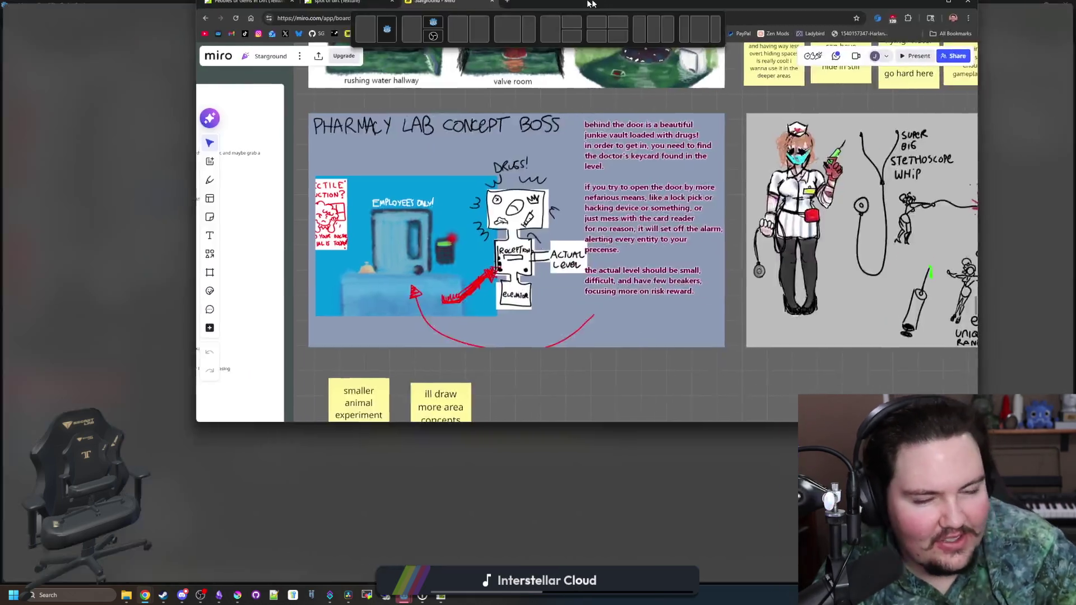
scroll(415, 323, "up", 5)
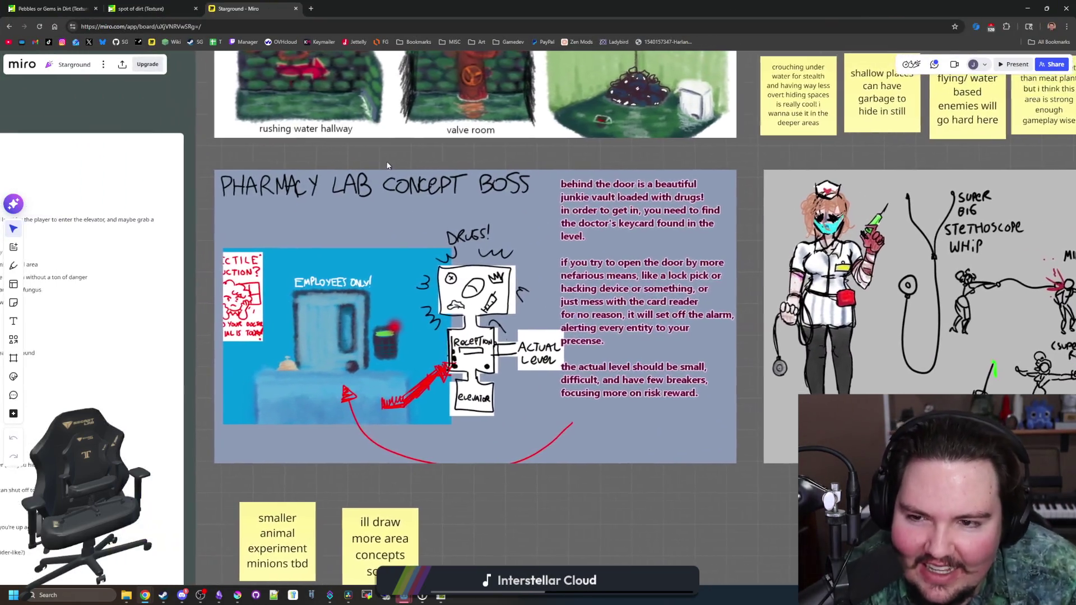
scroll(585, 517, "right", 3)
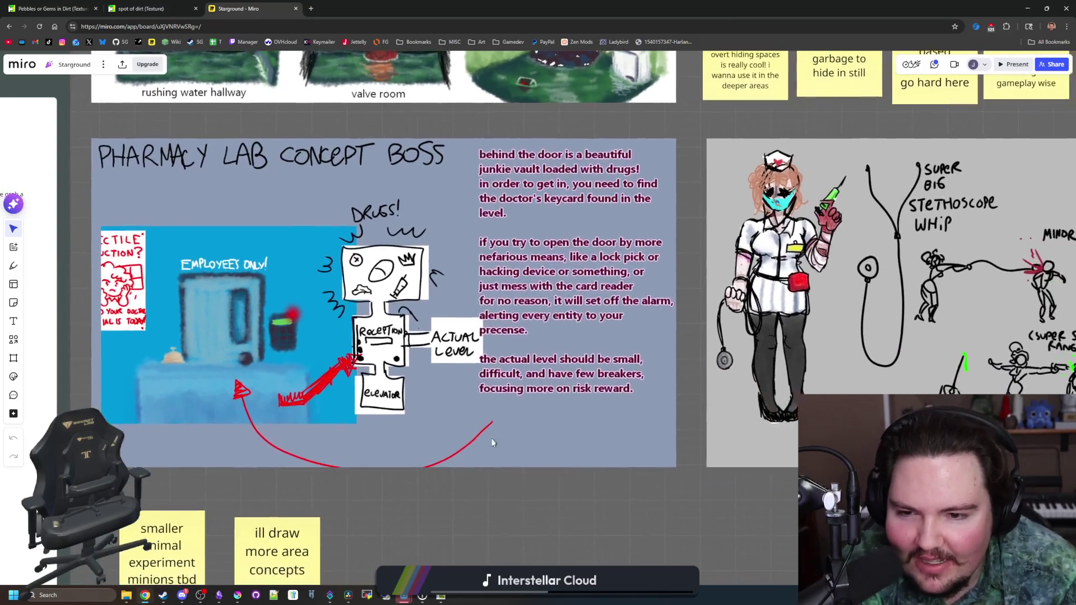
scroll(583, 513, "down", 3)
scroll(560, 339, "up", 3)
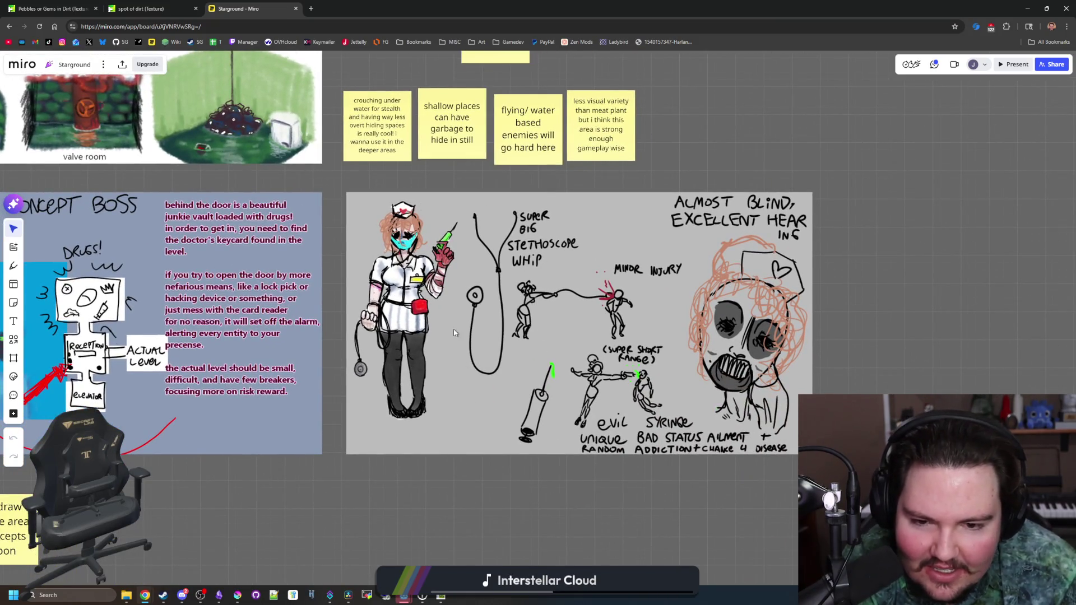
scroll(525, 424, "left", 5)
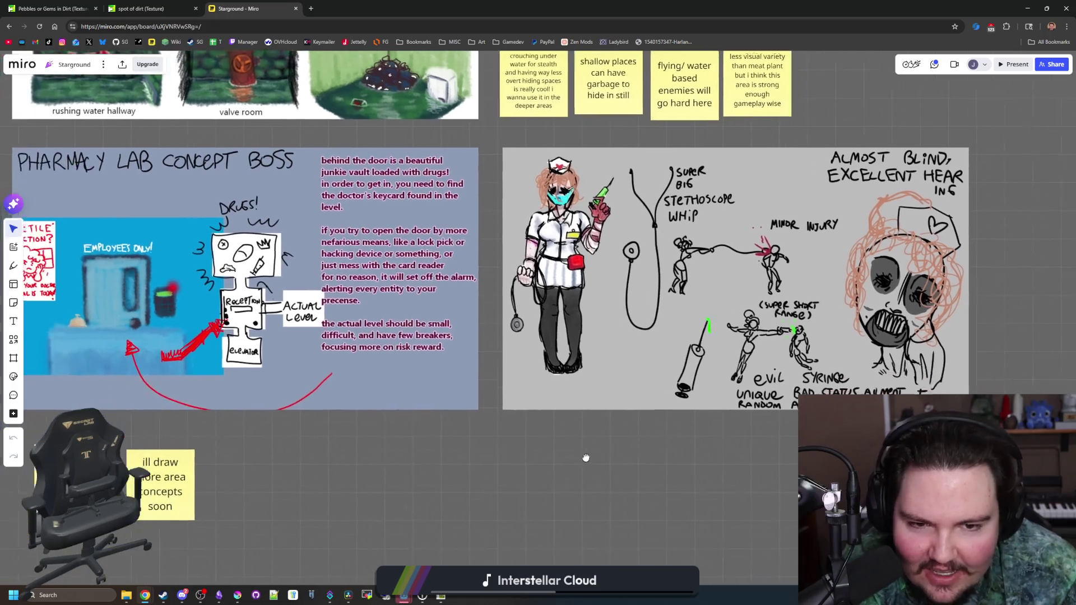
scroll(380, 430, "up", 3)
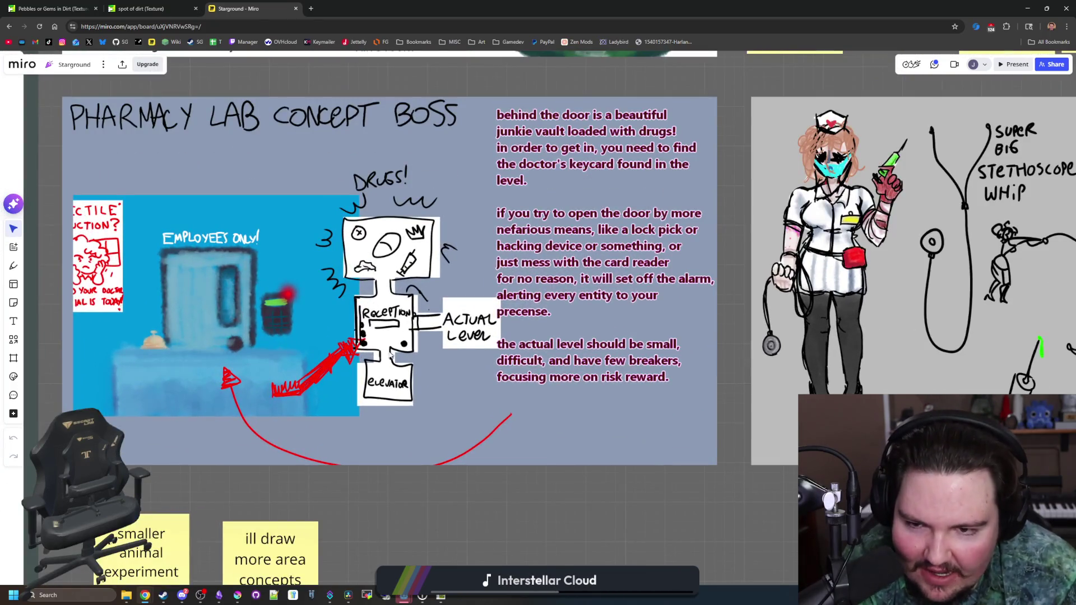
scroll(380, 431, "up", 3)
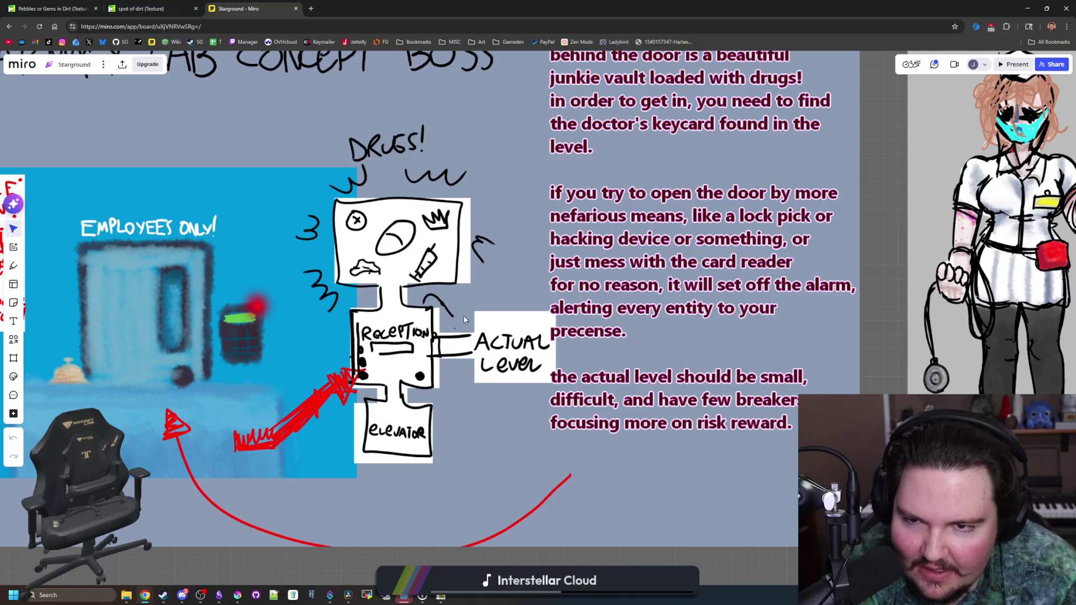
scroll(320, 269, "down", 5)
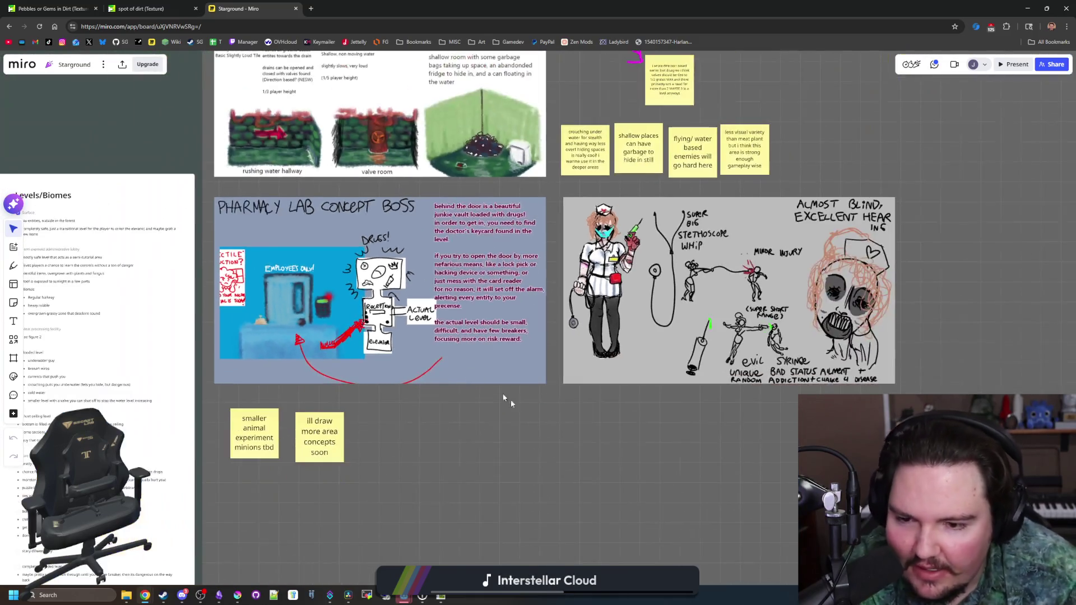
scroll(509, 377, "down", 1)
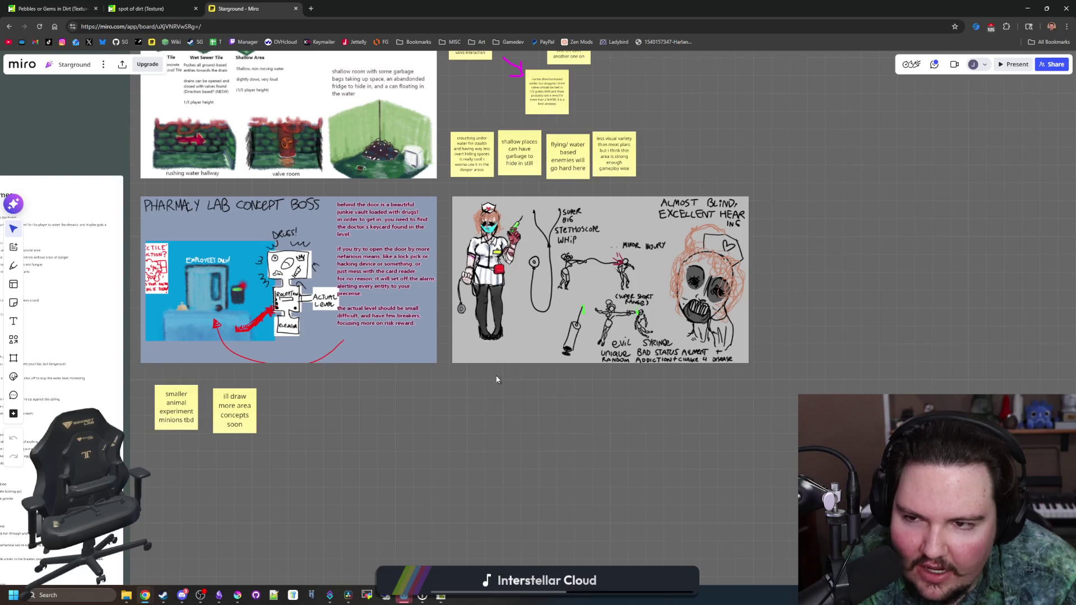
key("alt+Tab")
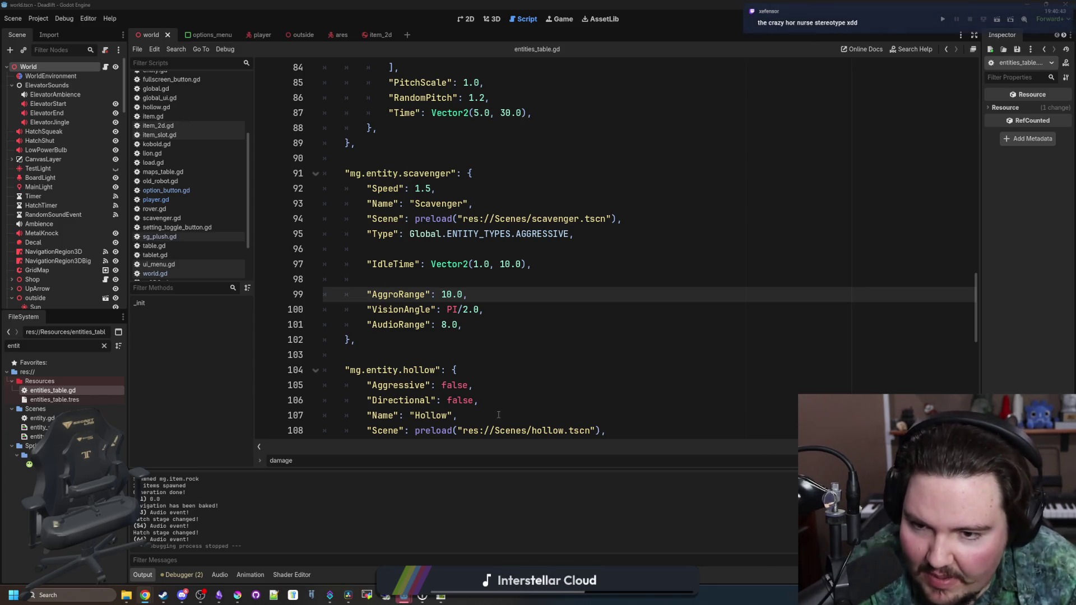
Place the caret on line 103 after the scavenger entry, then zoom into the Cavepeople and Crow notes.
left_click(530, 354)
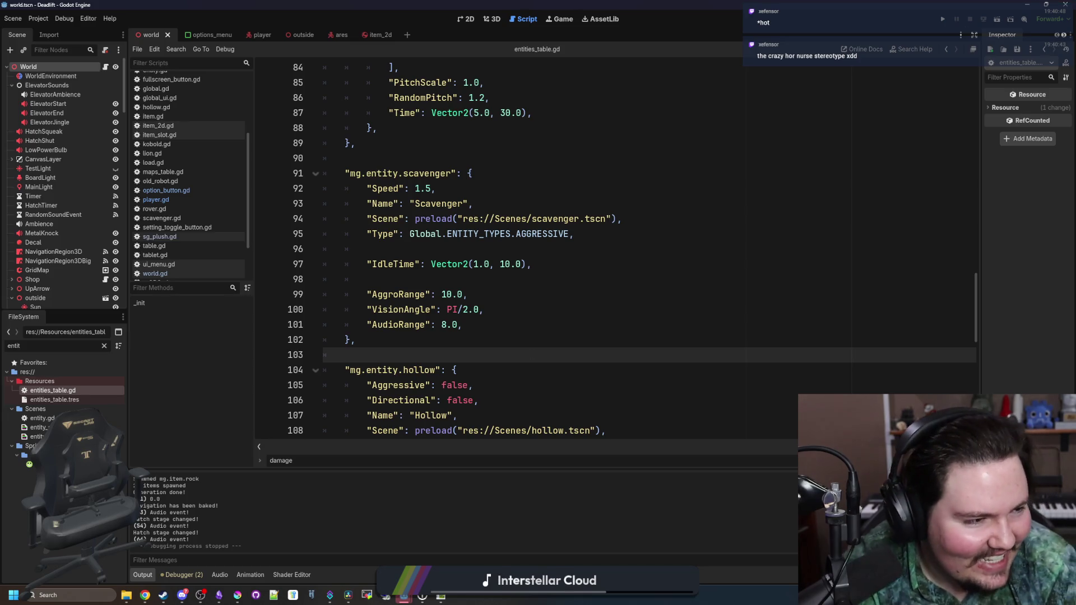
key("alt+Tab")
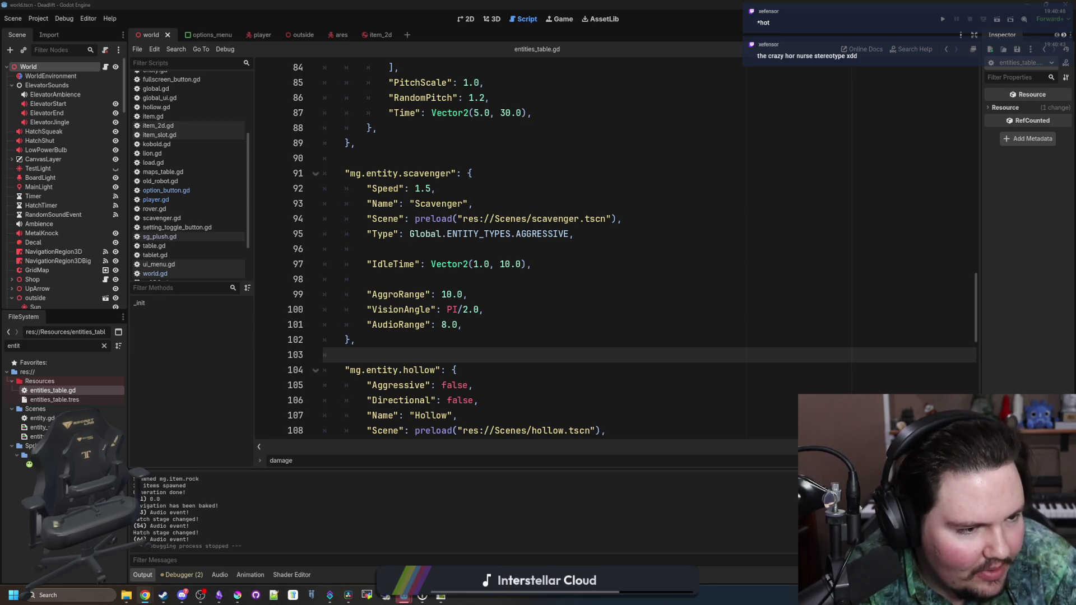
key("alt+Tab")
scroll(412, 389, "up", 5)
scroll(388, 236, "up", 5)
scroll(301, 280, "up", 1)
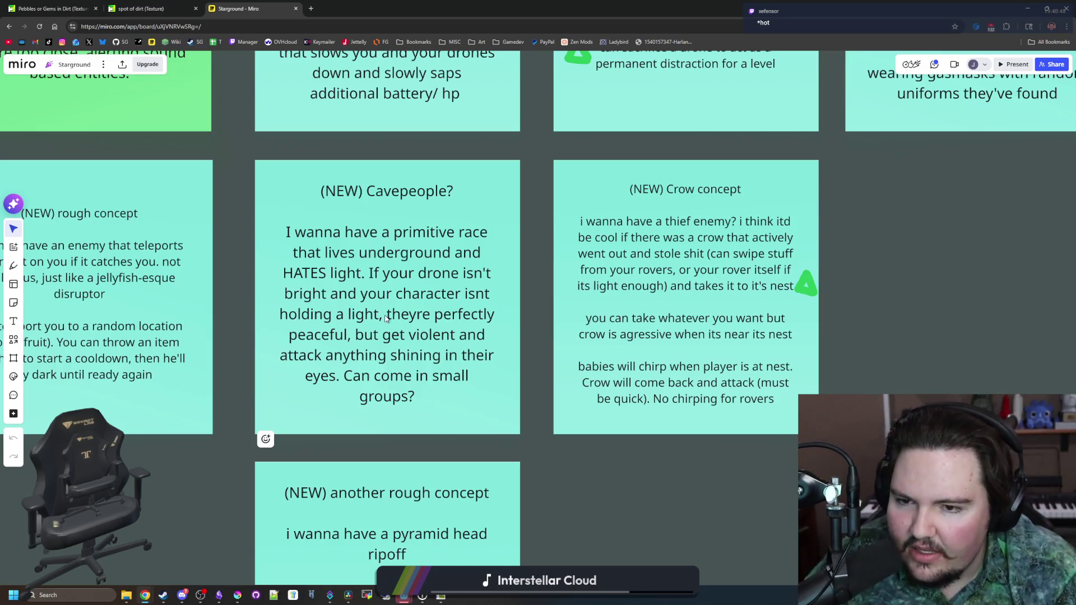
left_click_drag(514, 352, 562, 369)
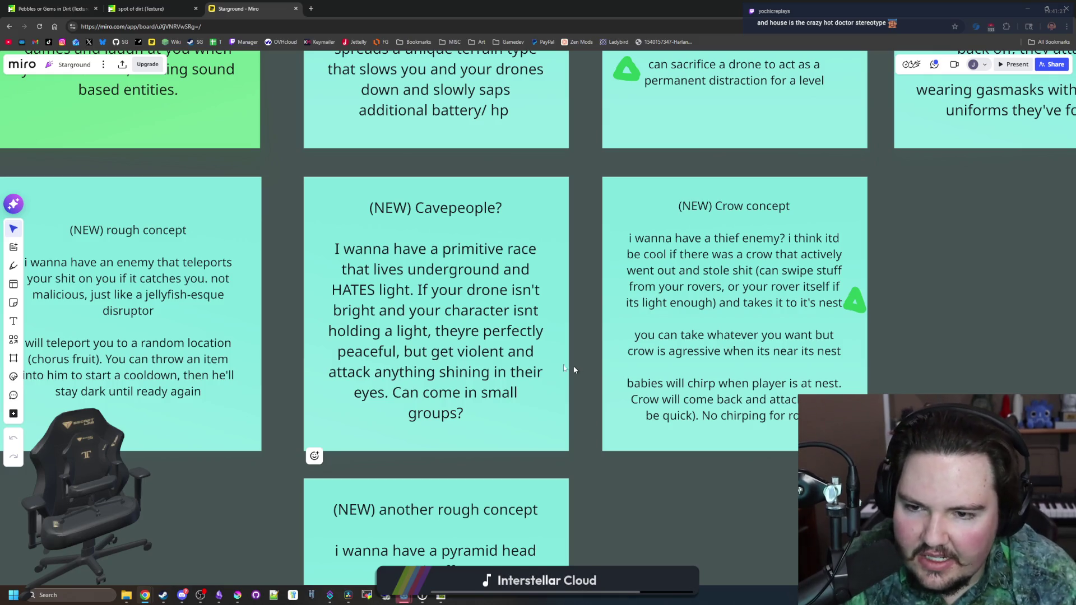
left_click(375, 288)
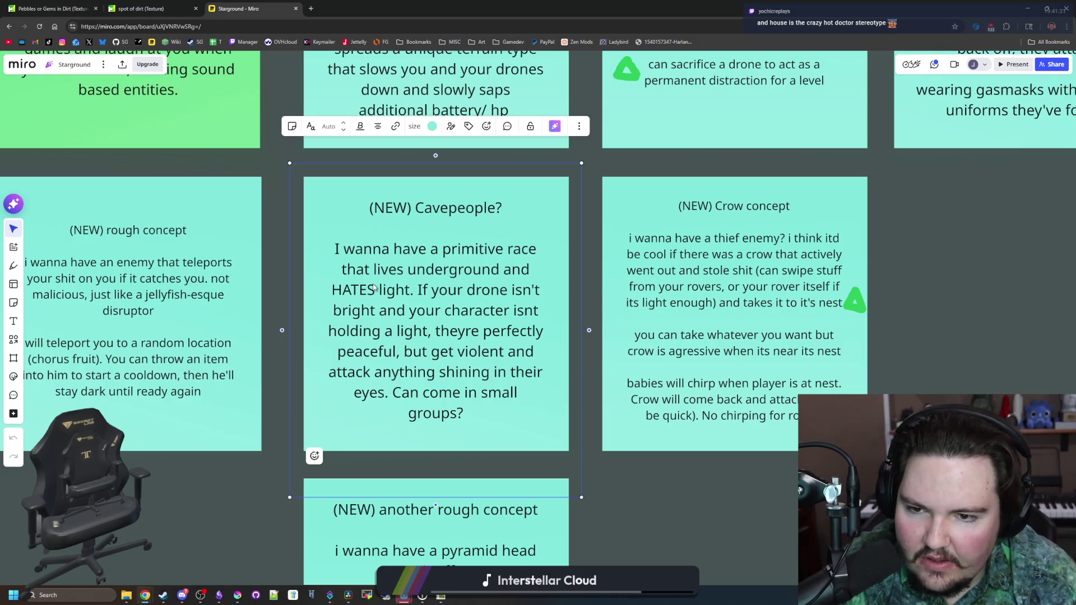
left_click(697, 486)
left_click(651, 511)
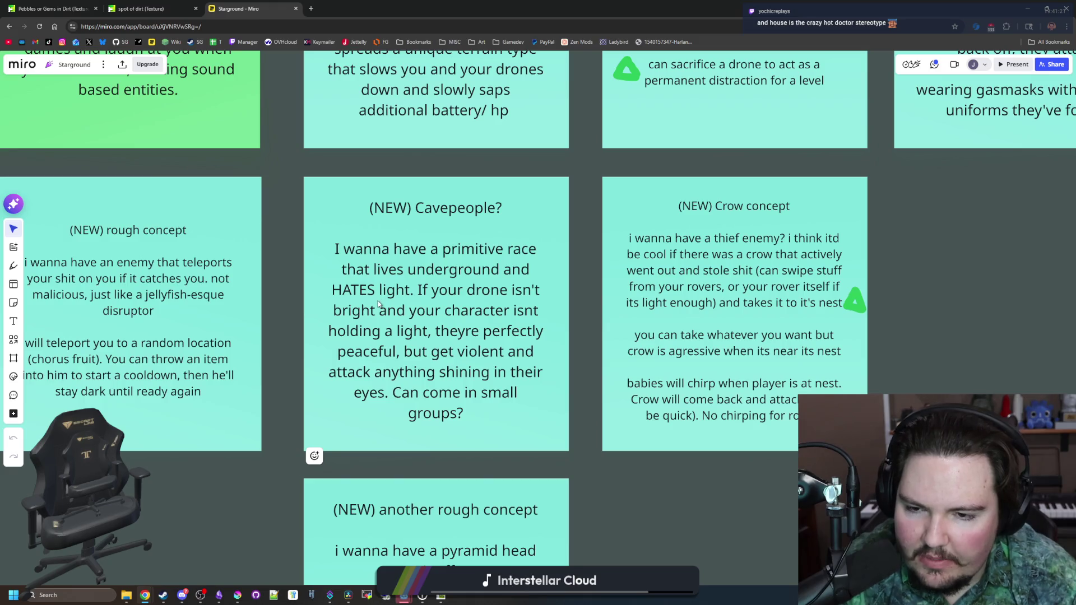
left_click(381, 301)
left_click(409, 295)
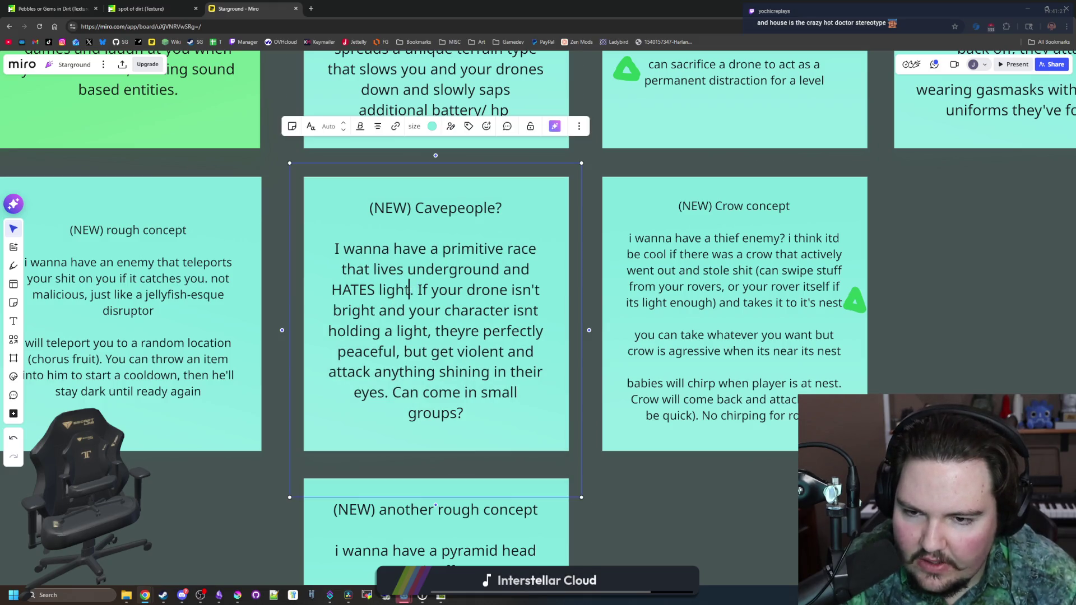
left_click_drag(405, 290, 342, 290)
left_click(697, 503)
scroll(727, 510, "down", 4)
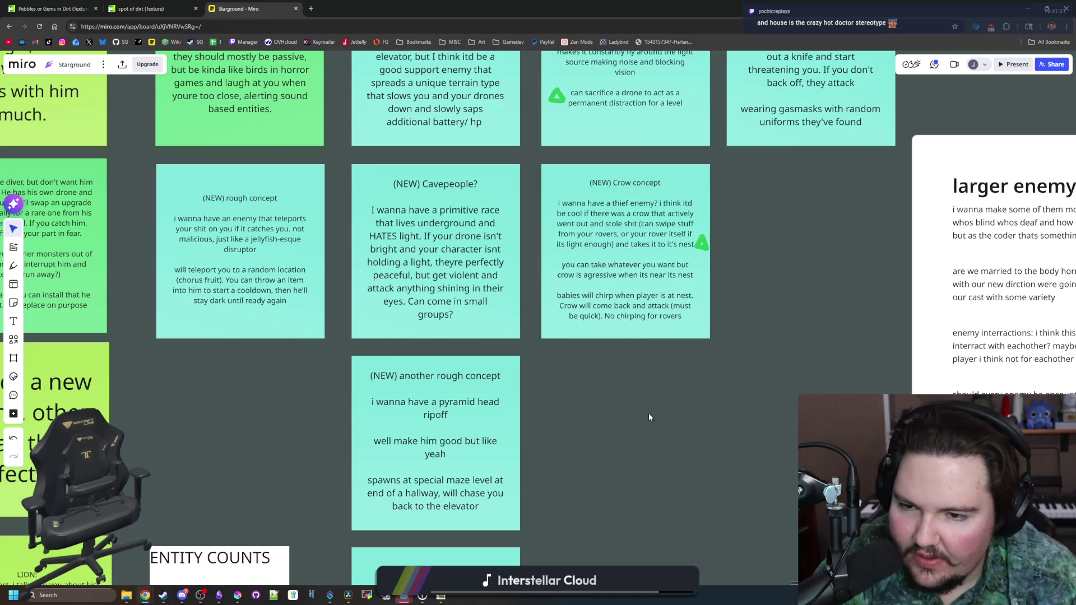
scroll(745, 292, "up", 3)
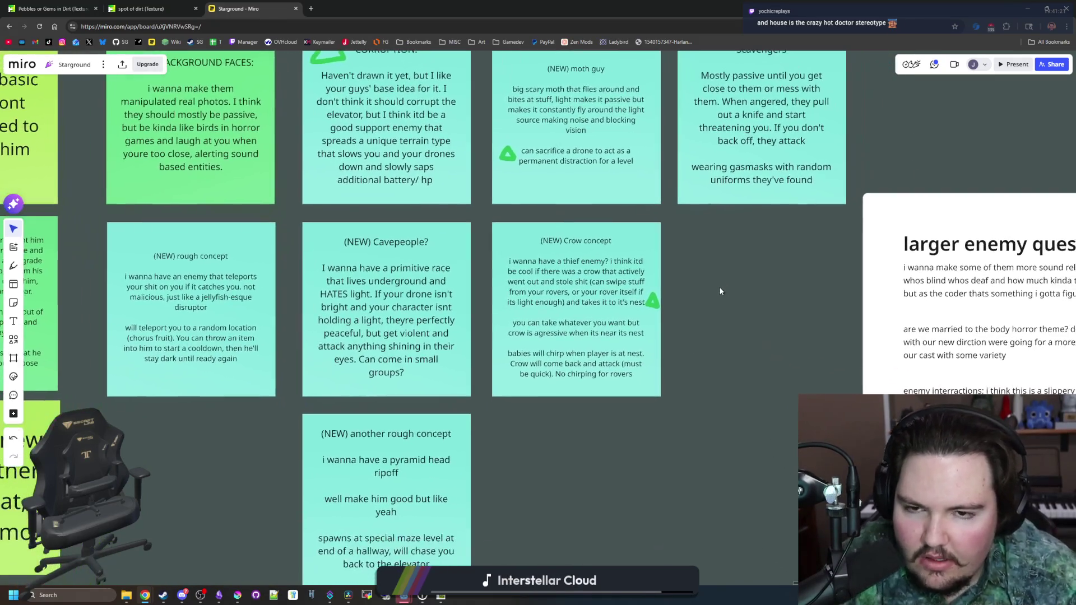
scroll(621, 460, "down", 2)
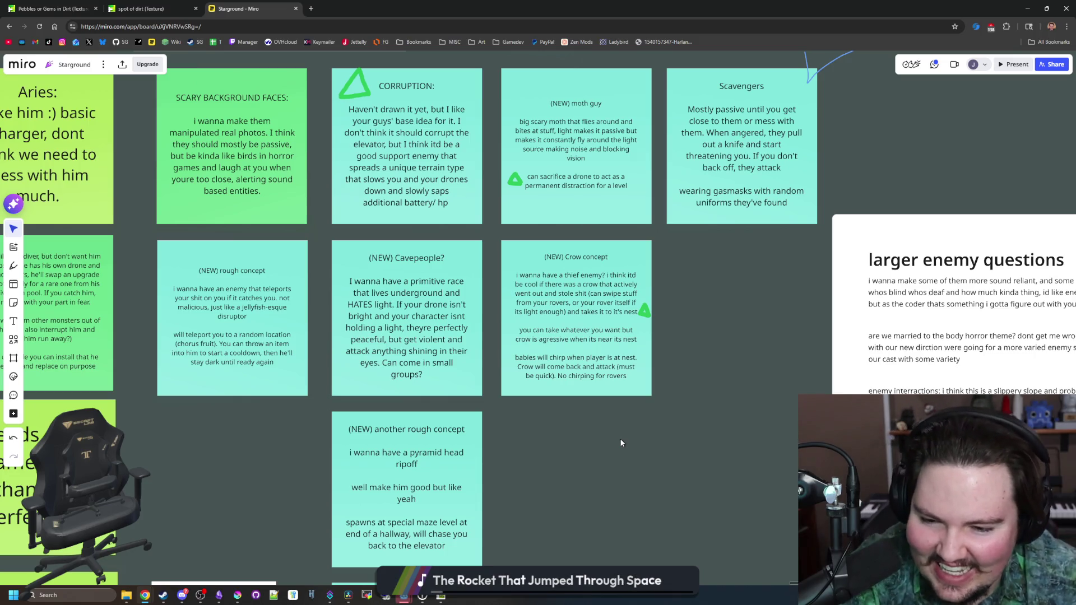
scroll(697, 349, "up", 3)
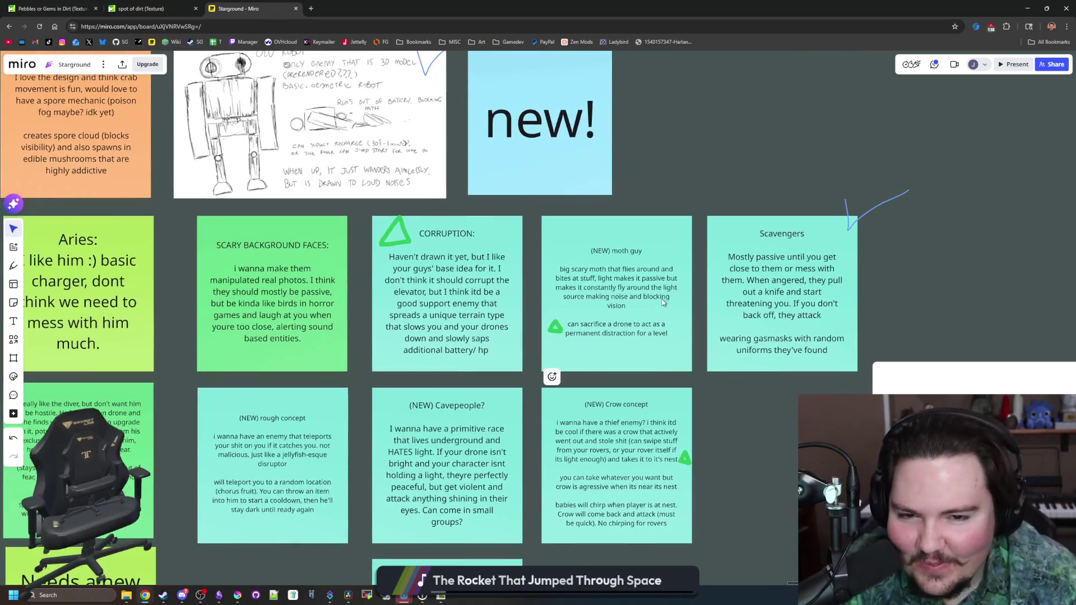
scroll(695, 336, "down", 2)
scroll(715, 336, "down", 2)
scroll(675, 465, "left", 8)
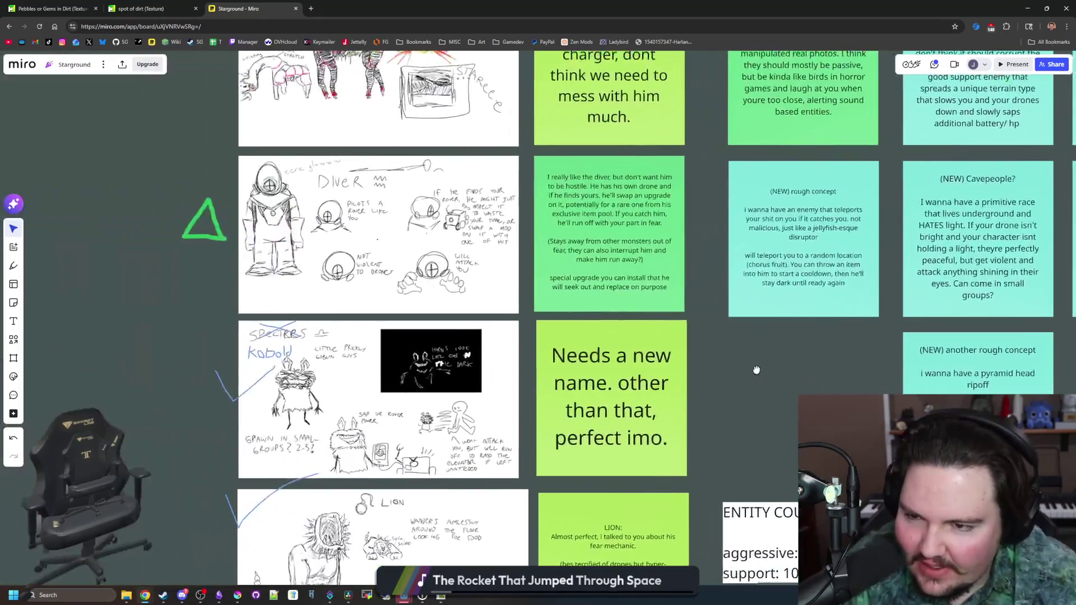
scroll(177, 466, "up", 8)
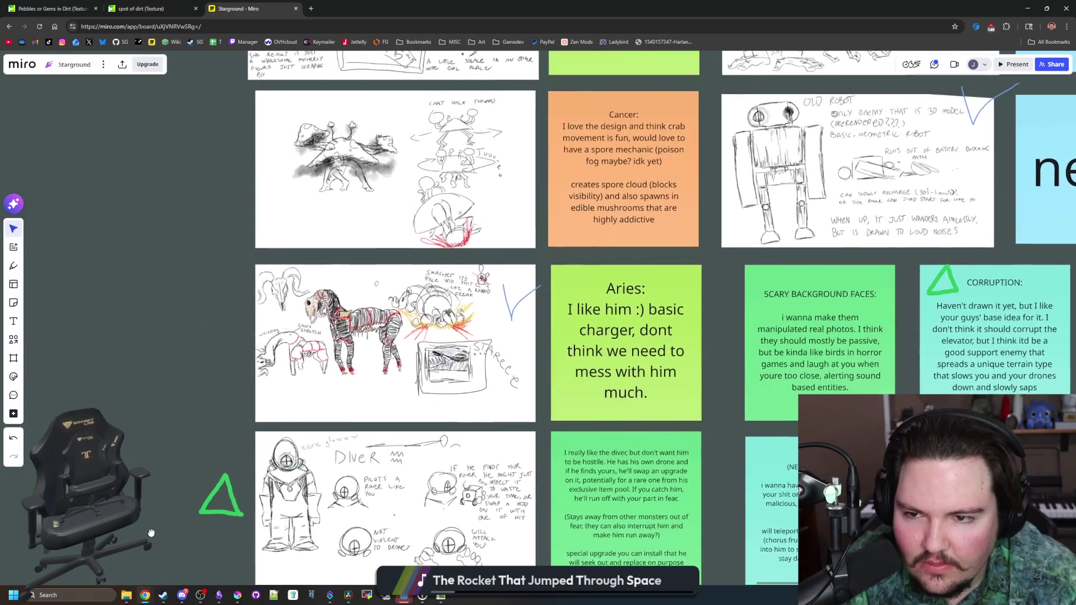
scroll(161, 520, "up", 2)
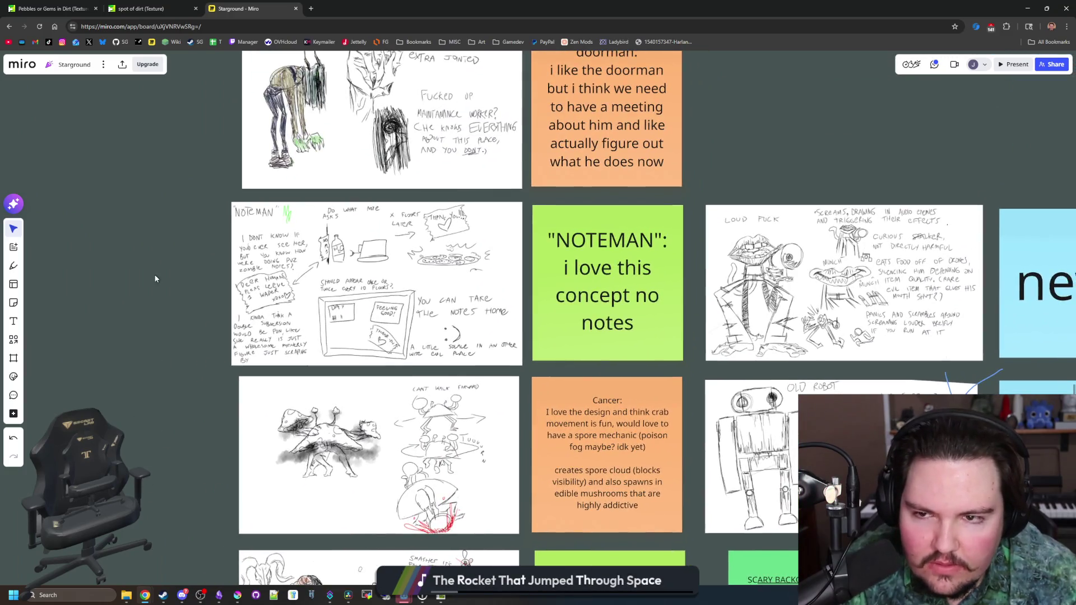
scroll(706, 275, "up", 3)
scroll(706, 276, "right", 3)
scroll(706, 275, "right", 20)
scroll(712, 302, "down", 5)
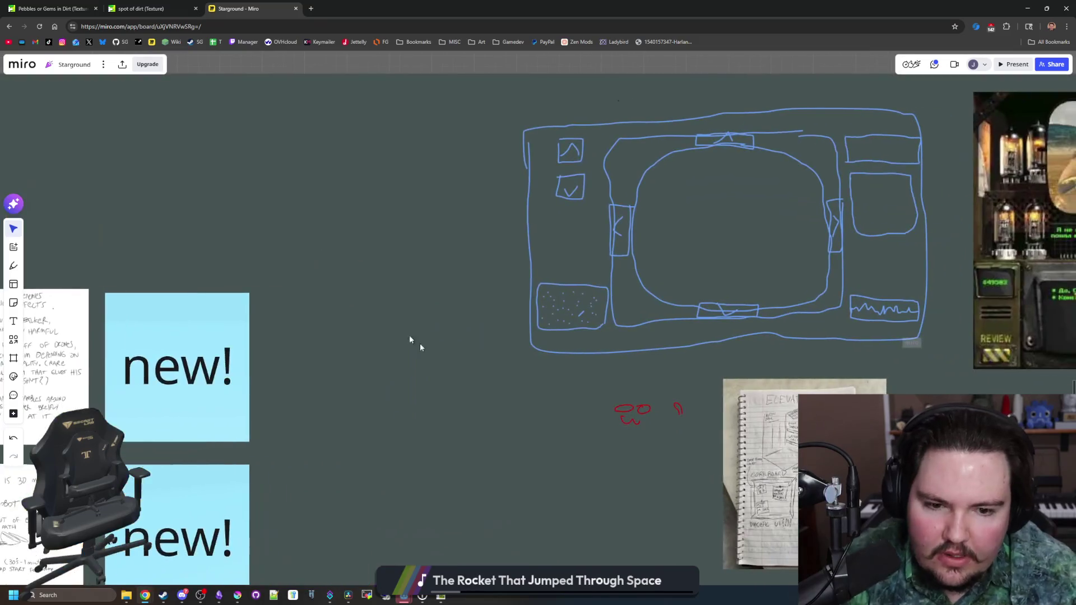
scroll(737, 352, "down", 3)
scroll(775, 293, "up", 5)
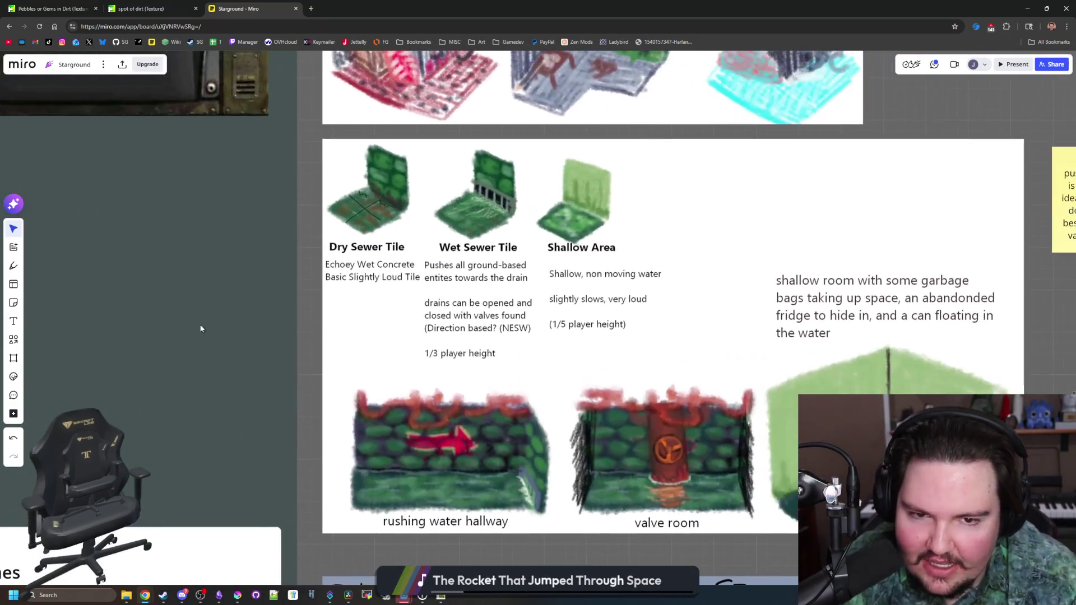
scroll(695, 147, "left", 4)
scroll(695, 147, "down", 2)
scroll(711, 142, "right", 3)
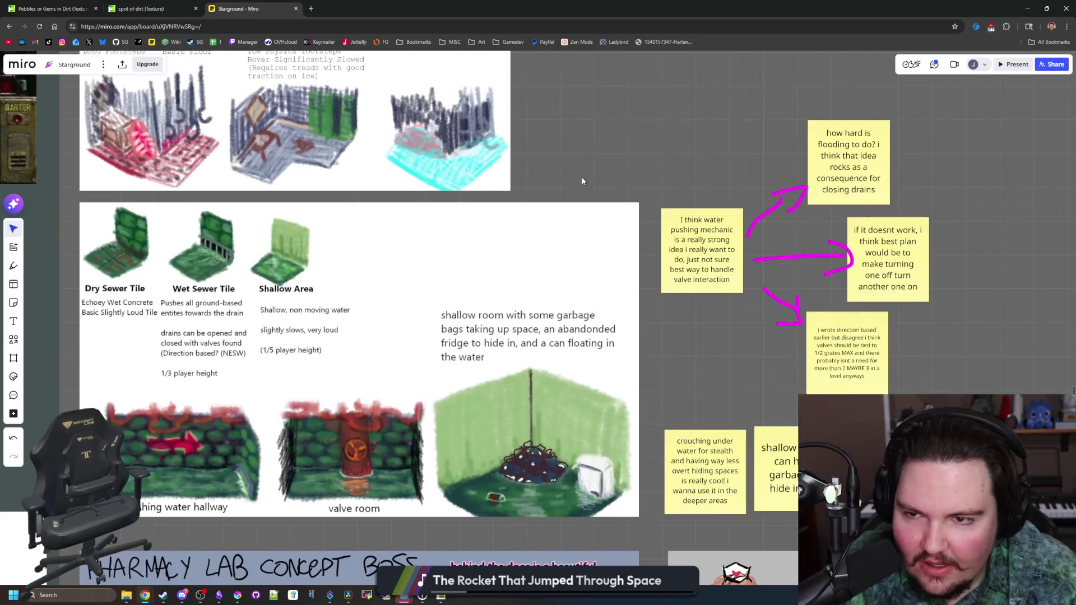
scroll(583, 140, "down", 1)
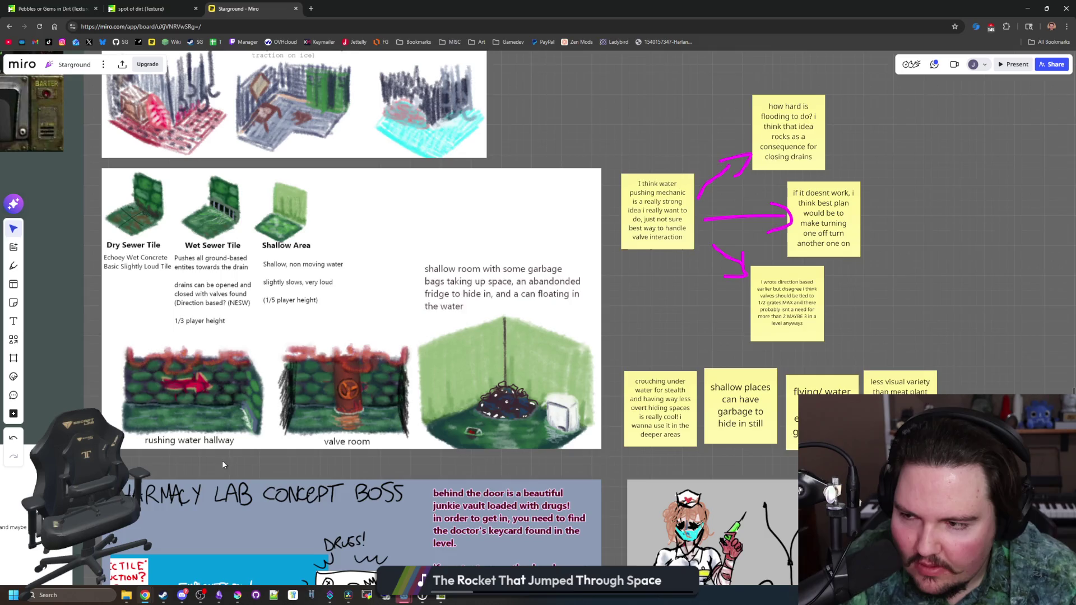
scroll(242, 288, "right", 1)
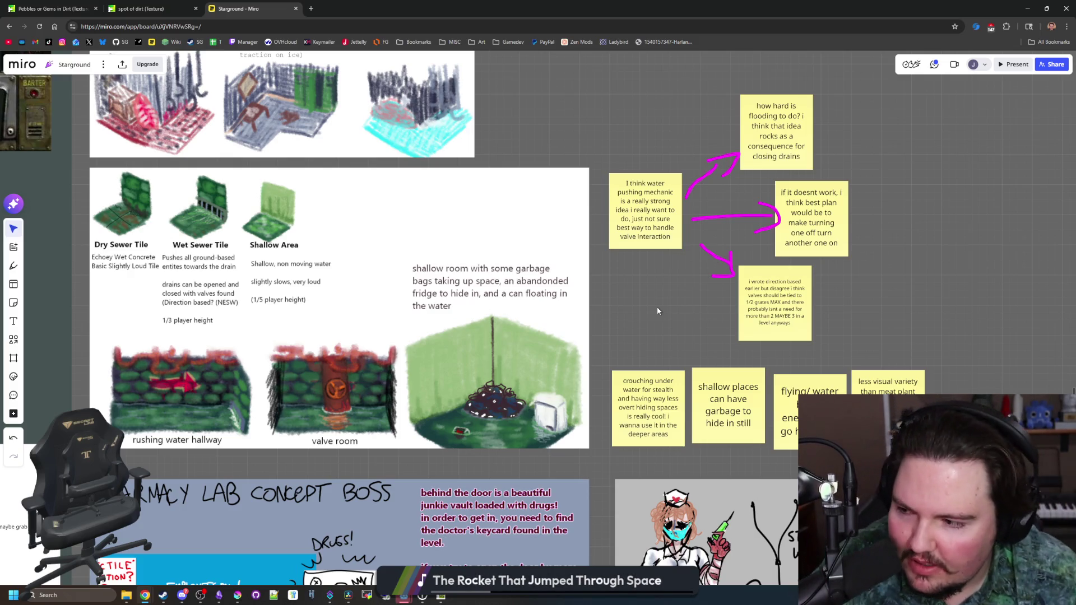
scroll(213, 469, "up", 2)
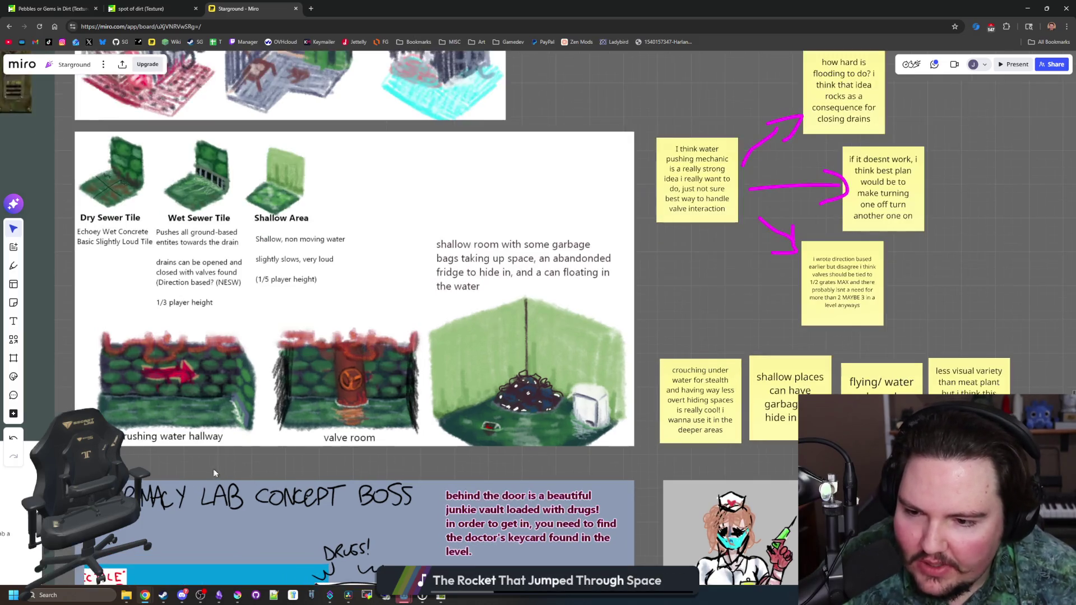
scroll(375, 386, "down", 2)
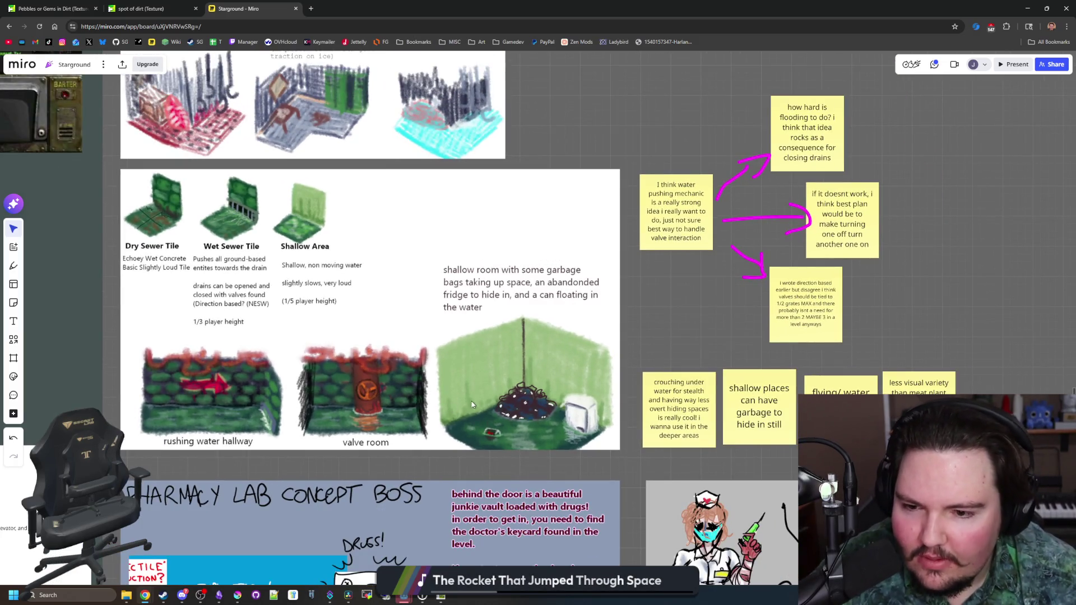
scroll(344, 378, "up", 4)
scroll(396, 404, "down", 2)
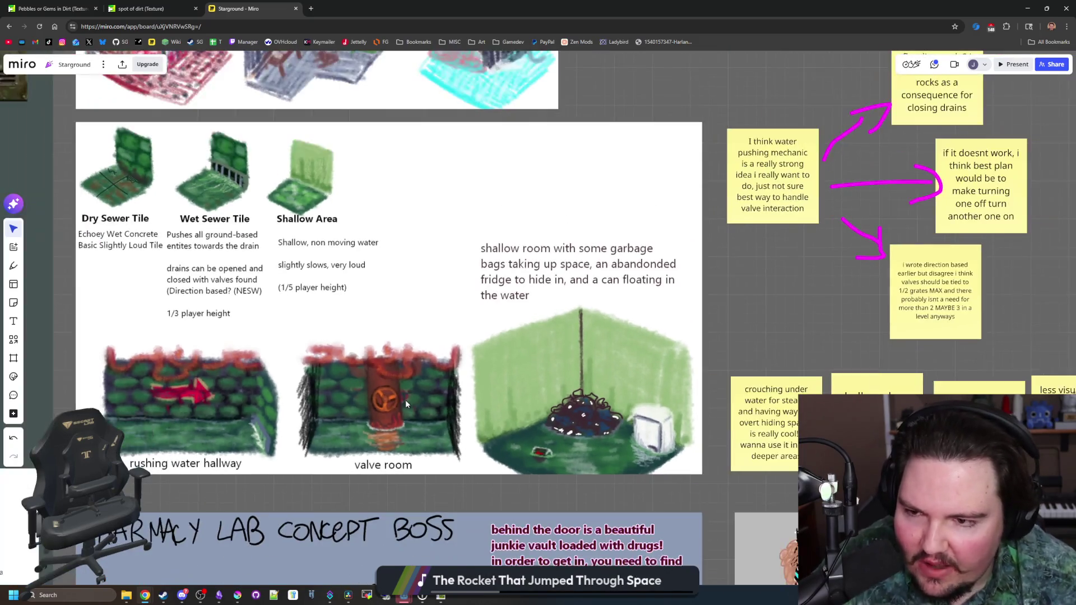
scroll(395, 405, "up", 1)
scroll(388, 418, "up", 10)
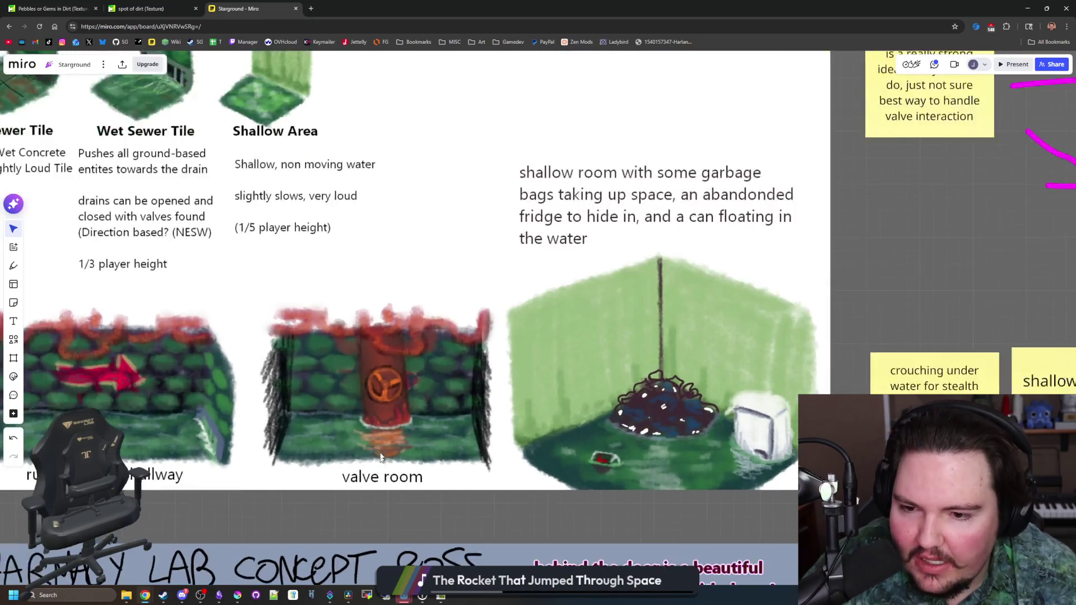
scroll(355, 375, "down", 10)
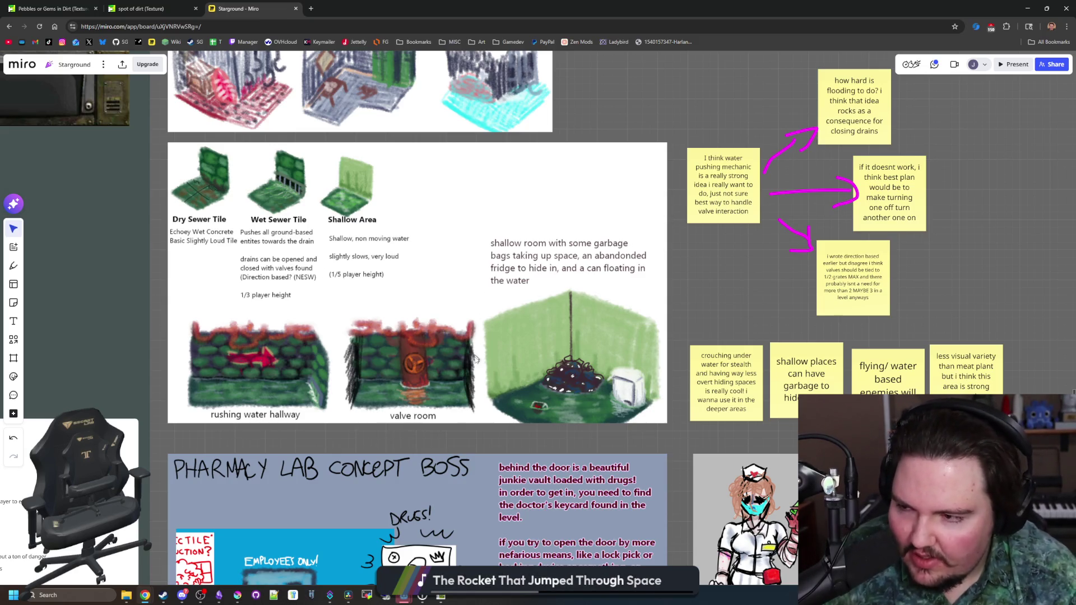
mouse_move(748, 313)
left_mouse_down()
mouse_move(652, 329)
mouse_move(712, 421)
left_mouse_up()
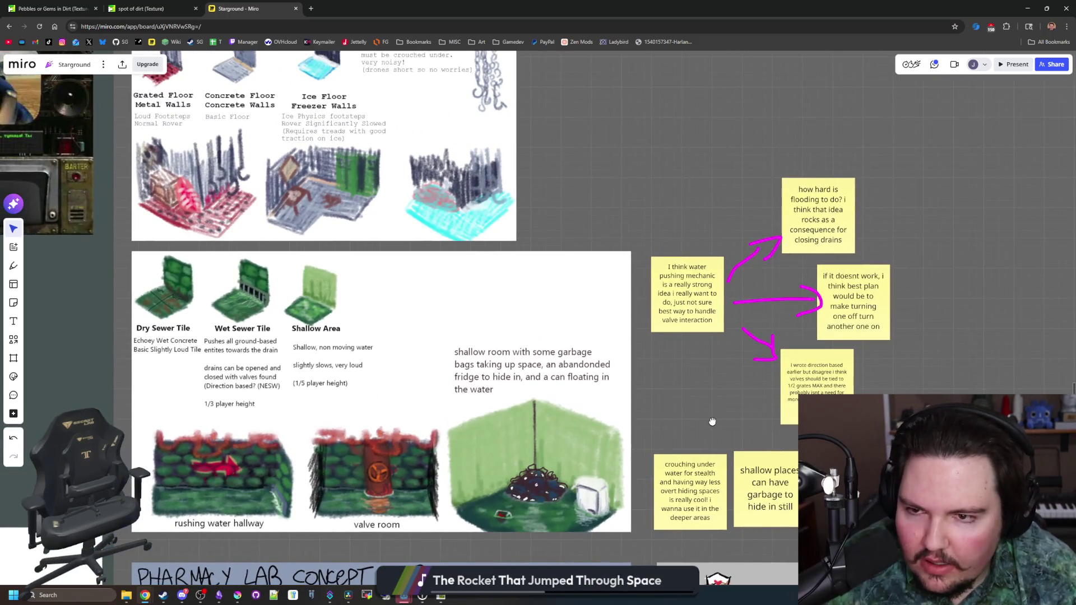
scroll(661, 328, "down", 3)
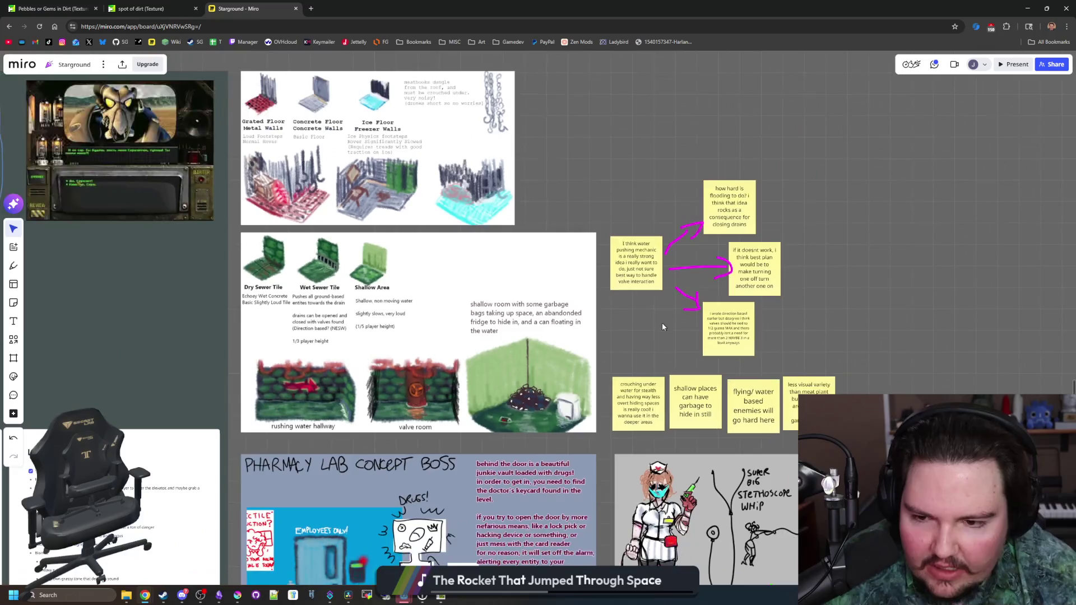
scroll(554, 226, "left", 6)
scroll(554, 227, "down", 3)
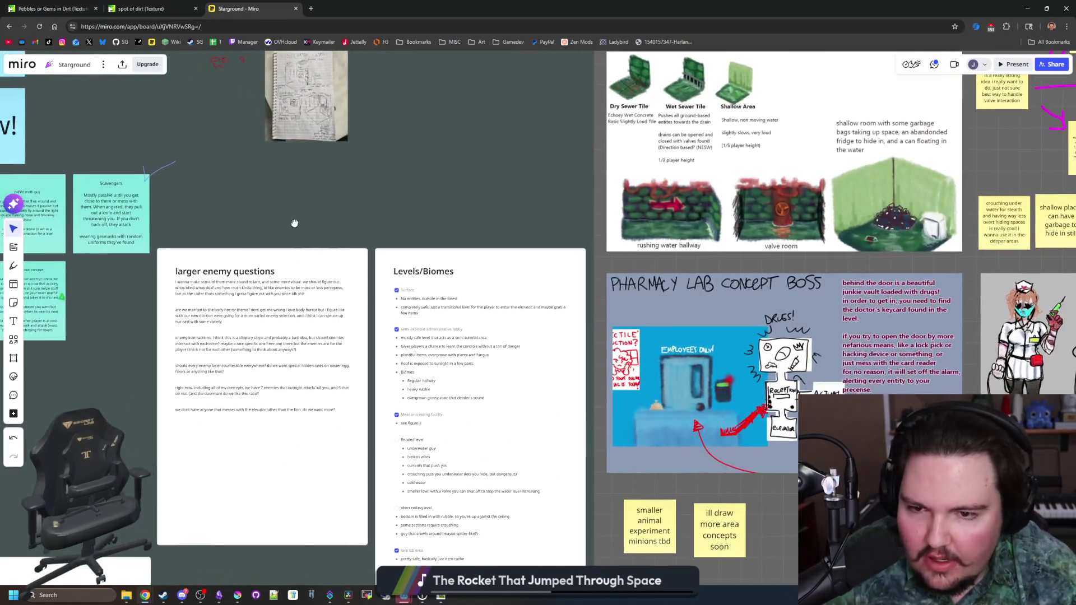
scroll(471, 394, "up", 2)
scroll(668, 325, "down", 1)
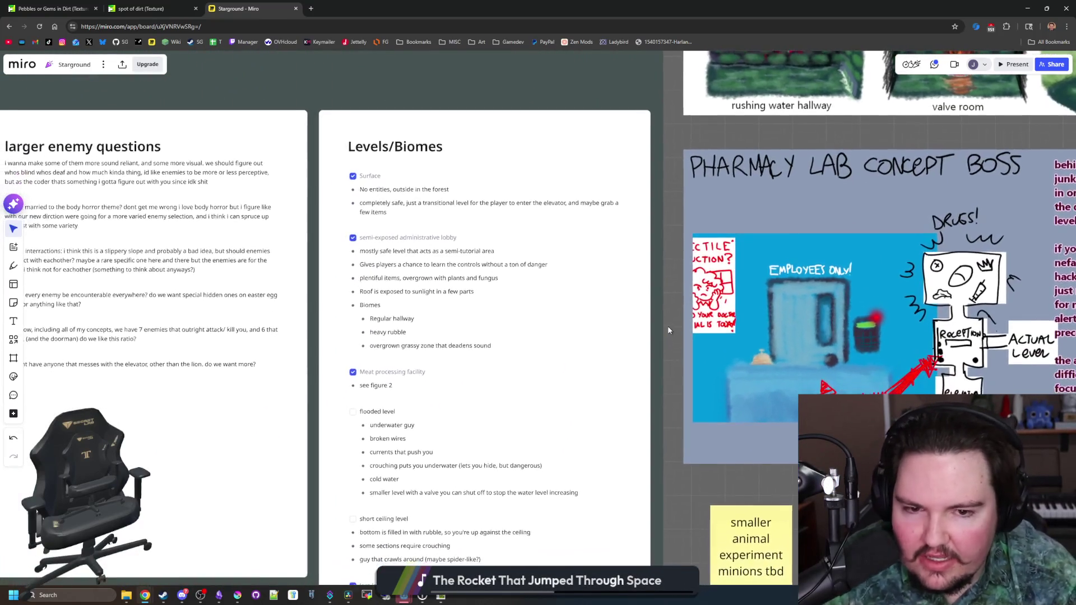
scroll(554, 344, "up", 1)
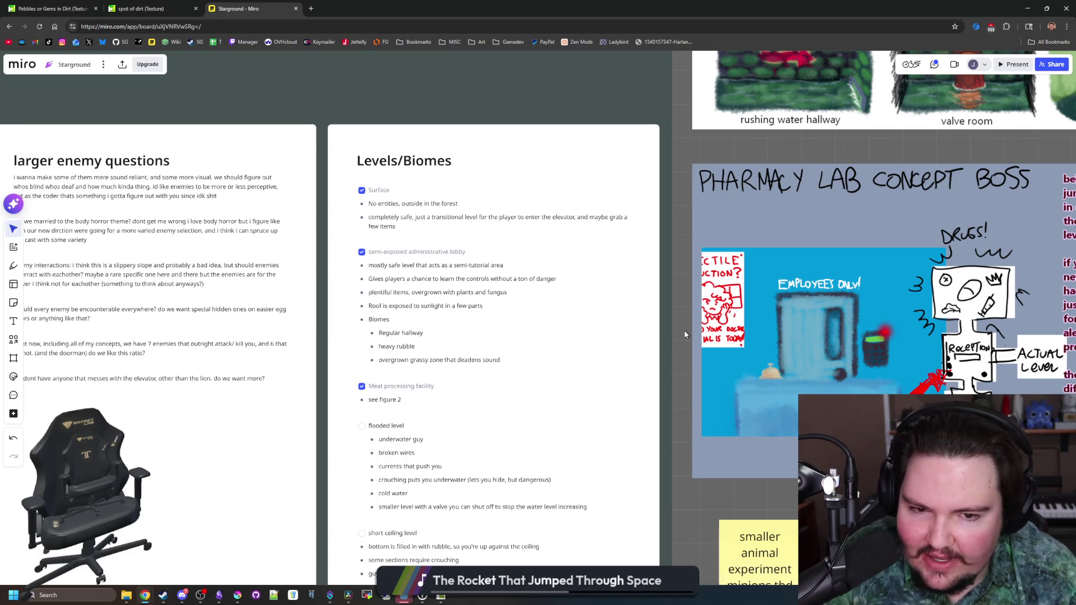
scroll(685, 335, "down", 6)
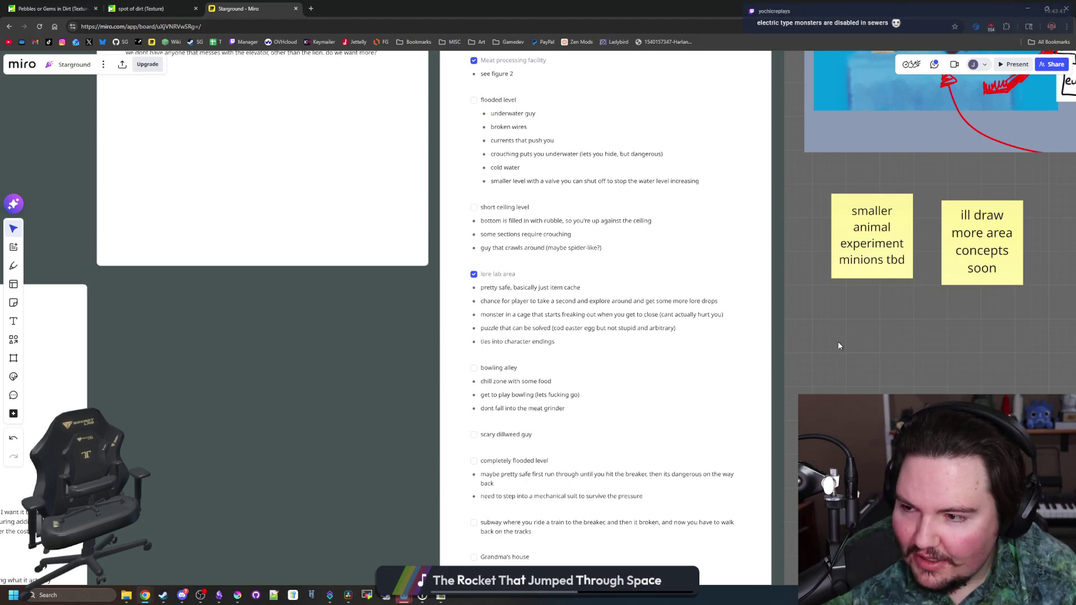
left_click_drag(838, 346, 705, 442)
scroll(653, 220, "up", 5)
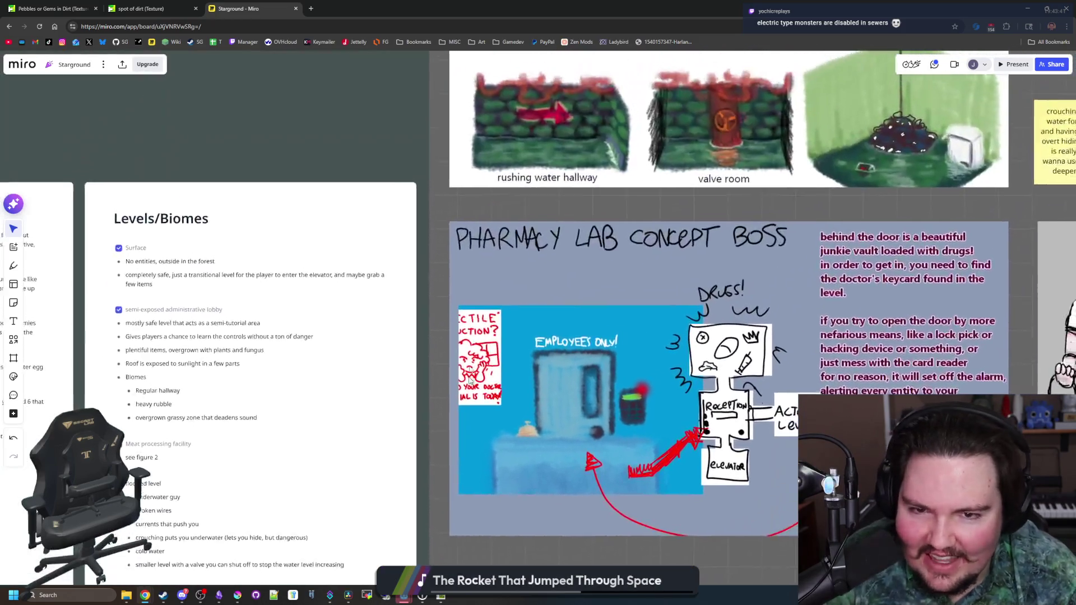
scroll(583, 210, "right", 5)
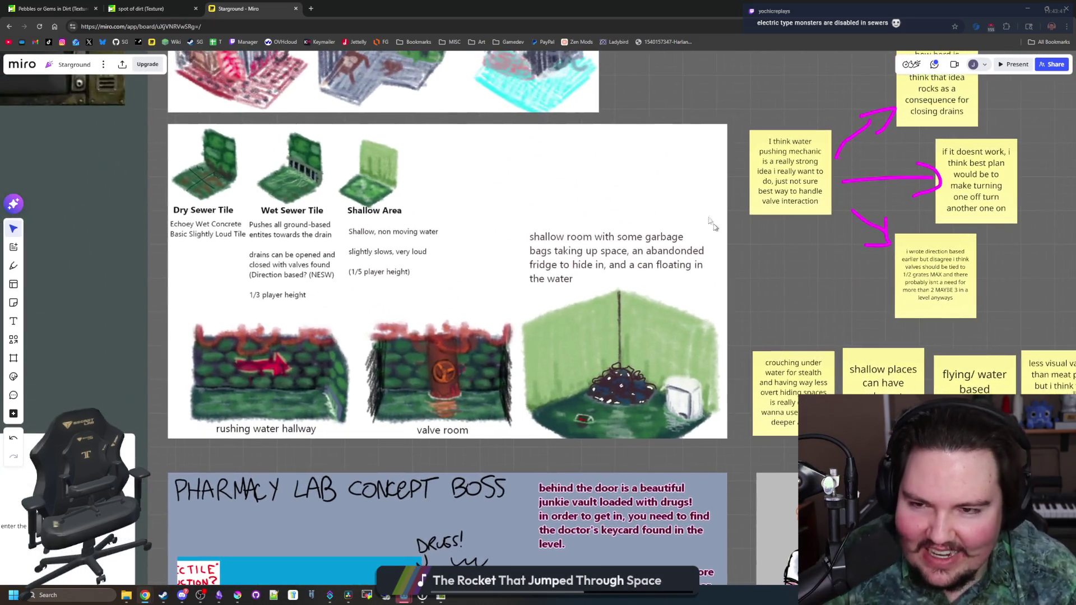
left_click_drag(87, 230, 644, 177)
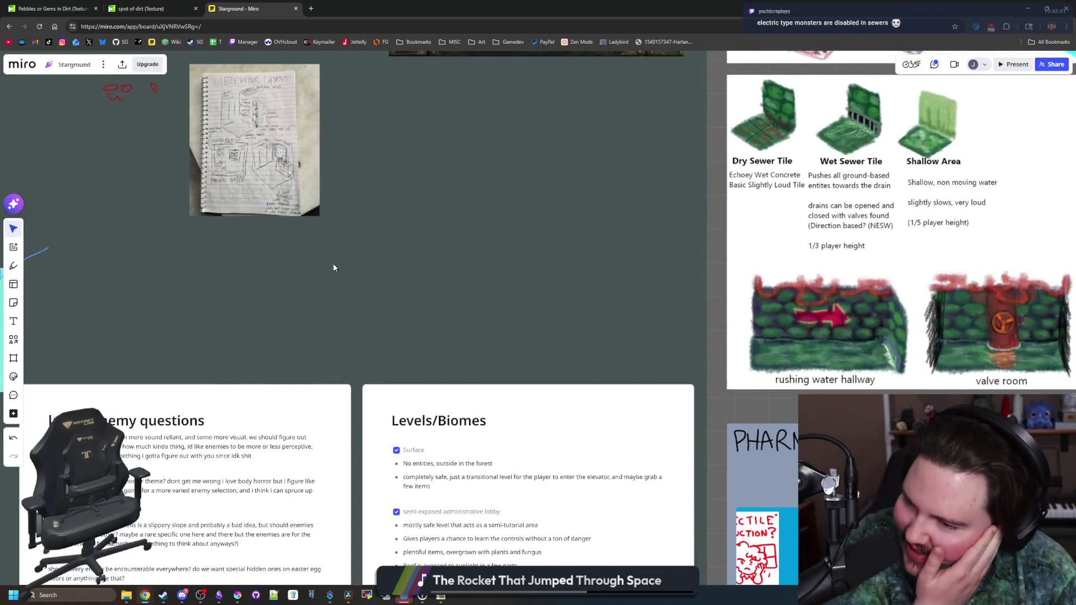
scroll(333, 264, "left", 5)
scroll(333, 264, "down", 4)
left_click_drag(265, 345, 526, 333)
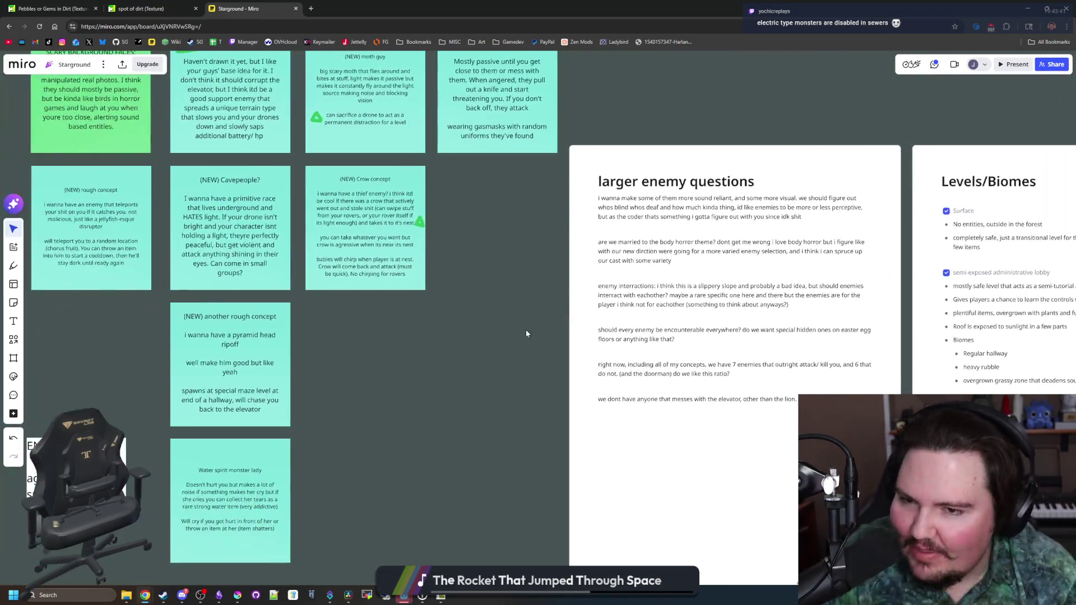
scroll(420, 352, "left", 3)
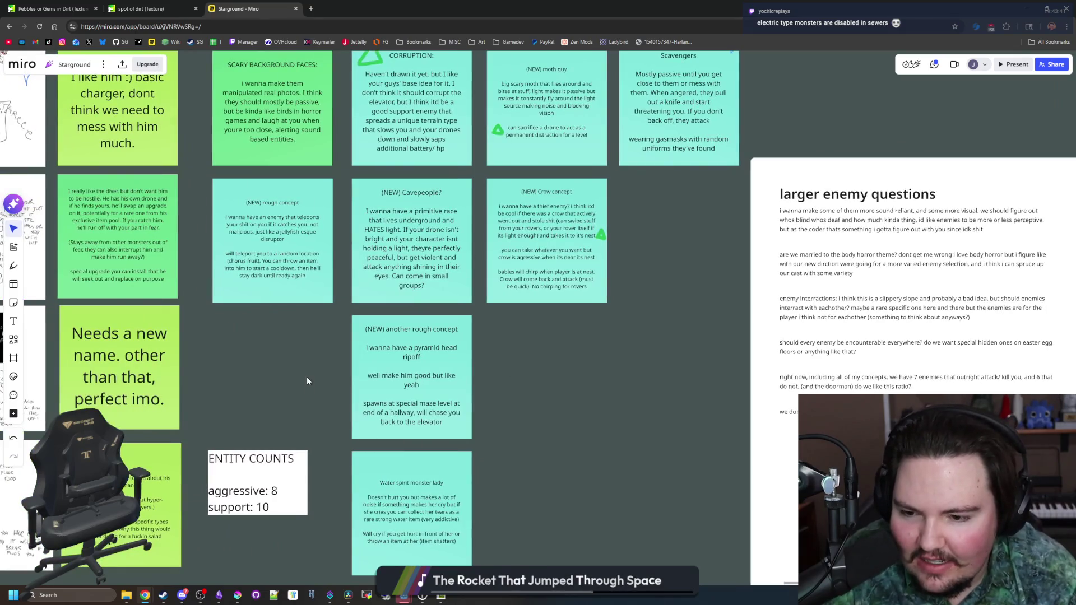
scroll(303, 367, "right", 12)
scroll(303, 367, "up", 4)
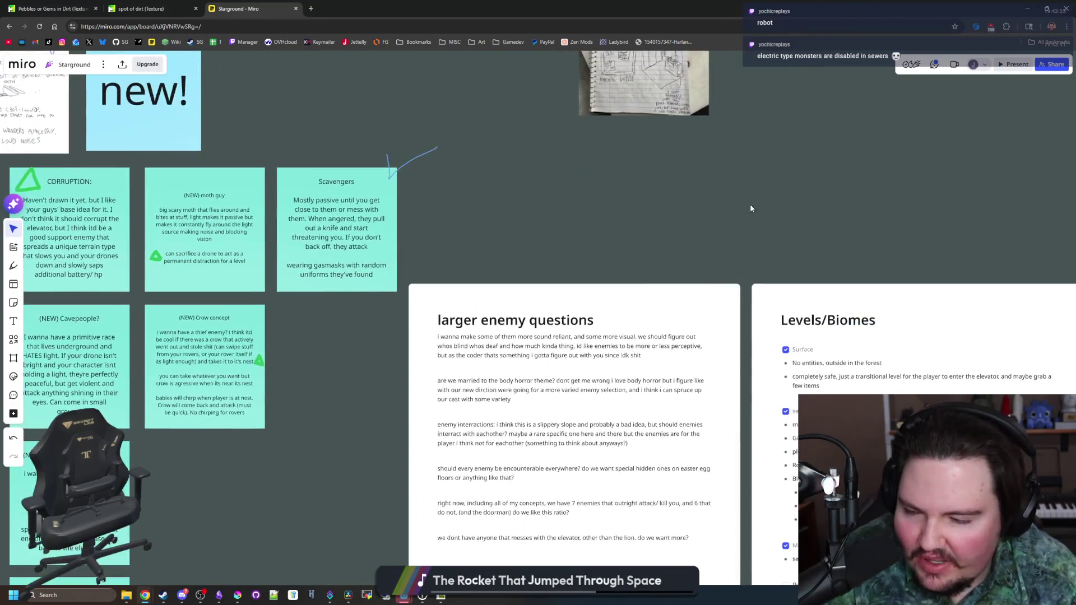
scroll(465, 271, "right", 2)
scroll(466, 271, "up", 2)
scroll(437, 271, "left", 10)
scroll(437, 271, "down", 5)
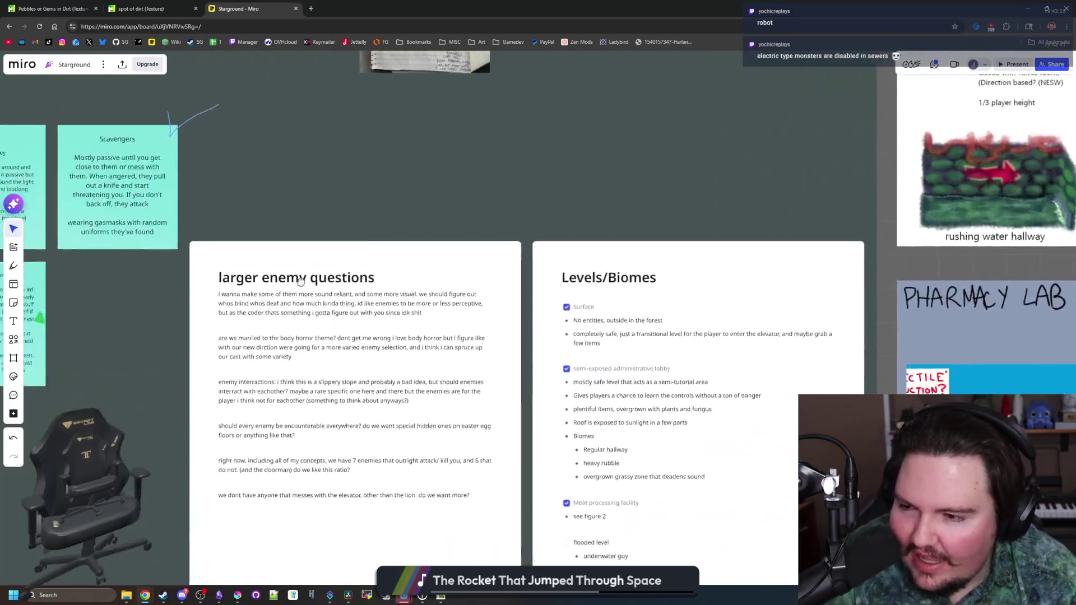
scroll(583, 337, "left", 4)
scroll(583, 336, "up", 1)
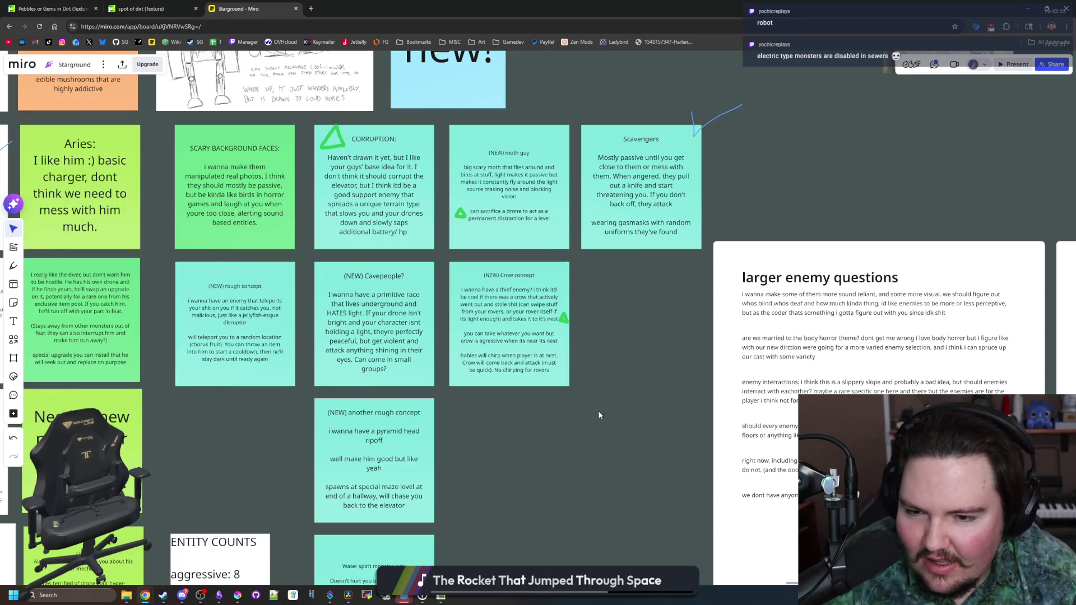
scroll(594, 423, "up", 3)
scroll(594, 423, "right", 1)
scroll(856, 252, "up", 2)
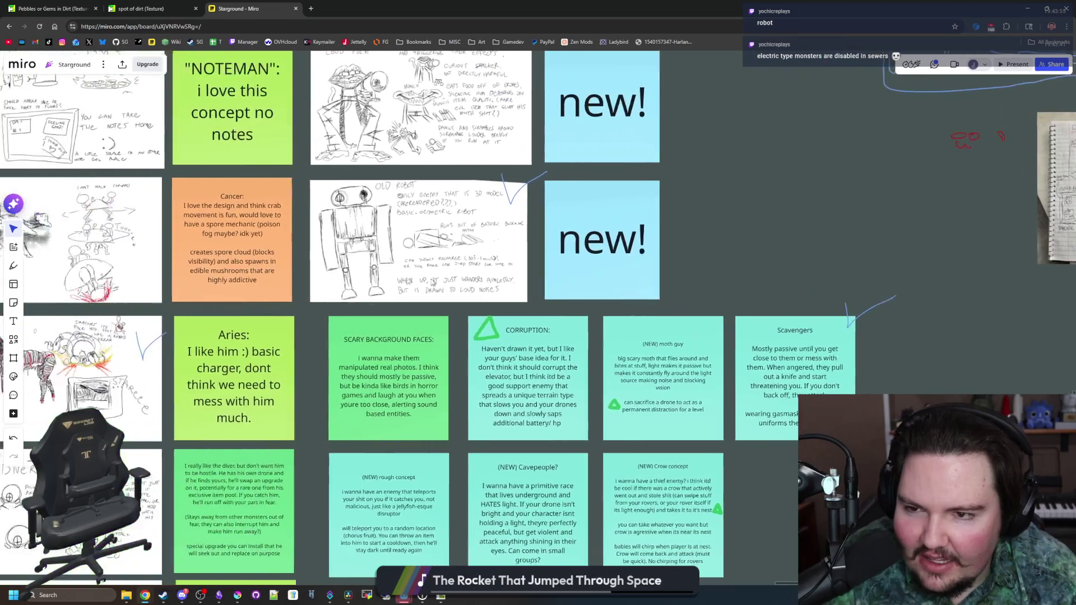
scroll(459, 268, "up", 5)
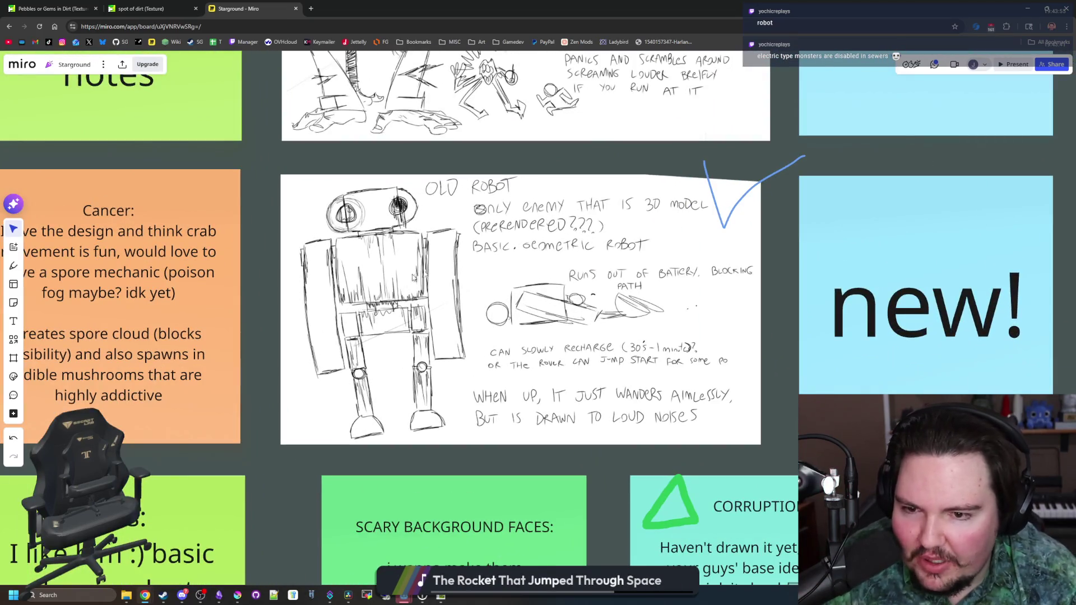
scroll(393, 314, "down", 8)
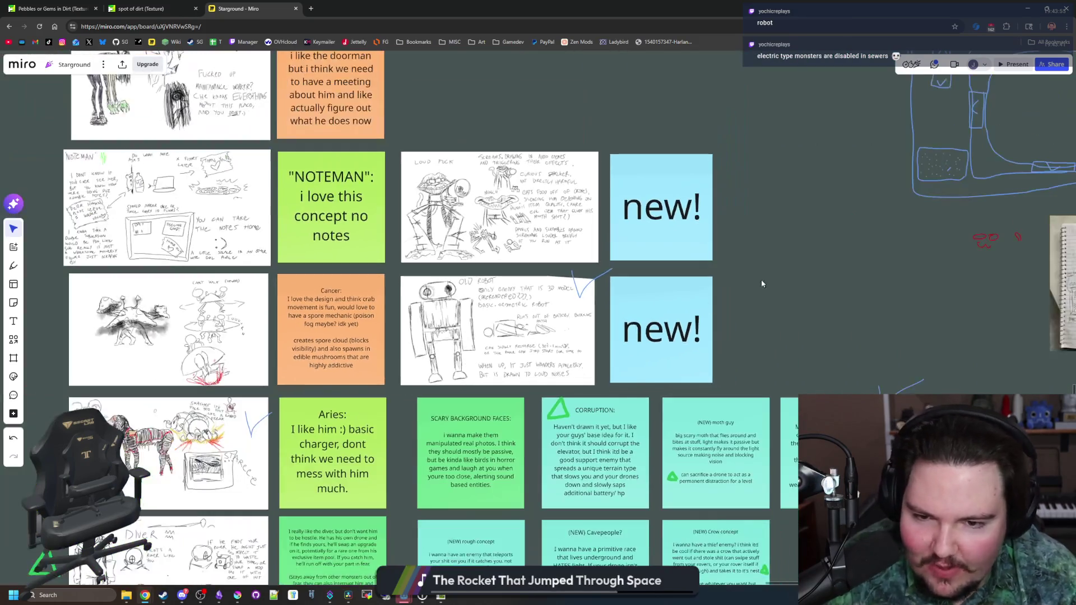
left_click_drag(735, 216, 345, 262)
scroll(466, 305, "down", 3)
scroll(707, 342, "right", 5)
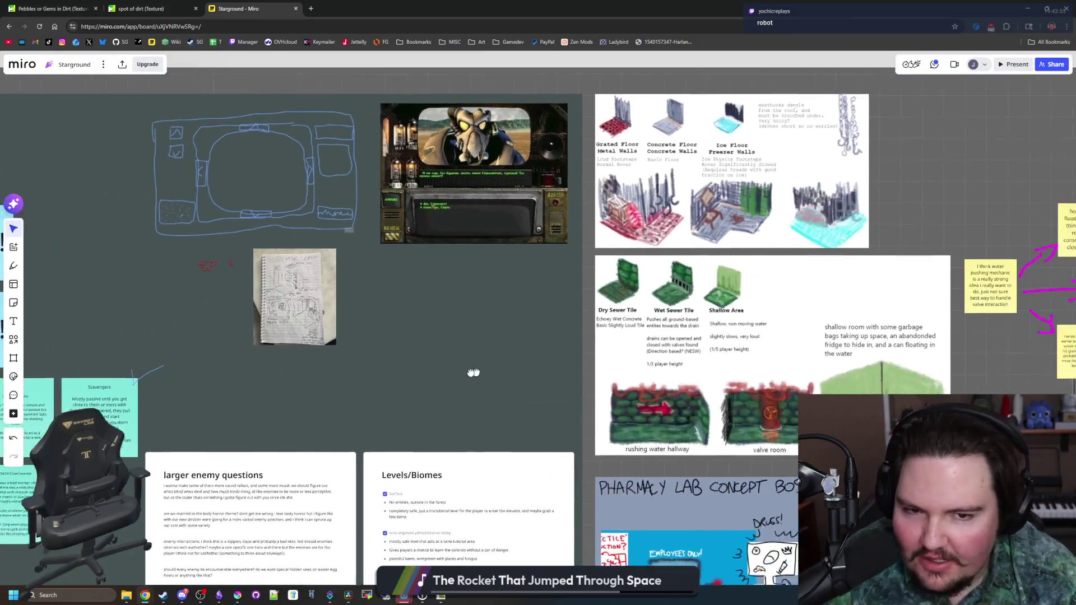
scroll(506, 353, "up", 2)
scroll(506, 353, "up", 2)
left_click_drag(570, 320, 266, 322)
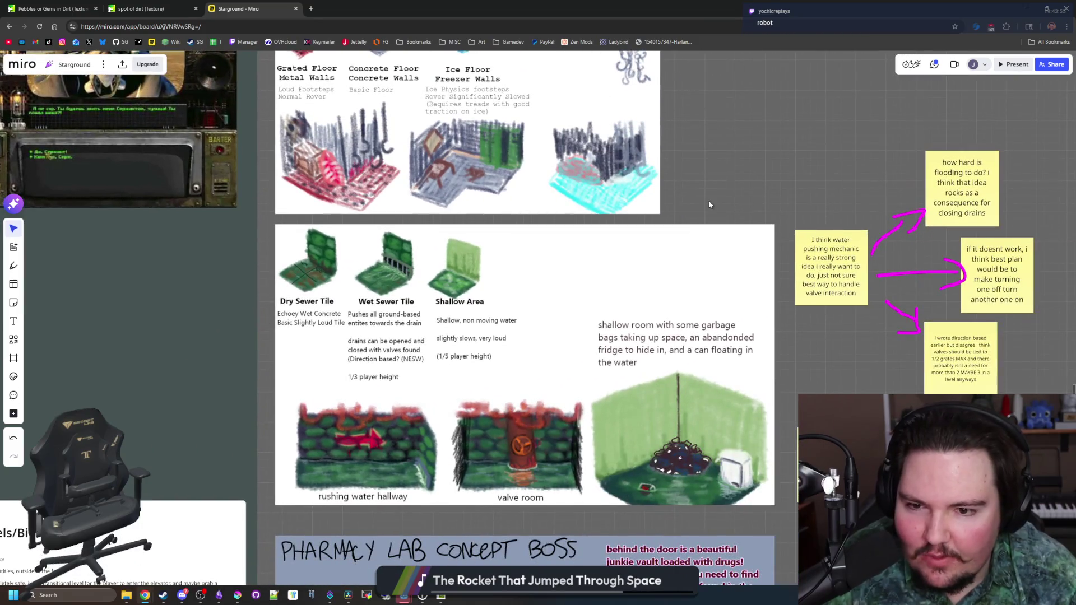
scroll(303, 143, "down", 2)
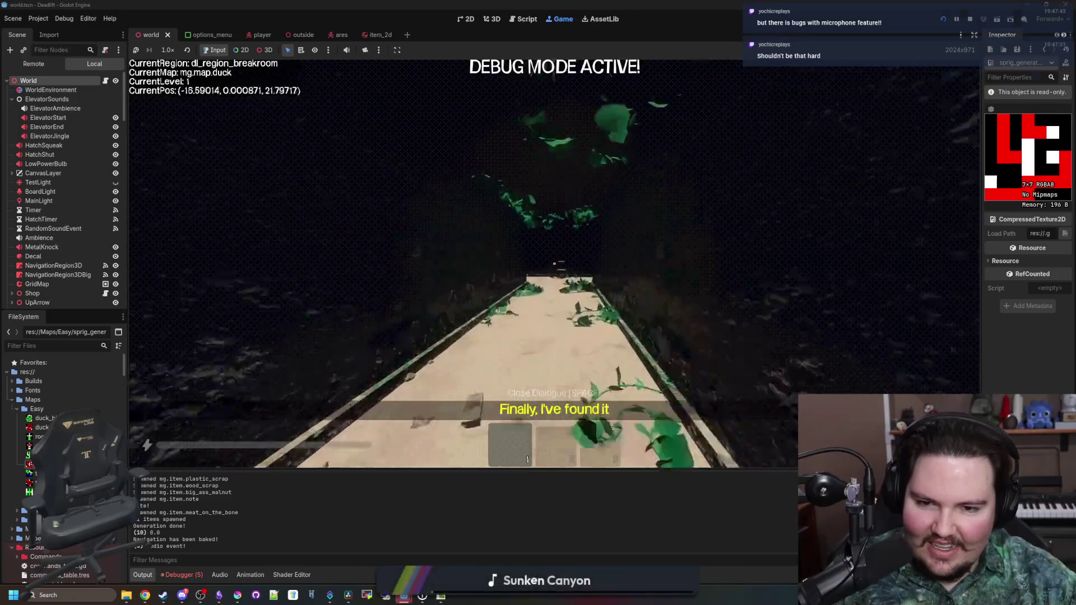
Walk down the overgrown corridor, pause, and return to the Deadlift title screen.
key("w")
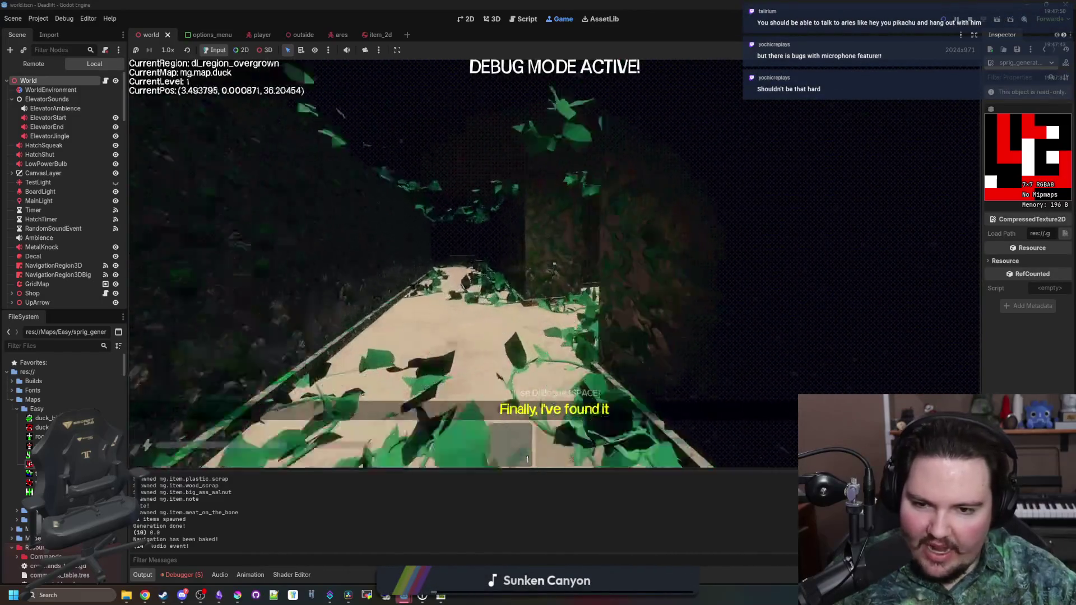
key("w")
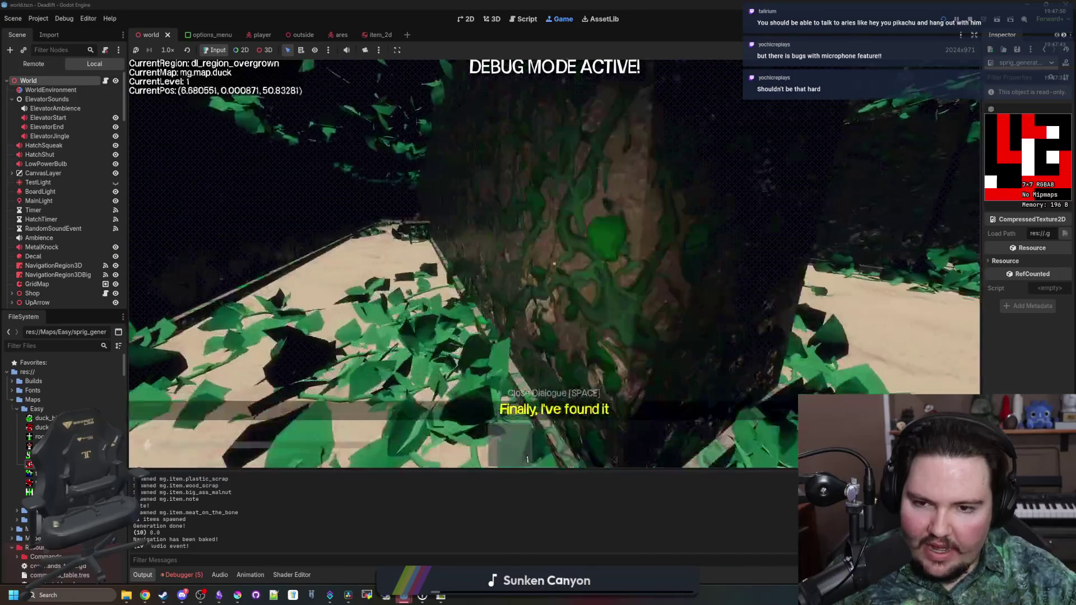
key("w")
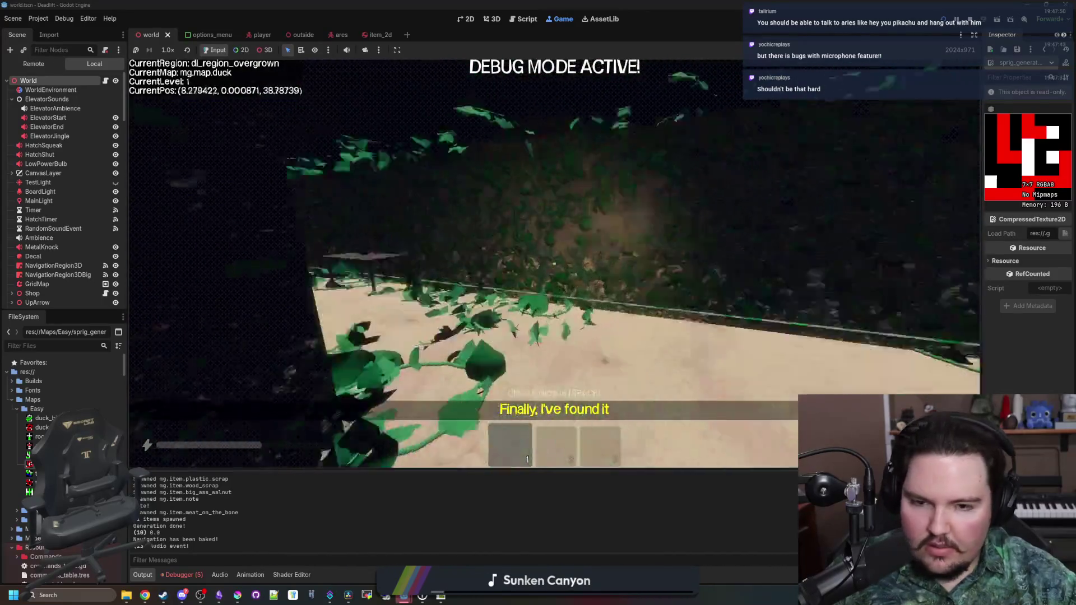
key("Escape")
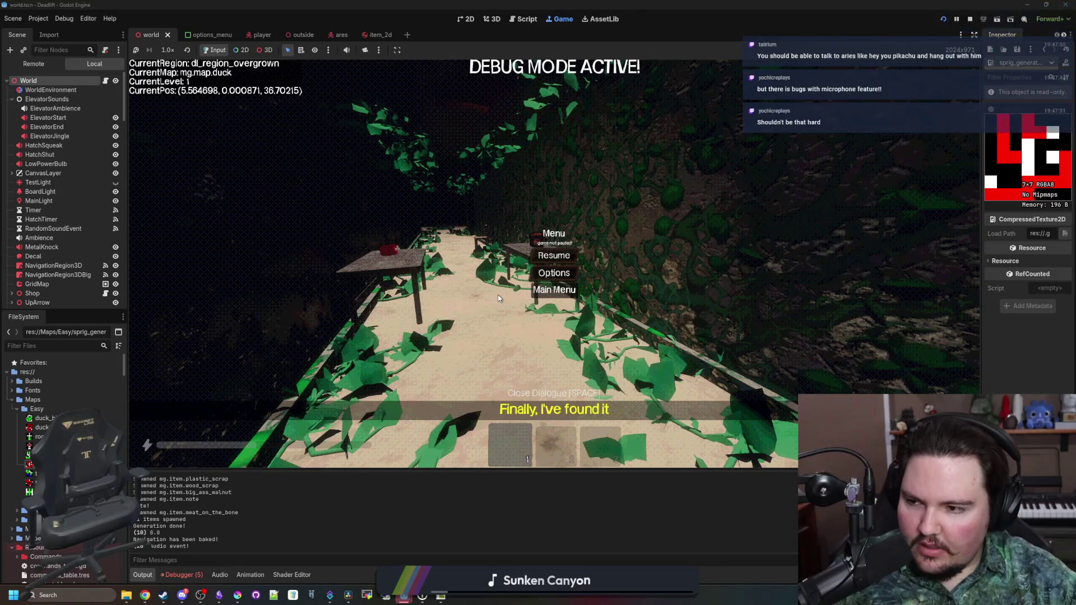
left_click(554, 289)
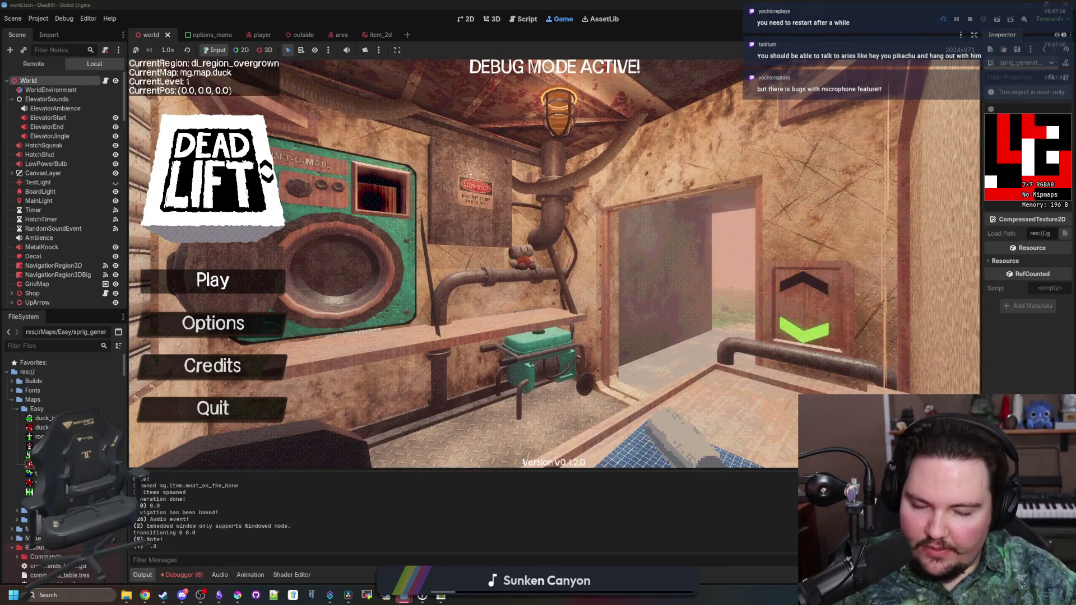
Start a new game, walk through the leaf-covered room into the breakroom, and quit to the main menu.
left_click(213, 280)
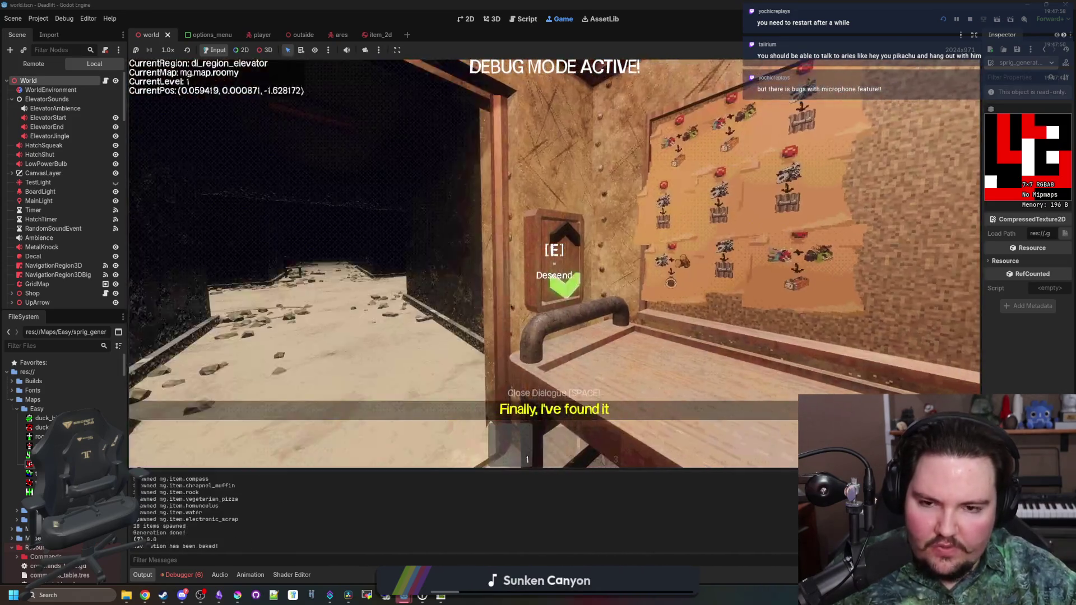
key("w")
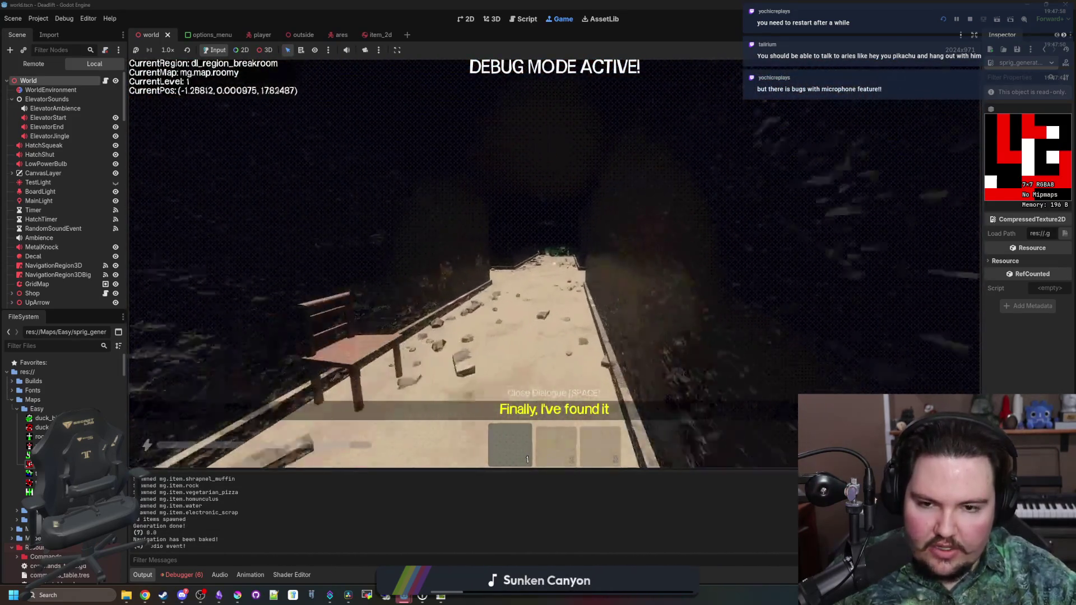
key("w")
key("w")
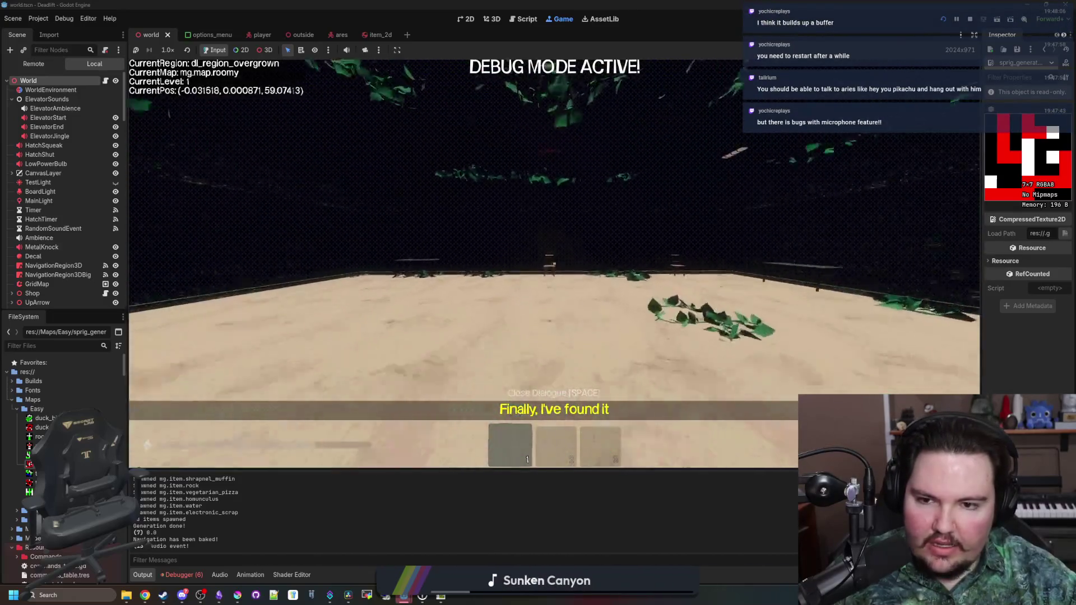
key("w")
key("w")
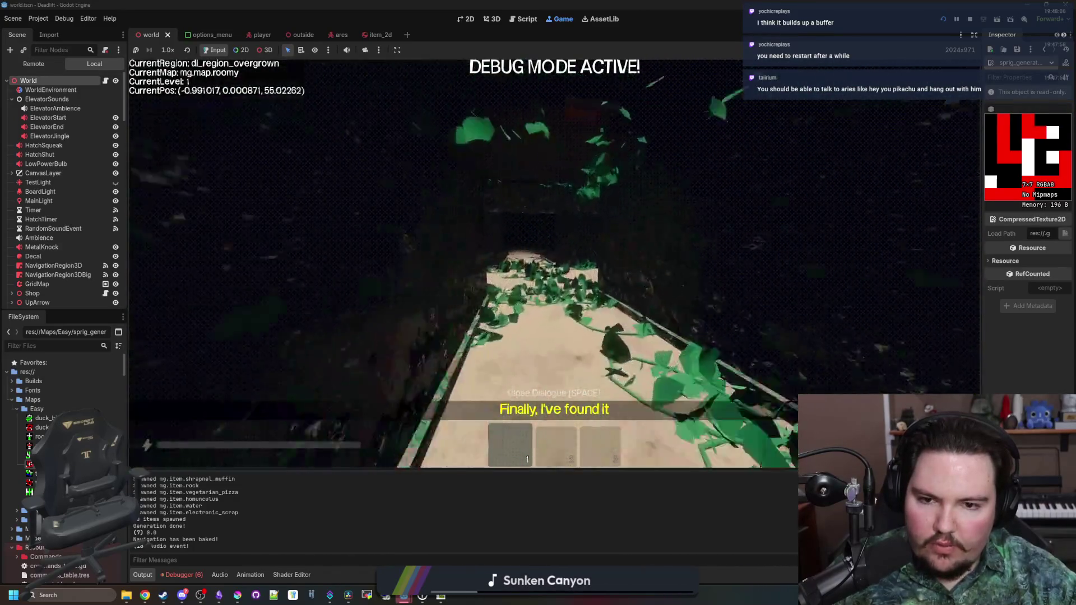
key("w")
key("w")
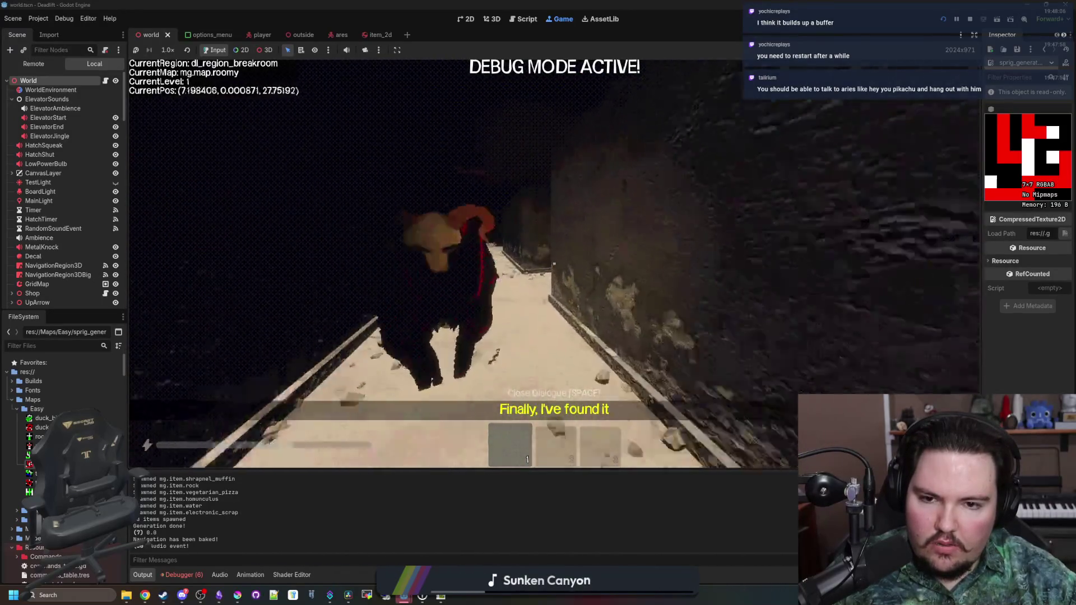
key("w")
key("Escape")
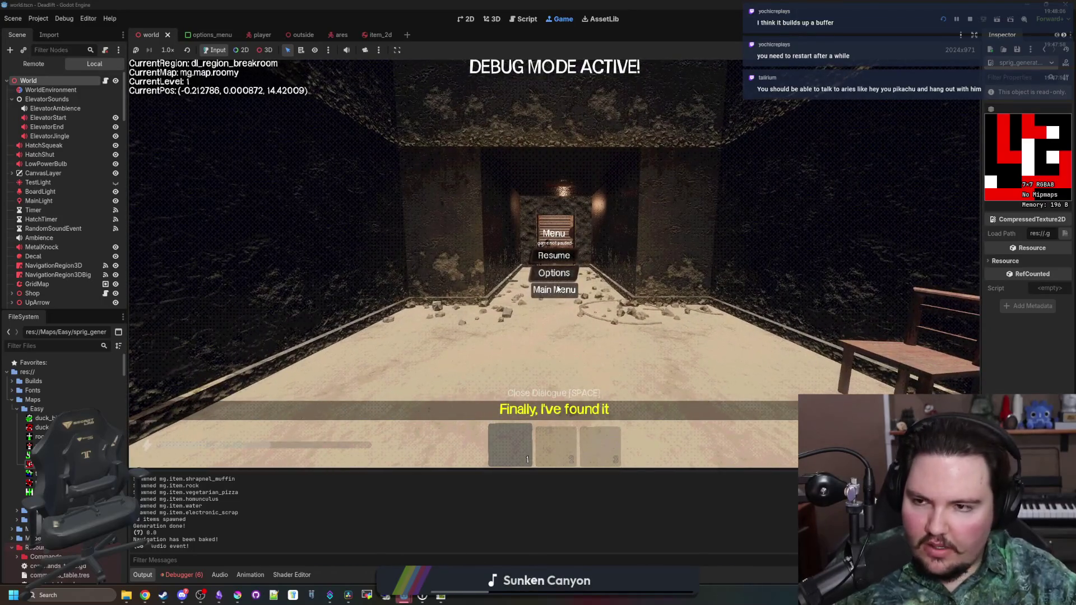
left_click(554, 289)
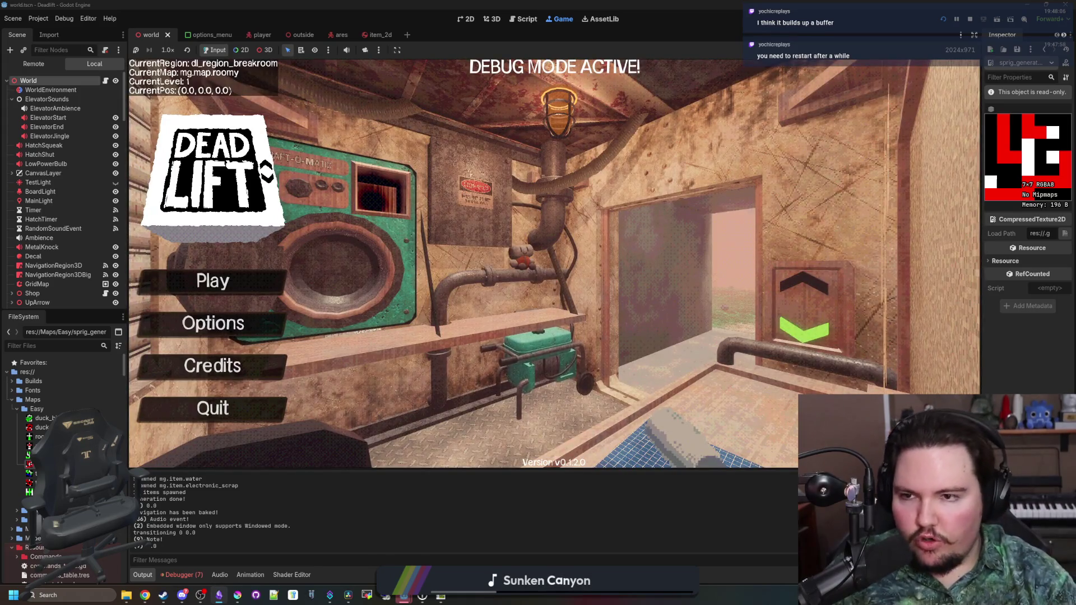
Start a new game, descend to level 1, walk the dark corridor, and return to the title screen.
left_click(213, 282)
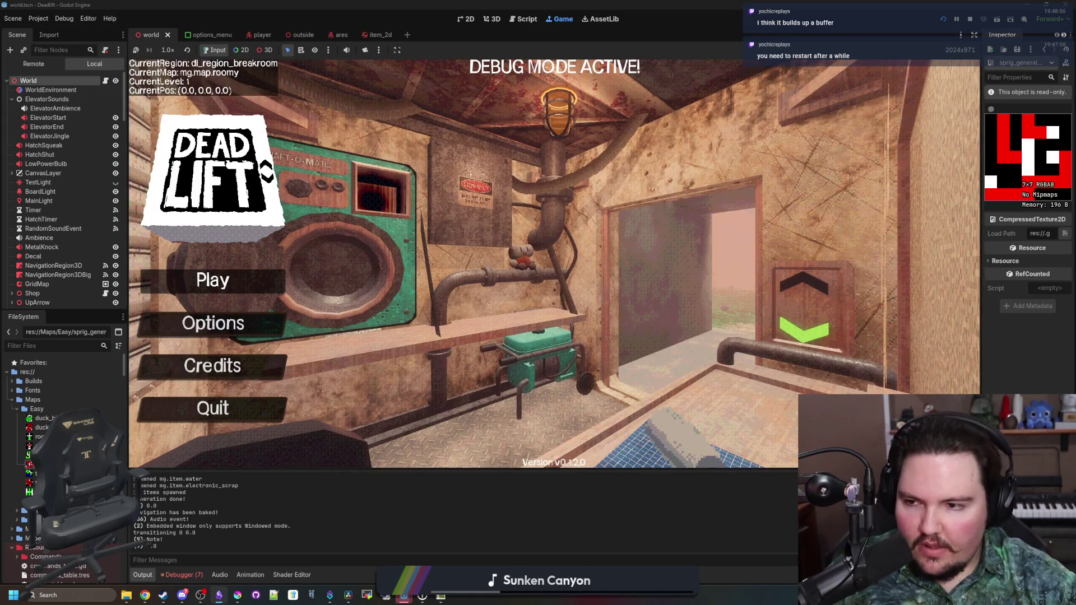
key("e")
key("w")
key("w")
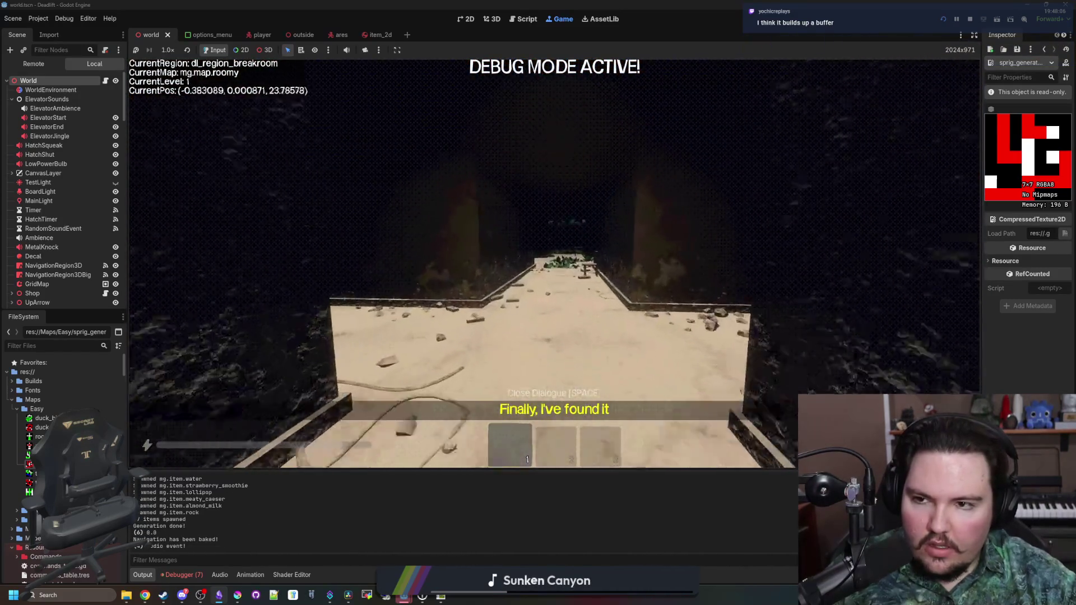
key("w")
key("Escape")
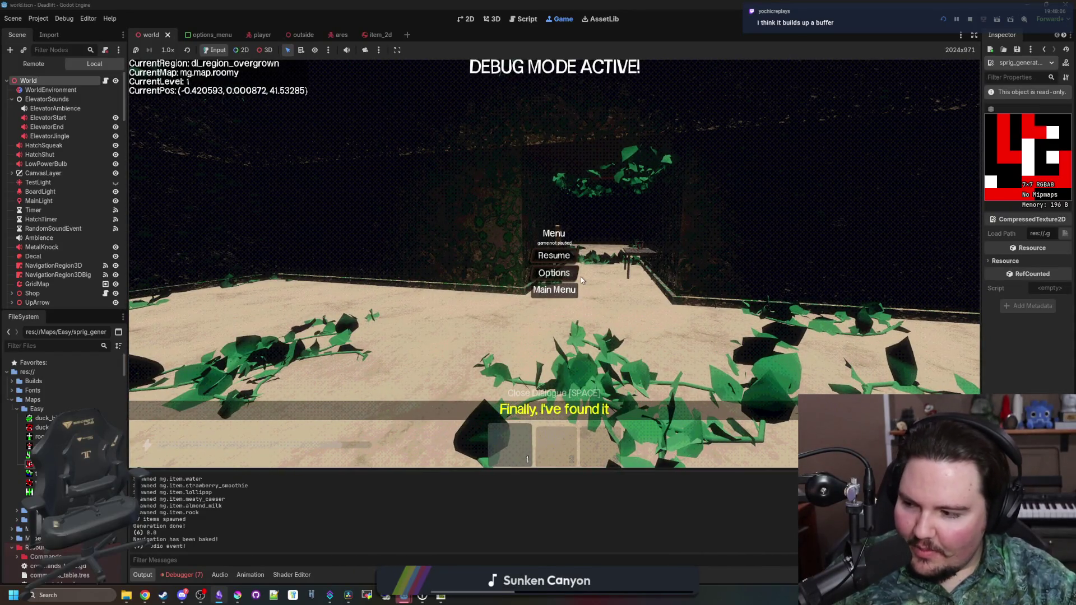
left_click(570, 287)
Start a new run, walk from the overgrown region into the freezer corridor, then go back to the main menu.
left_click(212, 279)
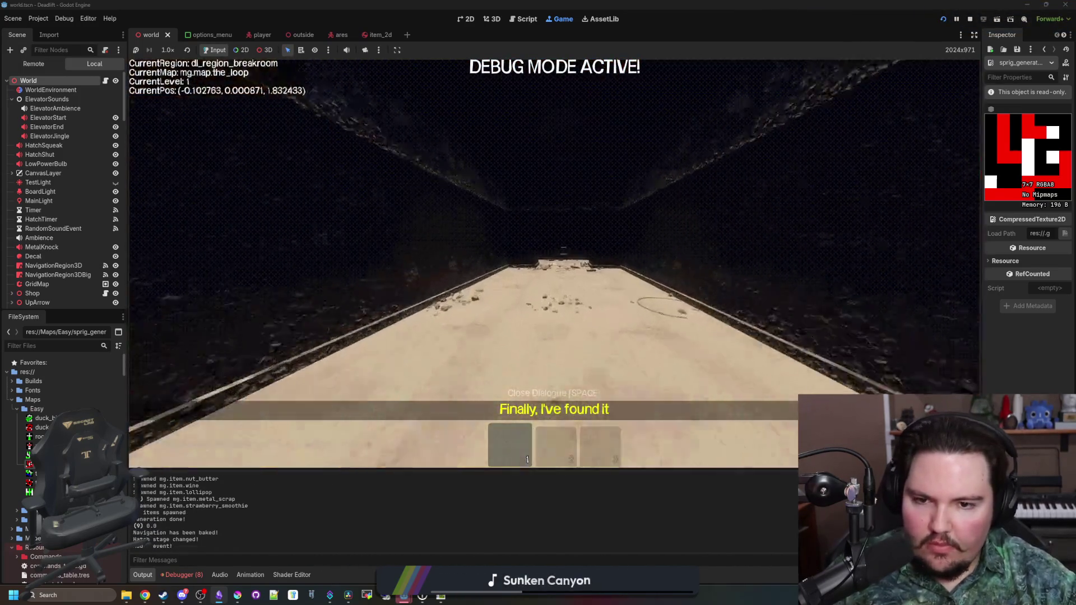
key("w")
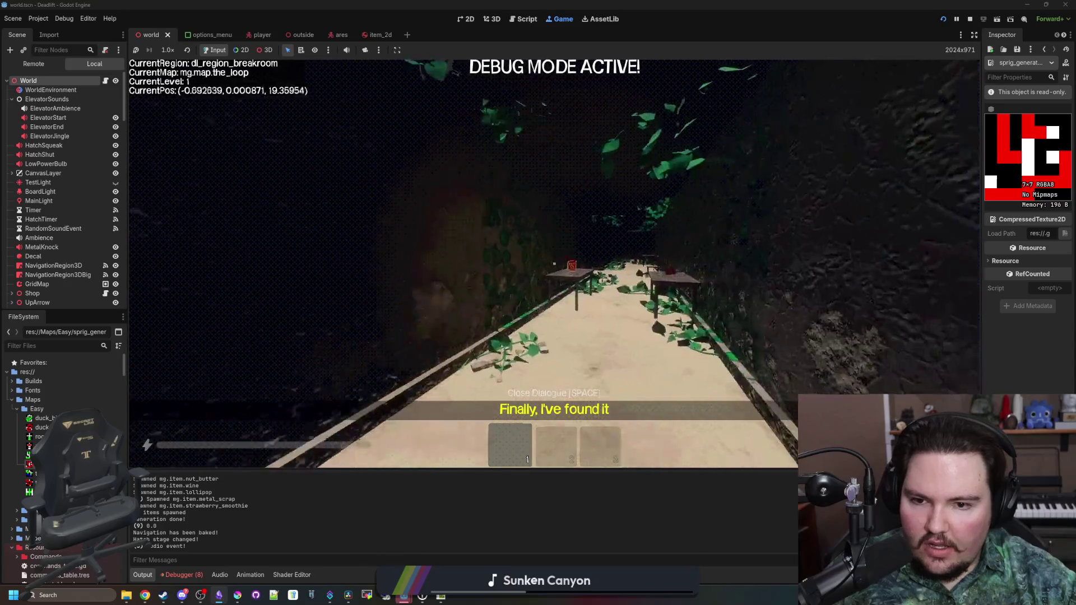
key("w")
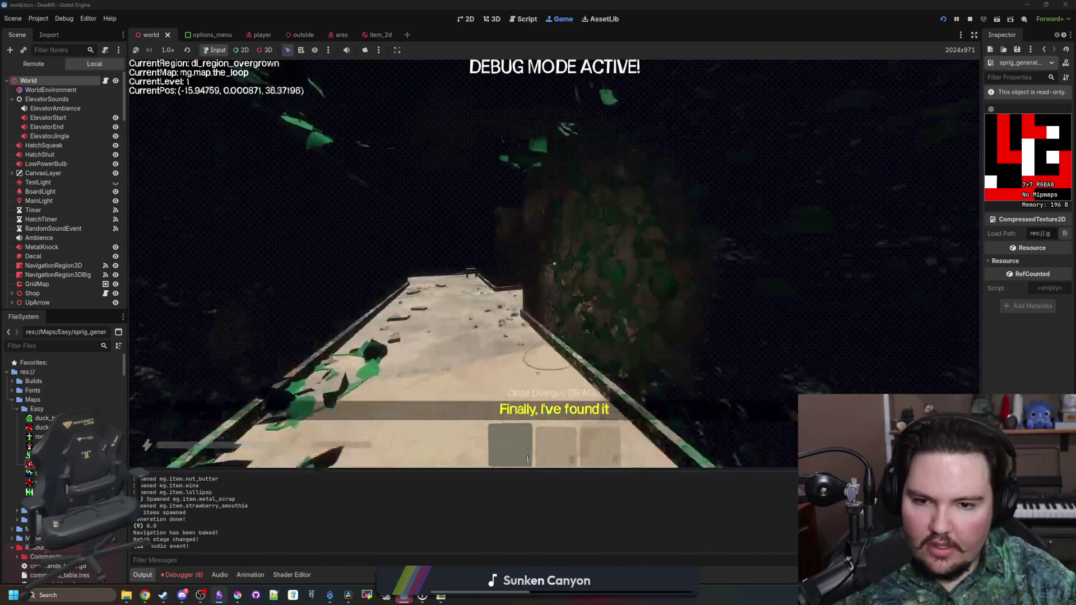
key("w")
key("Escape")
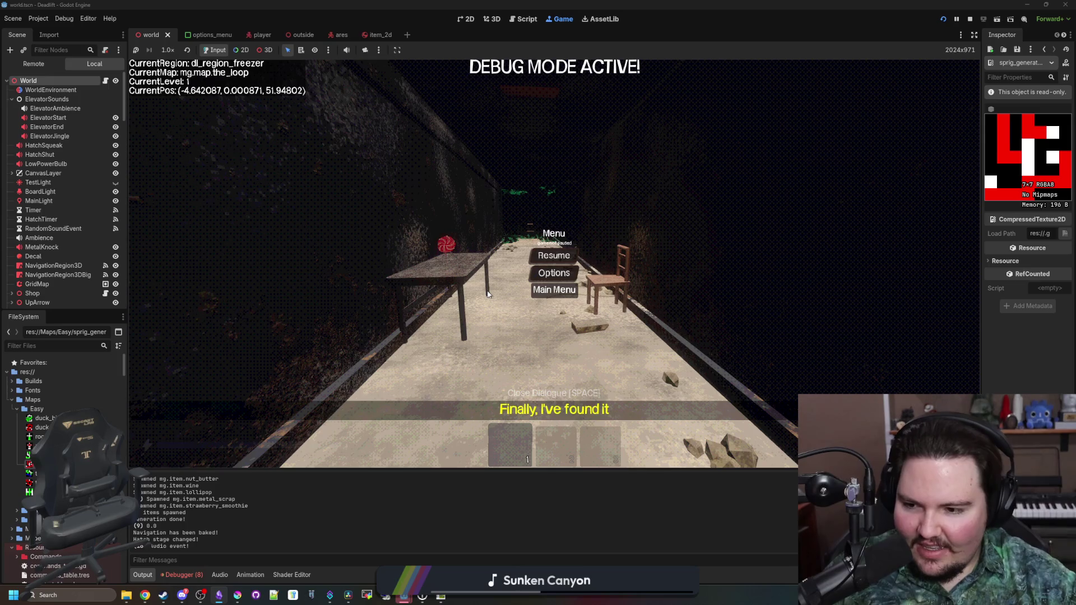
left_click(554, 290)
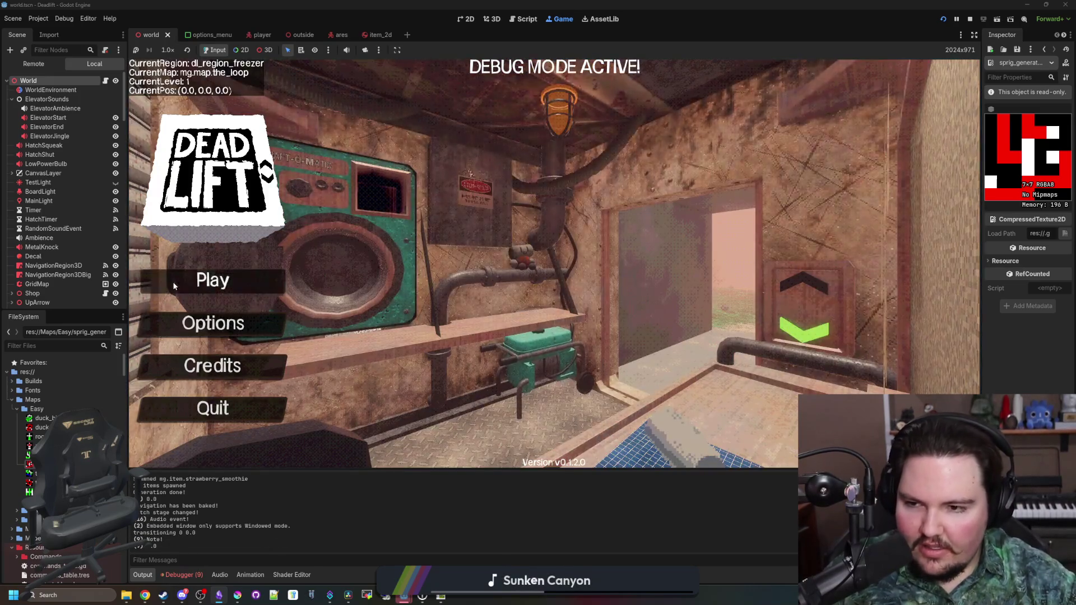
Start another run and walk through the overgrown level into the breakroom region's sandy floor.
left_click(212, 278)
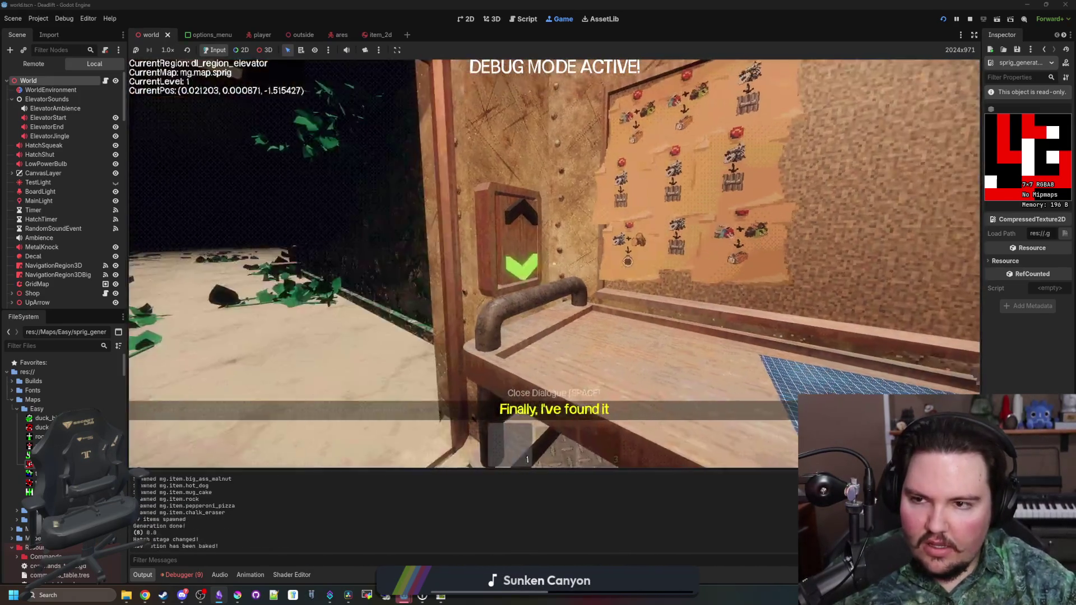
key("w")
key("w")
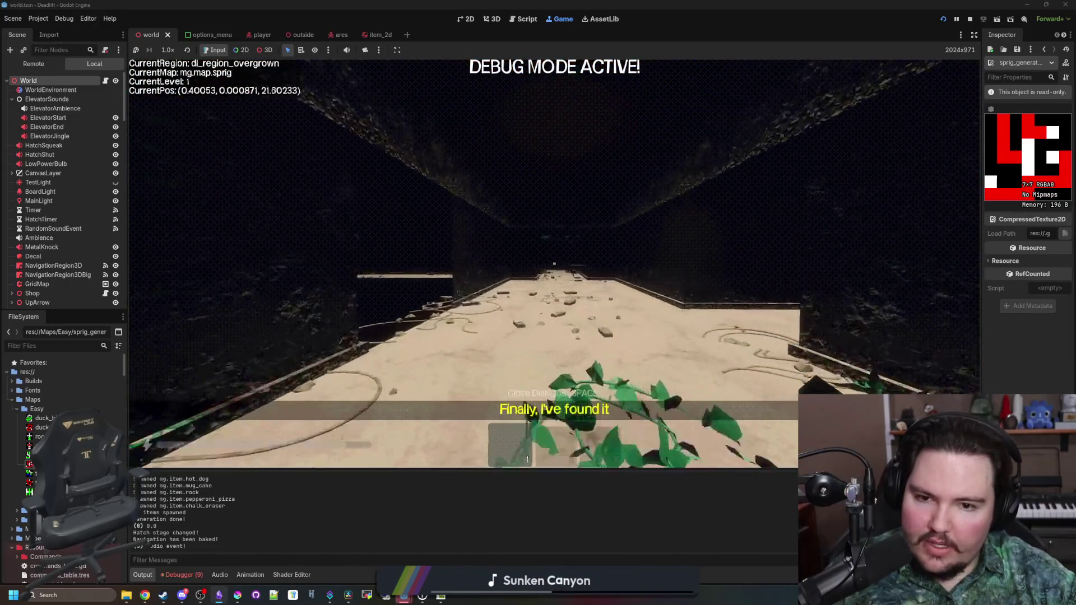
key("w")
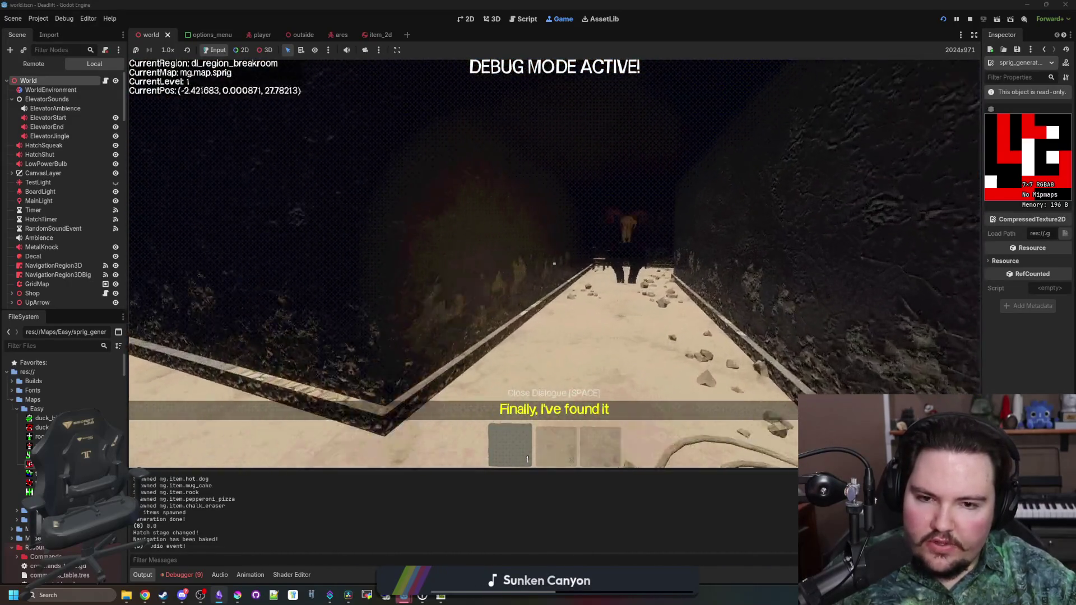
key("w")
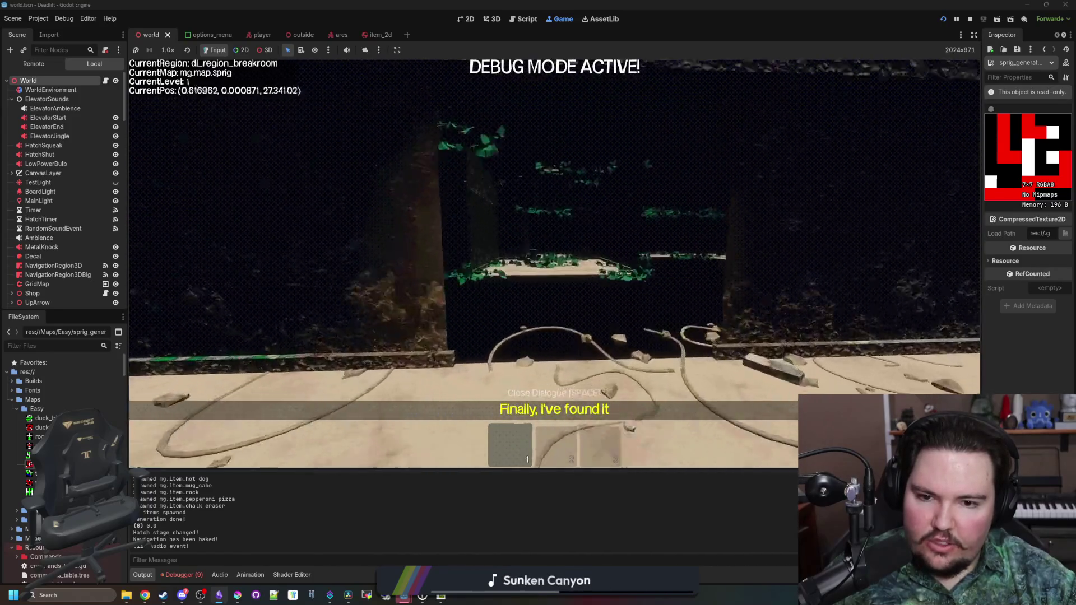
key("w")
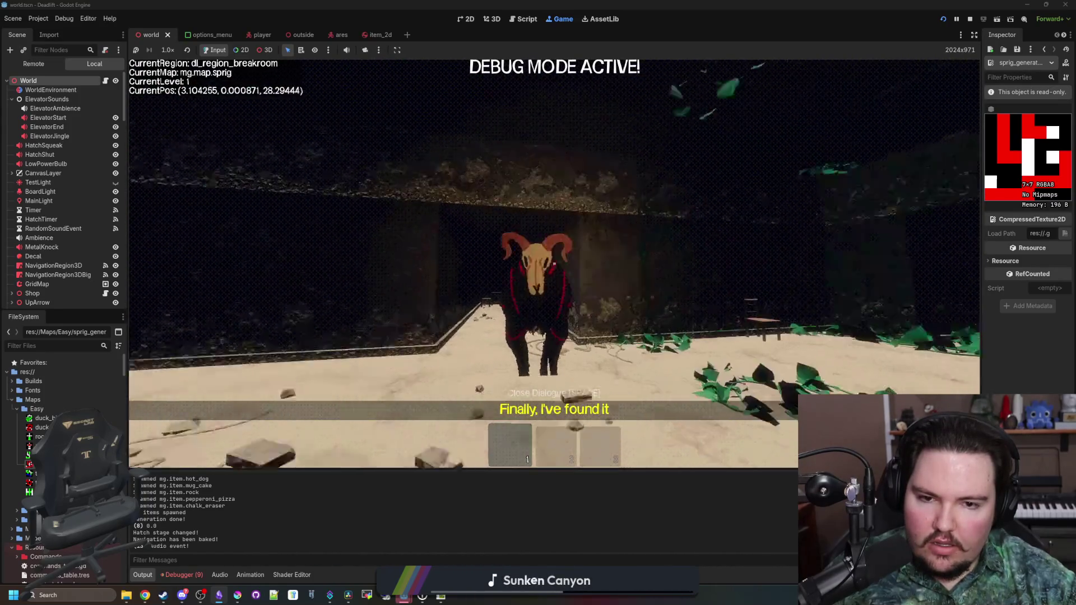
Evade the ram by backing away and advancing, then stop the game and save the scene.
key("s")
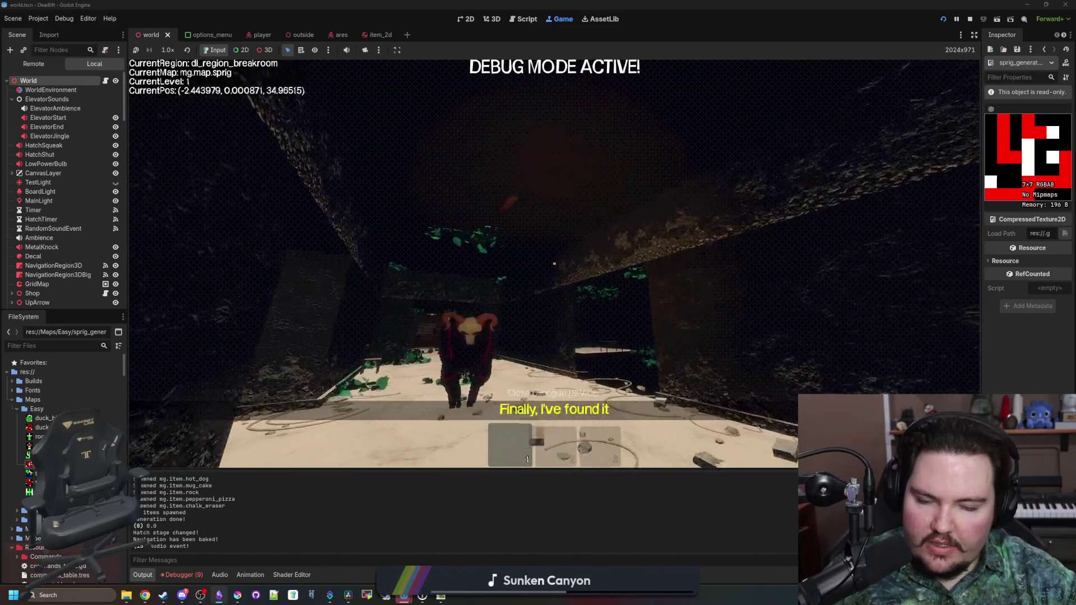
key("w")
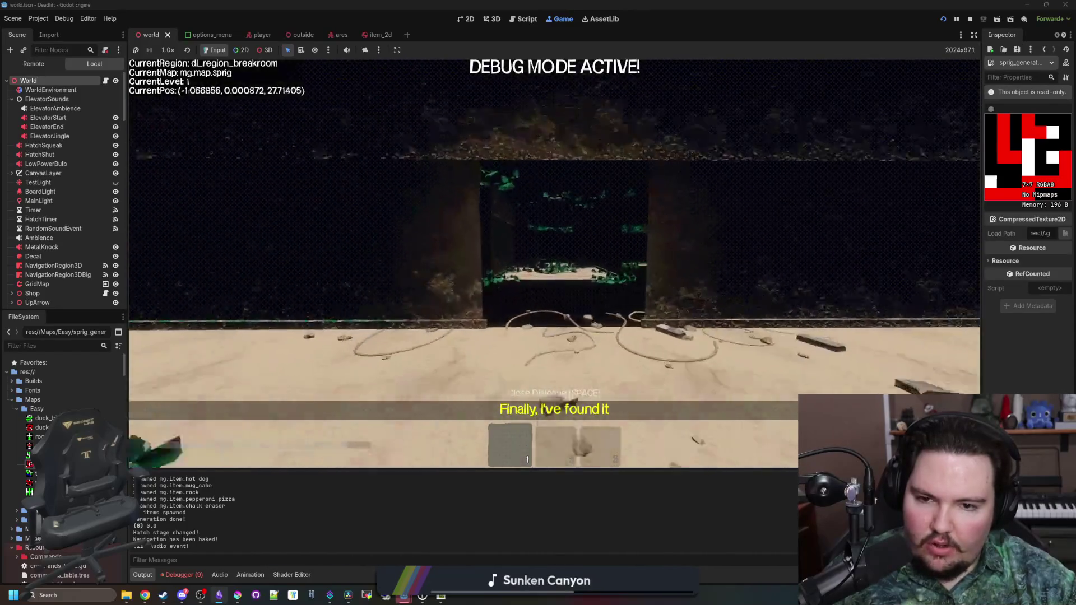
key("w")
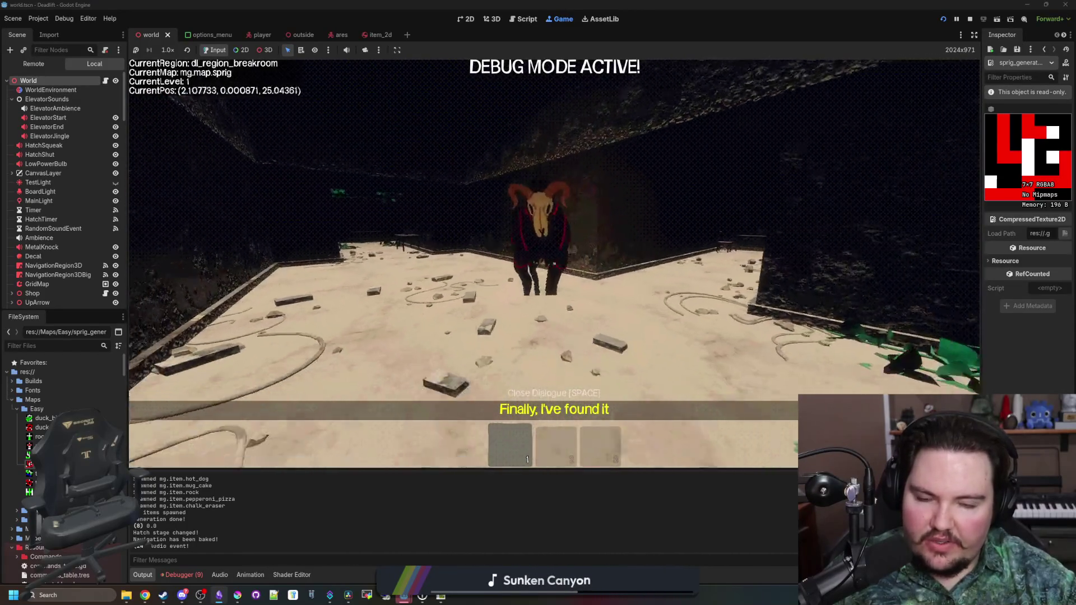
key("s")
key("w")
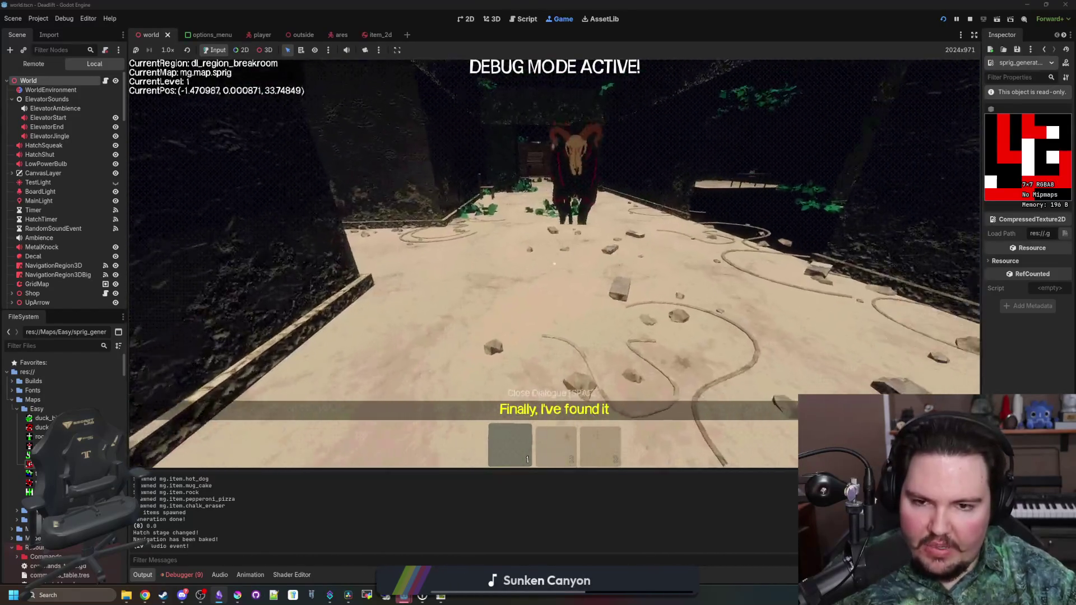
key("s")
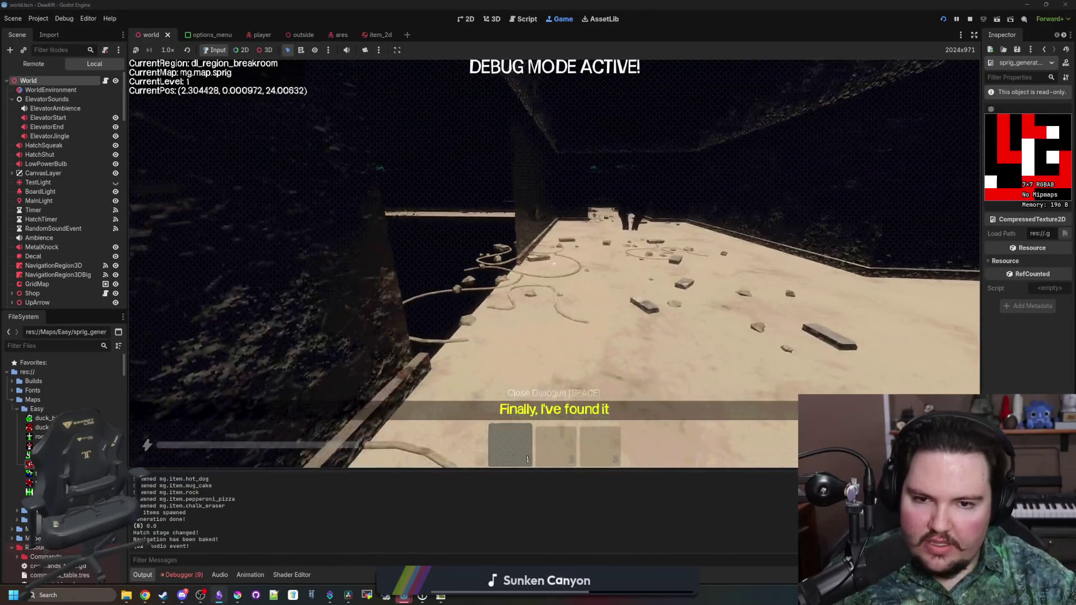
key("s")
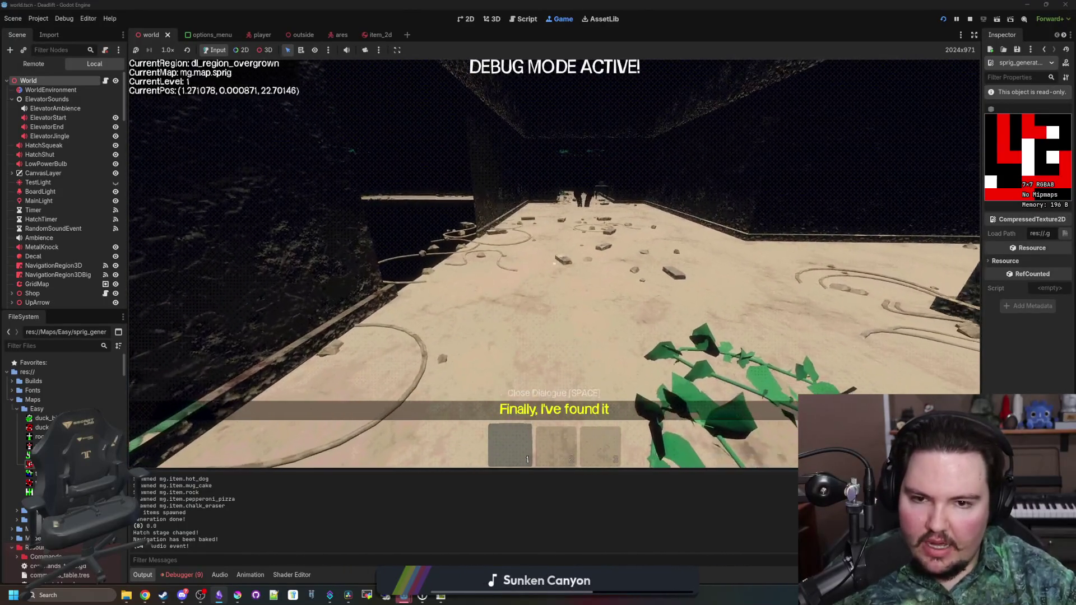
key("s")
key("Escape")
key("F8")
key("ctrl+s")
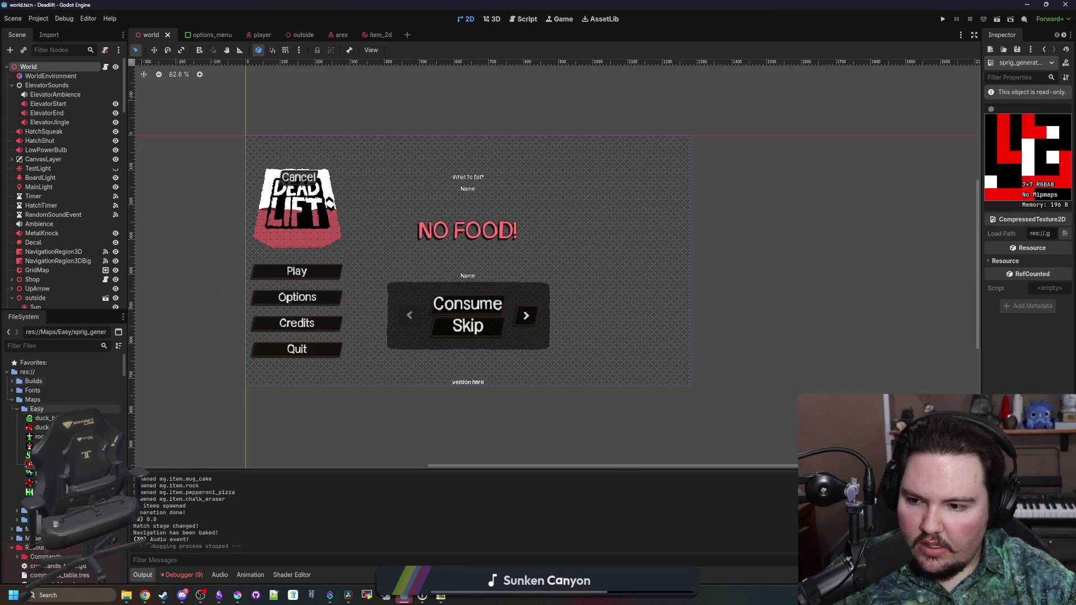
Switch to the 3D view and back to the 2D canvas, then widen the Inspector dock.
left_click(487, 19)
left_click(464, 21)
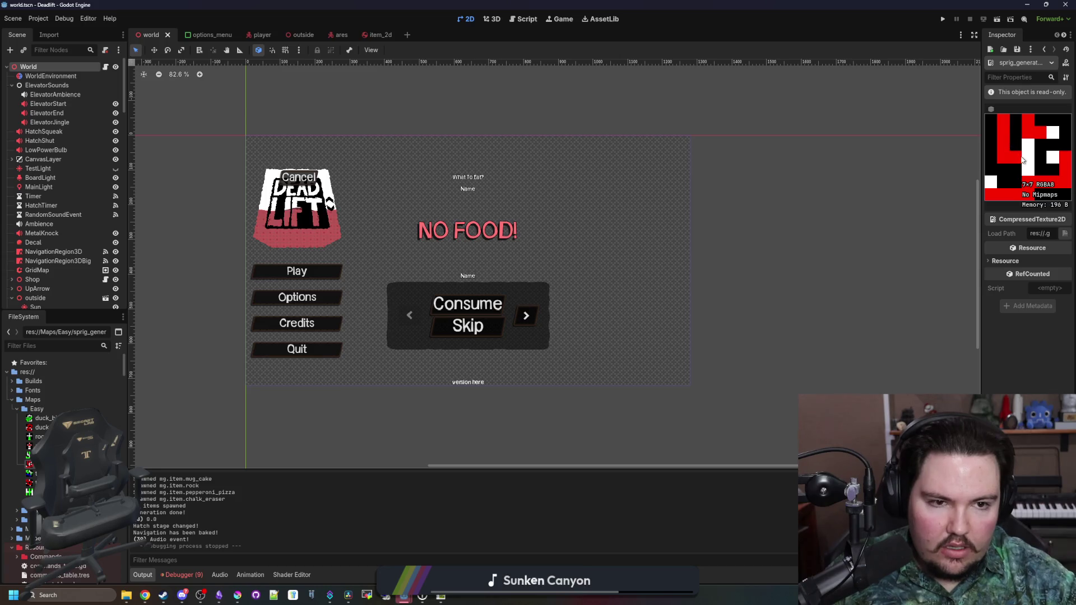
left_click_drag(982, 202, 956, 204)
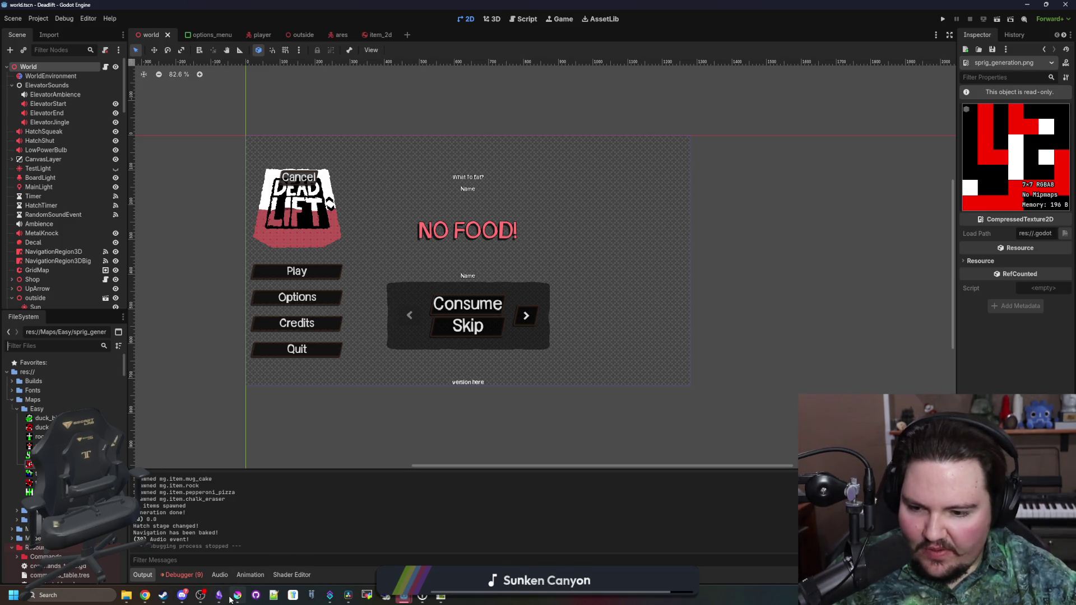
mouse_move(234, 596)
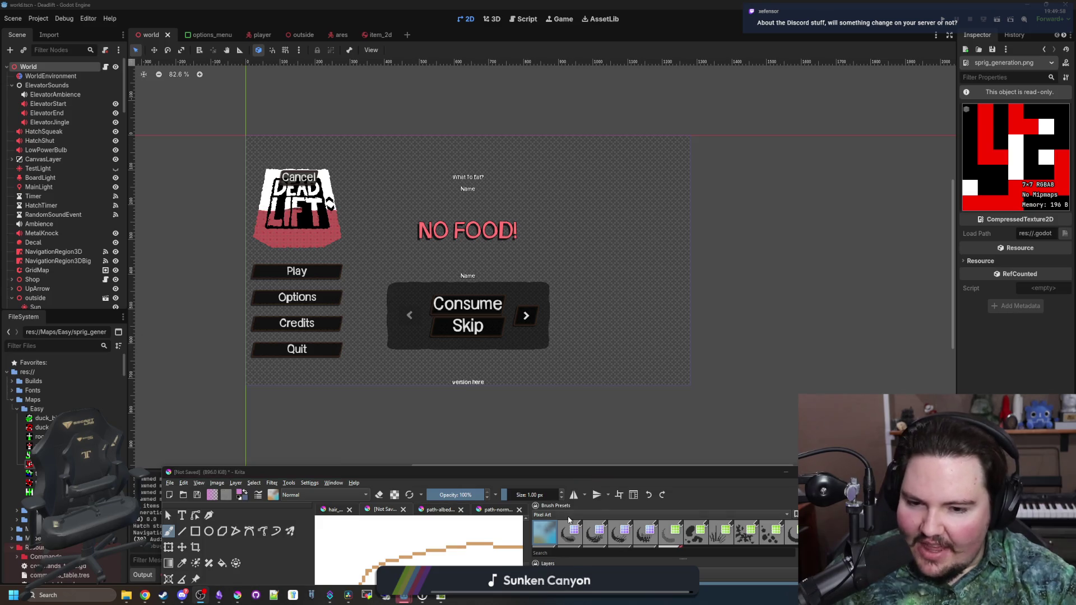
Raise the Krita window, zoom in and out on the pixel-art circle sketch, then minimize Krita.
mouse_move(712, 477)
left_mouse_down()
mouse_move(694, 408)
mouse_move(691, 261)
left_mouse_up()
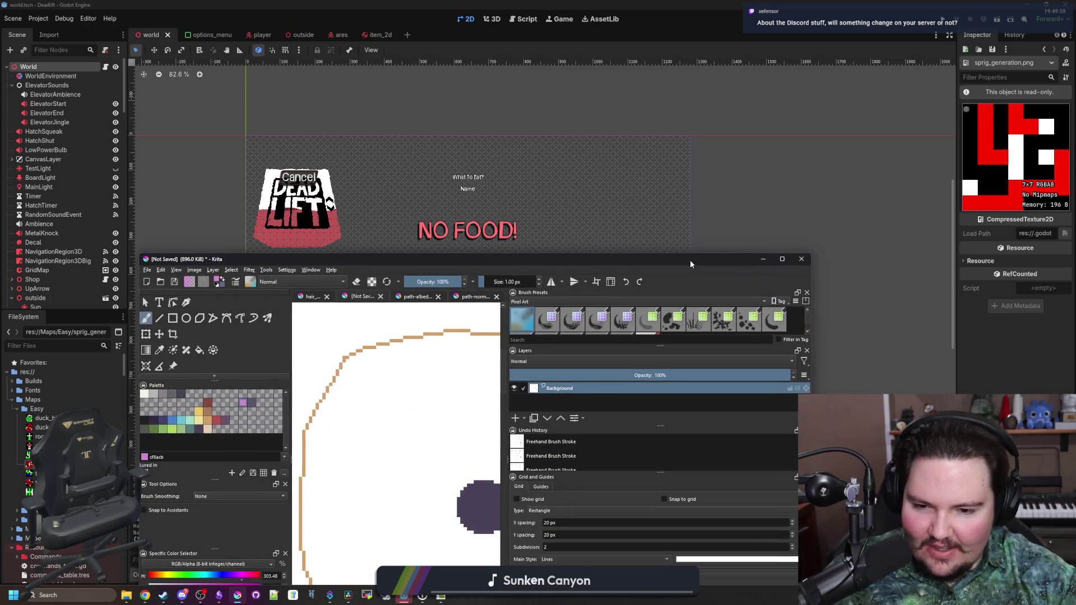
scroll(415, 365, "down", 3)
scroll(415, 364, "up", 5)
scroll(415, 365, "down", 3)
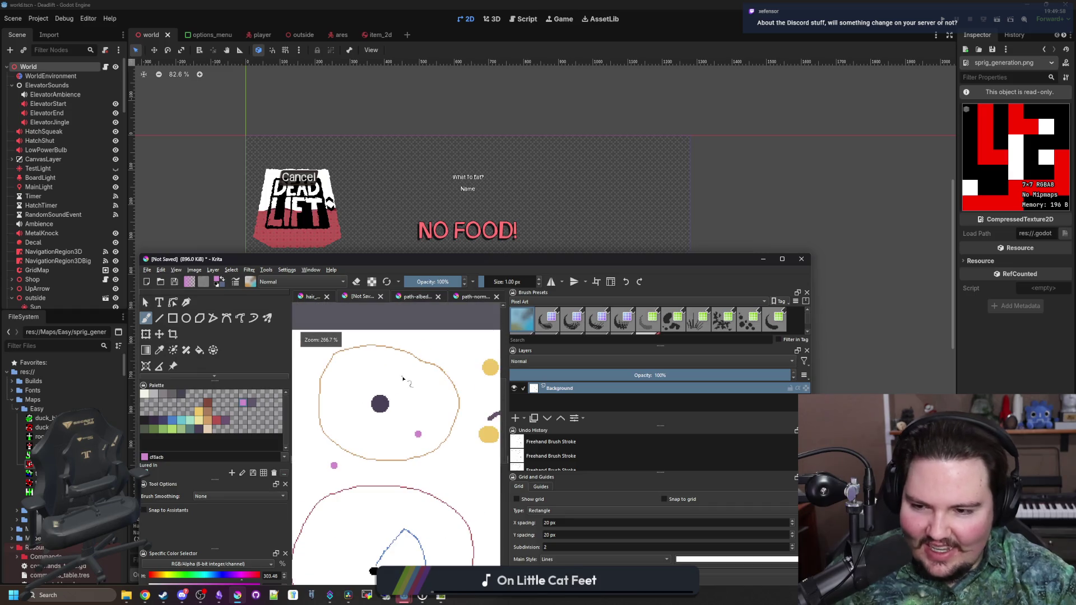
scroll(418, 387, "up", 2)
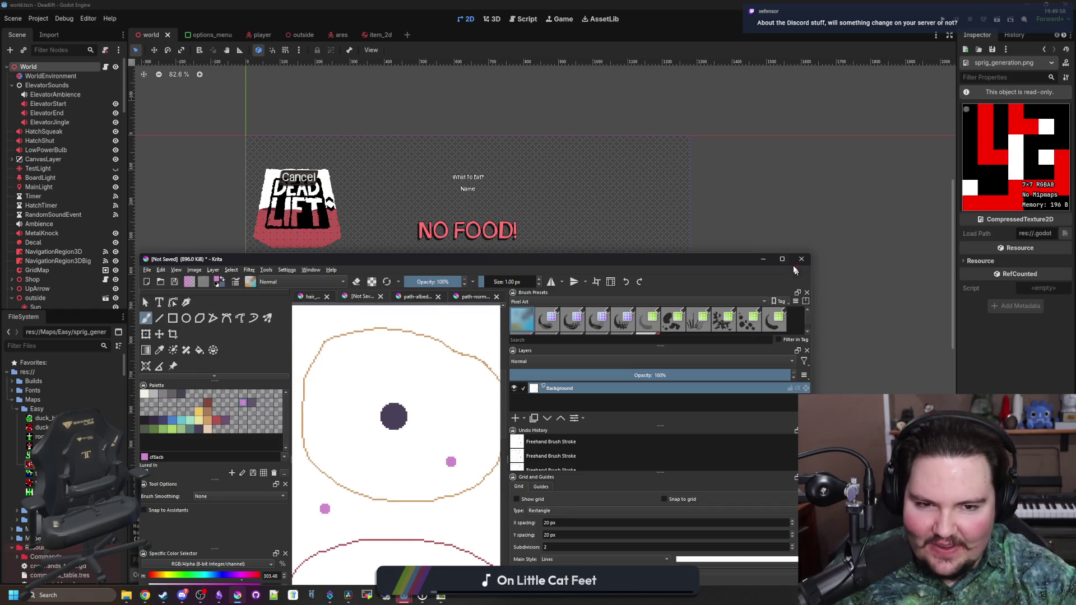
left_click(762, 258)
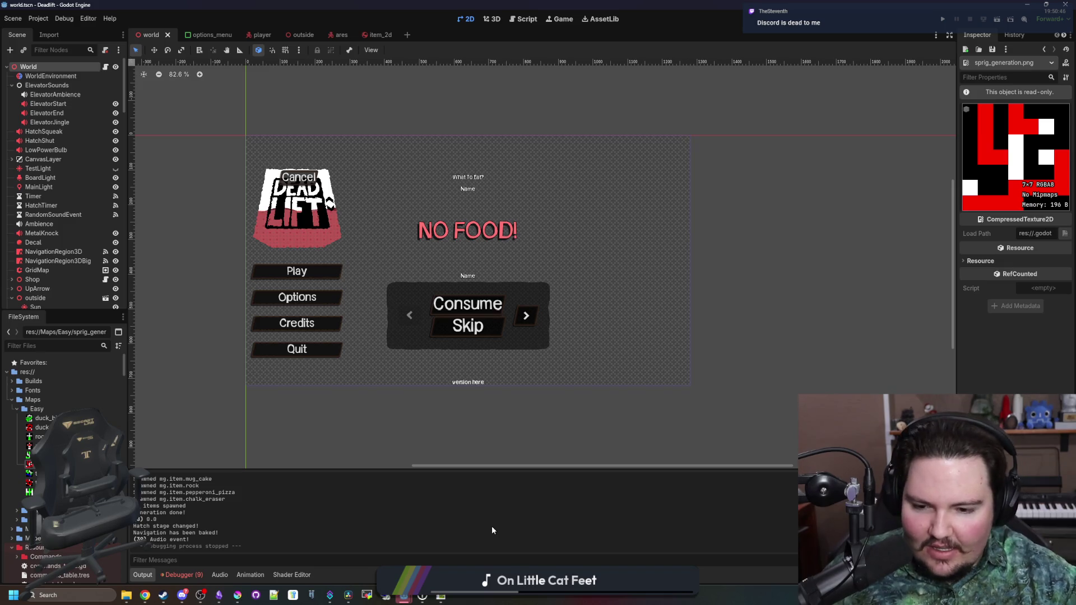
Open a new Chrome window with the discord search results and maximize it over the editor.
right_click(147, 596)
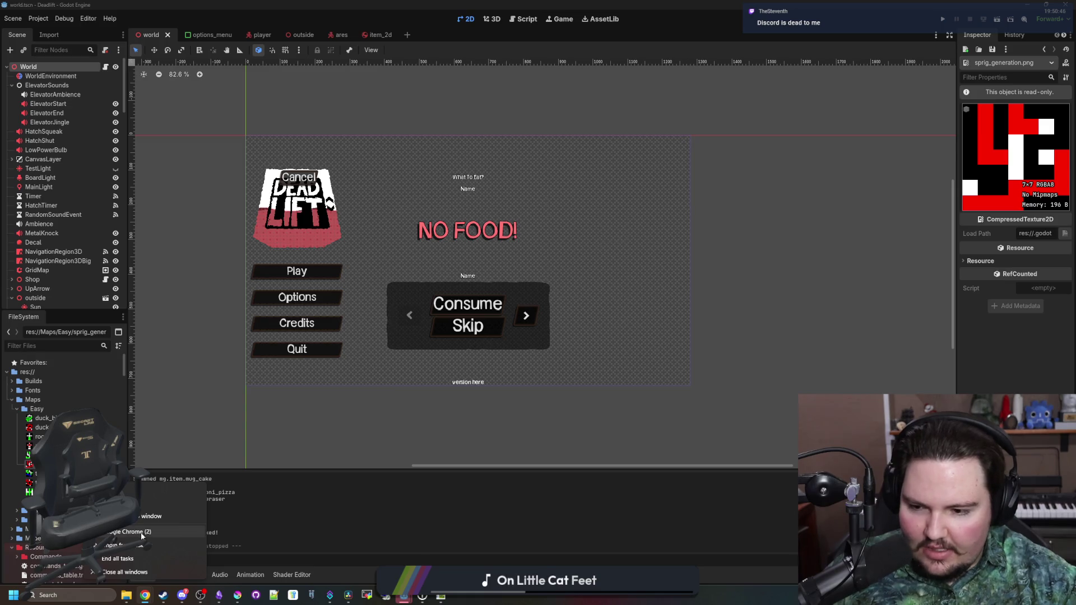
left_click(135, 533)
left_click_drag(620, 395, 1075, 396)
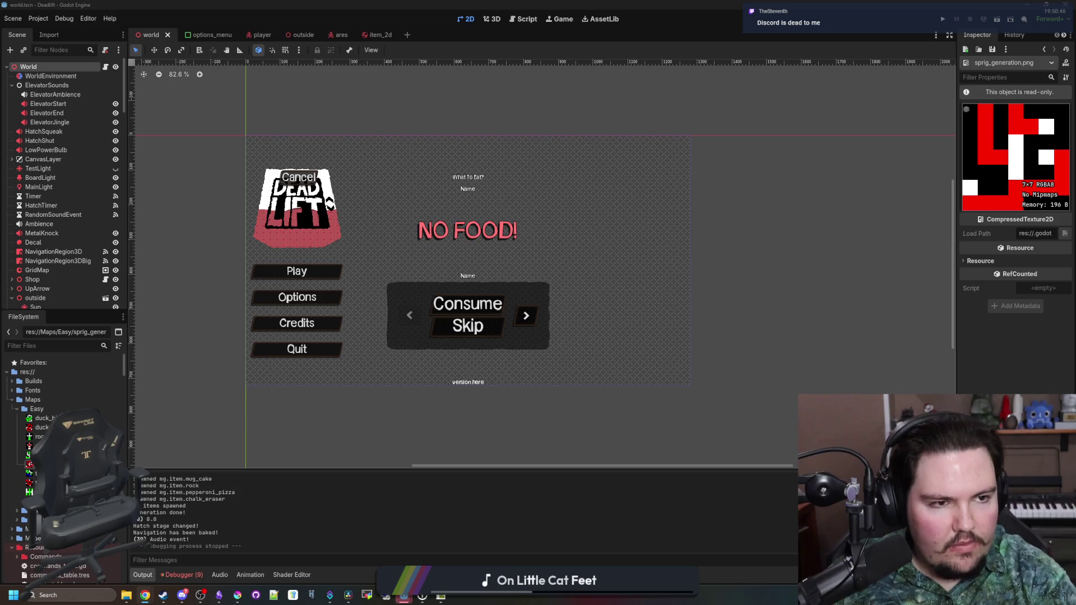
left_click_drag(1075, 138, 428, 133)
double_click(428, 133)
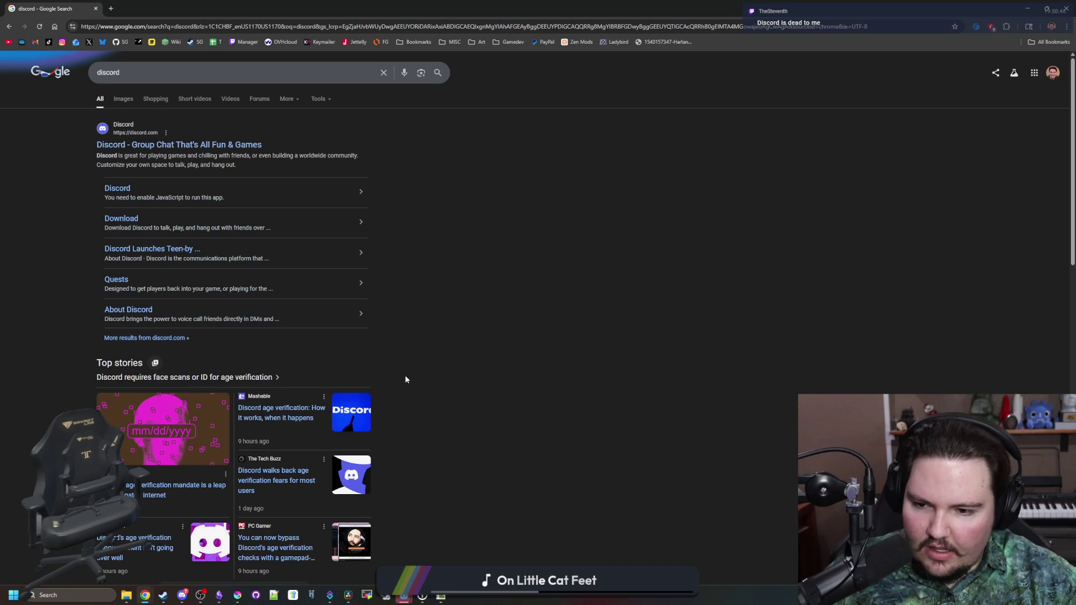
Scroll through the discord results, shrink the browser to a smaller window, and return to Godot.
scroll(406, 377, "down", 5)
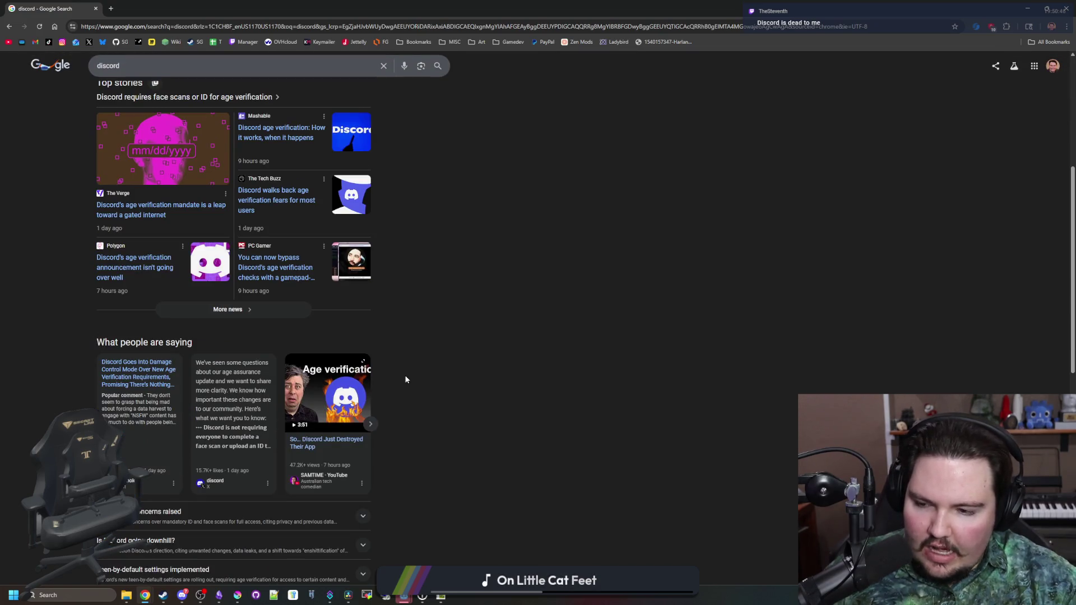
scroll(405, 380, "up", 5)
double_click(241, 8)
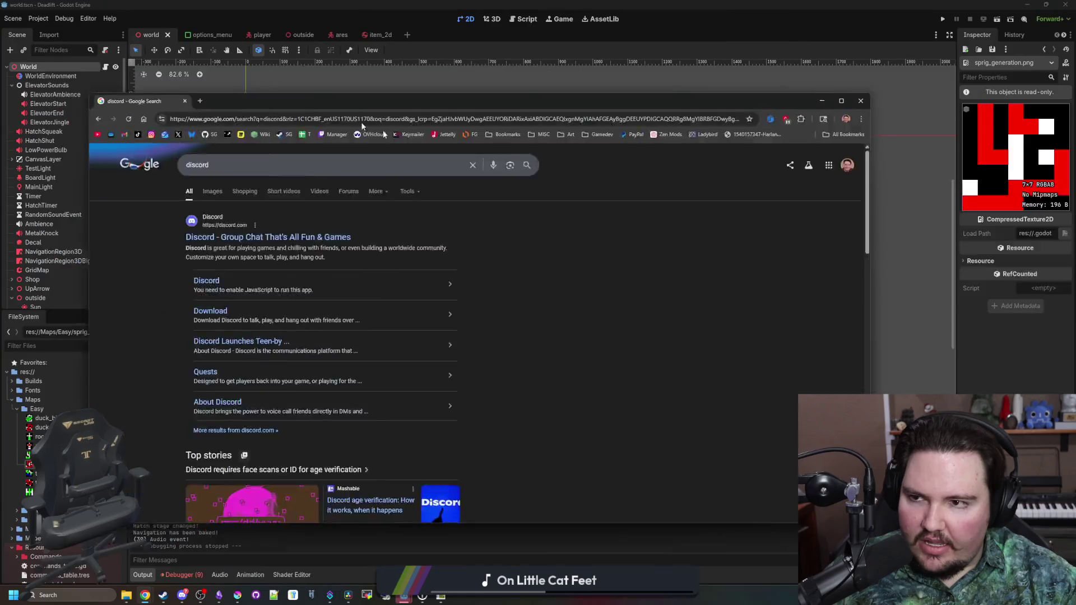
left_click(656, 527)
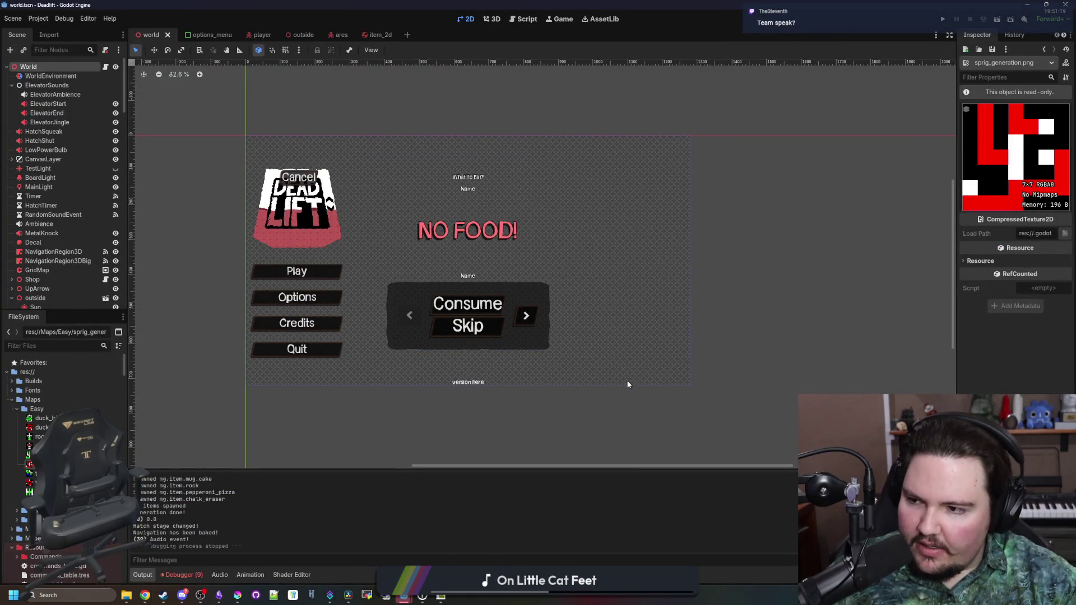
Scroll in the Godot editor, then switch to the TeamSpeak homepage in Chrome.
scroll(447, 272, "down", 1)
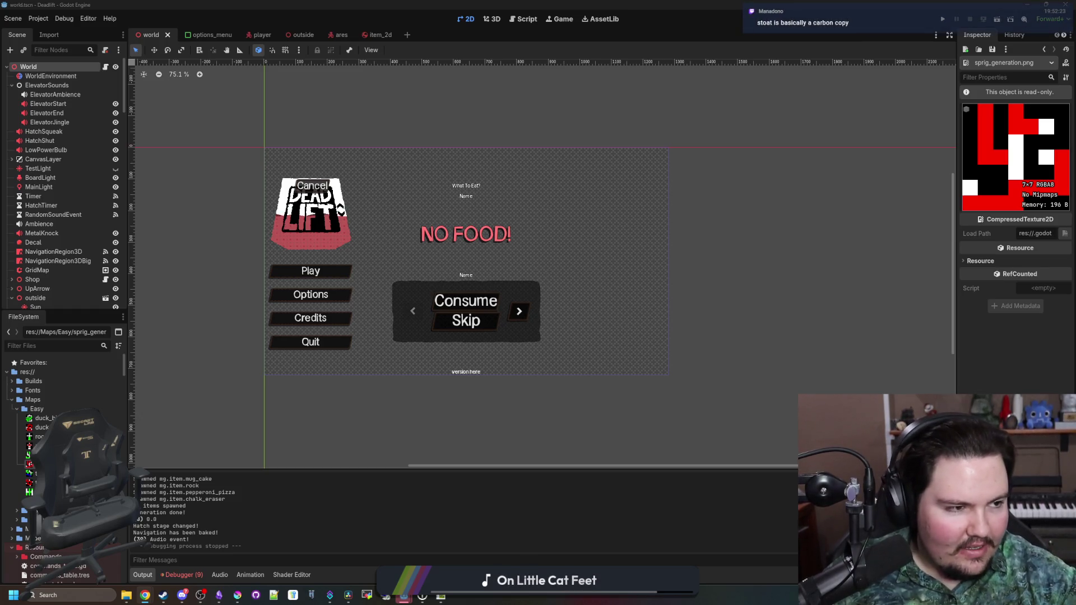
key("alt+Tab")
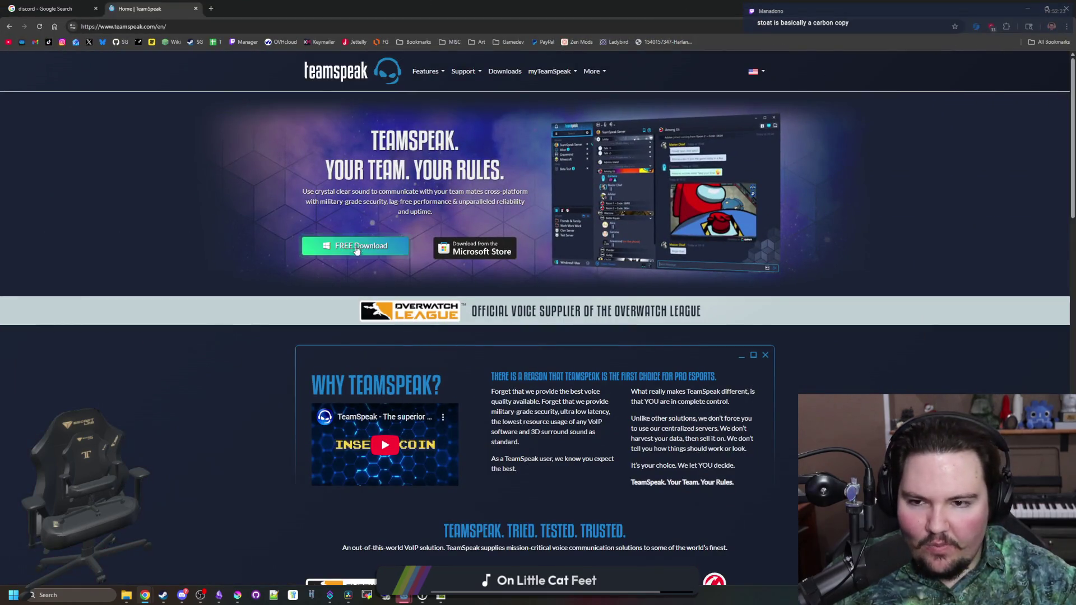
Open TeamSpeak's Features list, dismiss a context menu, and scroll through the homepage.
left_click(430, 69)
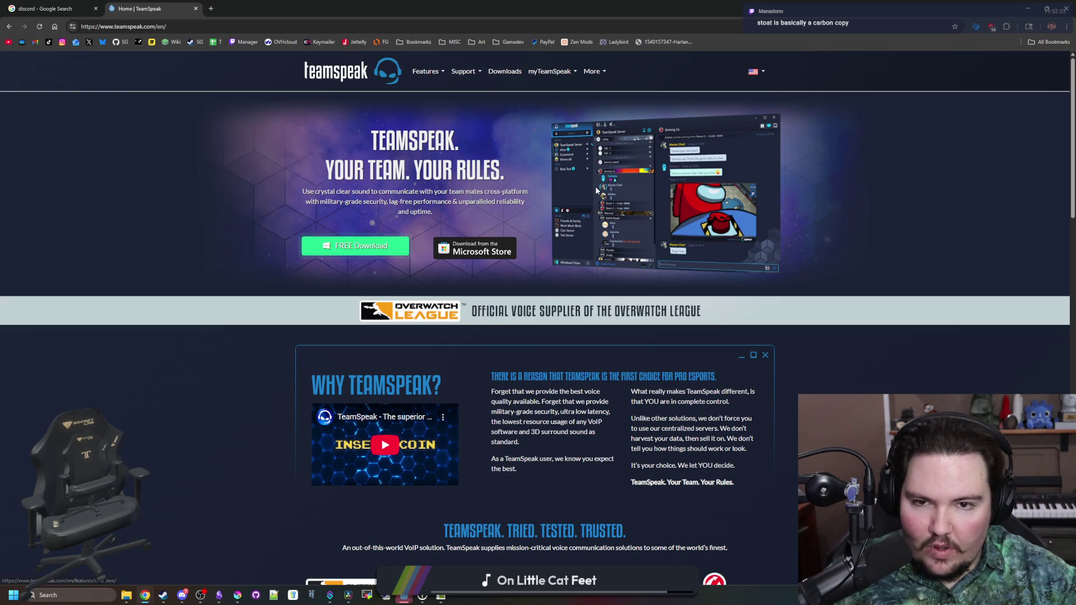
right_click(651, 197)
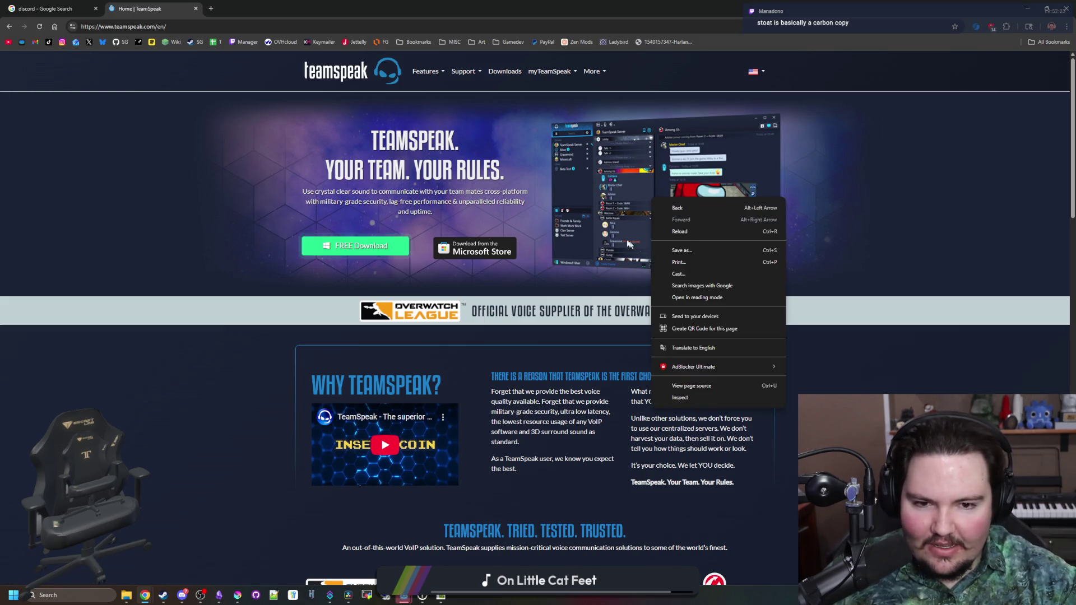
left_click(635, 223)
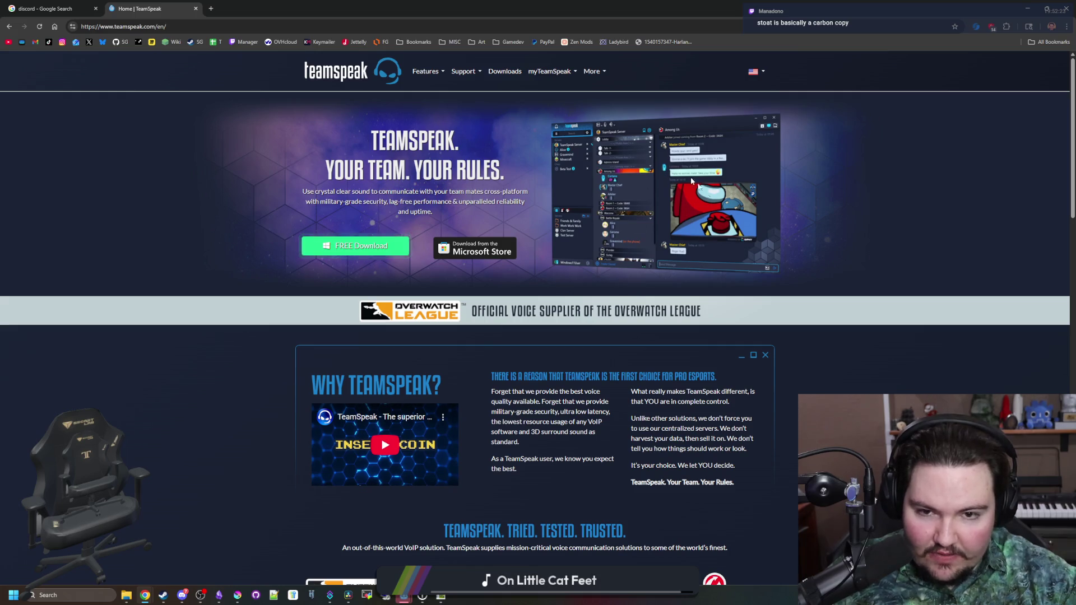
scroll(693, 222, "down", 5)
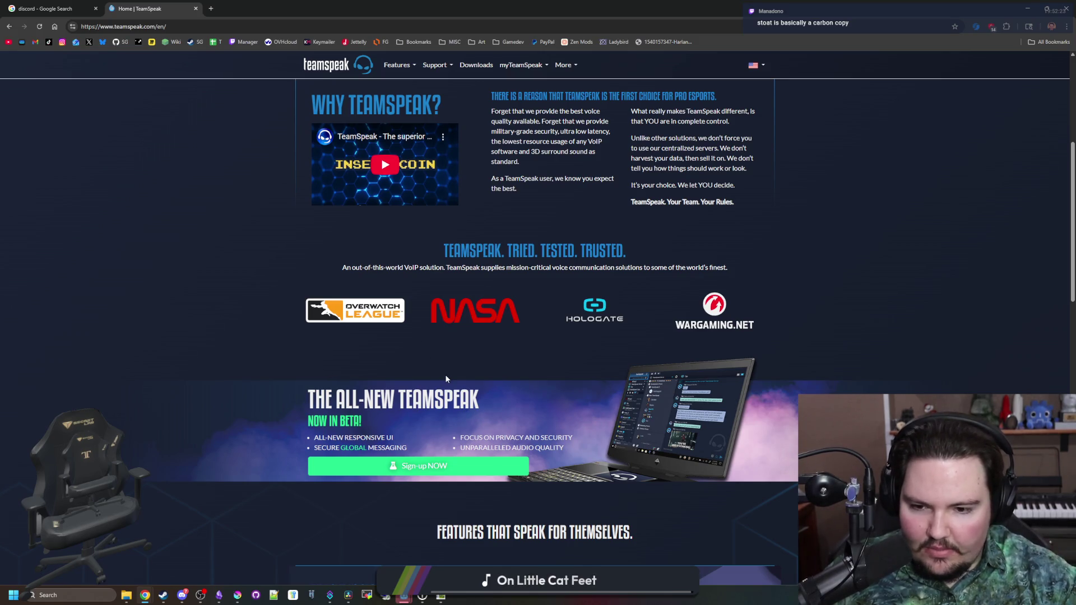
scroll(449, 376, "down", 5)
scroll(446, 375, "up", 10)
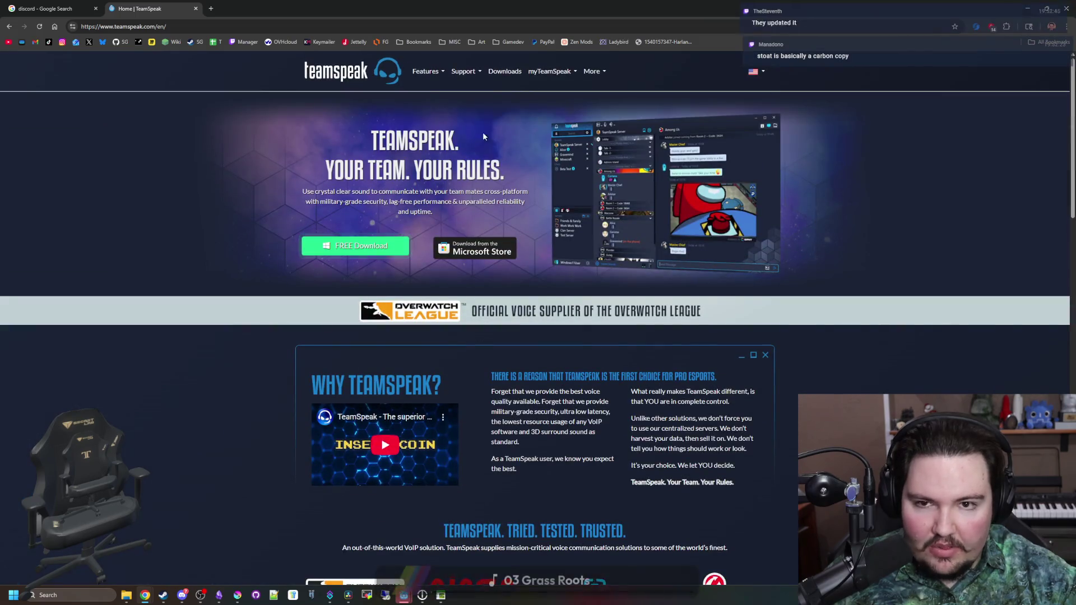
Open the TeamSpeak 3 Licensing page and start buying the Gamer License.
mouse_move(426, 71)
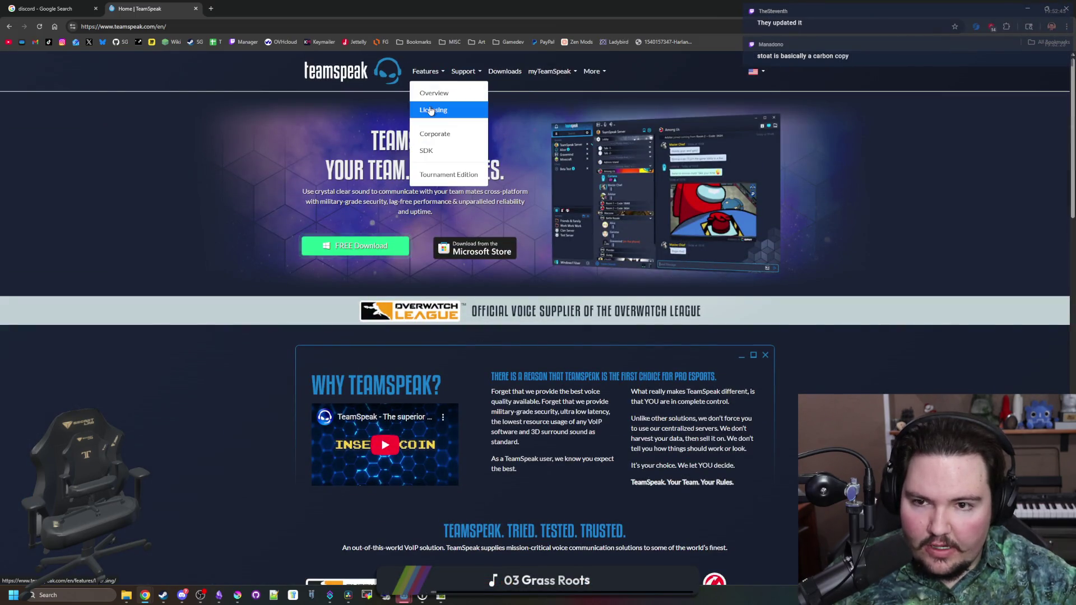
left_click(431, 111)
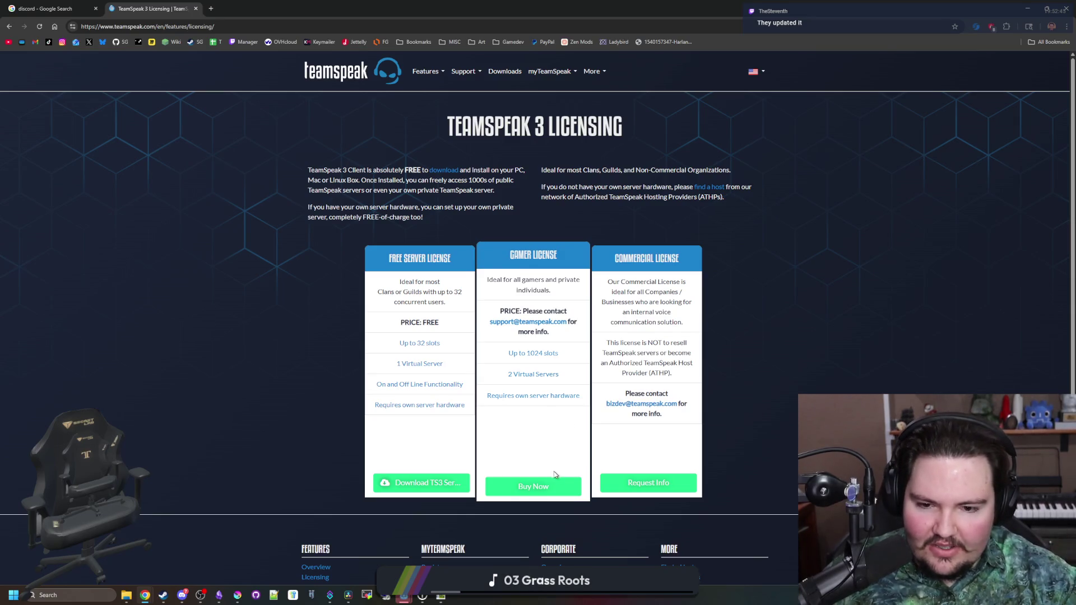
left_click(547, 486)
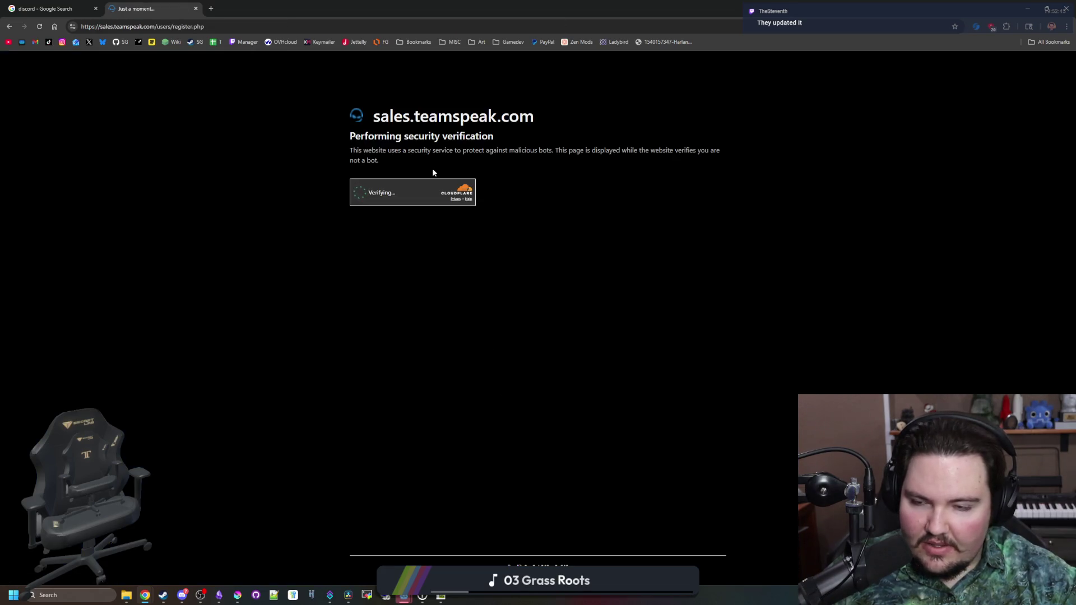
mouse_move(561, 8)
left_mouse_down()
mouse_move(805, 136)
mouse_move(1075, 160)
mouse_move(622, 3)
left_mouse_up()
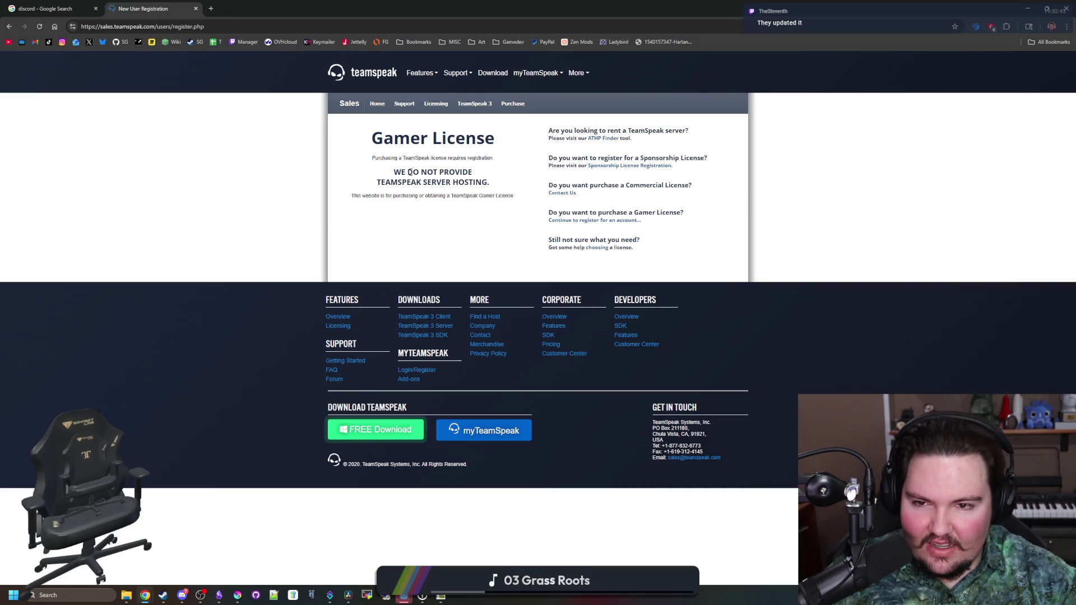
Read the purchase page's no-server-hosting notice, then return to the Licensing page.
left_click_drag(394, 172, 491, 186)
left_click(432, 212)
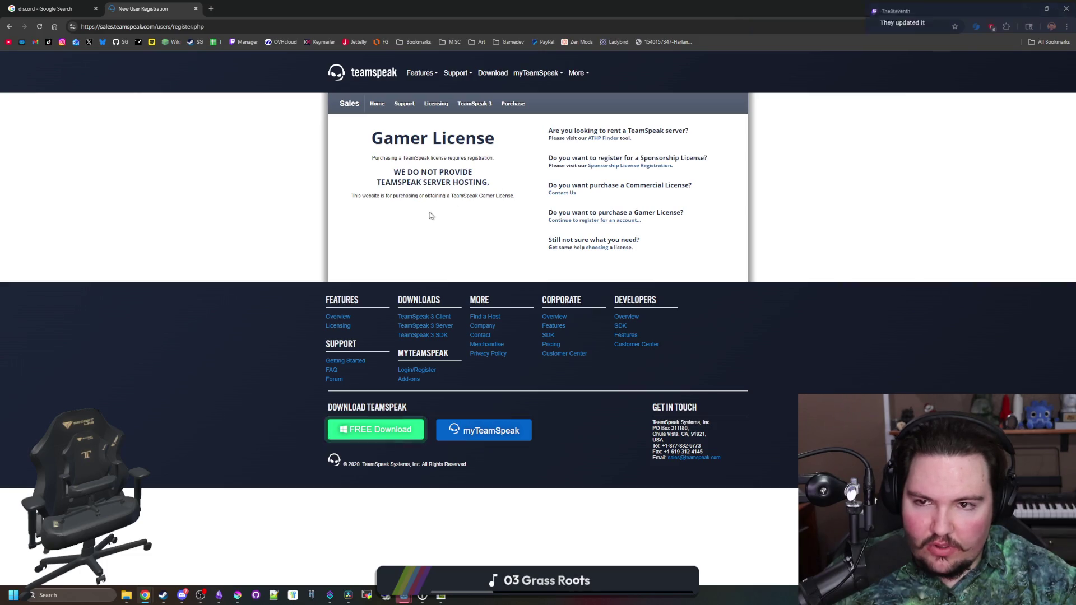
left_click_drag(351, 196, 513, 195)
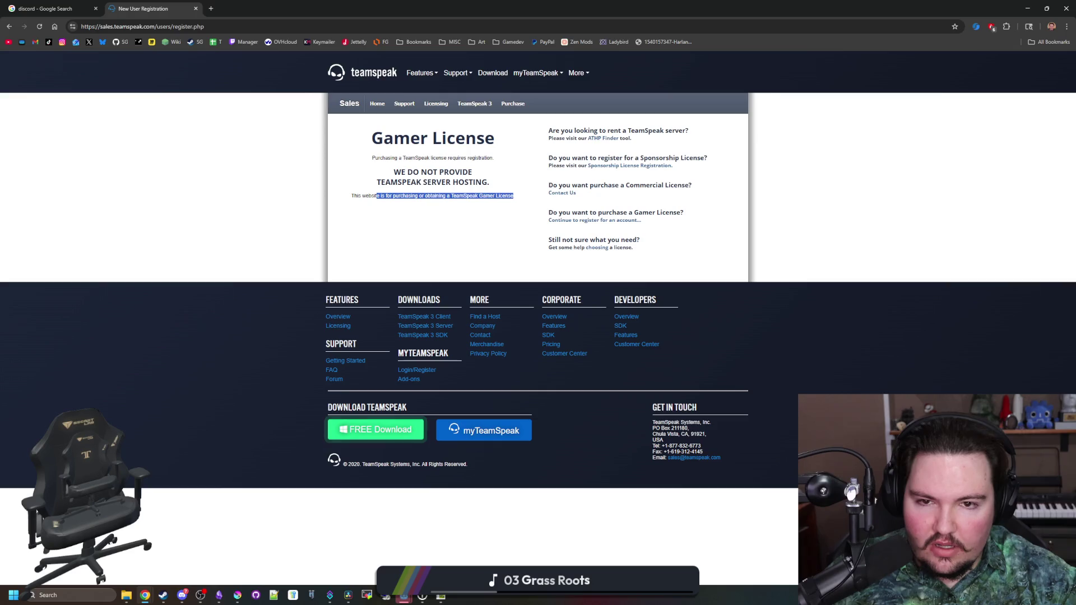
left_click(501, 208)
key("alt+Left")
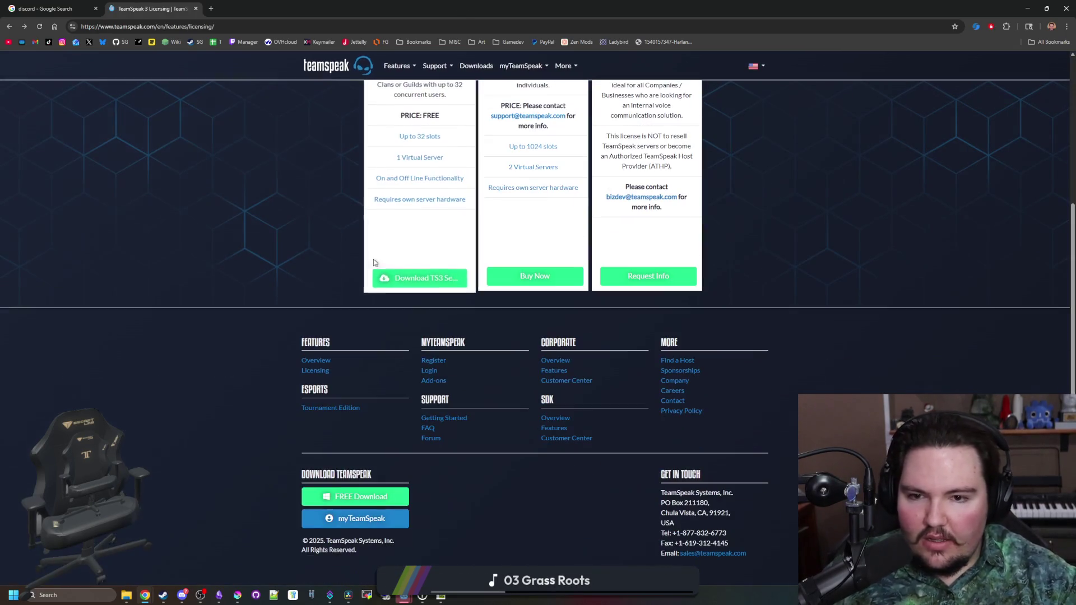
scroll(329, 255, "up", 4)
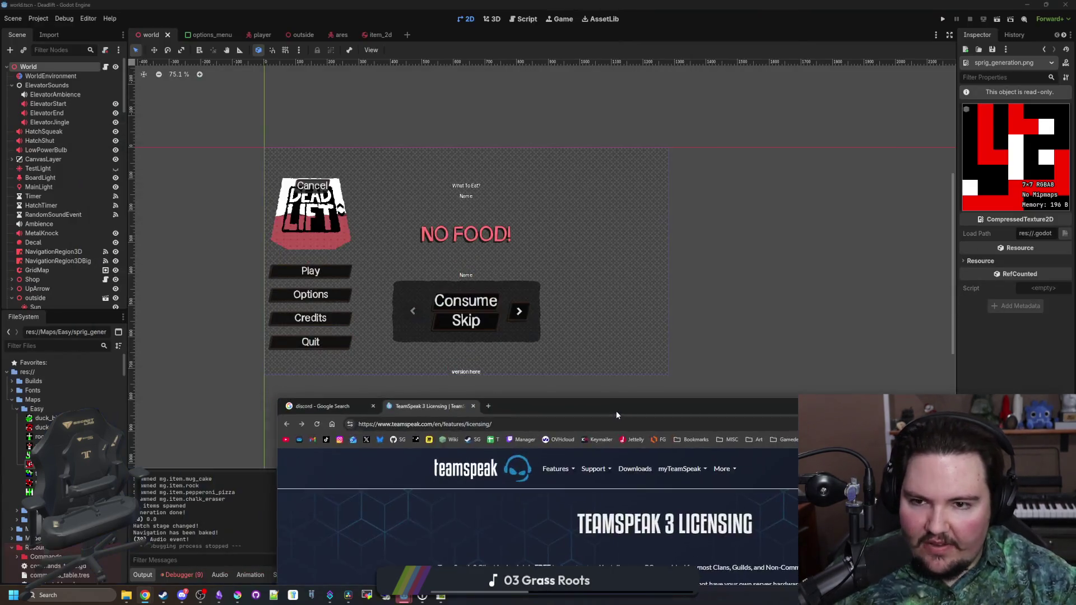
mouse_move(398, 85)
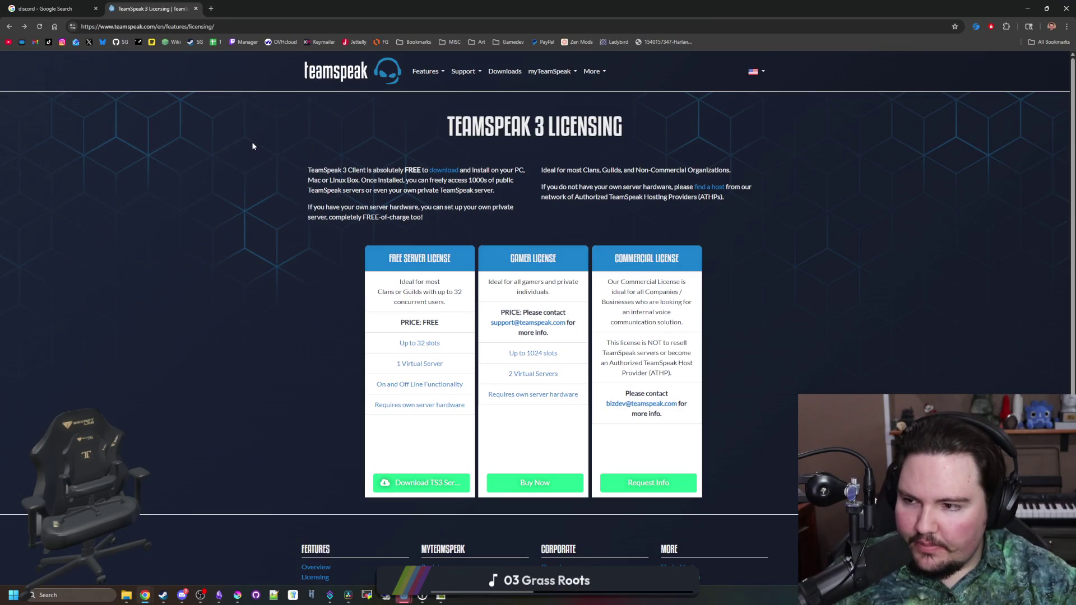
Search 'stoat app' in a new tab and open the Stoat homepage.
left_click(211, 9)
type("stoat ")
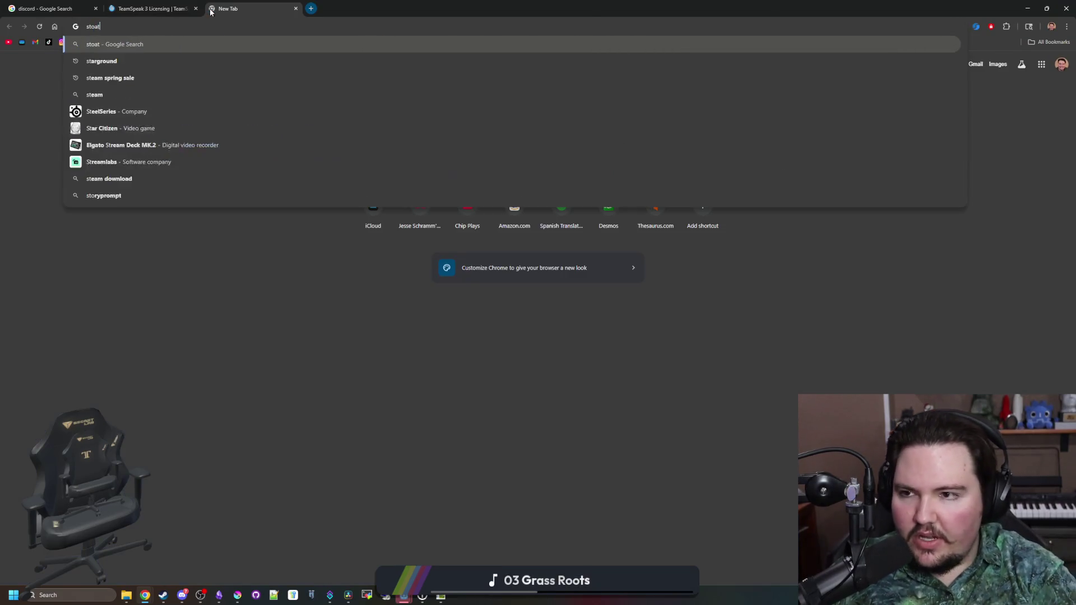
type("app")
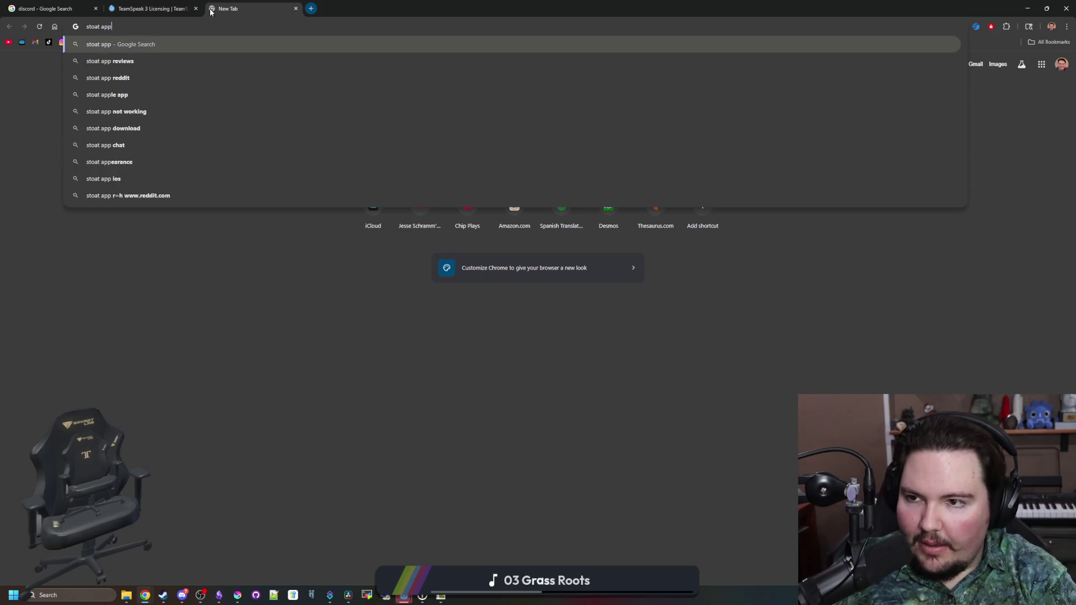
key("Return")
left_click(109, 147)
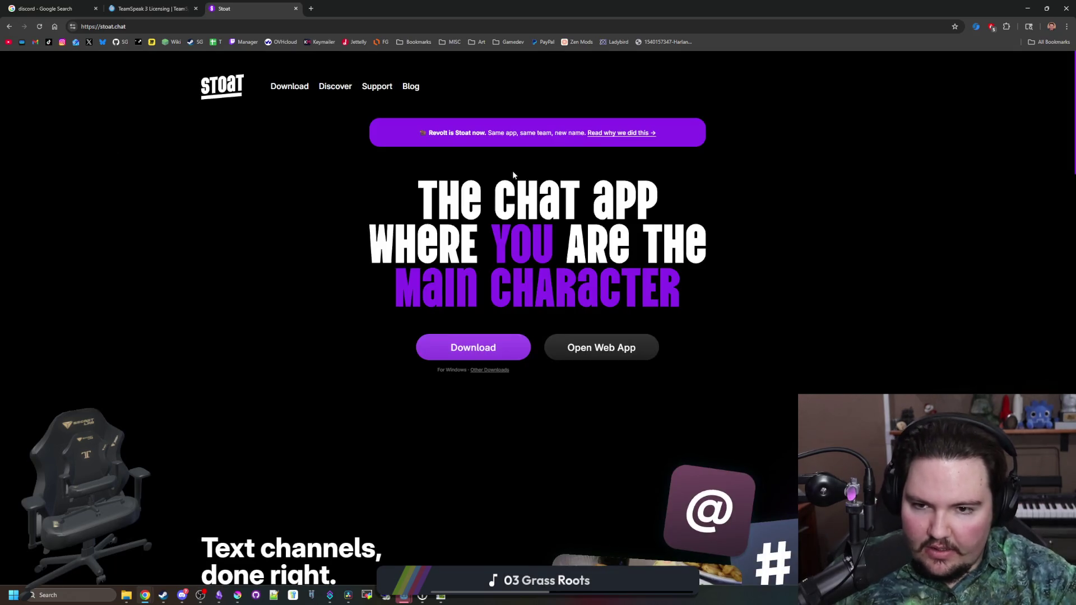
scroll(531, 184, "down", 4)
scroll(638, 285, "down", 2)
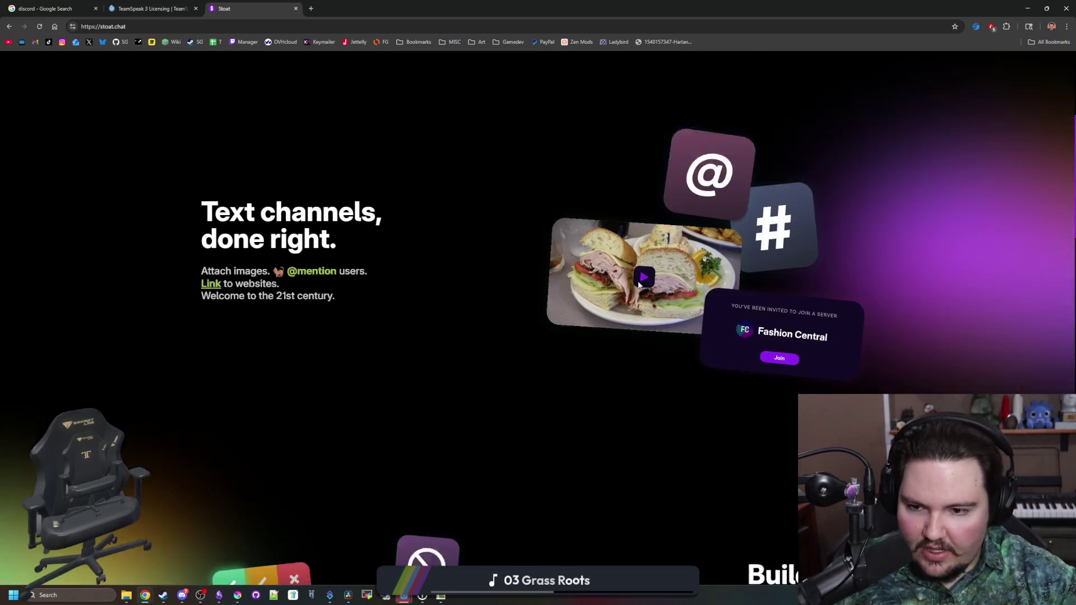
scroll(560, 277, "down", 10)
scroll(213, 432, "up", 15)
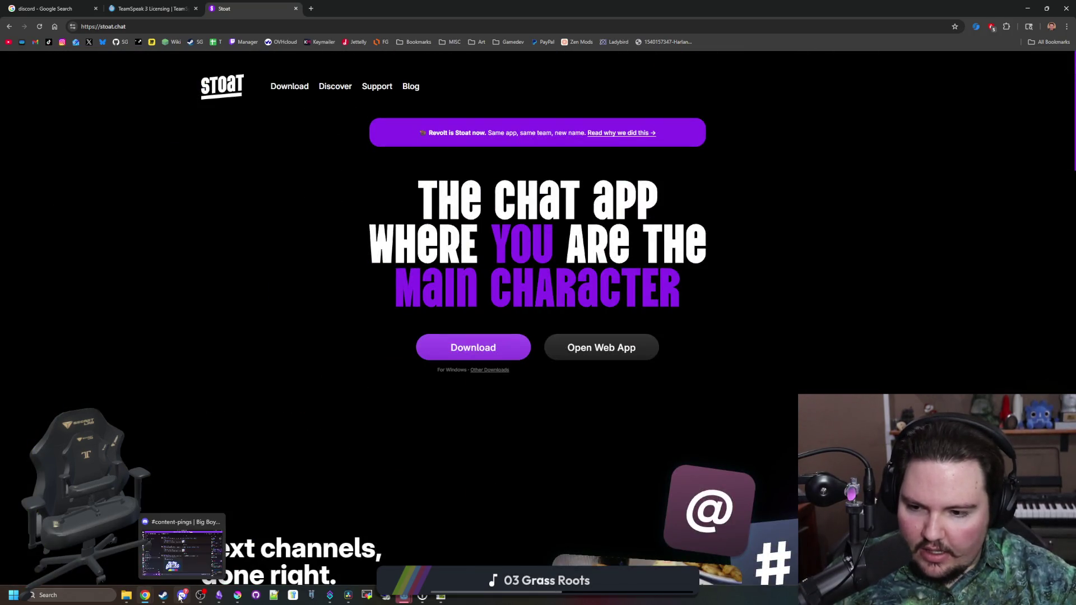
Bring the Discord window to the front.
left_click(180, 598)
left_click(180, 597)
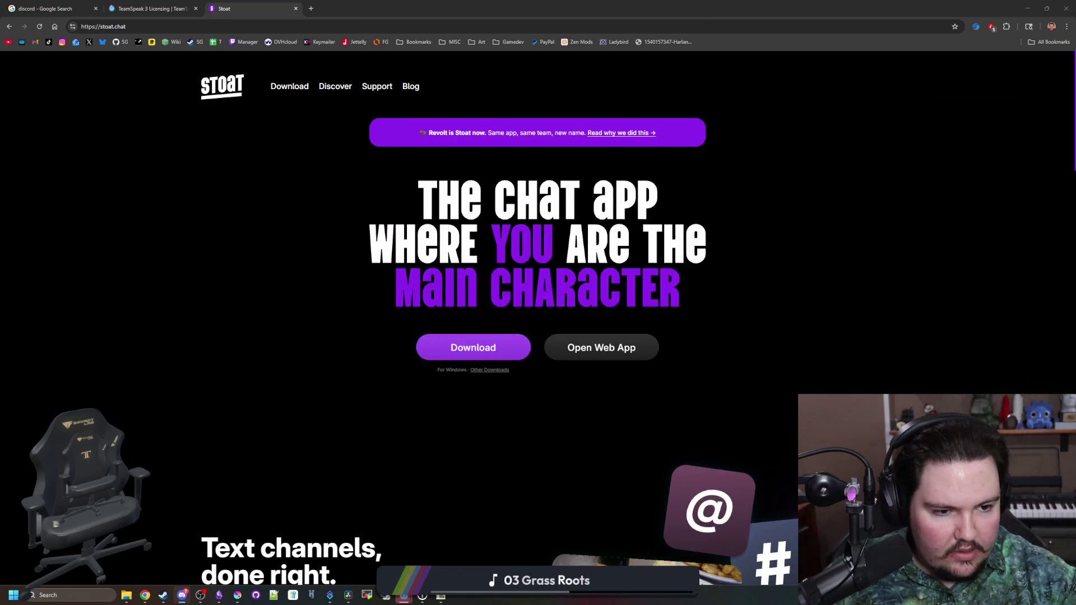
left_click(181, 597)
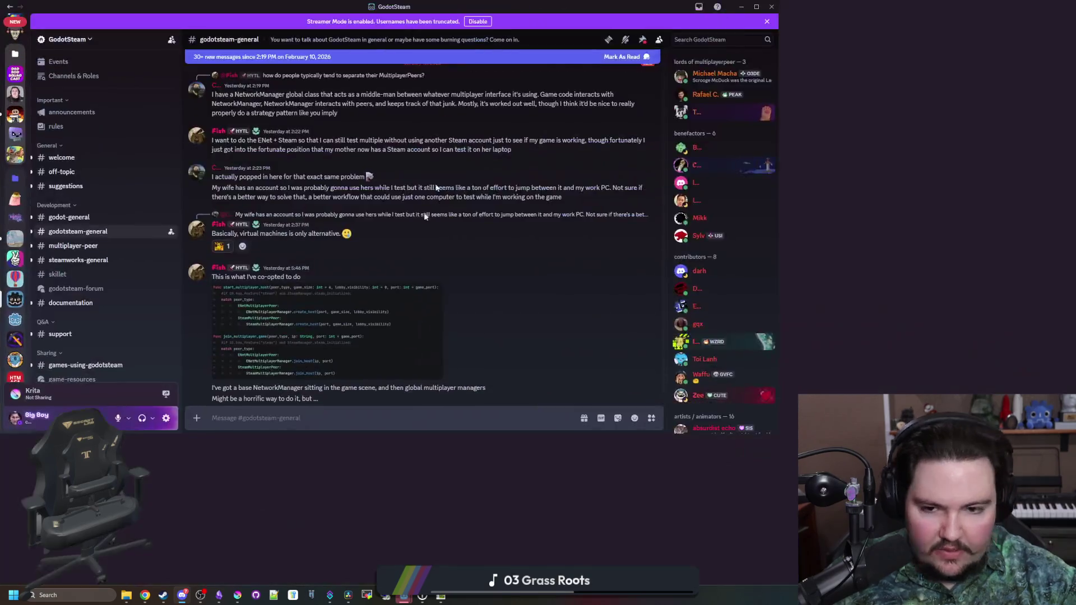
Read the GodotSteam #announcements posts about moving to Stoat and follow the 'in favor of Stoat' link.
left_click(68, 115)
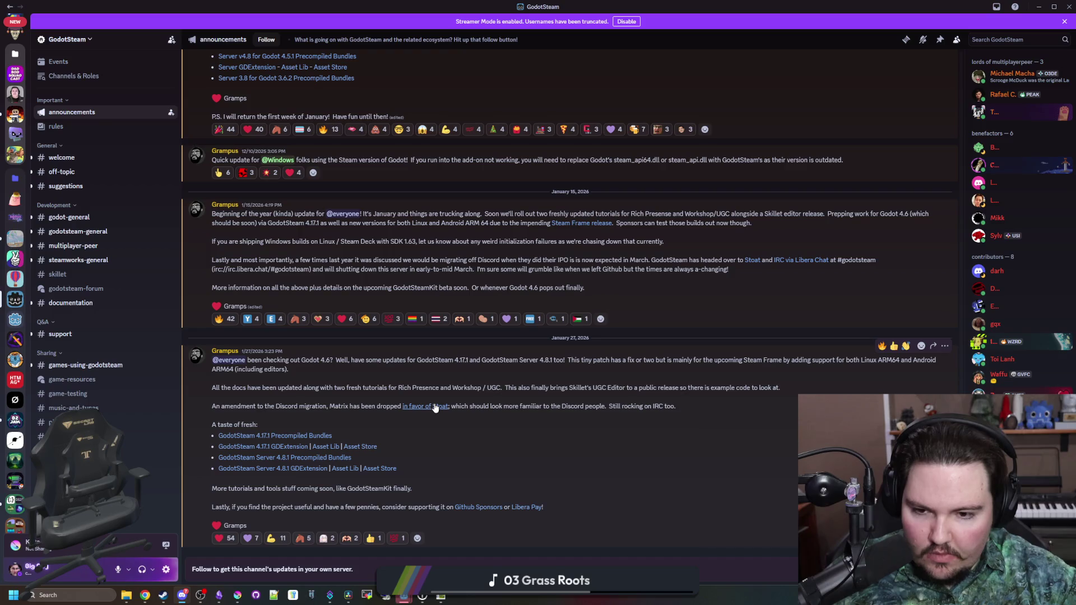
mouse_move(231, 406)
left_mouse_down()
mouse_move(387, 406)
mouse_move(212, 406)
mouse_move(379, 406)
left_mouse_up()
left_click(340, 406)
left_click(381, 415)
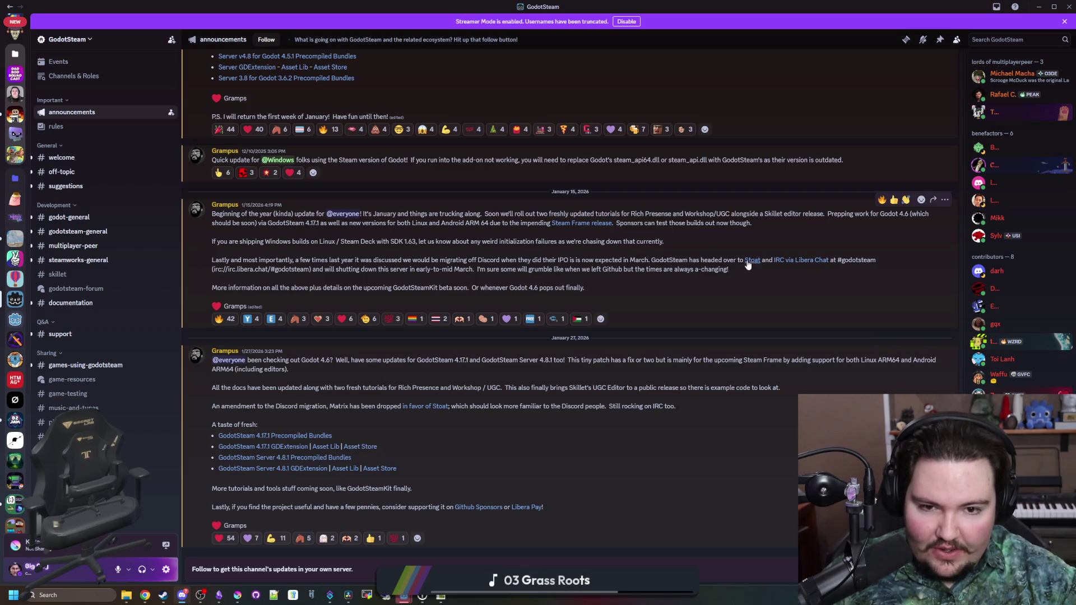
mouse_move(735, 278)
left_mouse_down()
mouse_move(353, 242)
mouse_move(212, 241)
left_mouse_up()
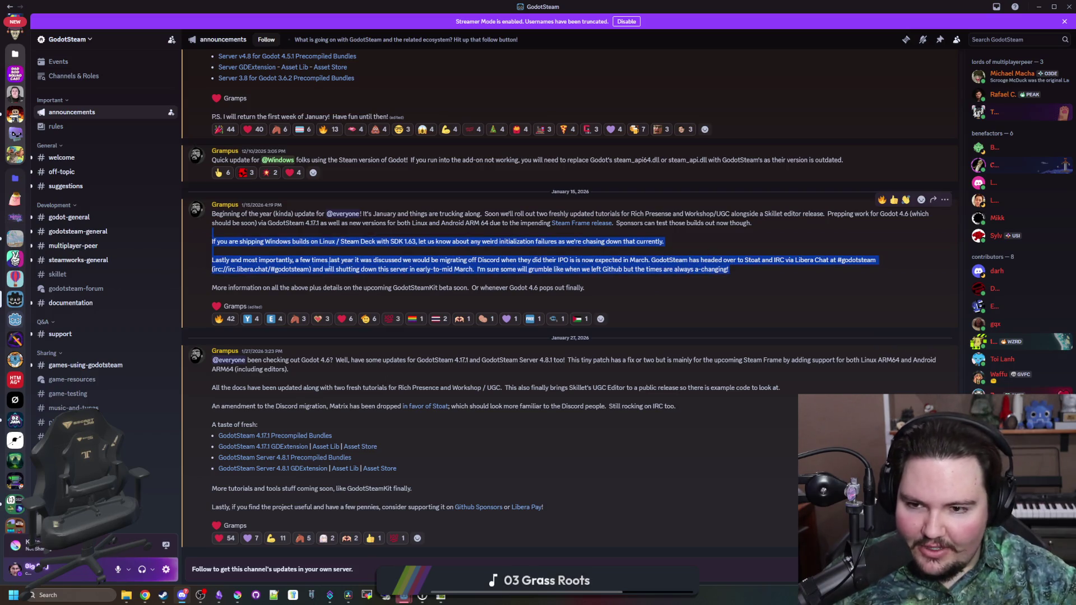
left_click(633, 266)
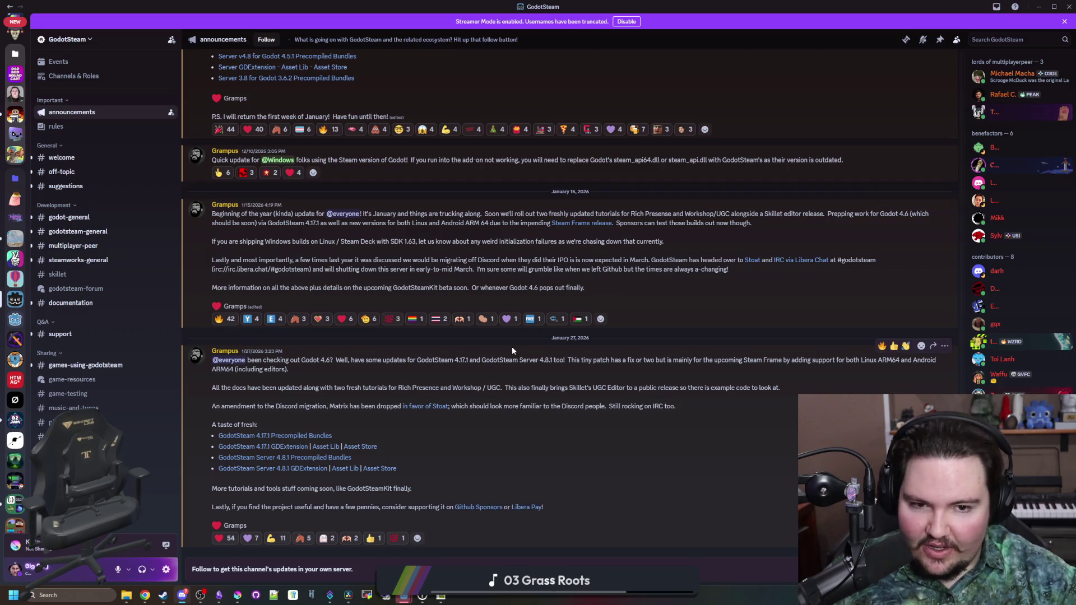
left_click(425, 406)
scroll(406, 389, "down", 5)
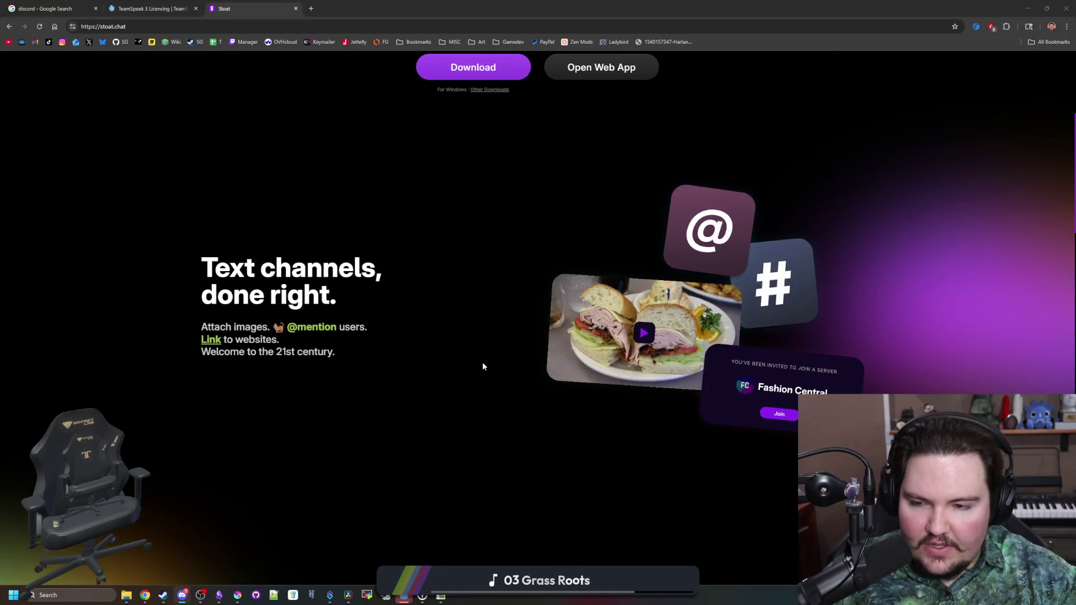
Read through stoat.chat's feature sections, including the free and open-source claim, then return to the top.
scroll(481, 361, "down", 15)
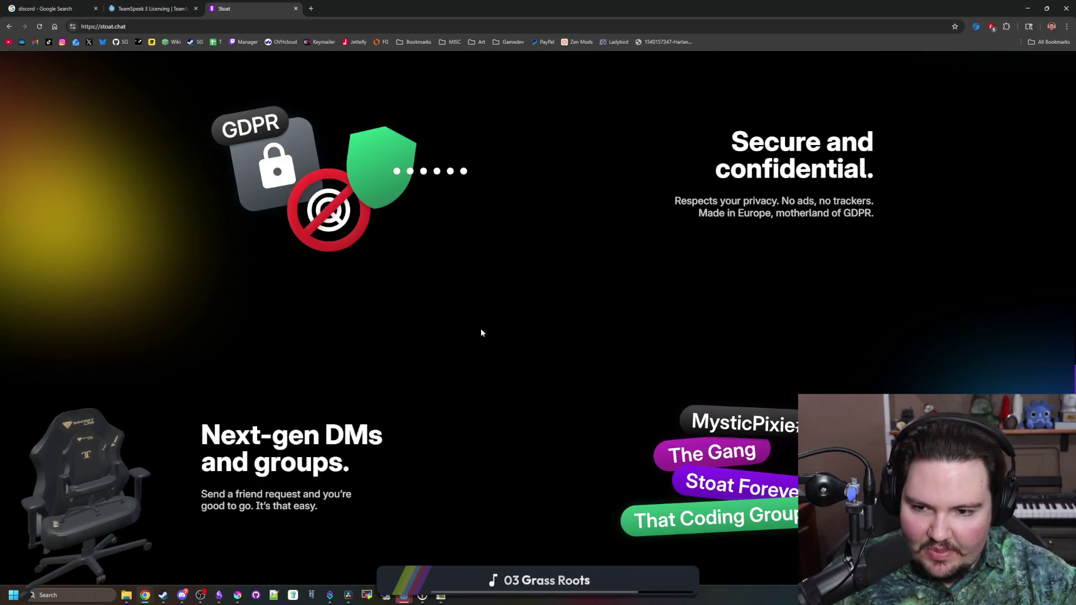
scroll(481, 332, "down", 8)
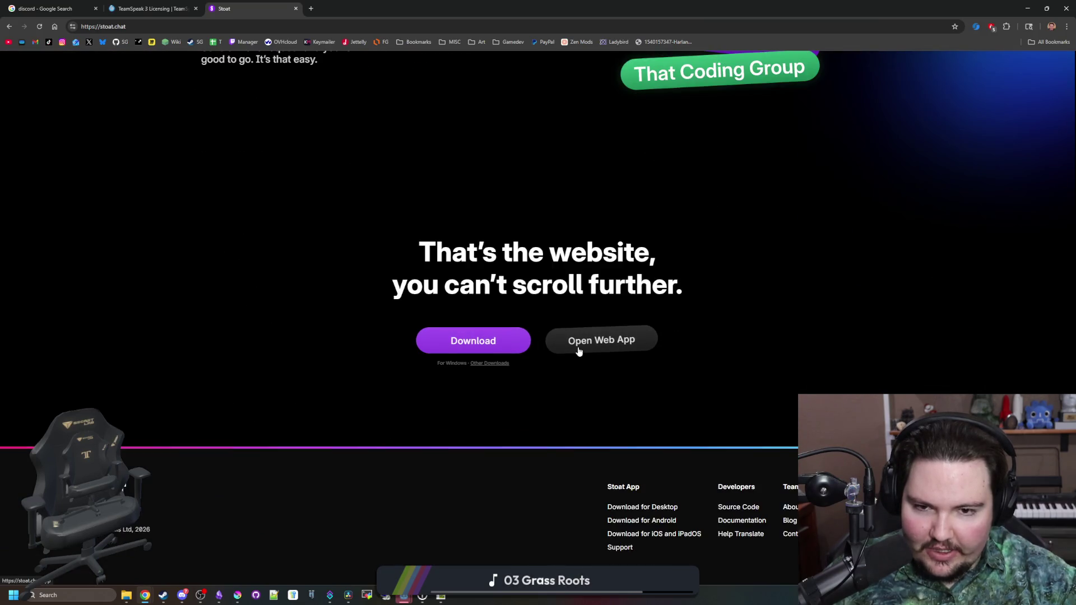
scroll(579, 351, "up", 5)
scroll(532, 334, "up", 5)
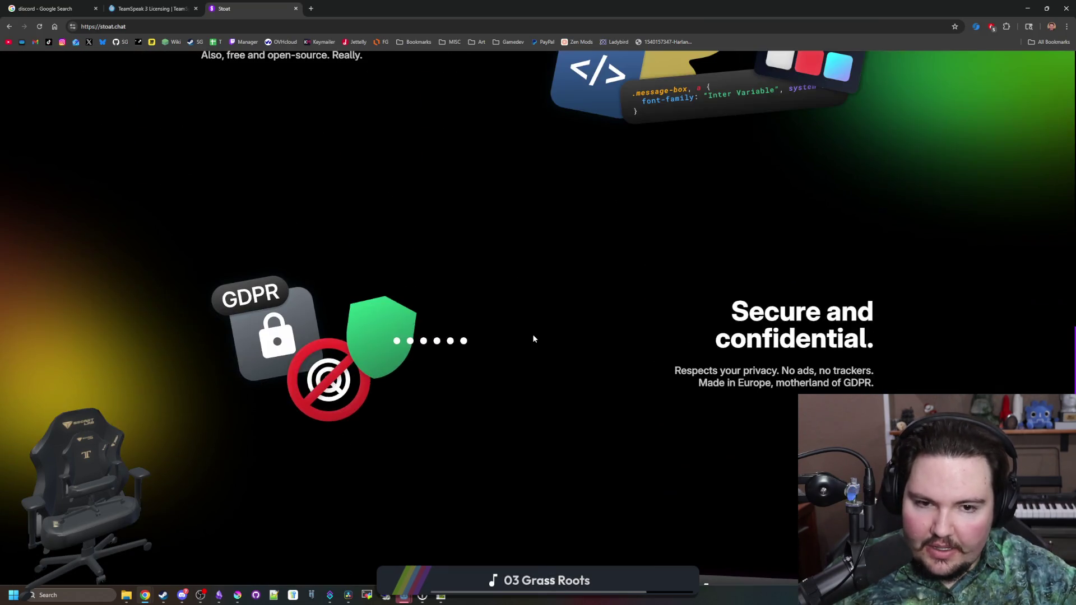
scroll(533, 334, "up", 5)
scroll(533, 334, "up", 5)
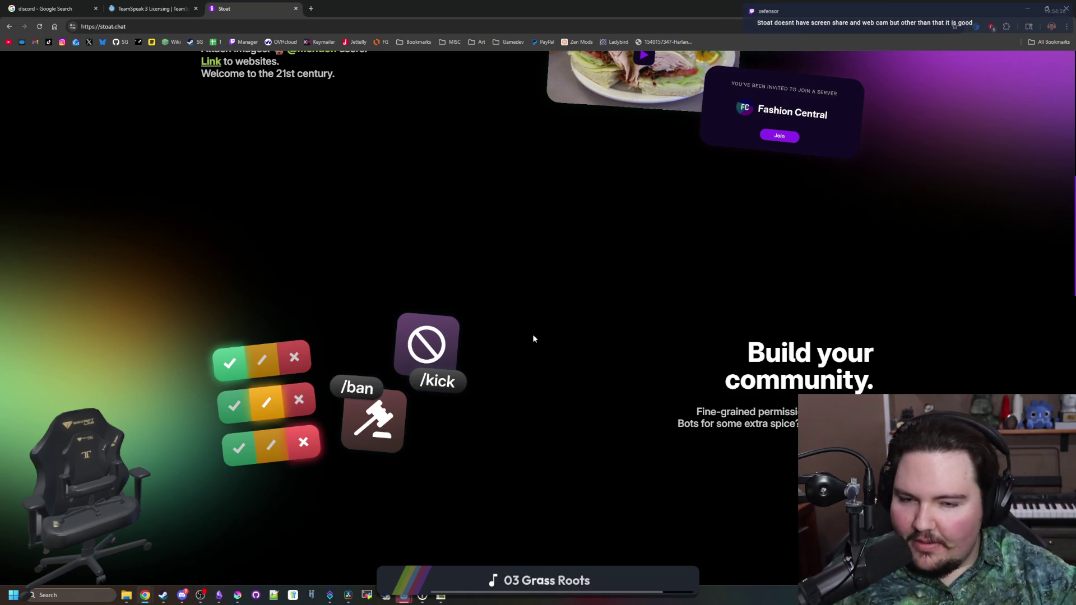
scroll(507, 297, "up", 8)
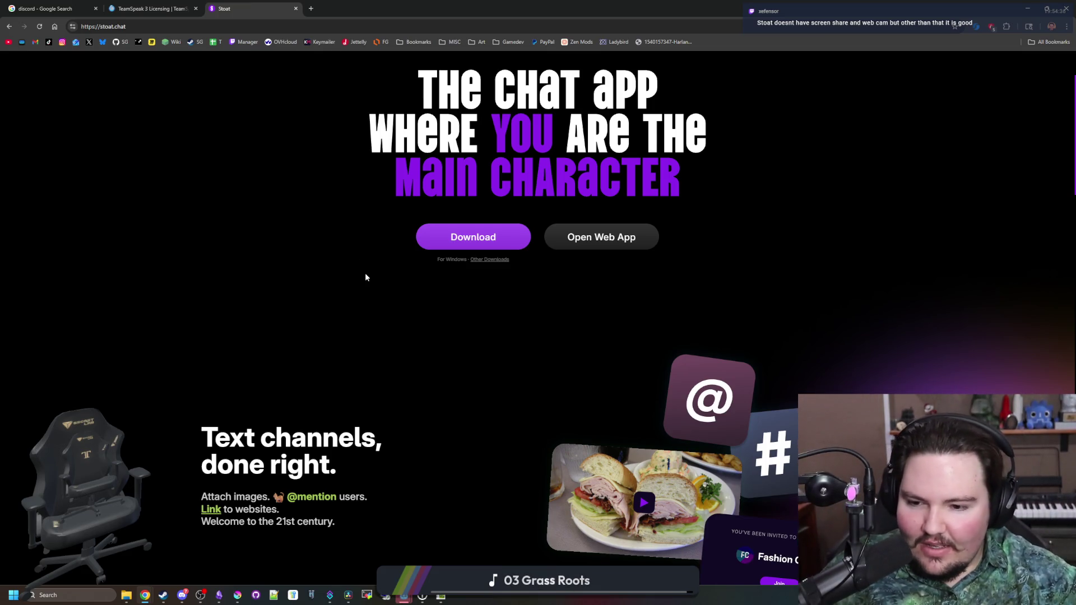
scroll(364, 279, "down", 3)
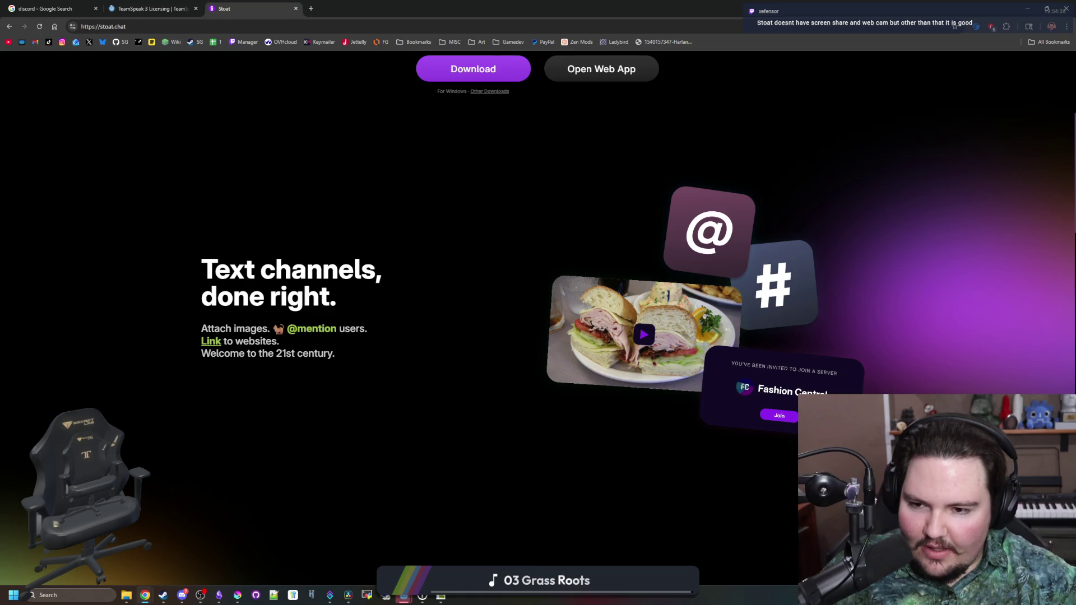
scroll(305, 221, "up", 5)
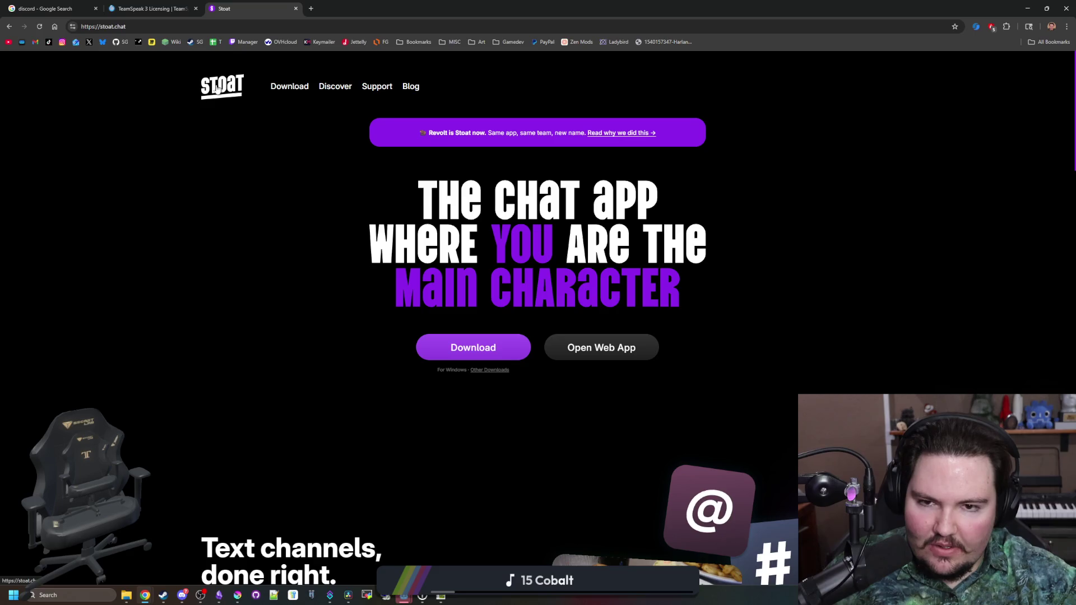
scroll(664, 155, "down", 7)
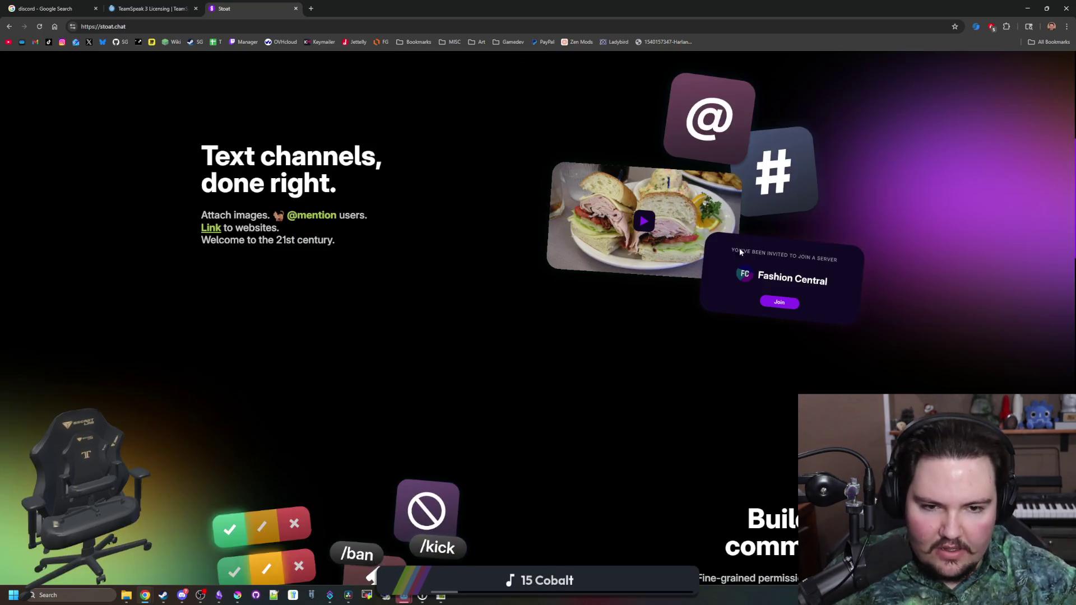
scroll(784, 297, "down", 5)
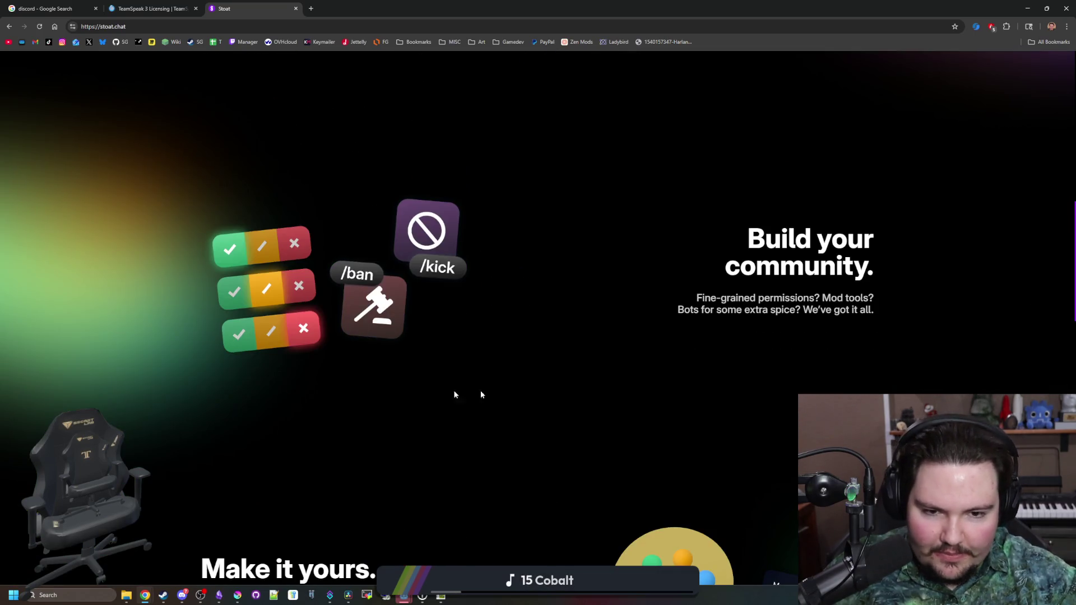
scroll(383, 398, "up", 12)
scroll(427, 368, "down", 12)
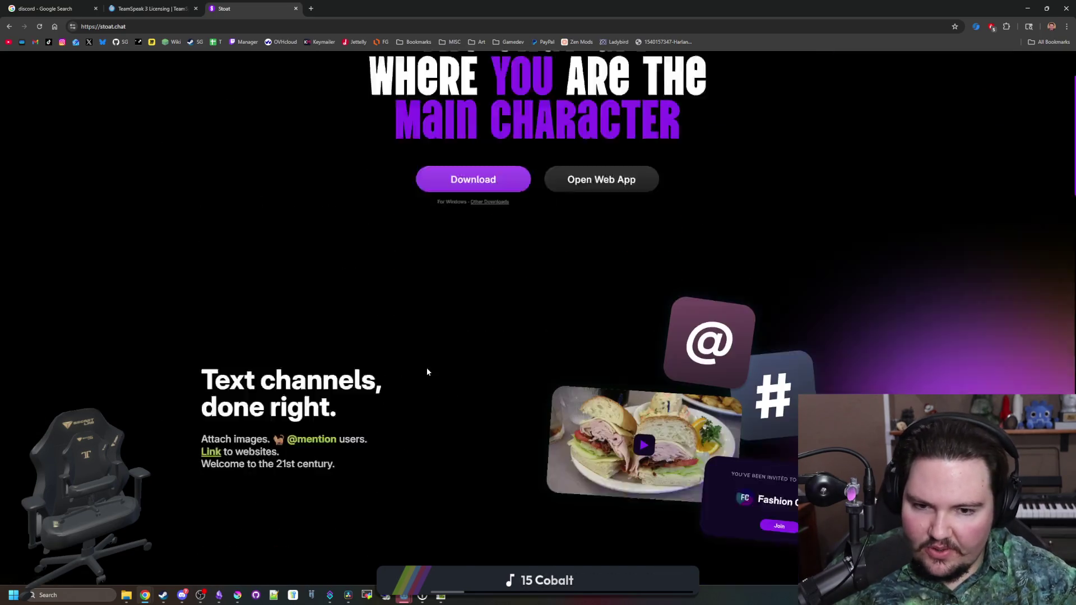
scroll(385, 373, "down", 5)
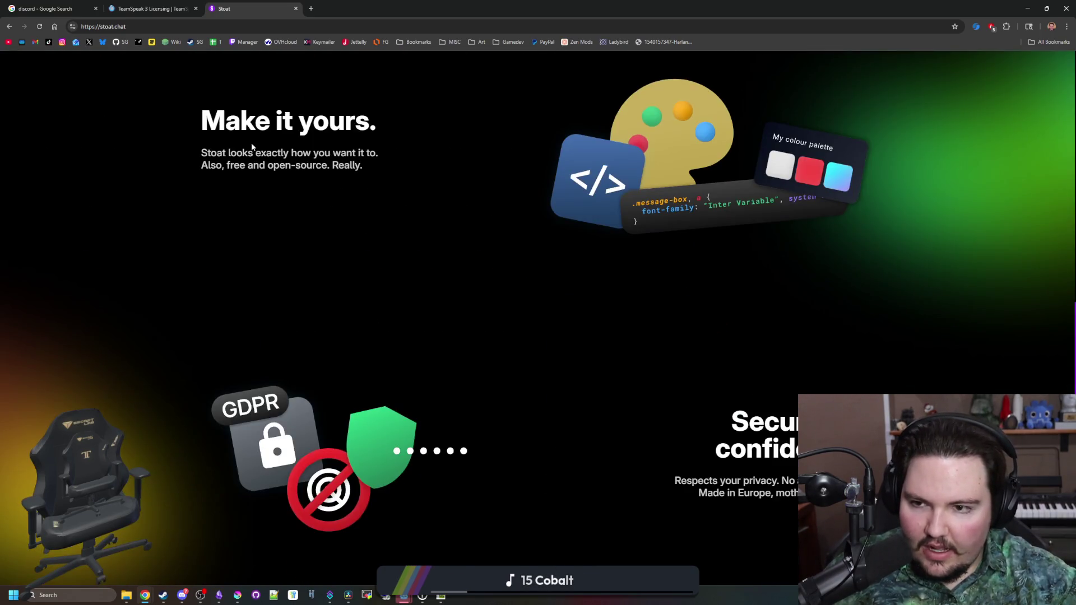
left_click_drag(239, 165, 329, 164)
left_click(330, 165)
scroll(446, 341, "down", 10)
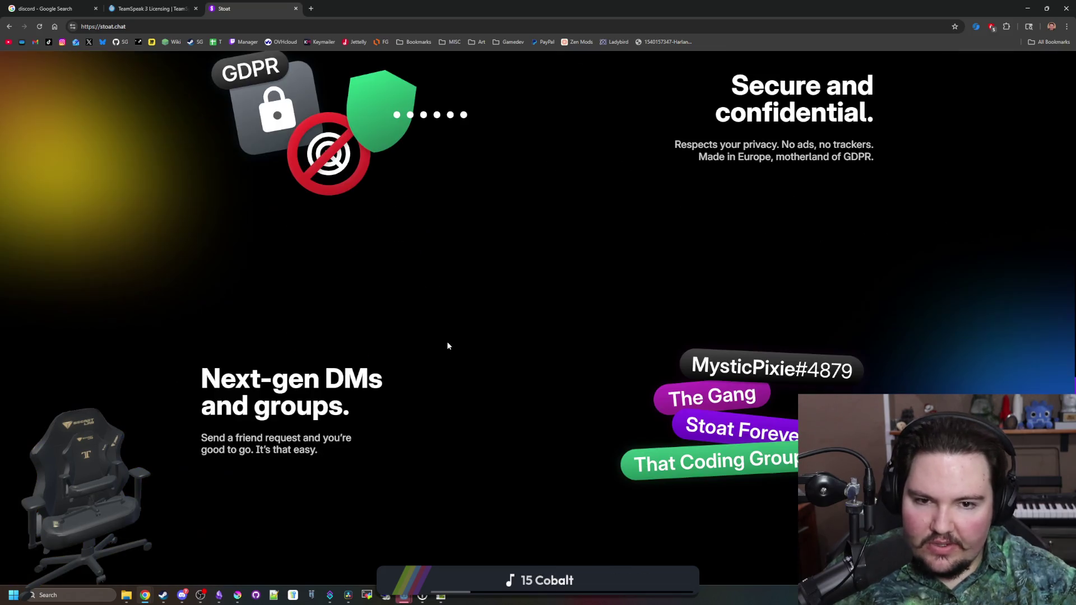
key("Home")
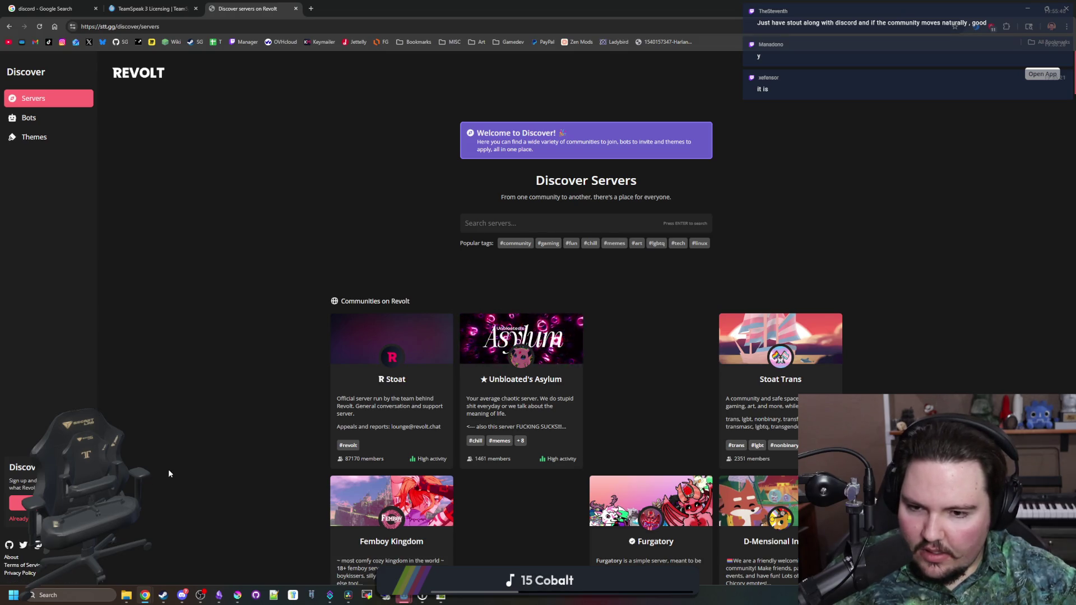
Browse the Discover Servers community list, then switch to the TeamSpeak 3 Licensing tab.
scroll(403, 431, "down", 5)
scroll(512, 419, "down", 3)
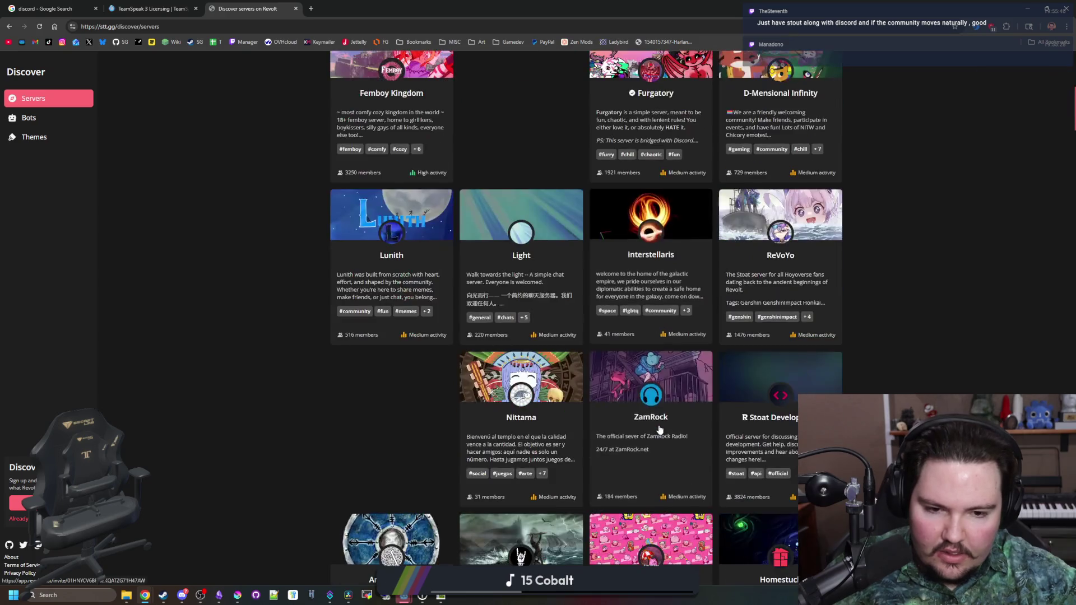
scroll(487, 449, "down", 4)
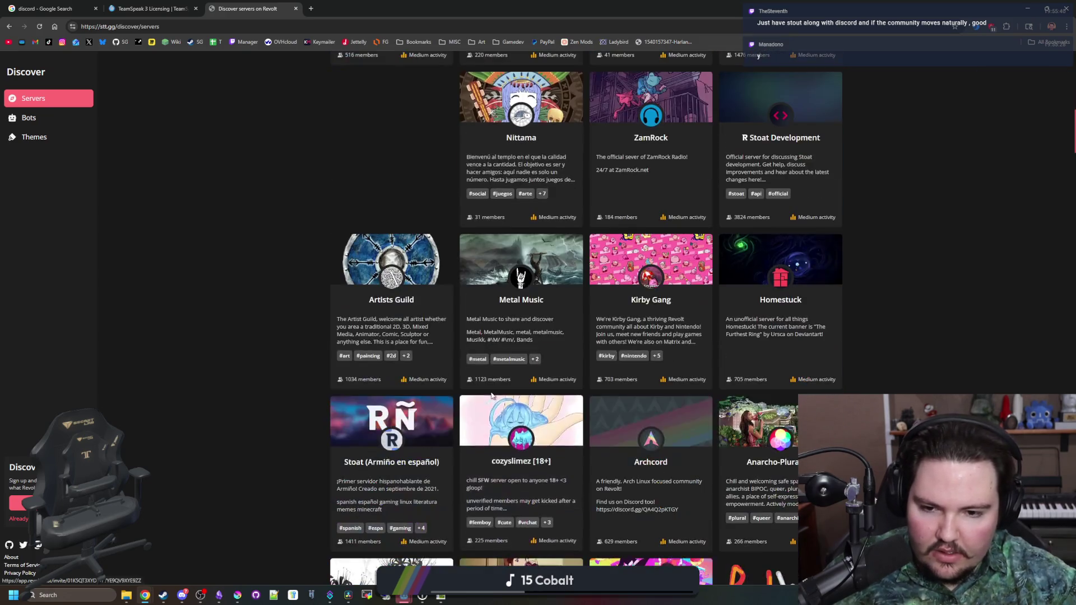
scroll(769, 348, "up", 12)
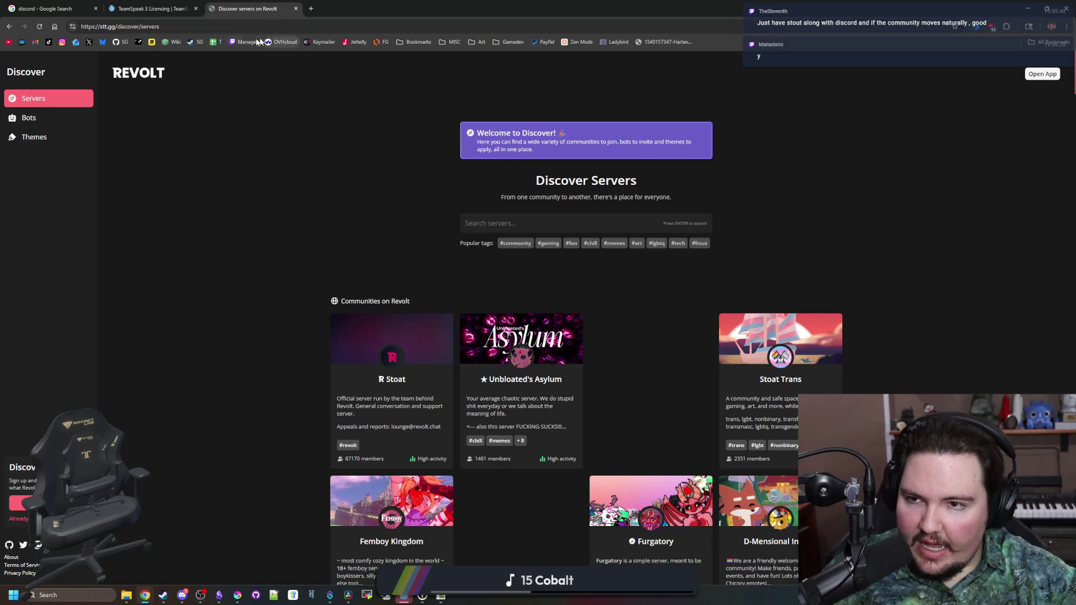
left_click(149, 9)
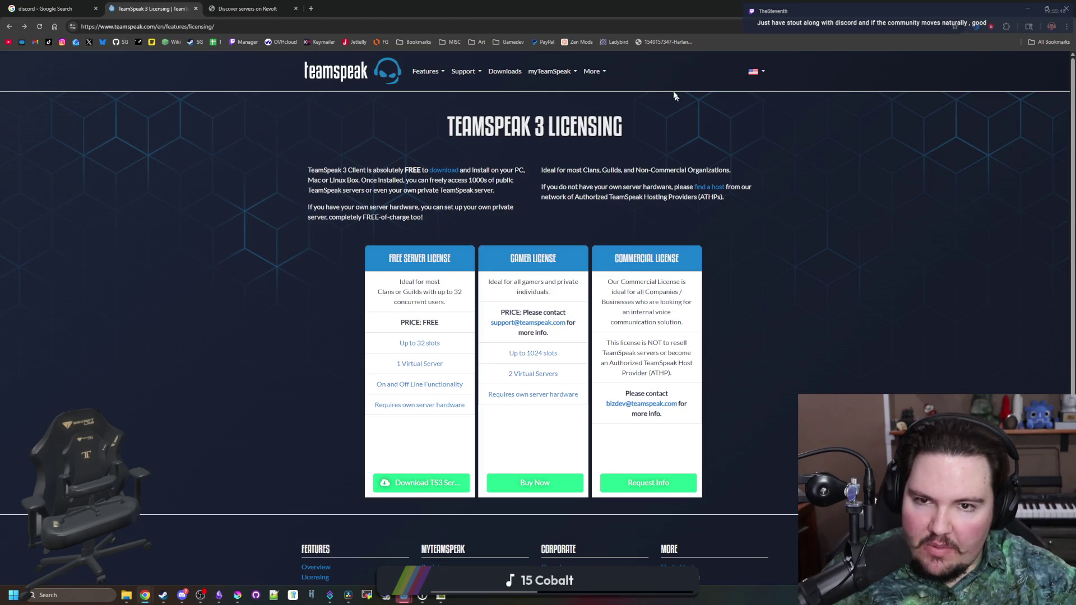
Check TeamSpeak's More navigation links and footer, then return to the Stoat tab.
left_click(595, 73)
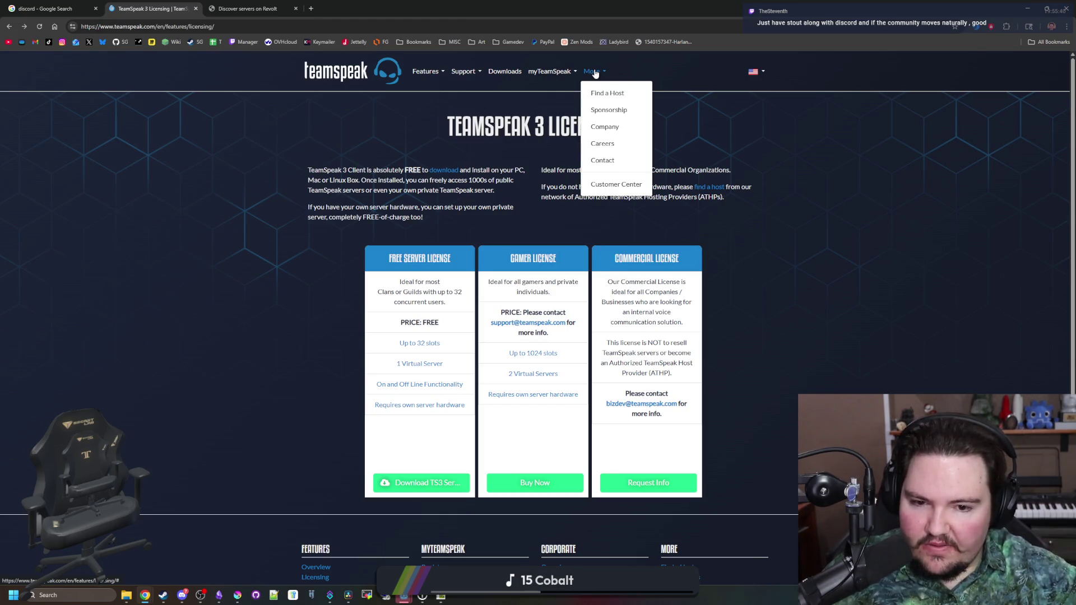
left_click(182, 205)
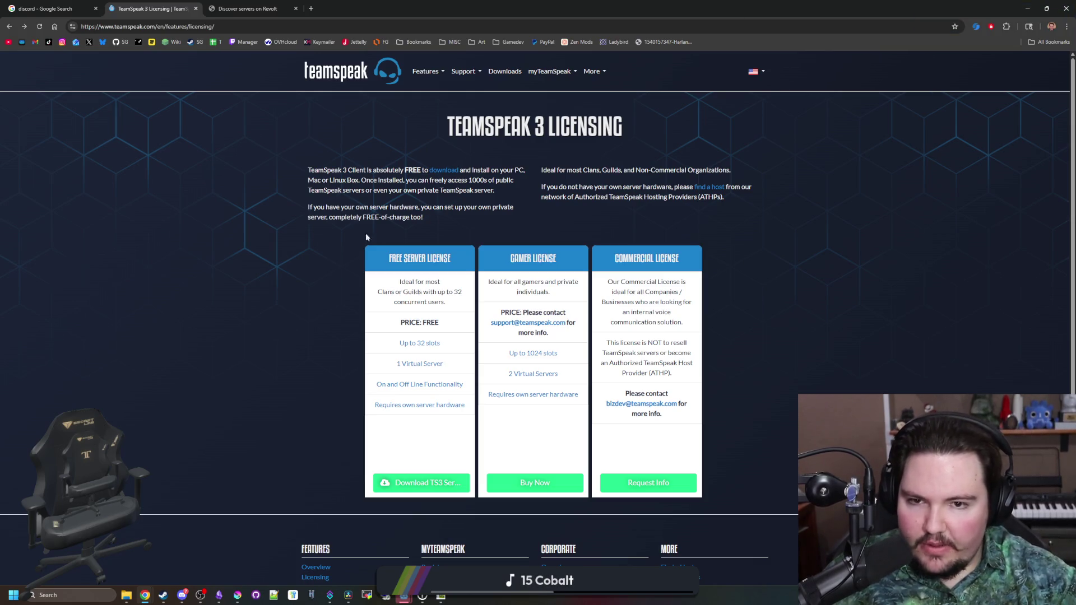
scroll(310, 267, "down", 3)
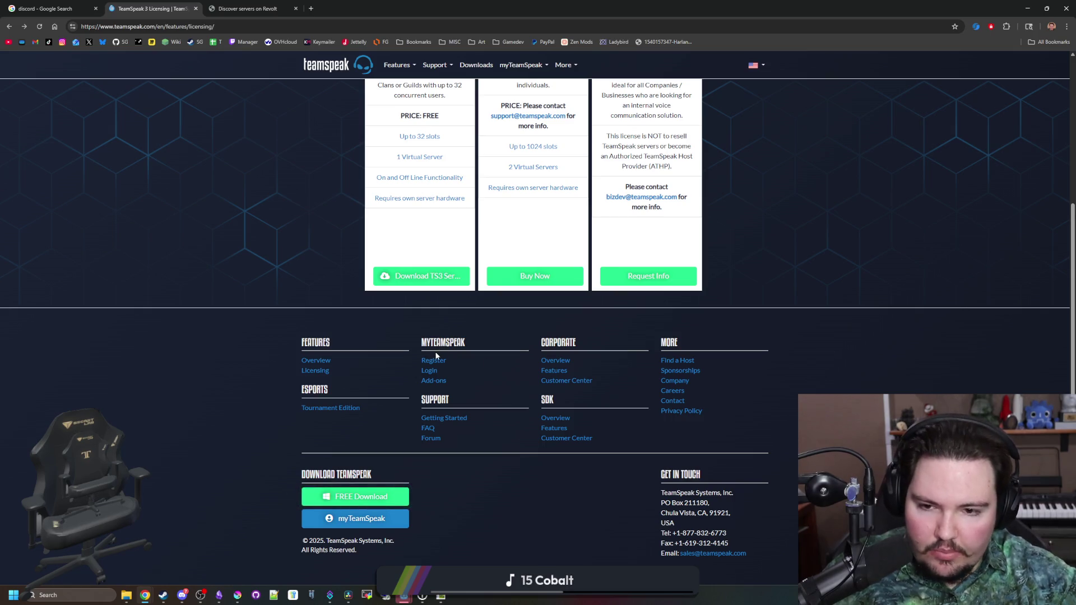
scroll(418, 331, "up", 5)
left_click(247, 9)
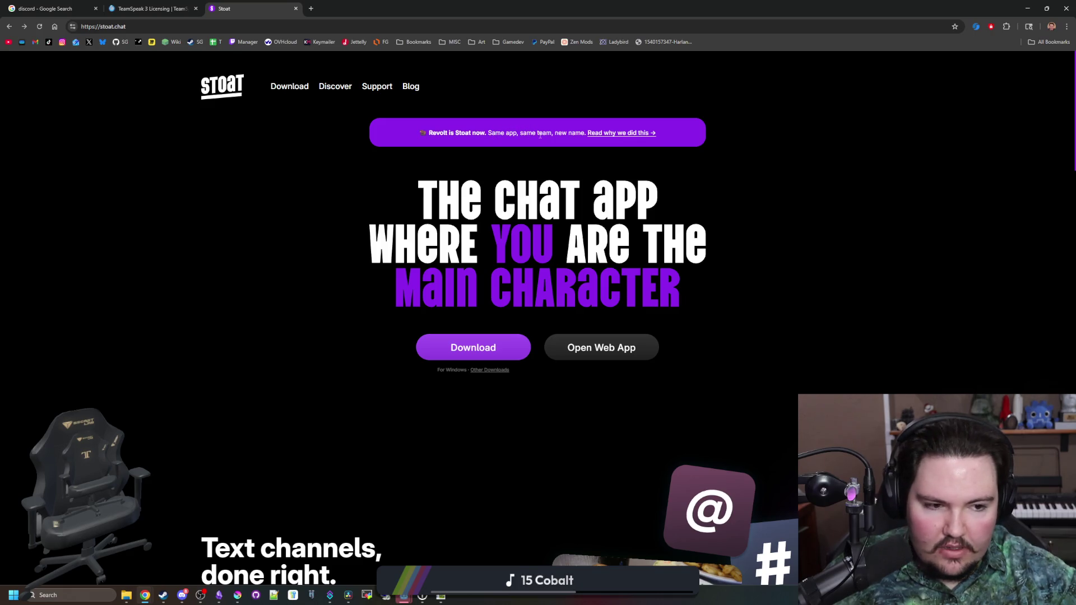
Open the Discover page on stoat.chat.
left_click(339, 92)
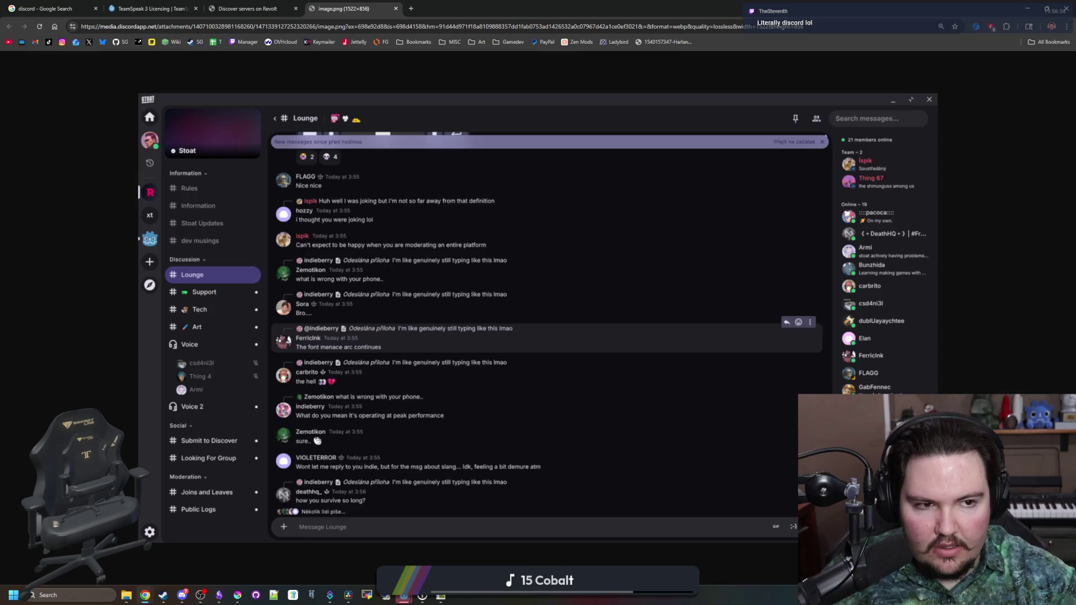
Glance at Discord twice, then switch to the 'Discover servers on Revolt' tab.
key("alt+Tab")
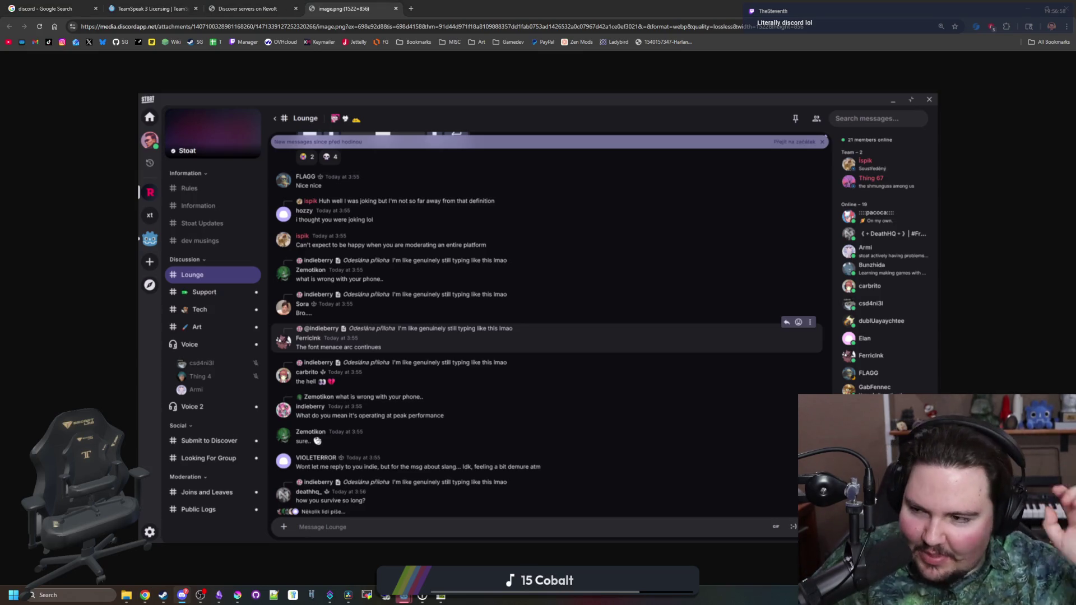
left_click(71, 306)
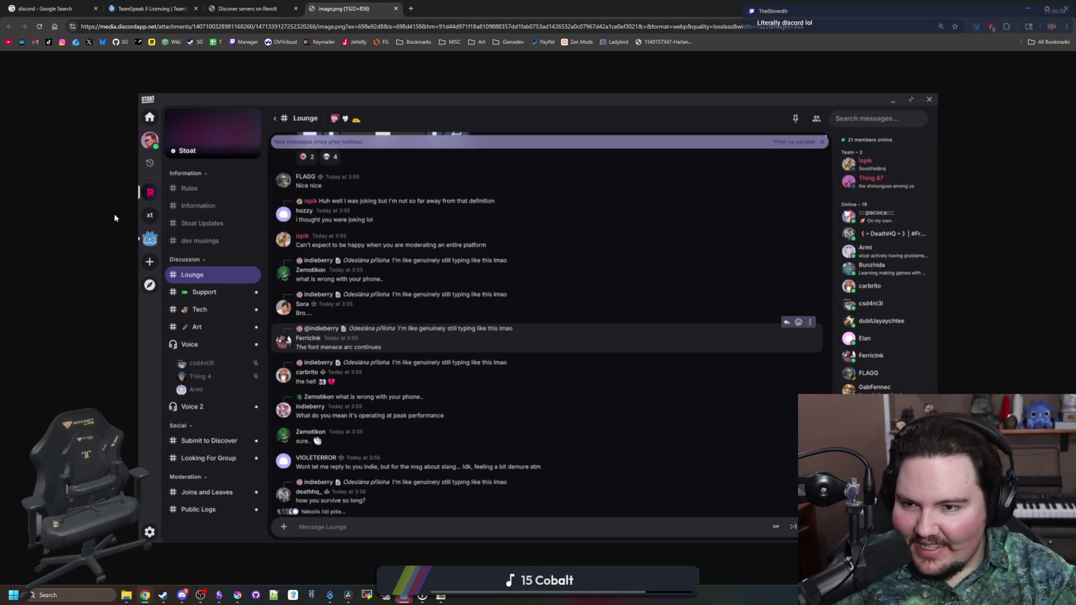
key("alt+Tab")
left_click(62, 258)
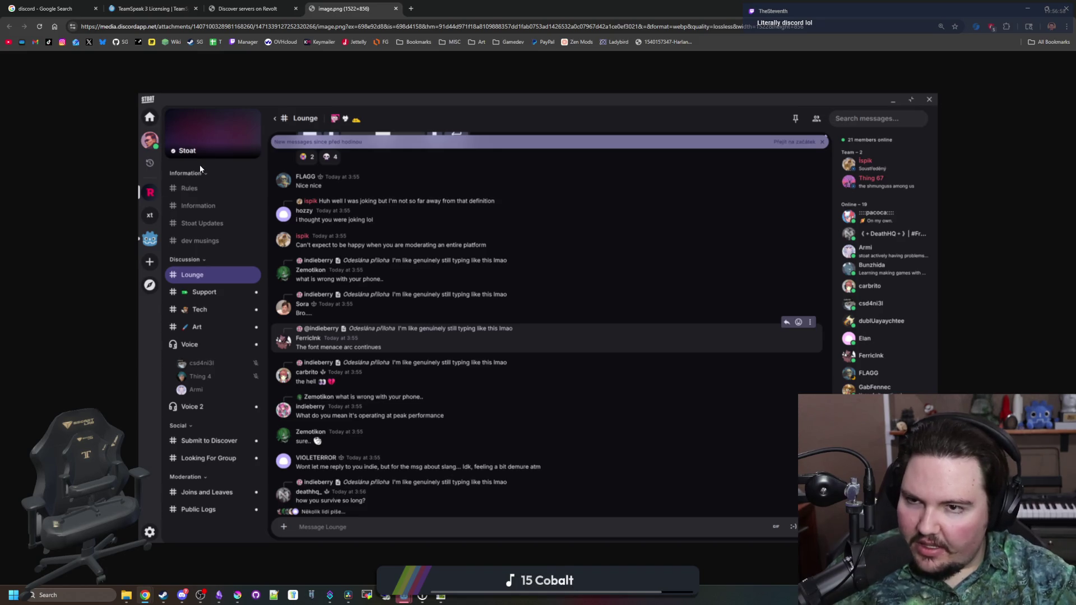
left_click(279, 8)
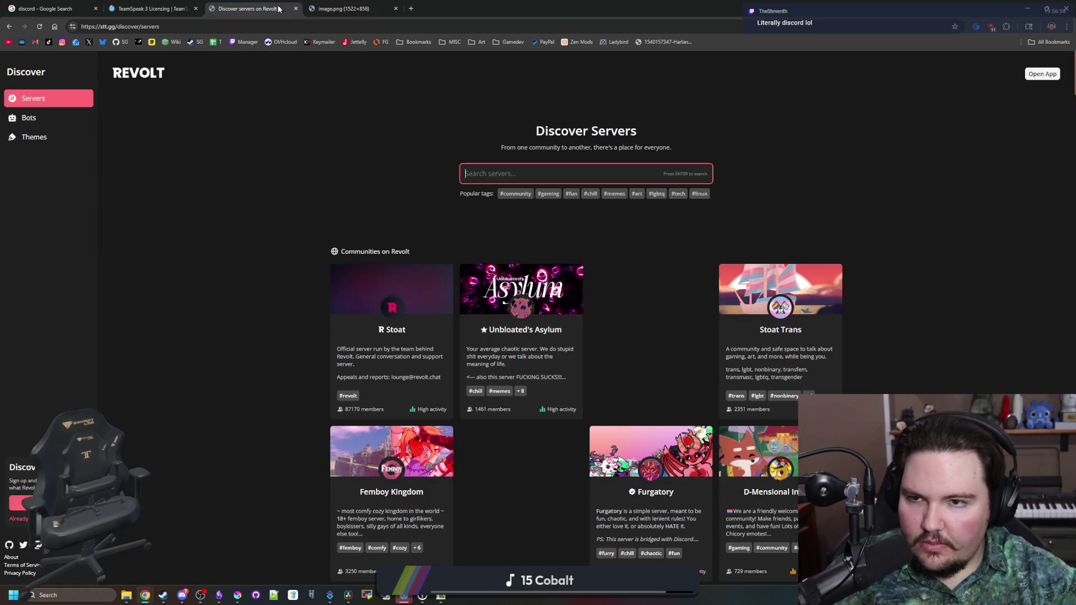
Un-maximize Chrome to reveal the Godot editor with the Dead Lift menu scene.
left_click(42, 74)
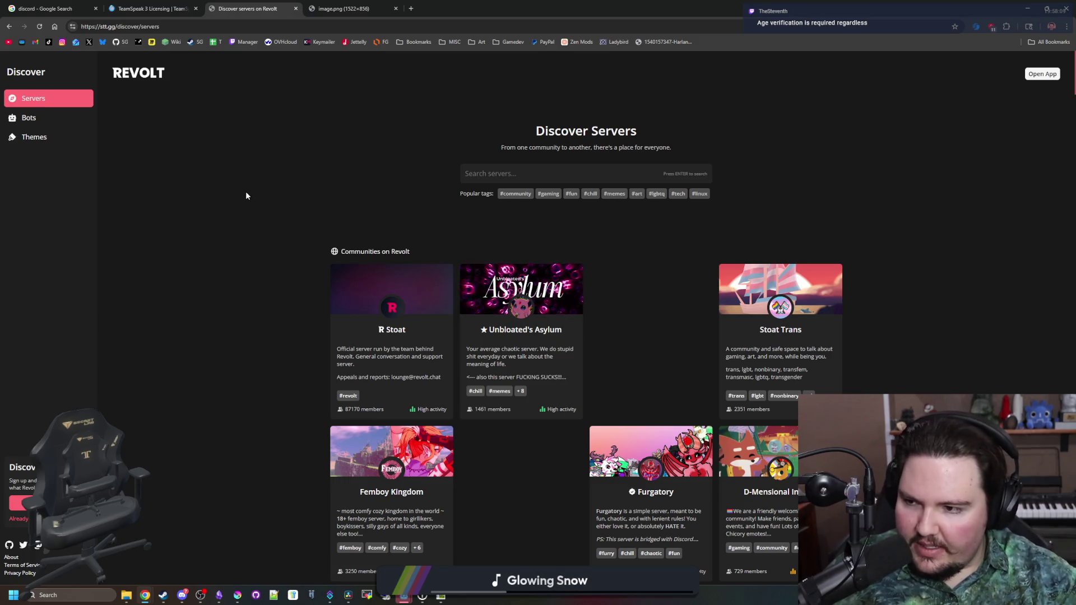
mouse_move(520, 6)
left_mouse_down()
mouse_move(788, 167)
mouse_move(674, 152)
mouse_move(1075, 149)
left_mouse_up()
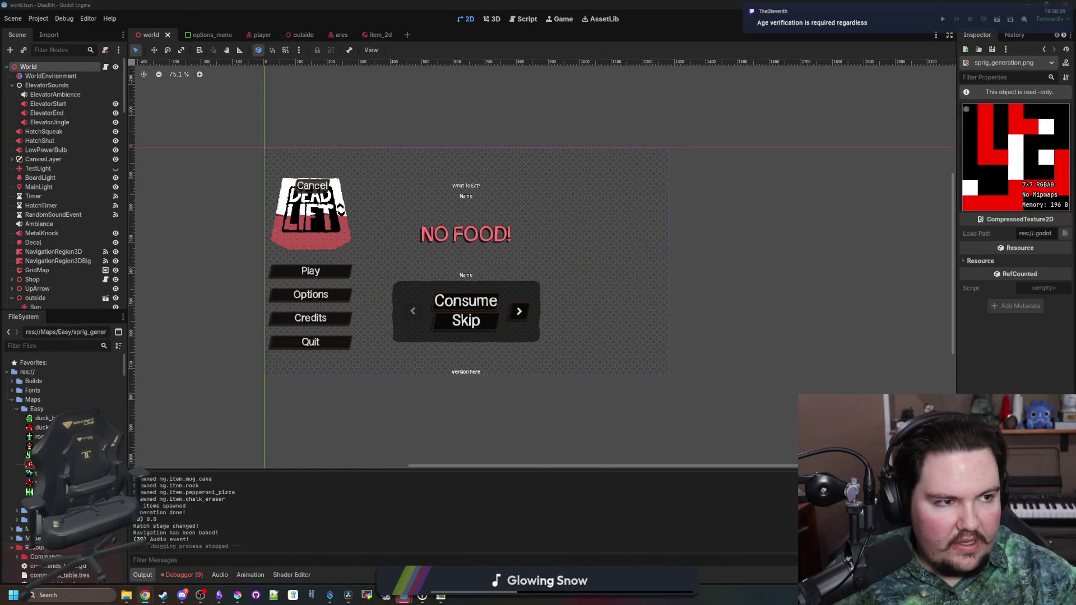